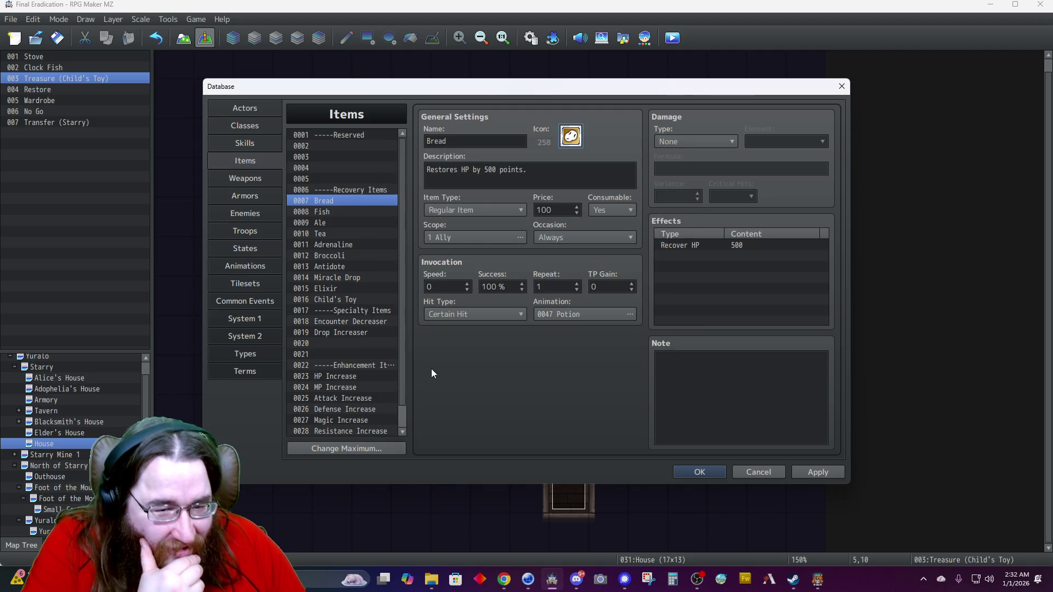
Change the Fish item's icon from 176 to 260 and close the Database keeping the change.
click(337, 213)
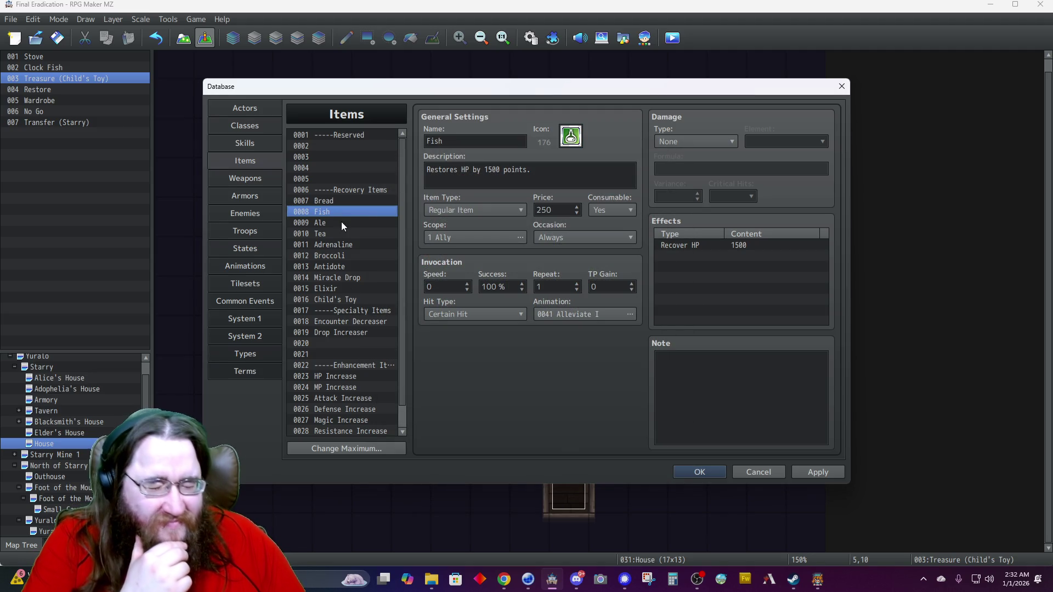
double_click(571, 136)
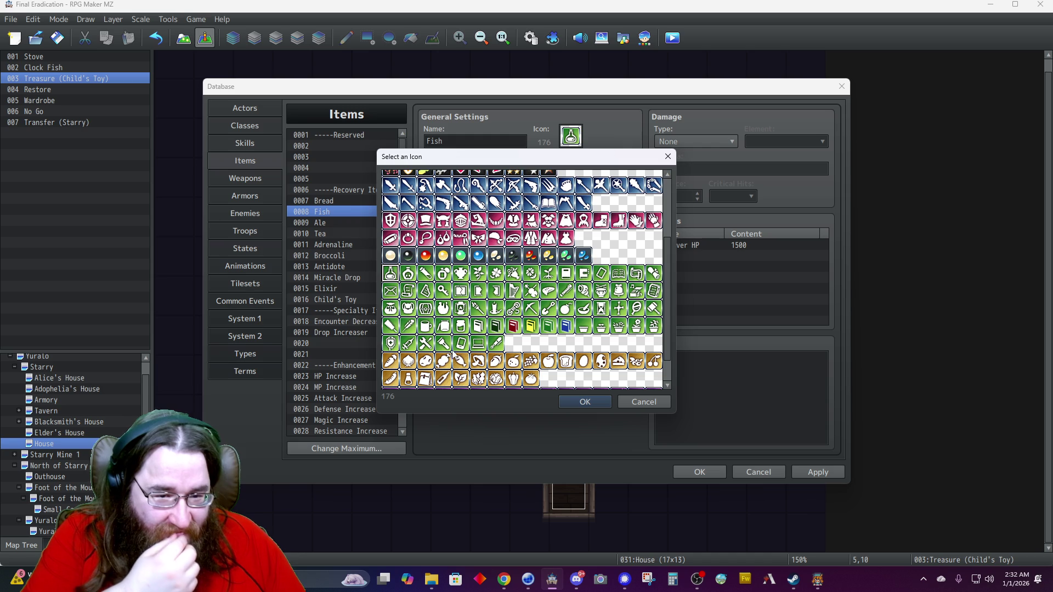
scroll(417, 373, down, 1)
double_click(461, 338)
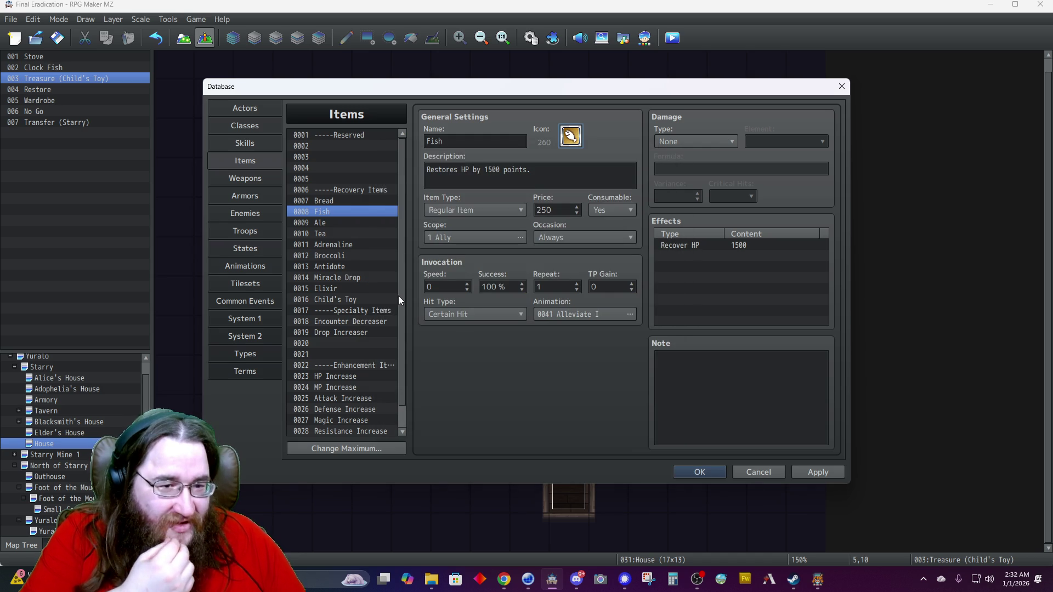
click(340, 245)
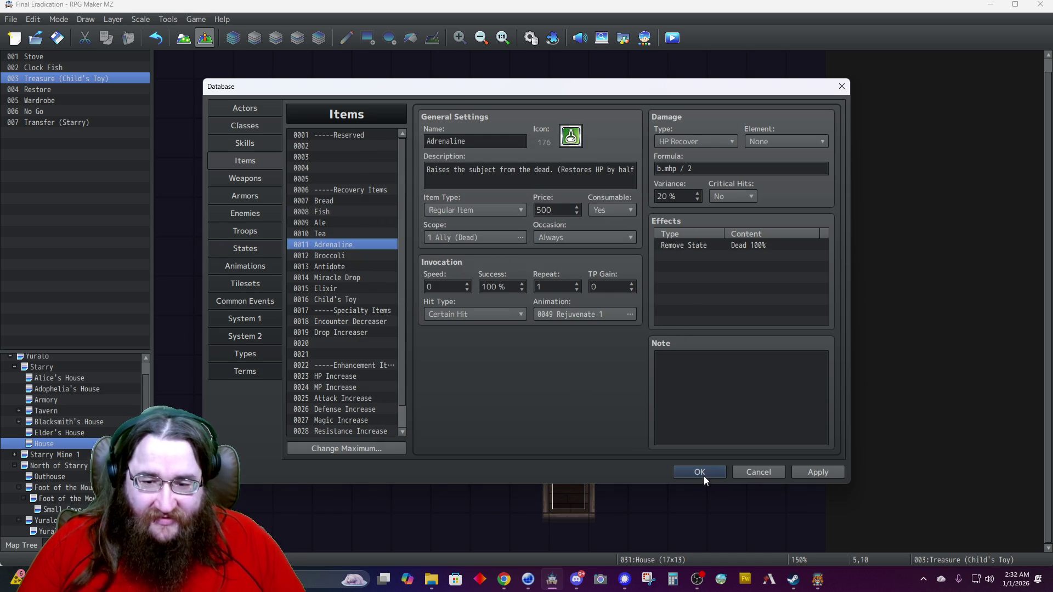
click(703, 474)
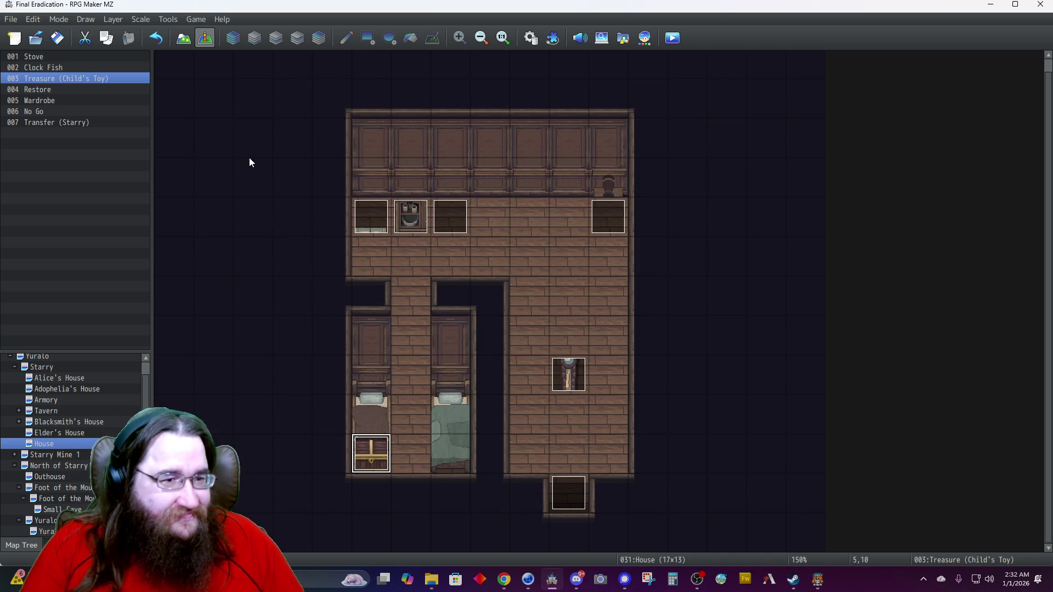
Move the Clock Fish event up onto the House's back wall at 9,3.
click(555, 368)
mouse_move(551, 192)
mouse_down()
mouse_move(557, 180)
mouse_move(538, 180)
mouse_up()
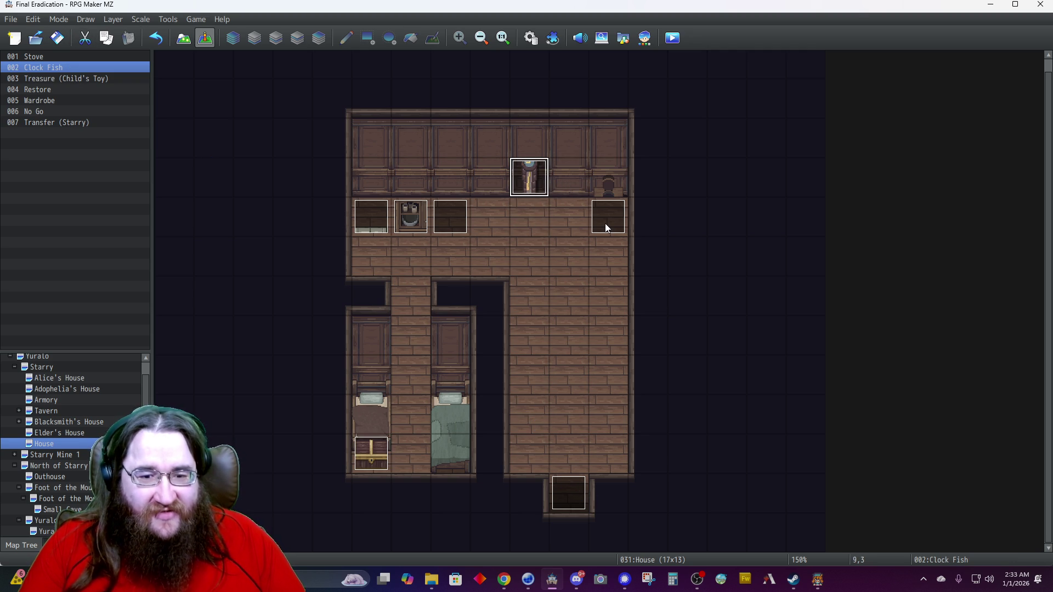
click(183, 37)
Stamp a three-tile wall column and a floor tile into the right-side alcove, then open Elder's House.
right_click(613, 119)
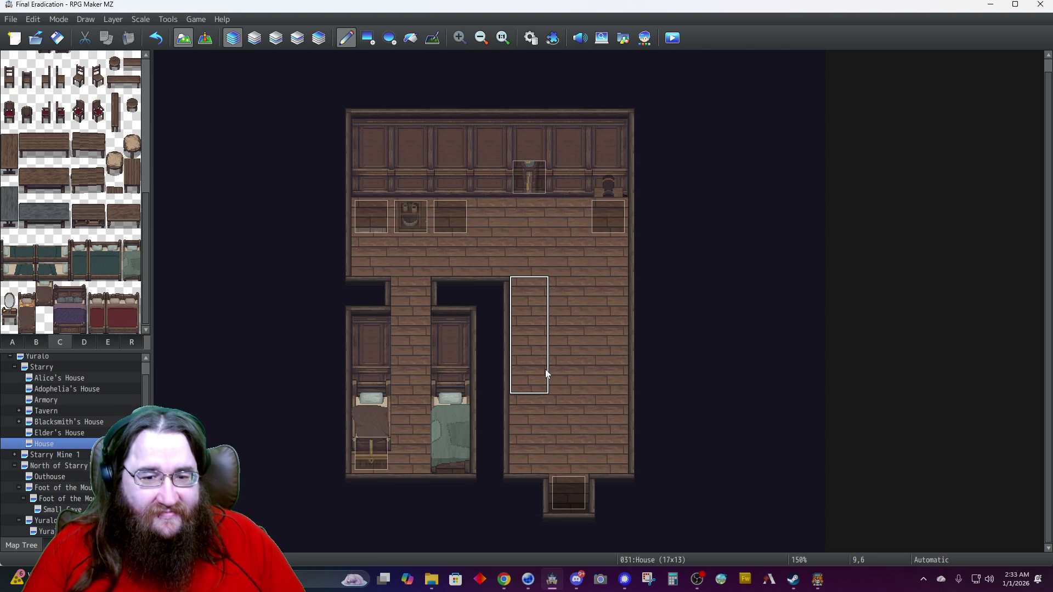
click(610, 368)
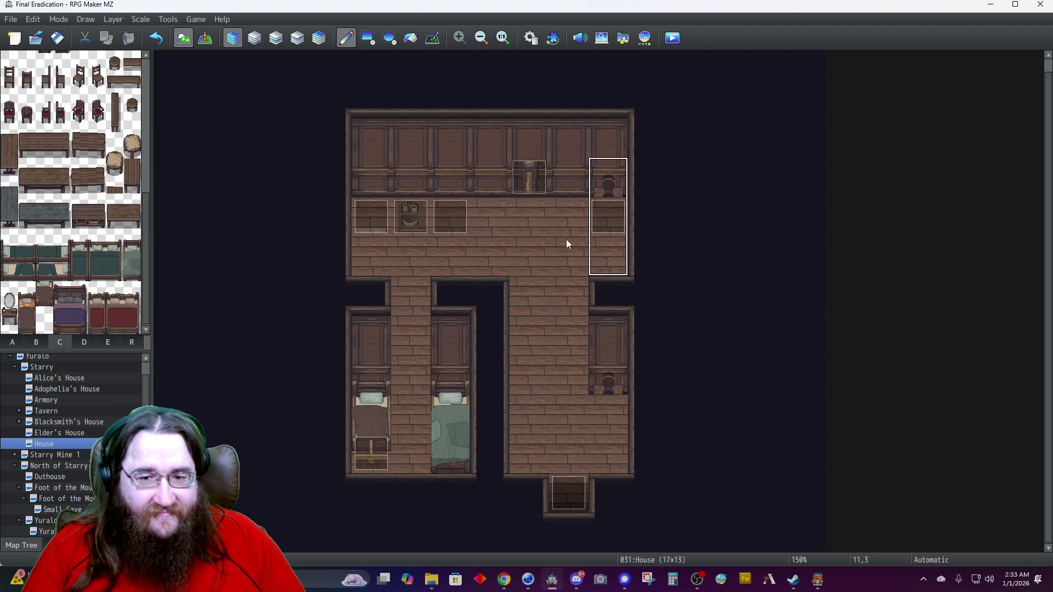
right_click(599, 215)
click(604, 426)
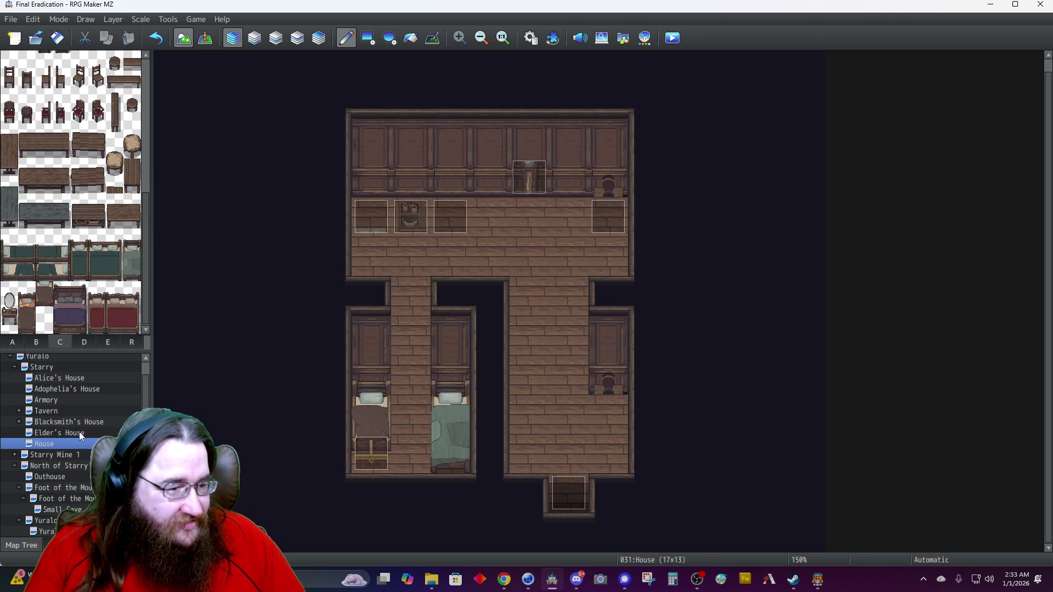
click(59, 433)
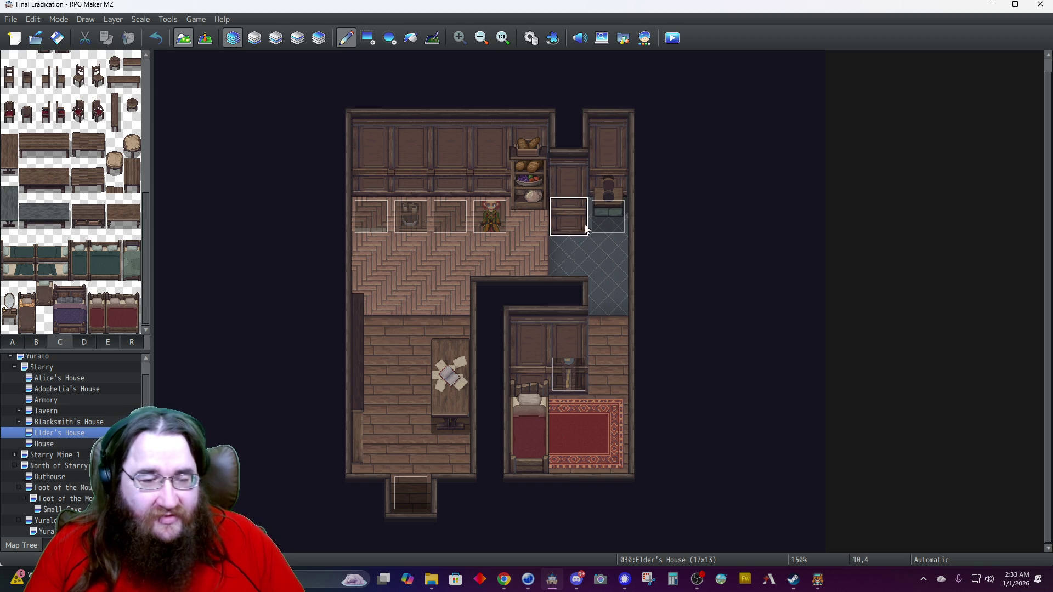
Browse the C tileset, return to the House map and edit on layer 4.
scroll(34, 341, down, 1)
scroll(66, 333, down, 5)
scroll(63, 329, up, 3)
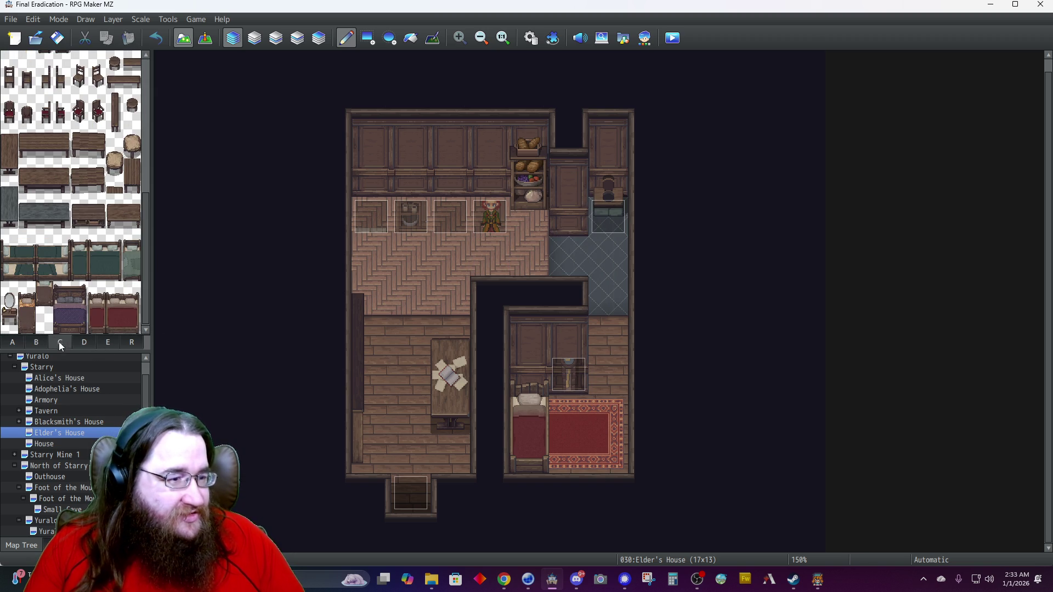
scroll(72, 305, up, 5)
scroll(77, 298, up, 1)
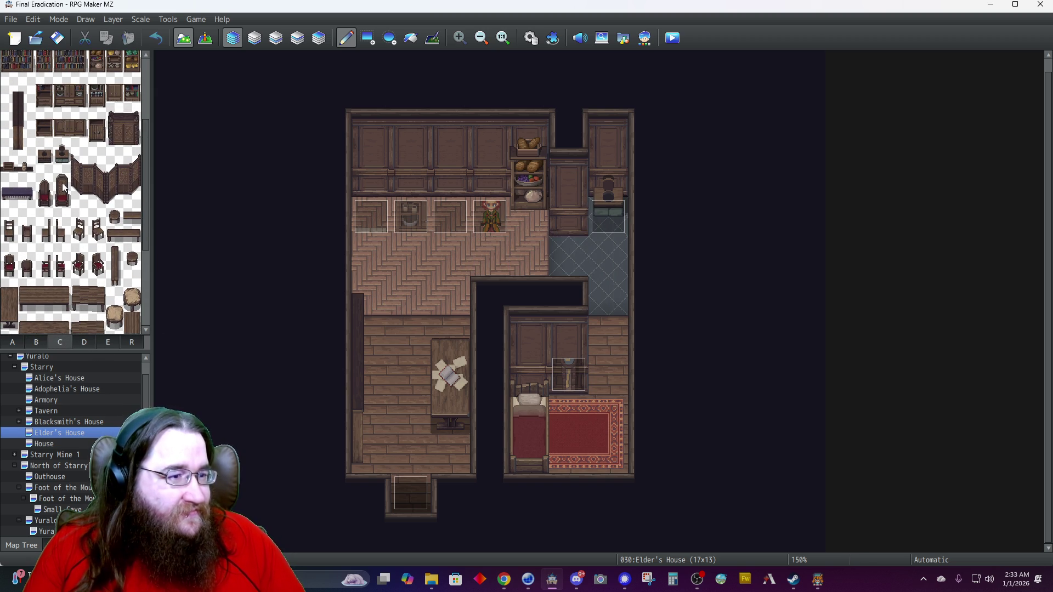
drag(43, 145, 51, 169)
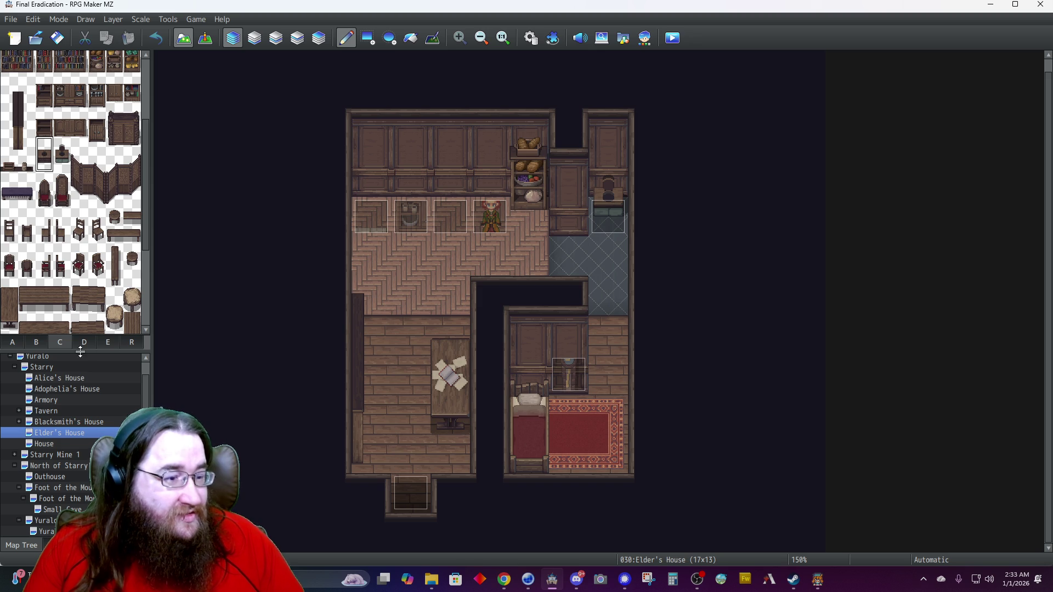
click(51, 445)
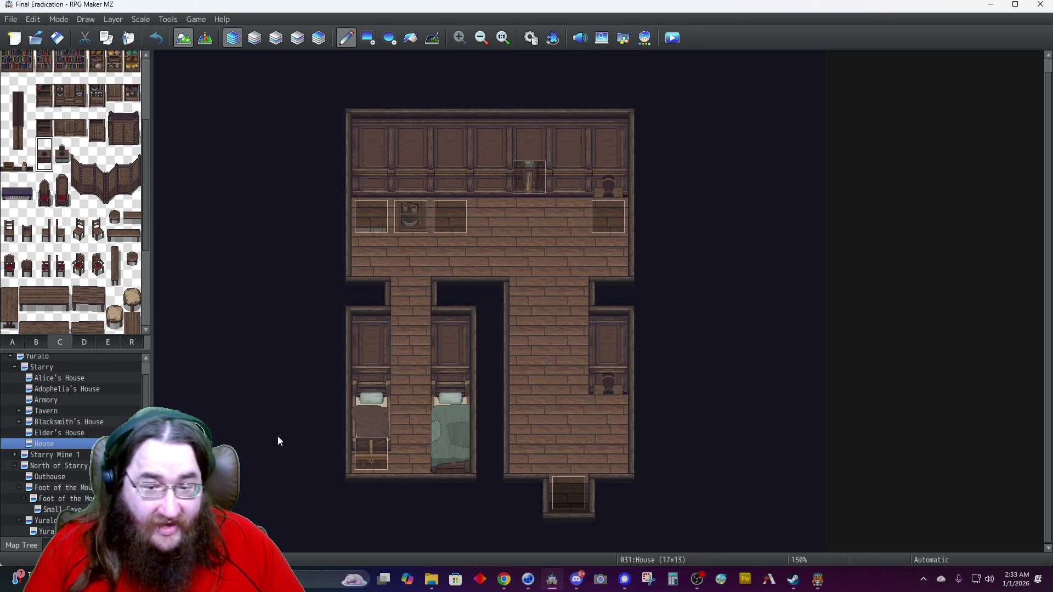
click(319, 43)
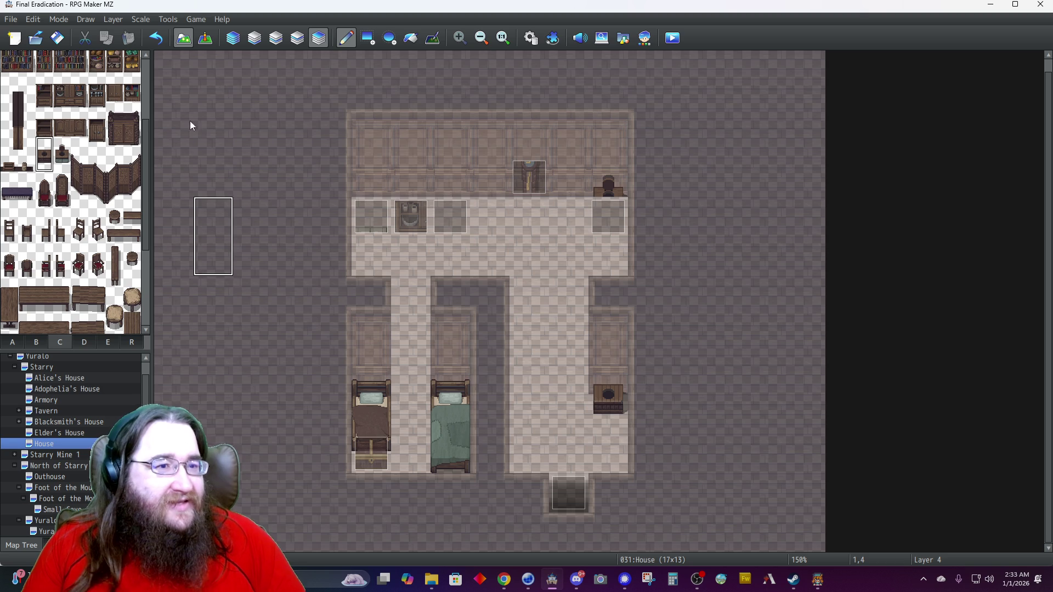
Paint a wall column into the right hallway and cover the dark pot with plain wall.
click(233, 38)
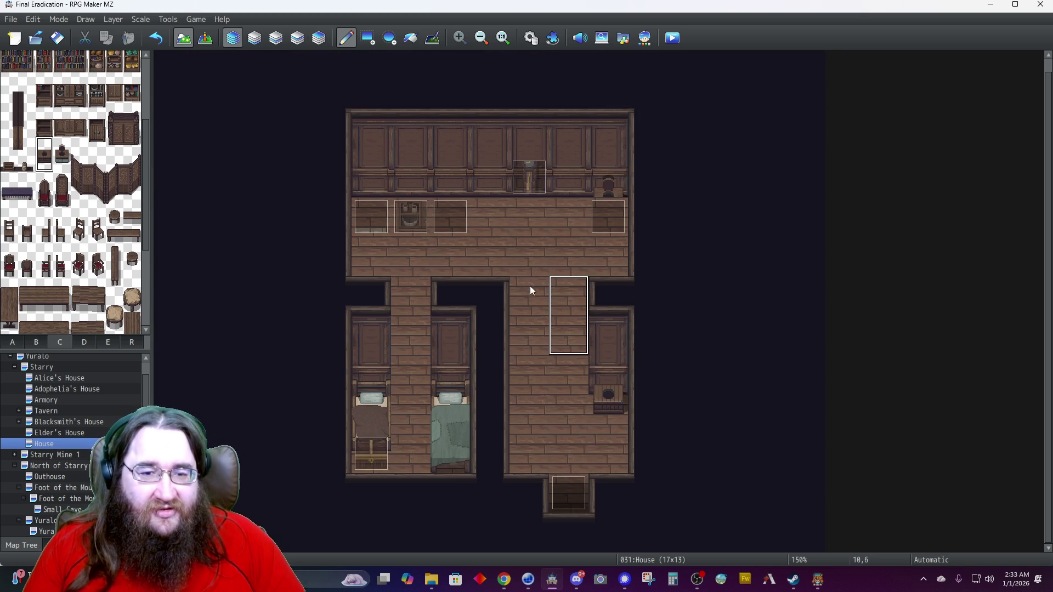
drag(567, 117, 569, 173)
click(541, 373)
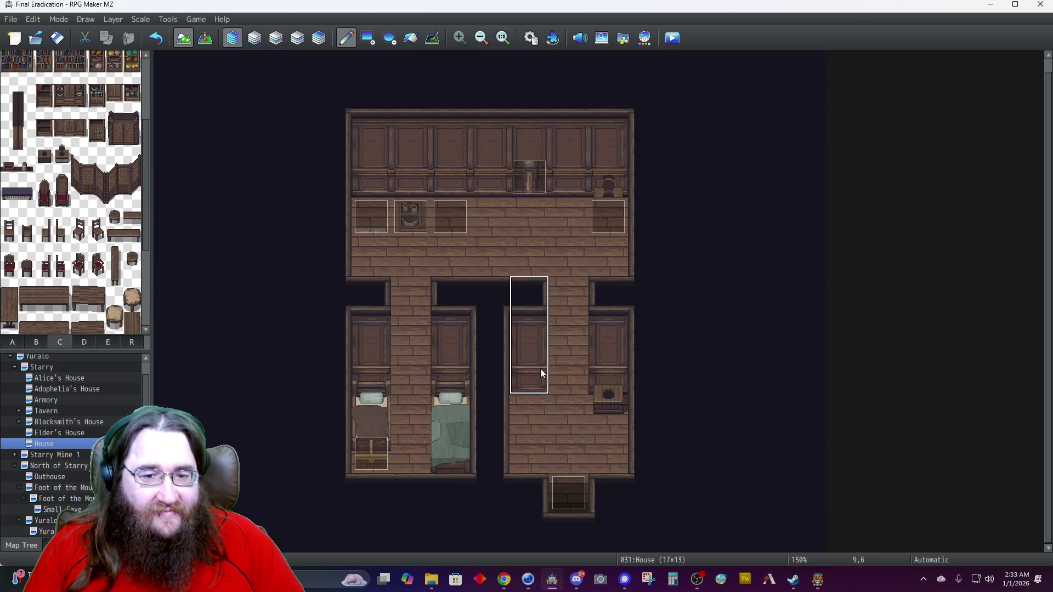
right_click(575, 234)
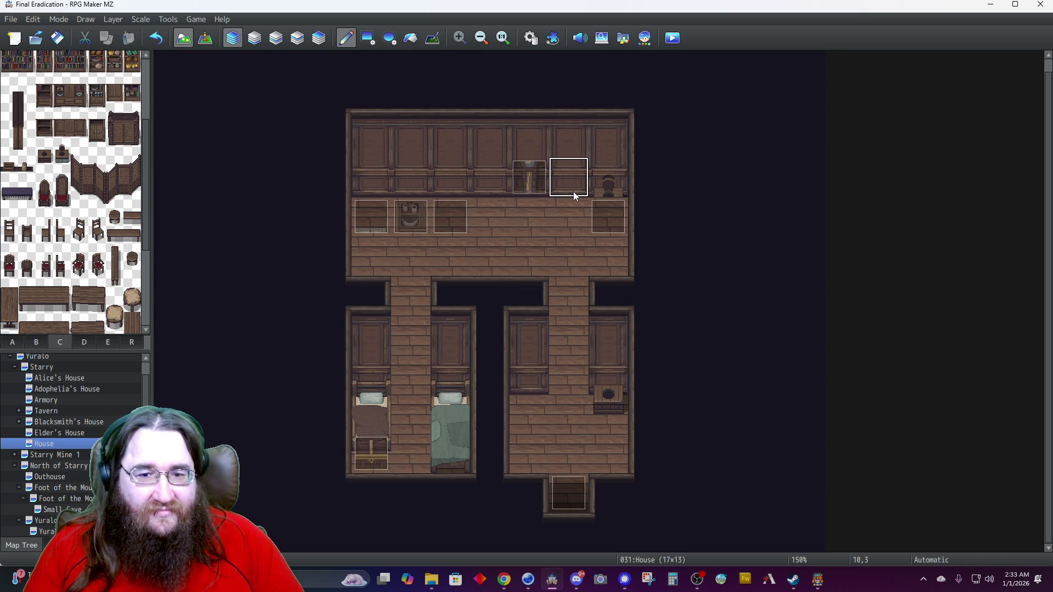
click(603, 190)
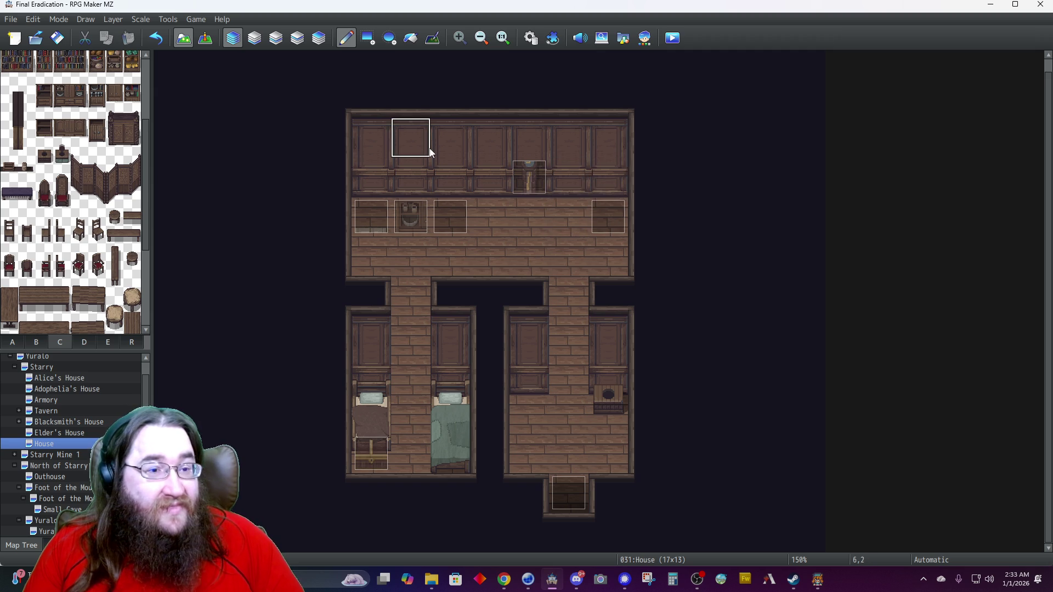
click(206, 39)
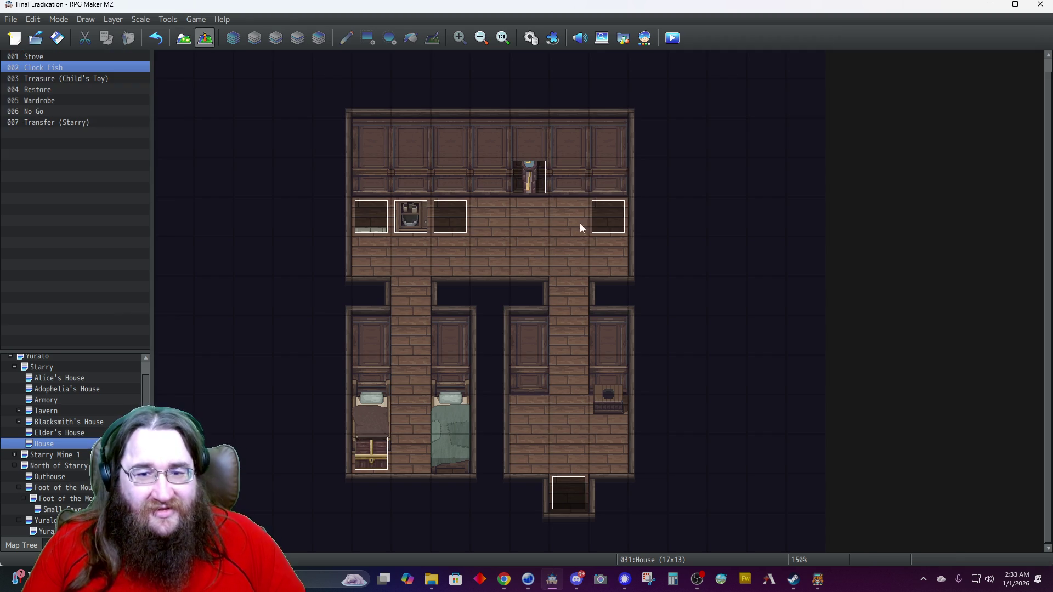
Move the Restore event down to 11,9 and reposition the clock, undoing a wrong move.
click(604, 226)
drag(614, 392, 611, 402)
click(531, 183)
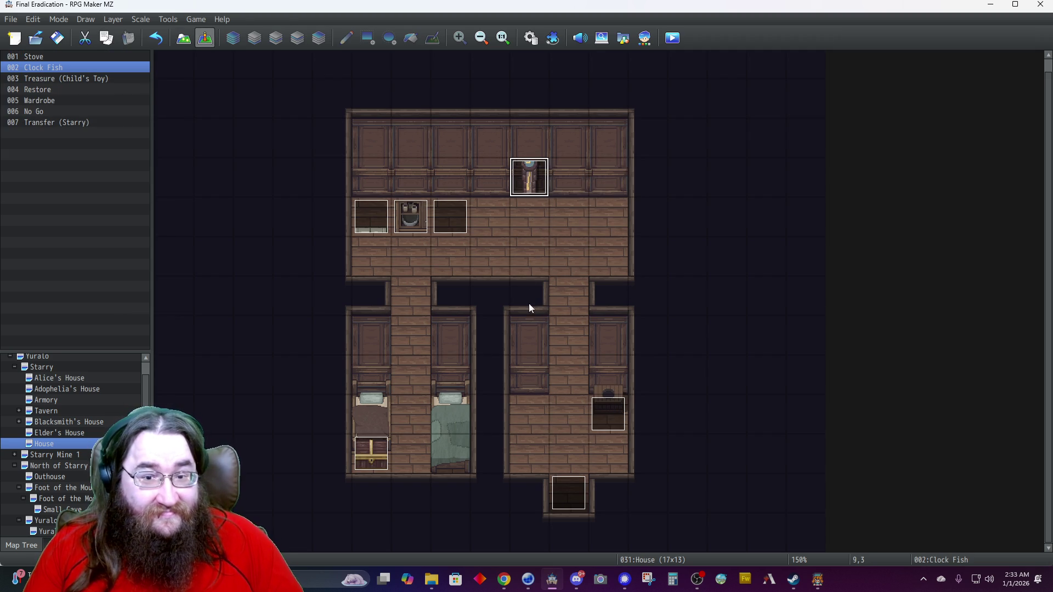
drag(529, 376, 571, 192)
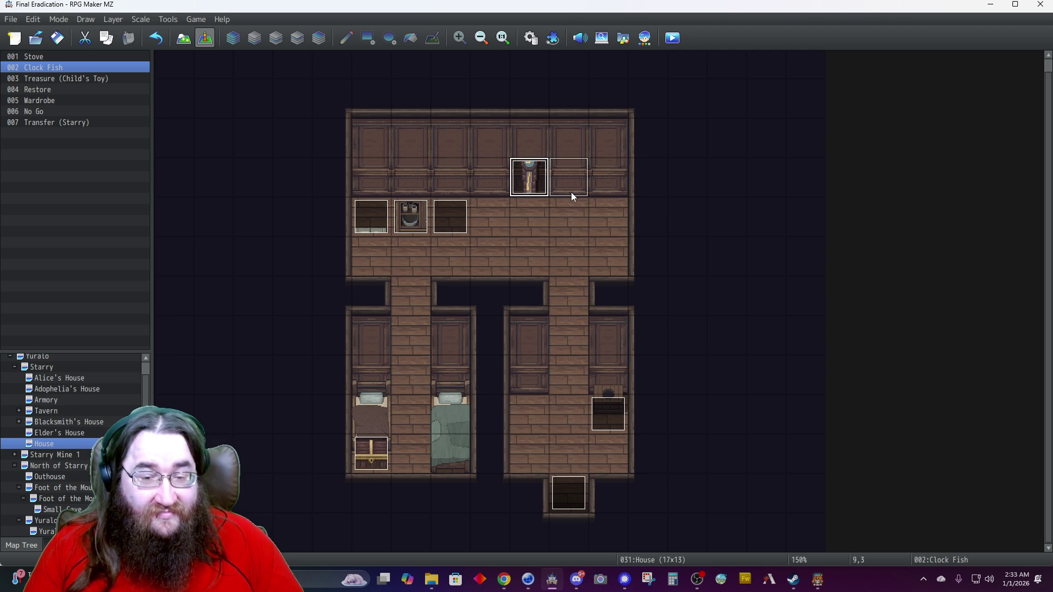
key(ctrl+z)
key(ctrl+z)
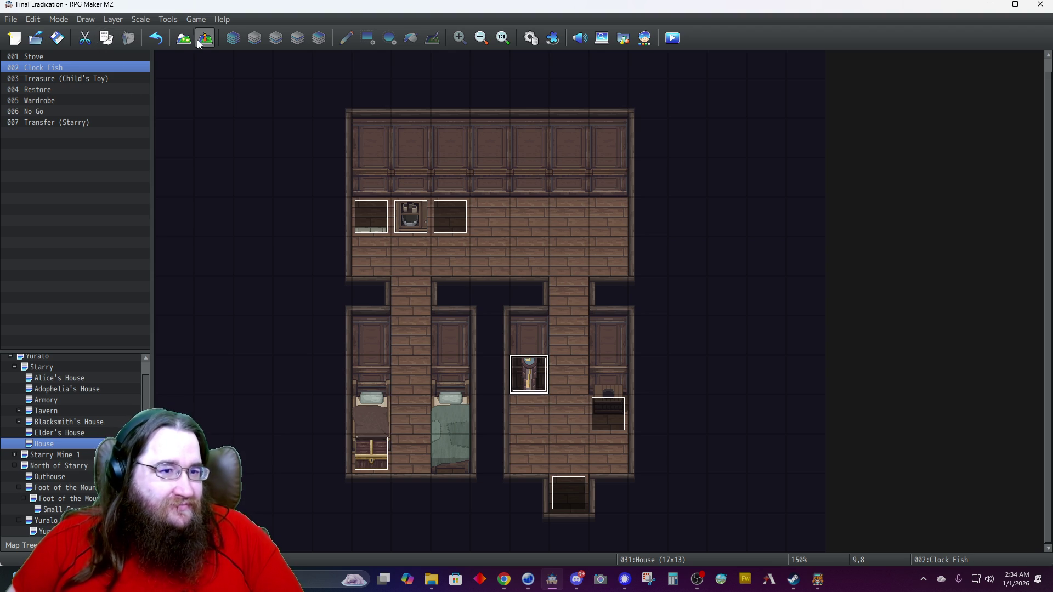
double_click(578, 508)
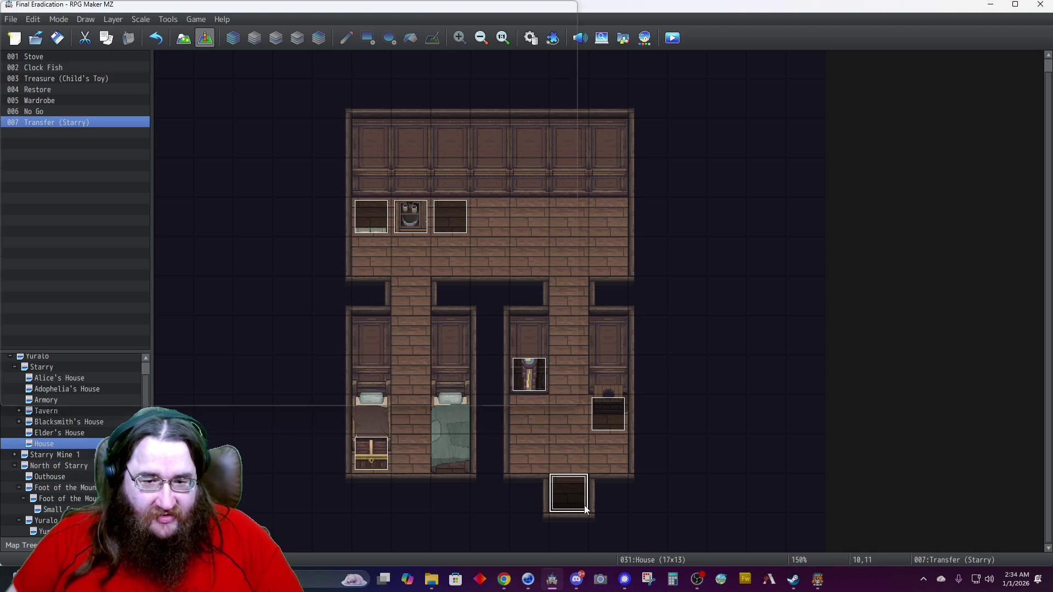
Change the exit door's Transfer Player destination from Starry 25,15 to Starry 18,16.
click(521, 171)
right_click(520, 171)
click(543, 179)
click(597, 259)
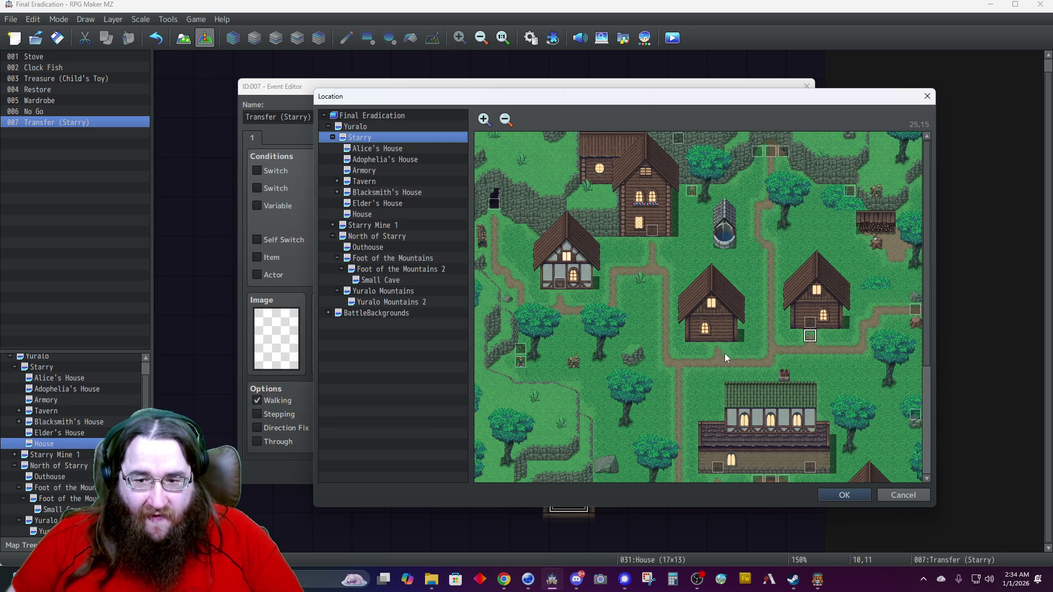
click(719, 351)
click(844, 496)
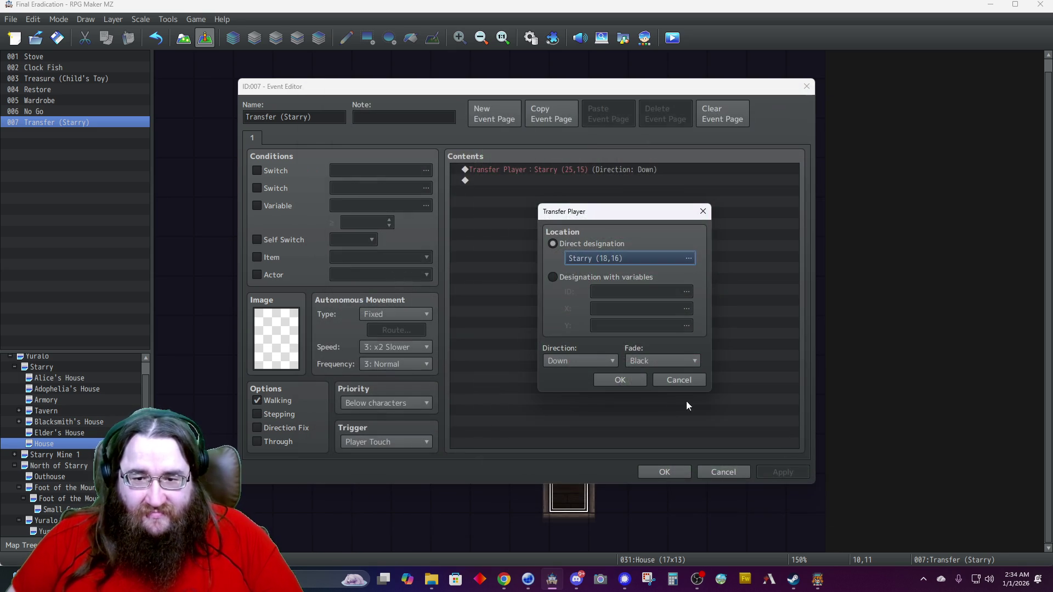
click(618, 379)
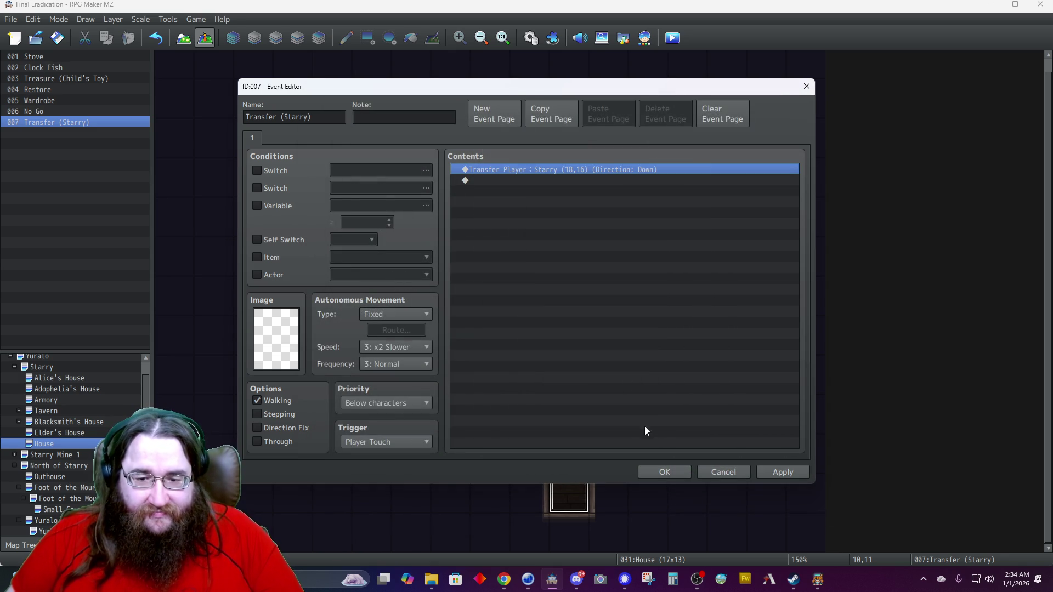
click(665, 472)
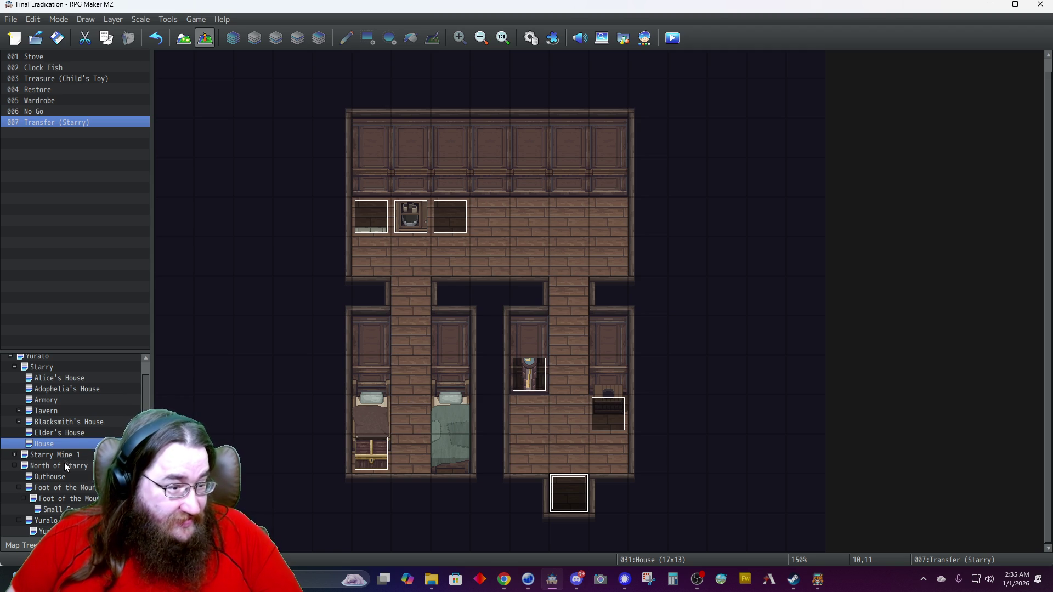
Expand Starry Mine 1 and Starry Mine 2 in the map tree and load Save Cave.
click(43, 455)
double_click(43, 455)
double_click(49, 466)
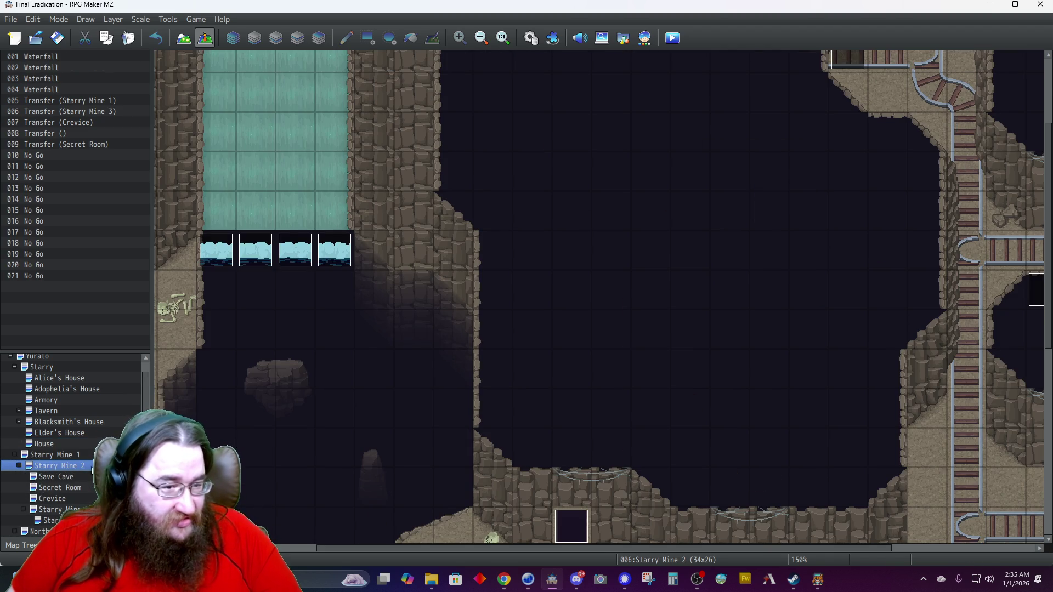
scroll(247, 459, down, 1)
scroll(246, 458, up, 3)
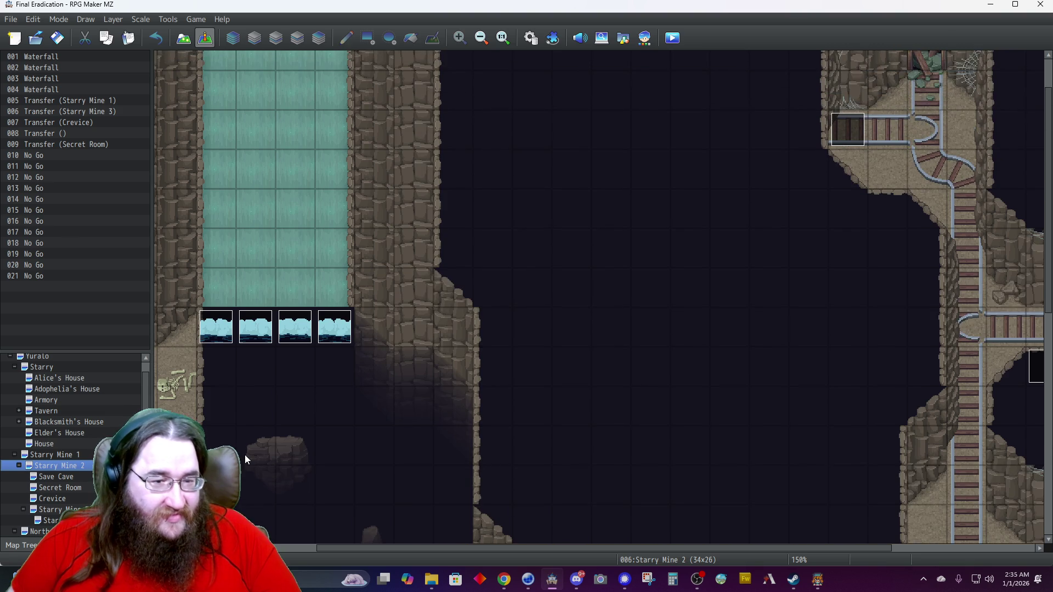
scroll(235, 429, down, 3)
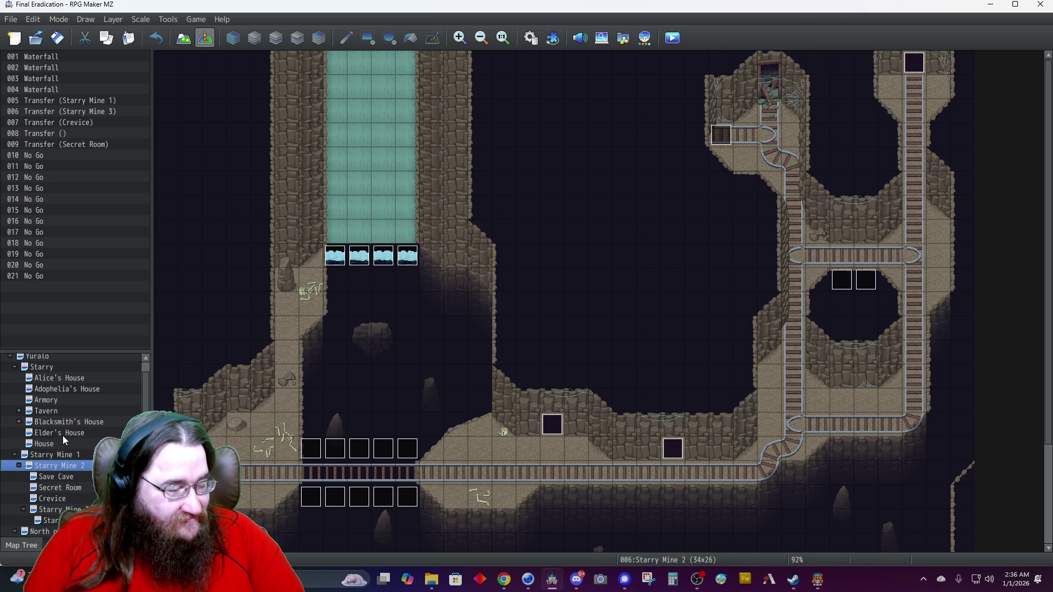
click(58, 478)
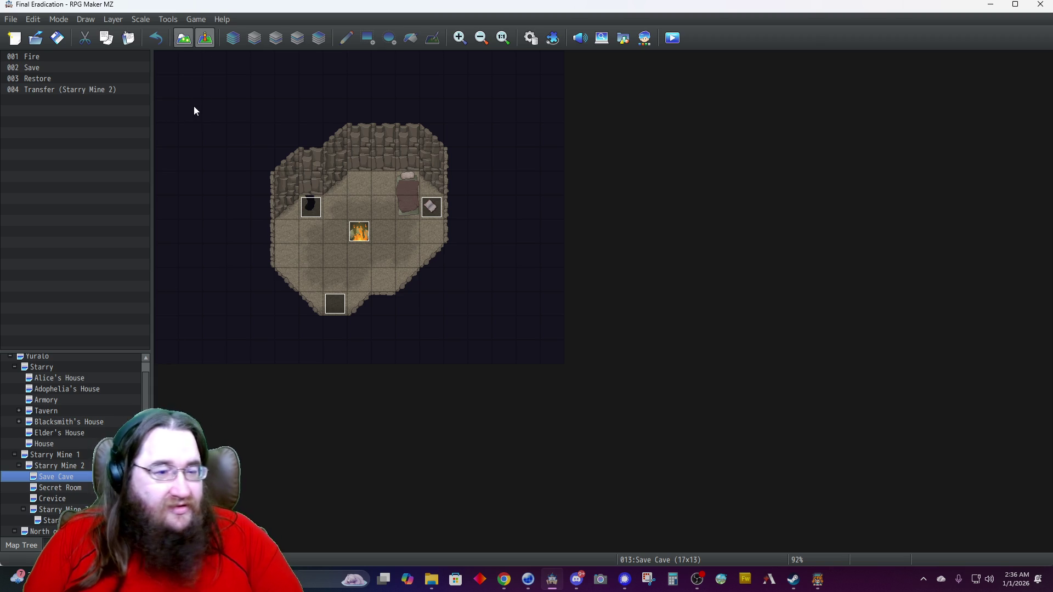
Shift the Save event one tile left and save the project.
drag(438, 212, 408, 212)
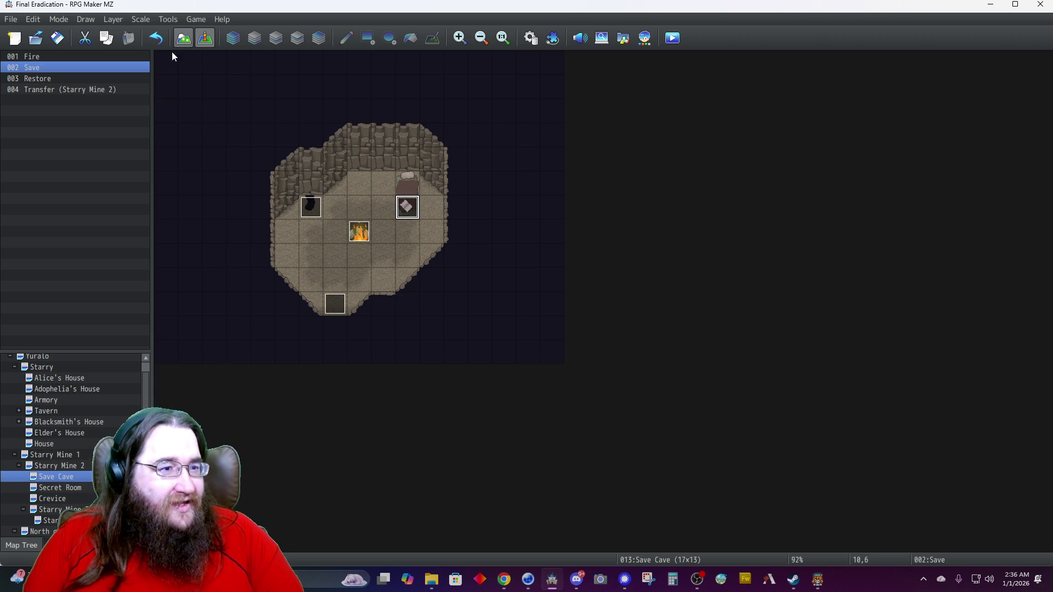
click(58, 38)
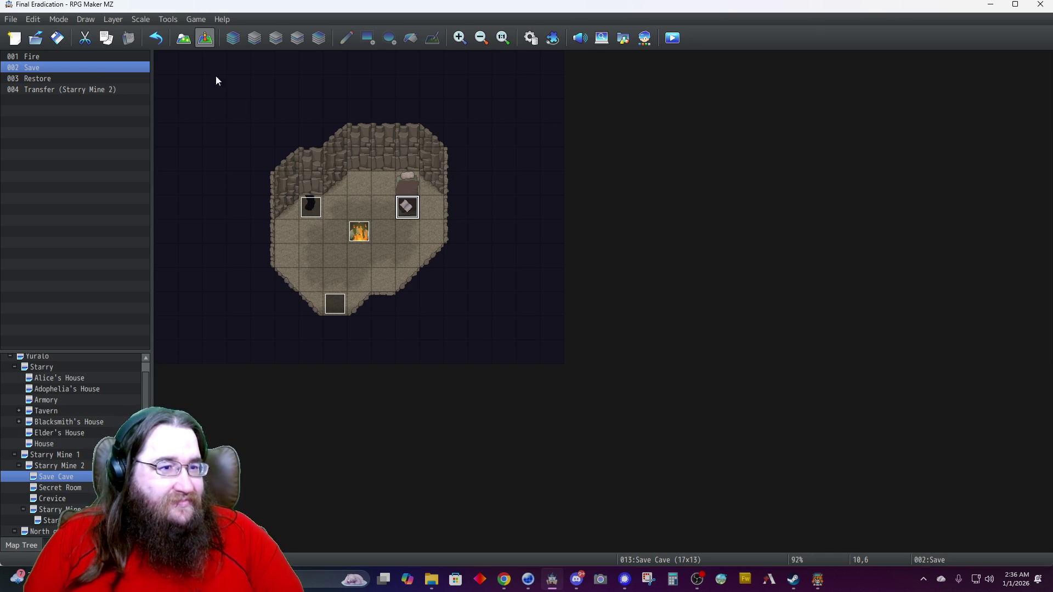
key(F5)
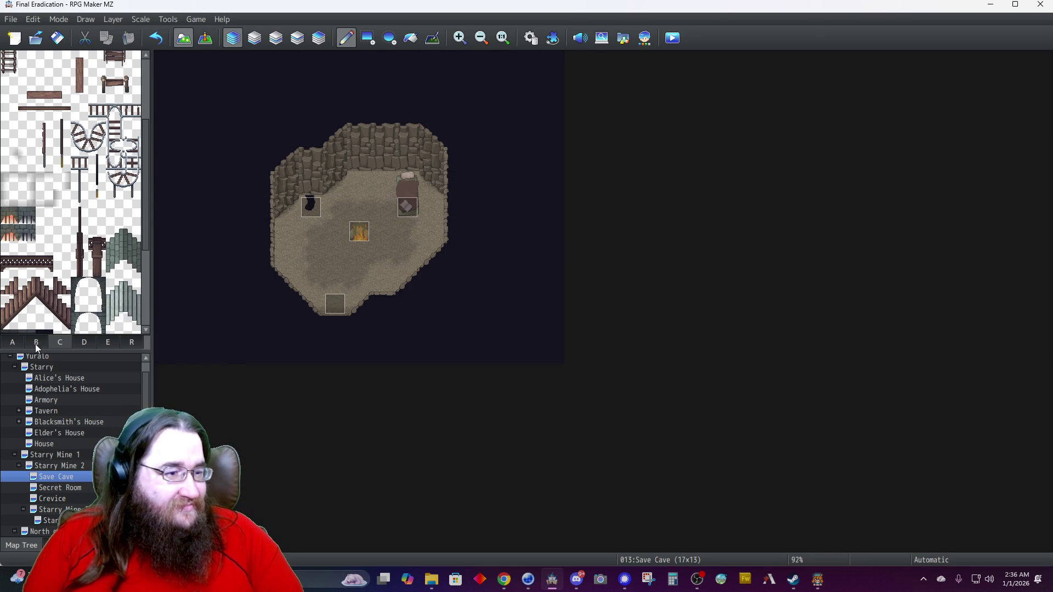
Browse the crystal/mine-cart and cave-wall tilesets, then return to Event mode.
click(84, 342)
scroll(83, 279, down, 7)
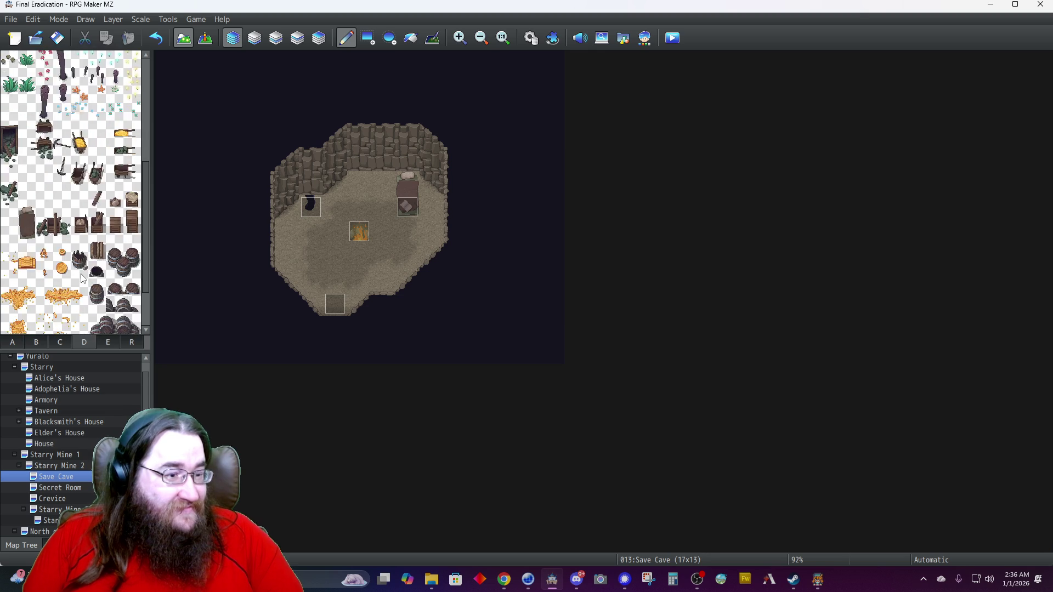
scroll(82, 279, up, 9)
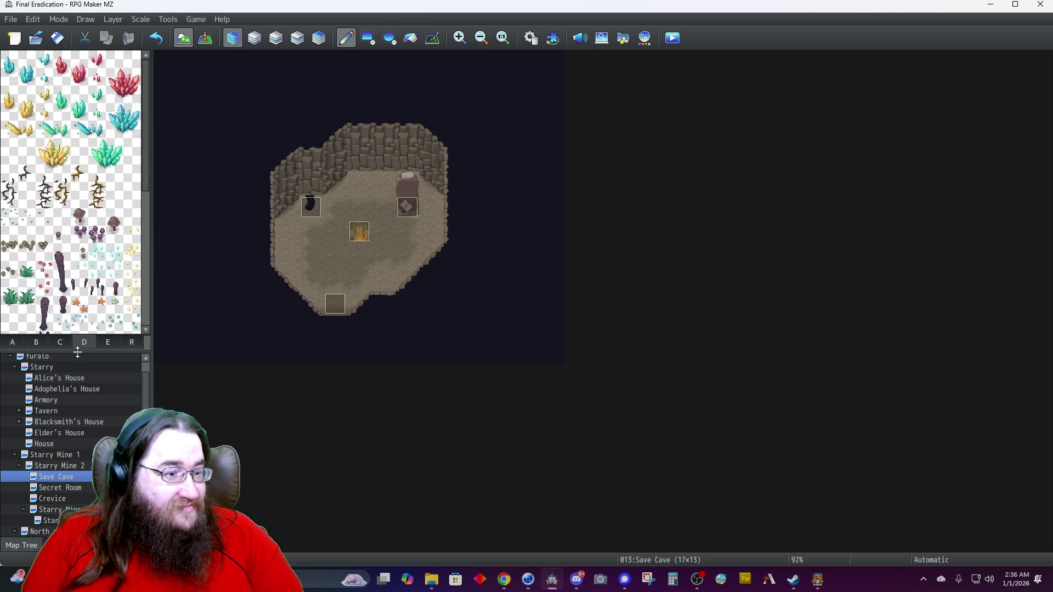
click(59, 346)
click(40, 340)
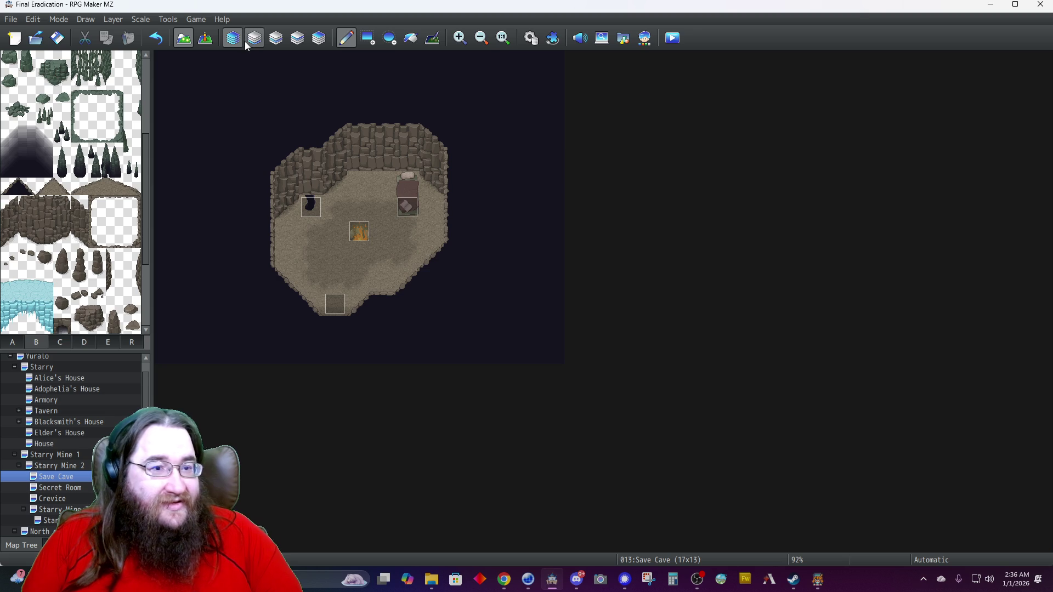
click(206, 38)
double_click(398, 184)
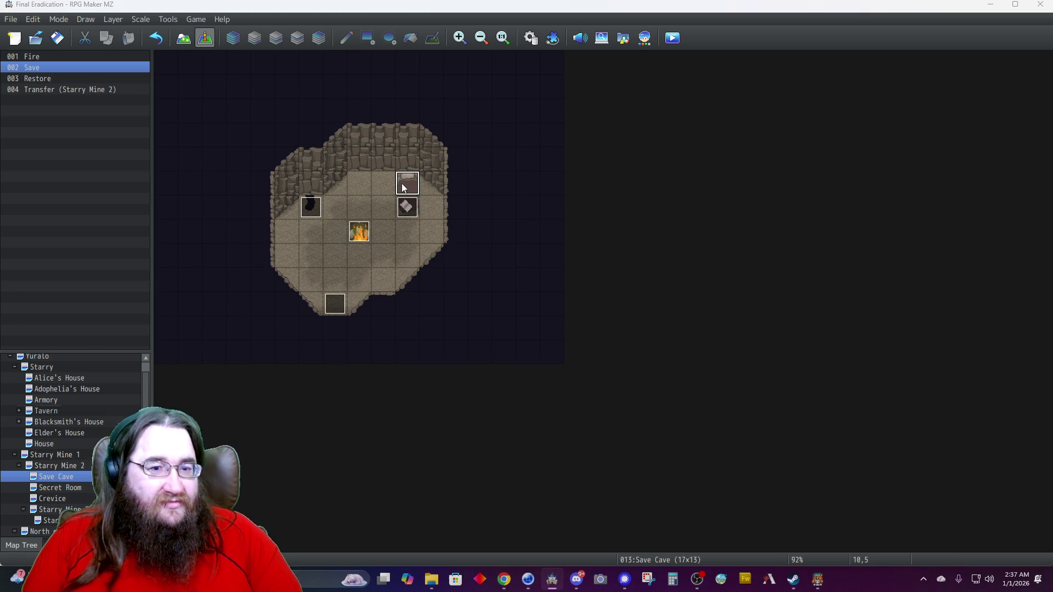
Give the new event the teddy bear sprite from !Decoration_static.
double_click(279, 343)
scroll(380, 314, down, 1)
click(383, 329)
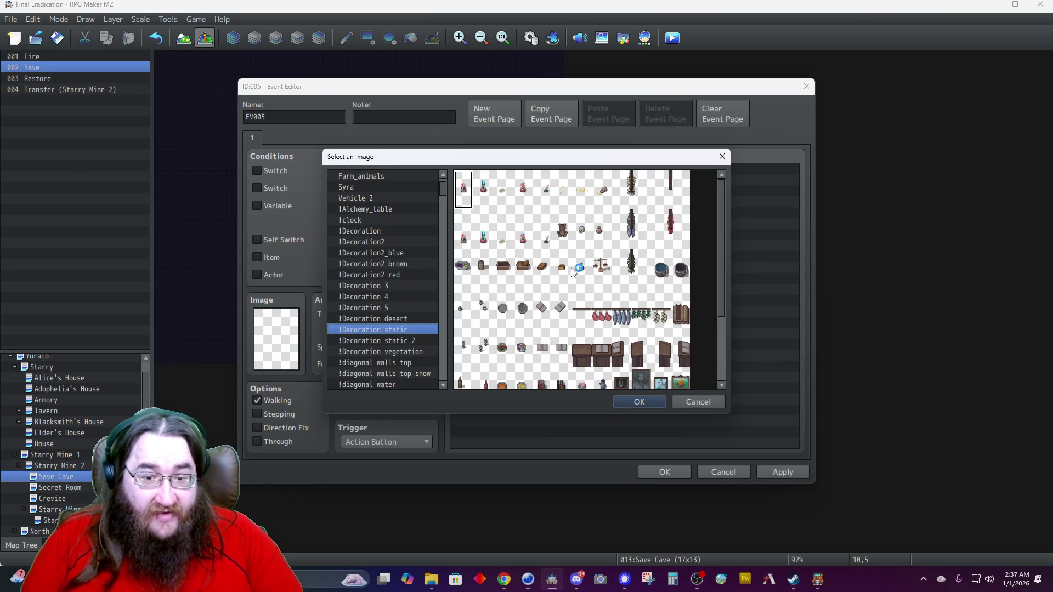
scroll(573, 266, down, 3)
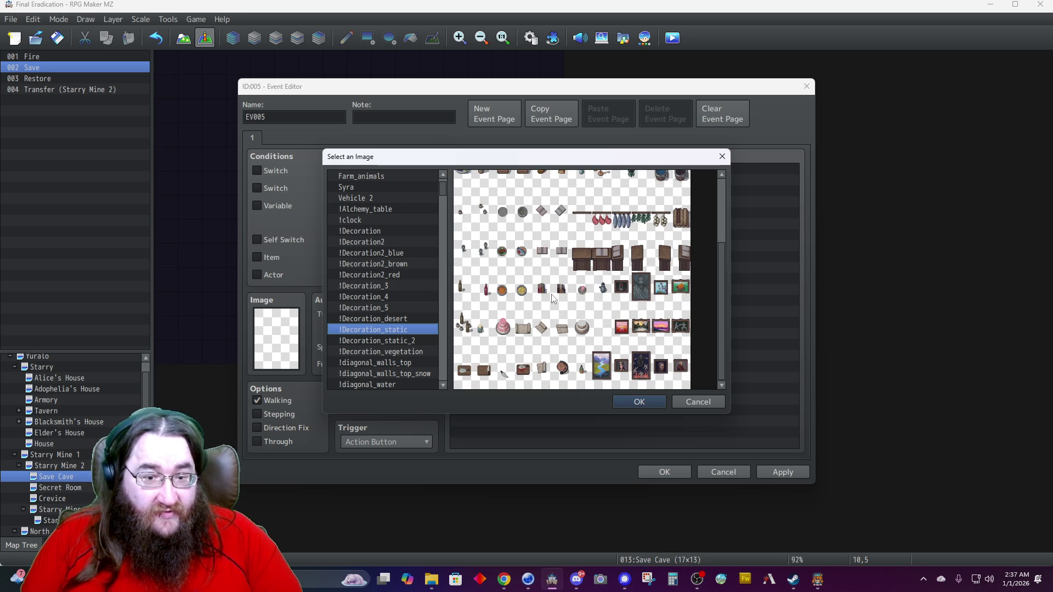
scroll(556, 299, up, 3)
double_click(562, 229)
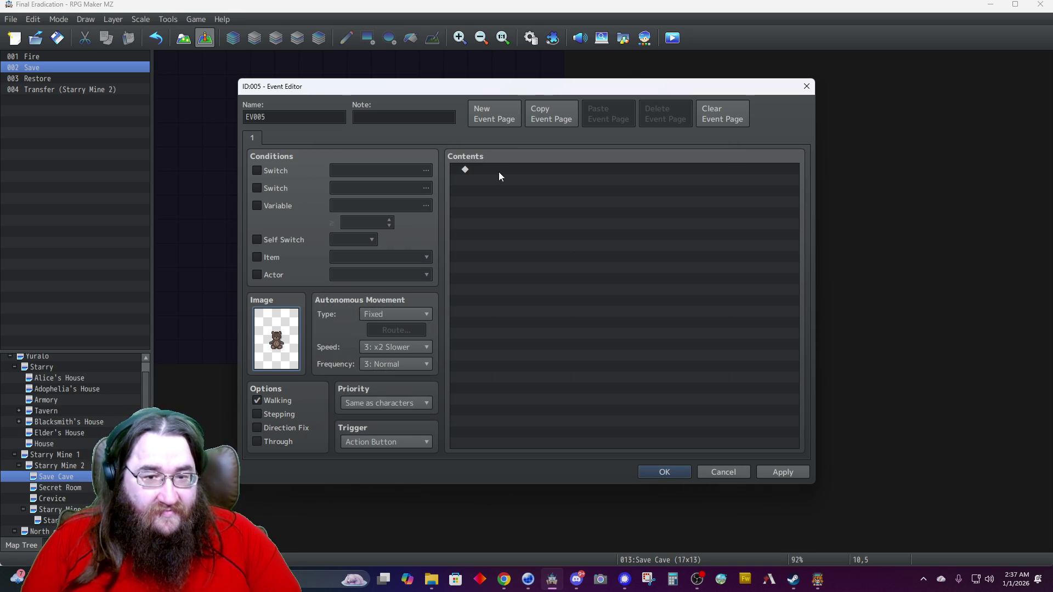
Add a Show Text command with Dim background and Middle window position.
double_click(501, 172)
click(528, 177)
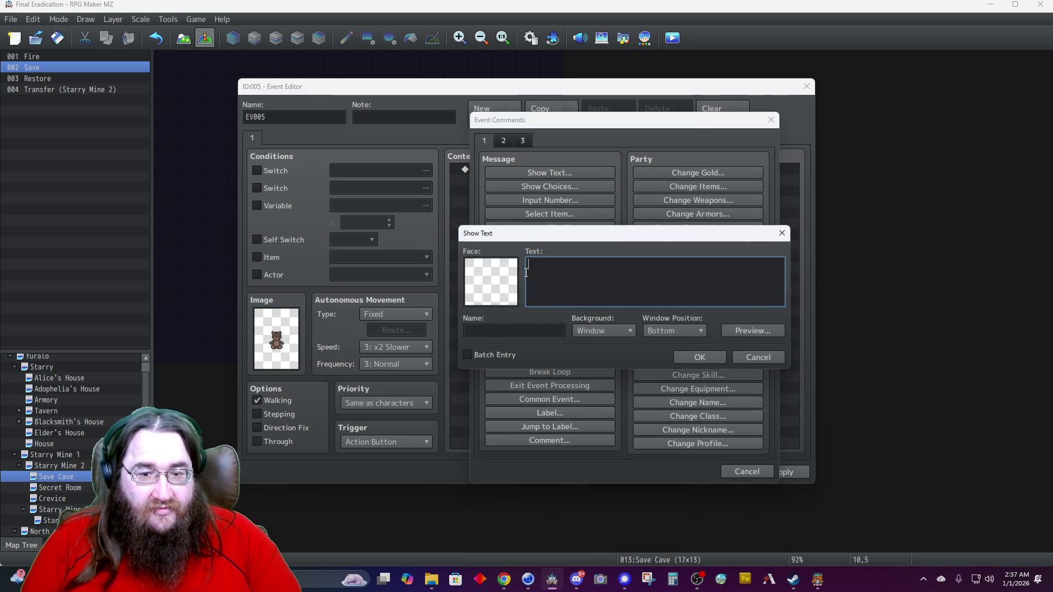
click(591, 332)
click(587, 359)
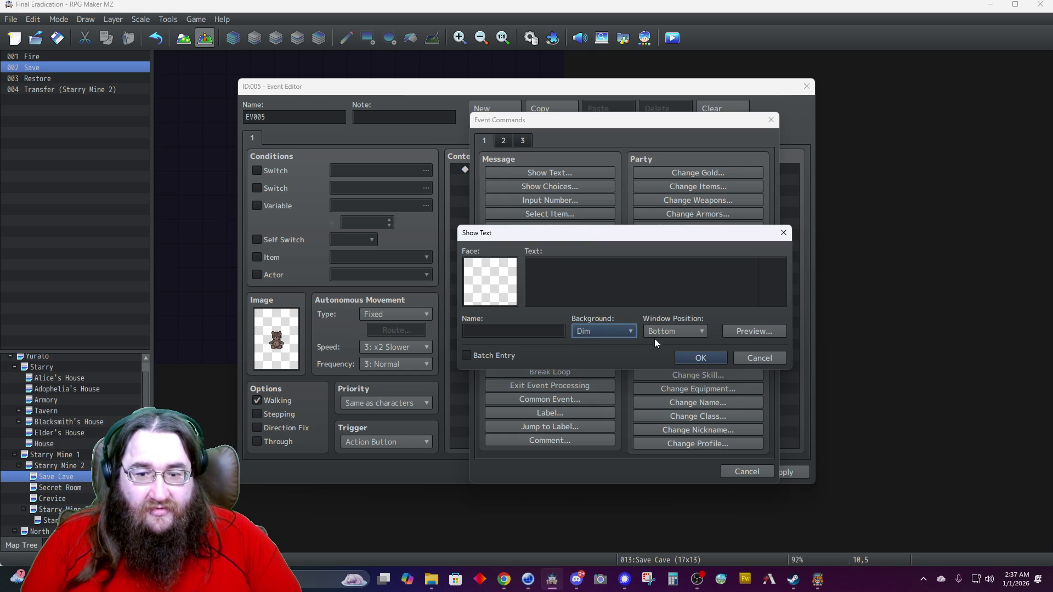
click(656, 333)
click(658, 357)
Enter 'Everyone deserves something or someone to sleep with.' and name the event Teddy Bear.
click(611, 282)
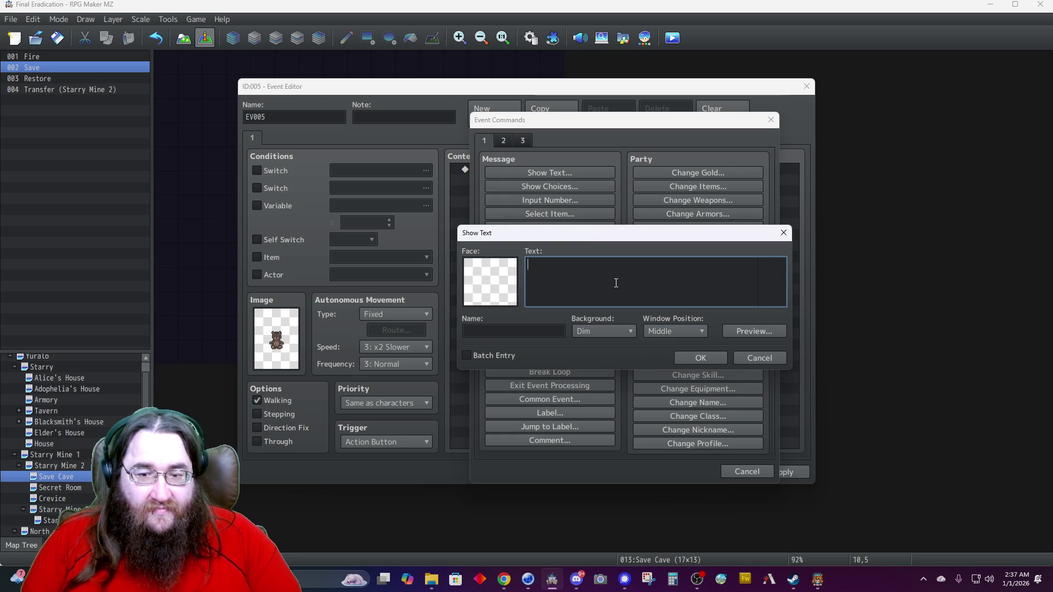
text(Everyone en)
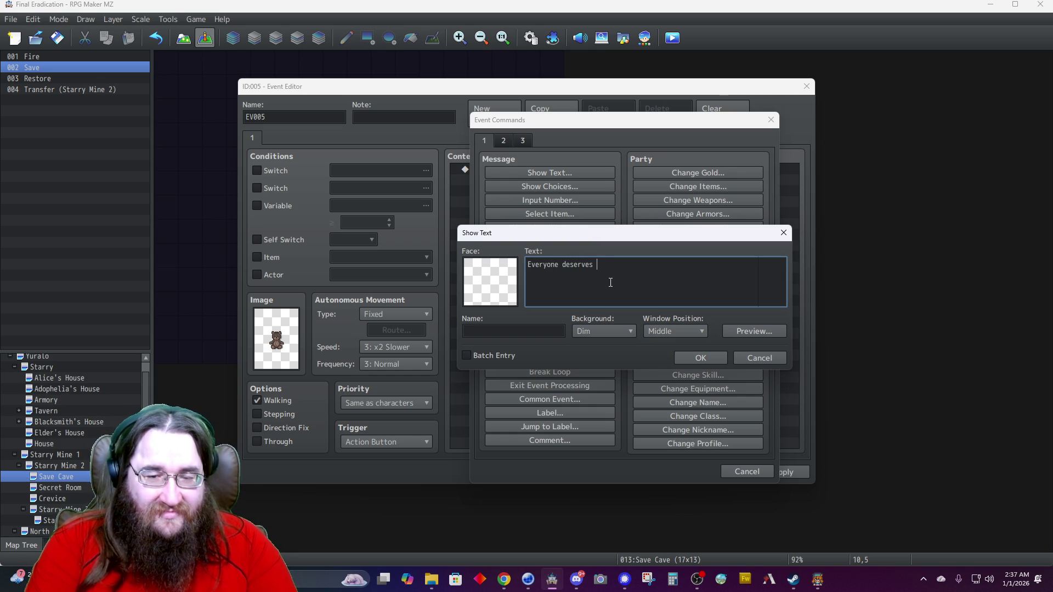
key(BackSpace)
text(something o)
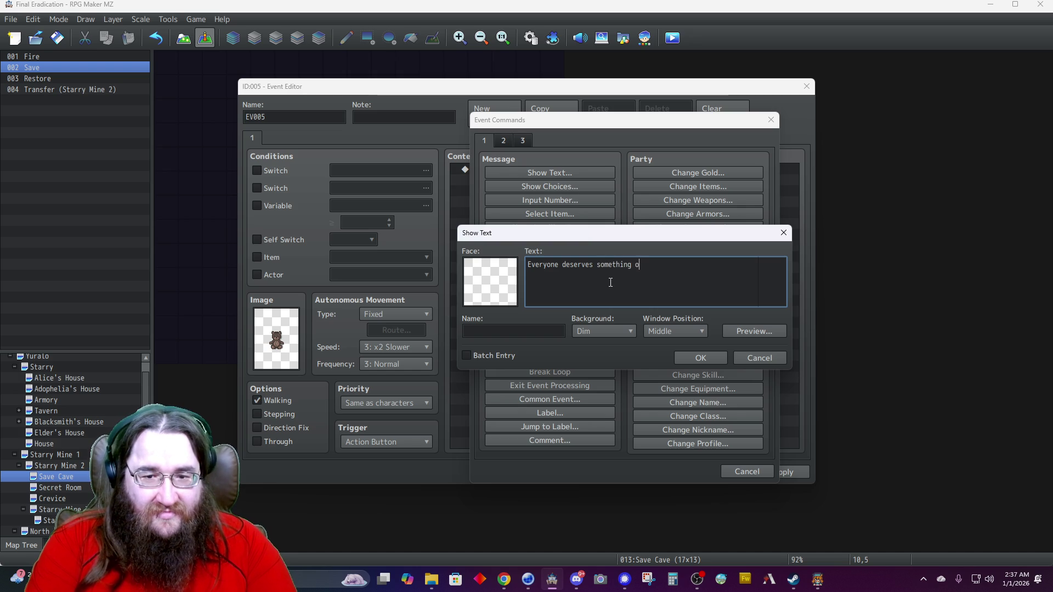
text(r someone to sleep with.)
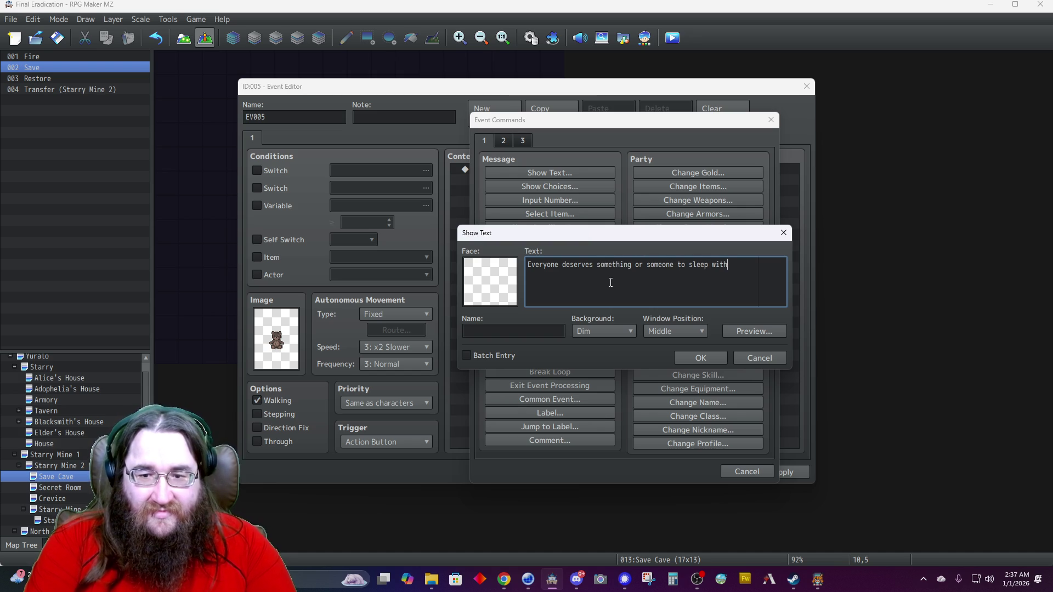
click(694, 360)
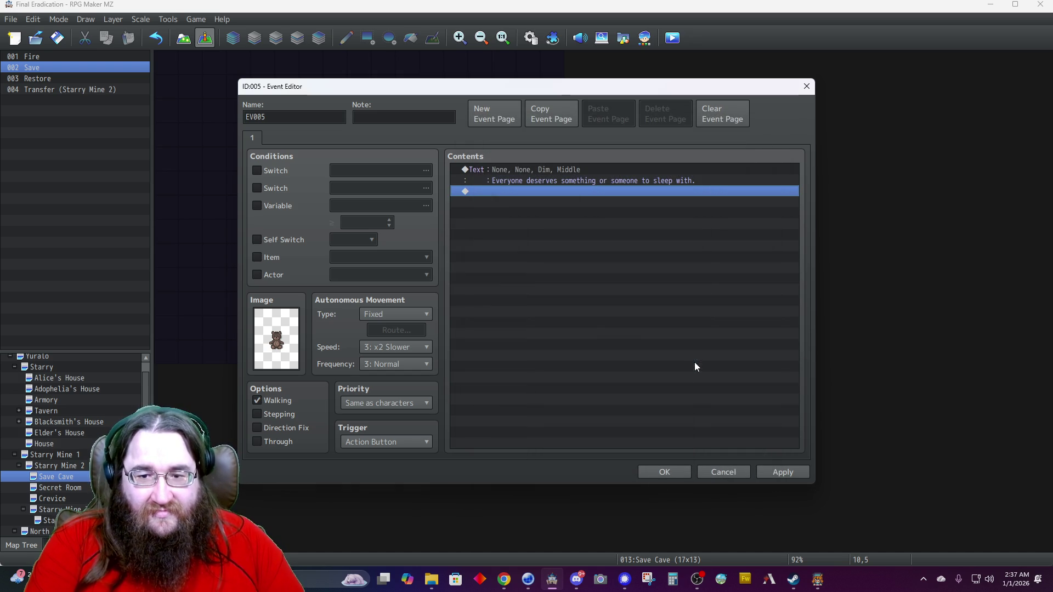
double_click(291, 116)
text(Tedd)
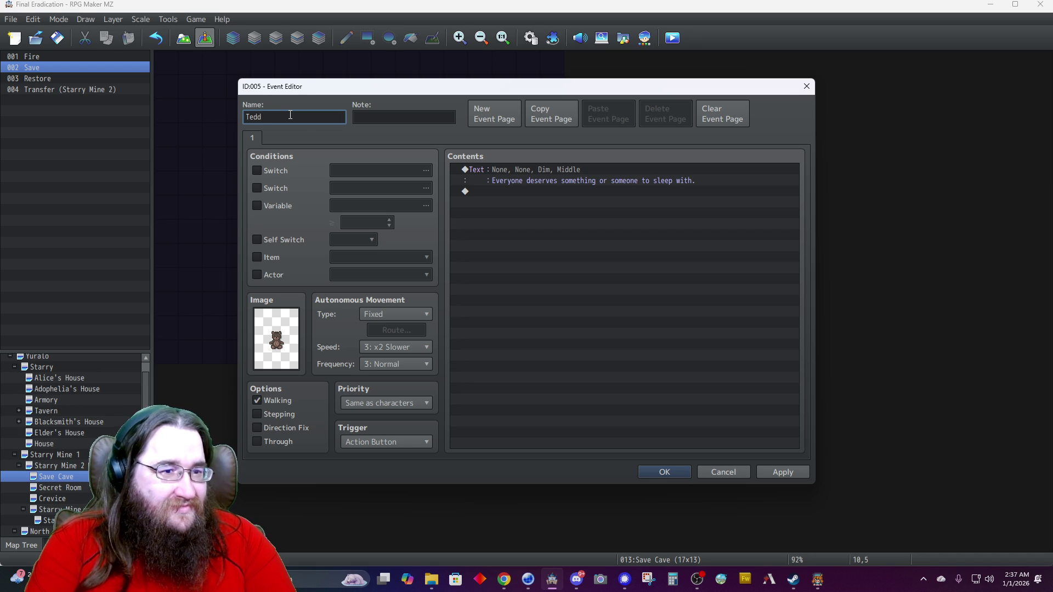
text(y Bear)
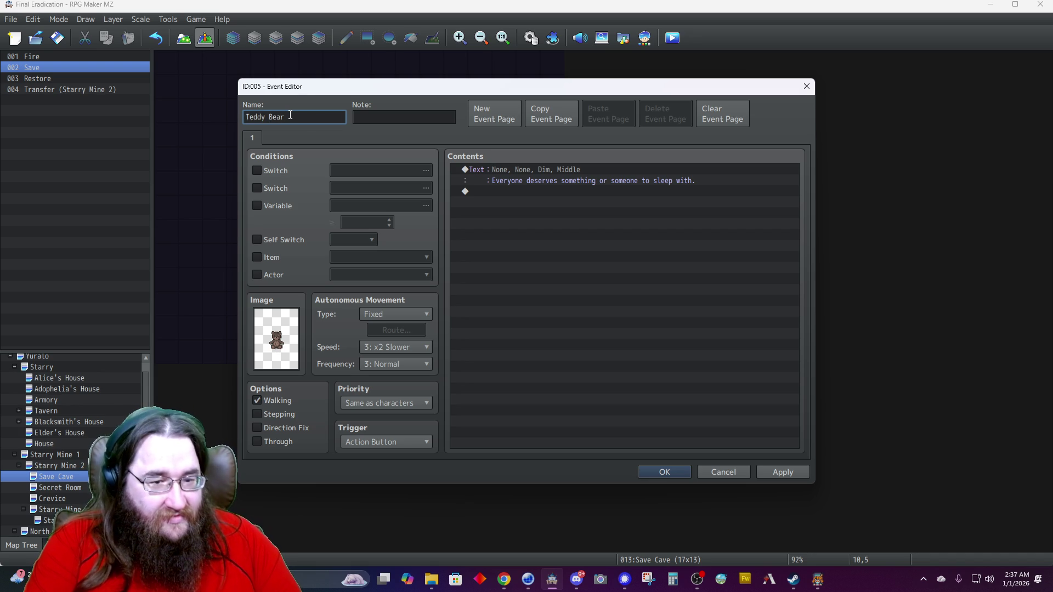
Confirm the Teddy Bear event and open the top-right treasure chest on the Crevice map.
click(661, 475)
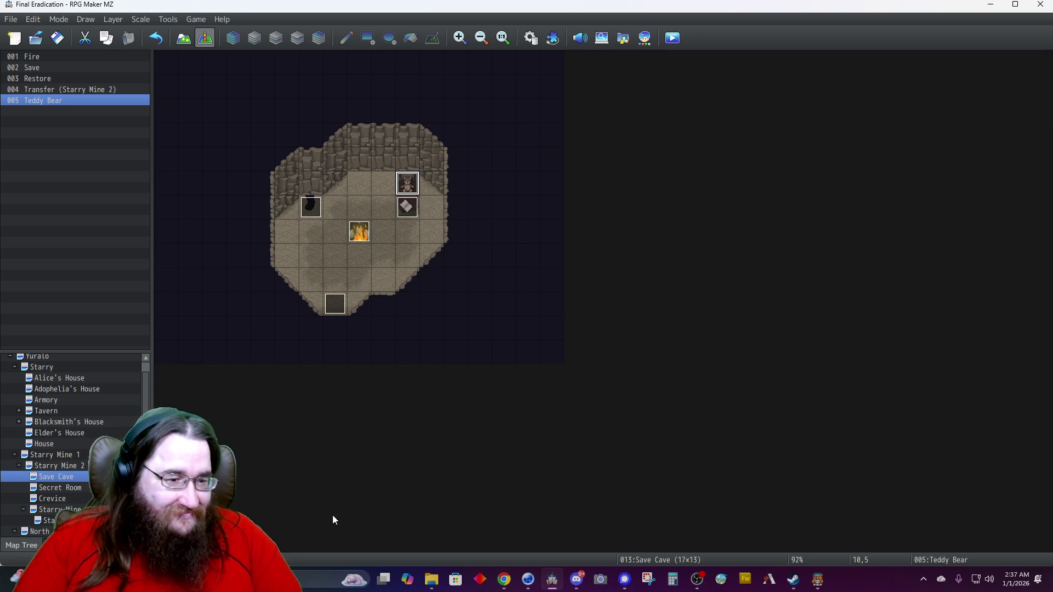
click(61, 488)
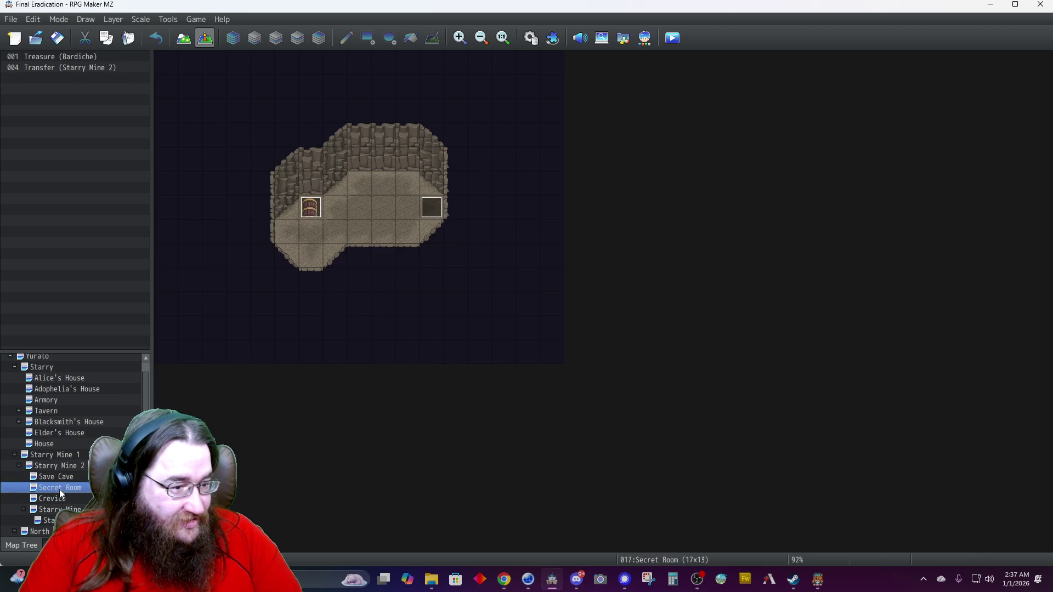
click(60, 500)
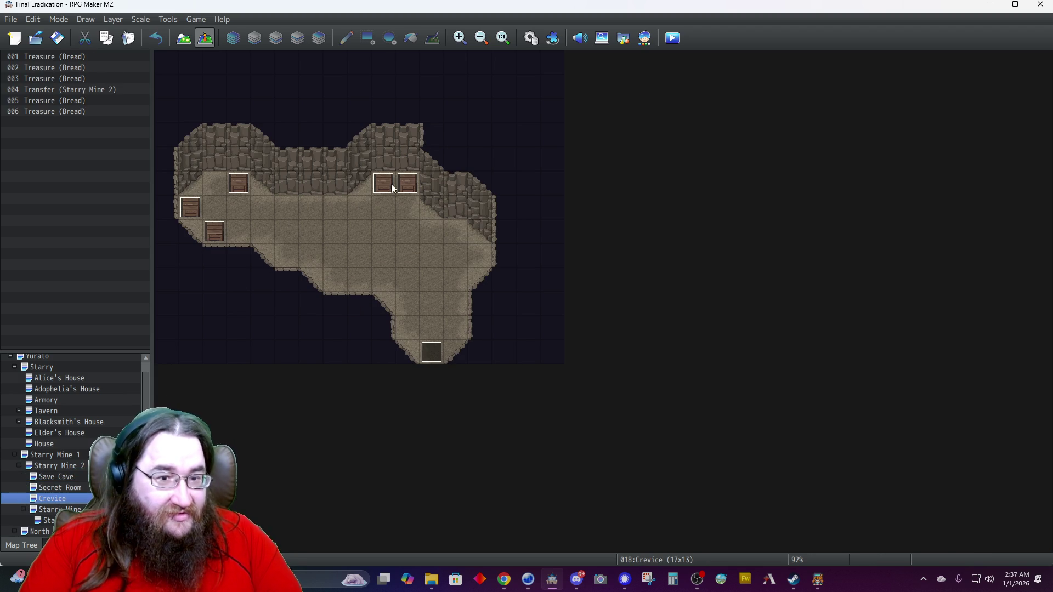
click(407, 189)
double_click(407, 189)
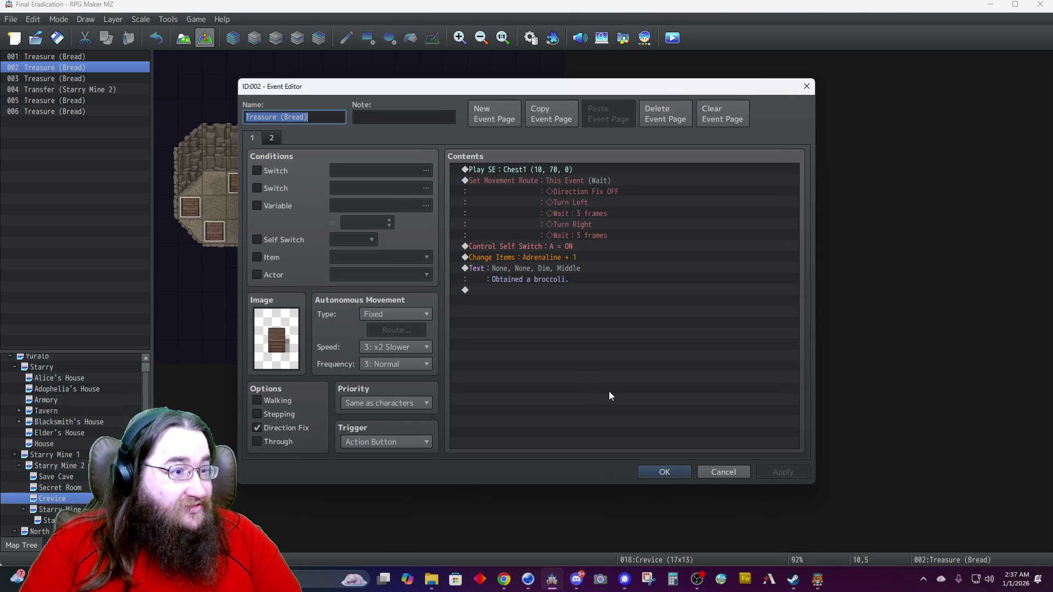
Change the chest's message from 'Obtained a broccoli.' to 'Obtained an adrenaline.'.
right_click(562, 267)
click(582, 287)
double_click(585, 266)
text(ained a a.)
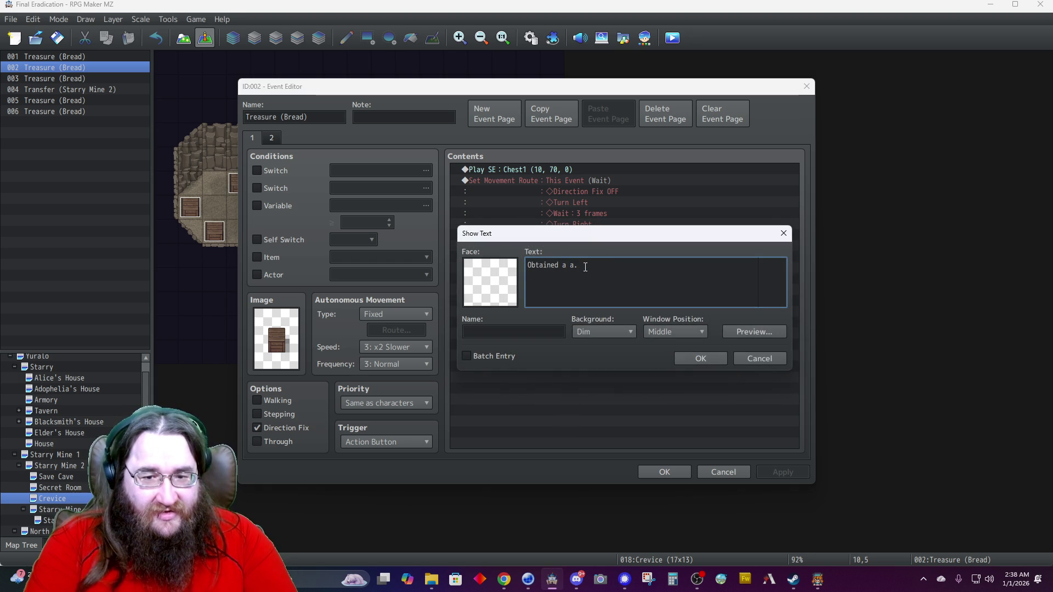
key(BackSpace)
key(BackSpace)
text(n)
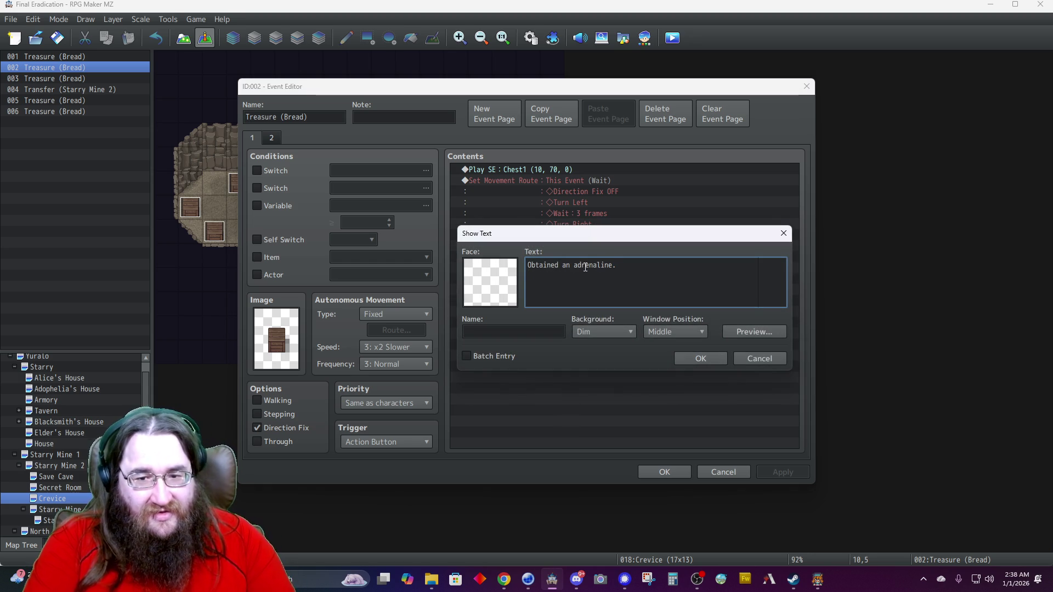
click(691, 362)
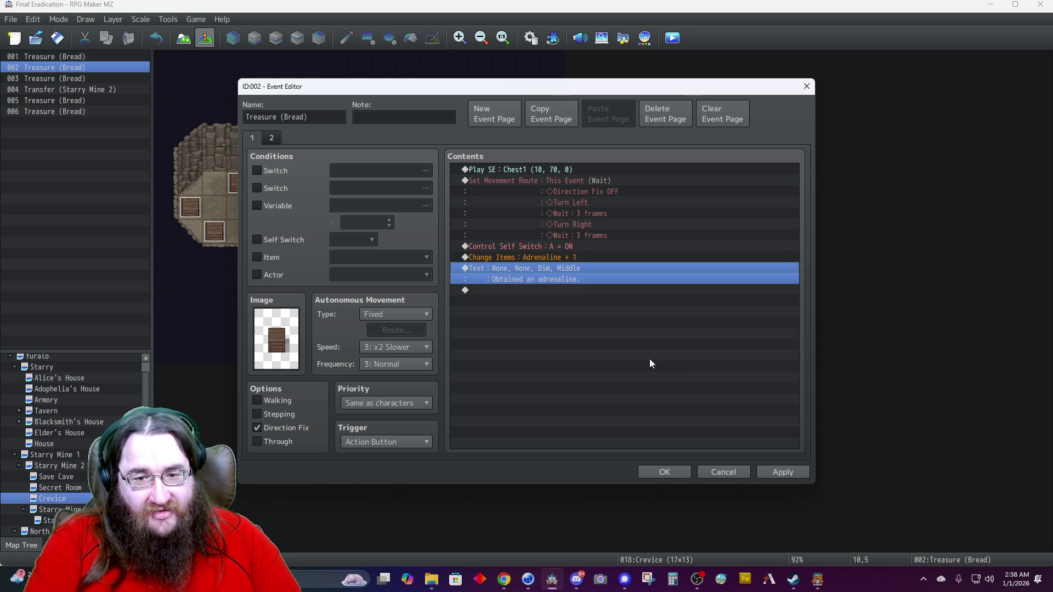
click(661, 469)
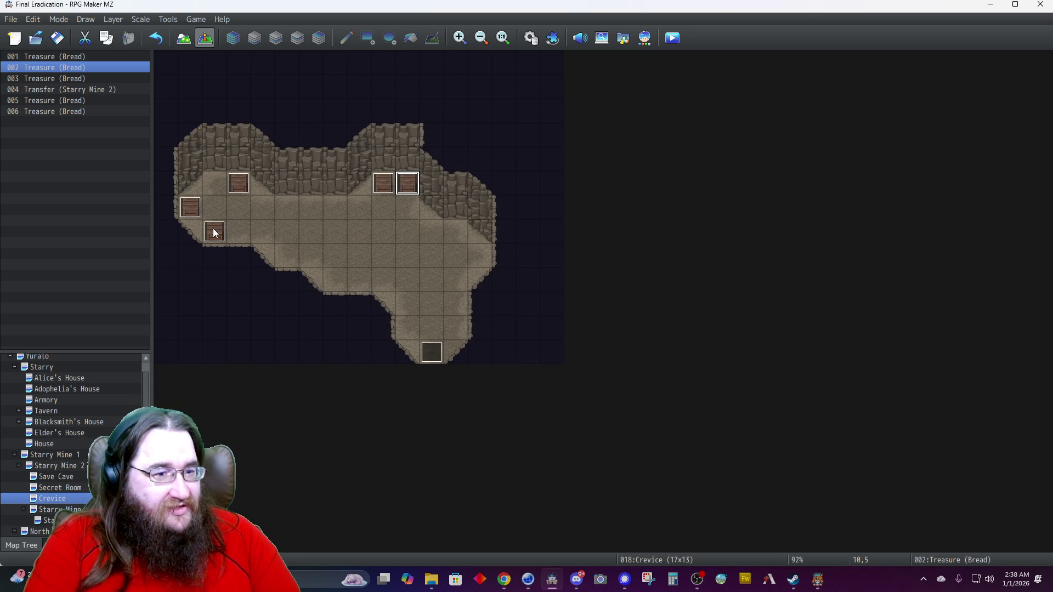
Change chest 006's message from broccoli to 'Obtained an adrenaline.' and close the event editor.
double_click(214, 233)
click(541, 266)
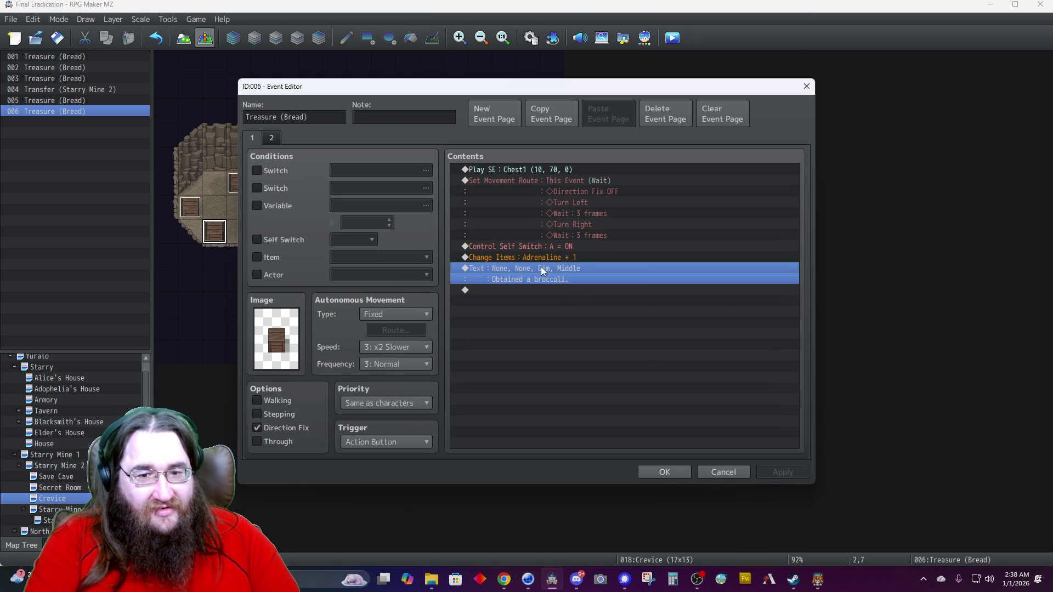
right_click(540, 267)
click(574, 287)
double_click(584, 264)
key(BackSpace)
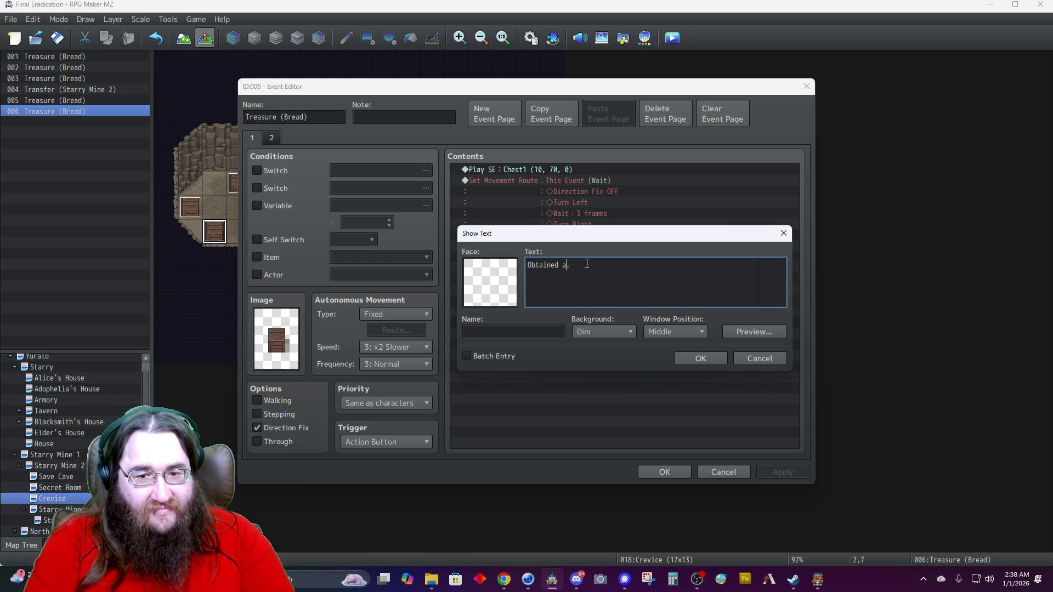
text(n adrenaline)
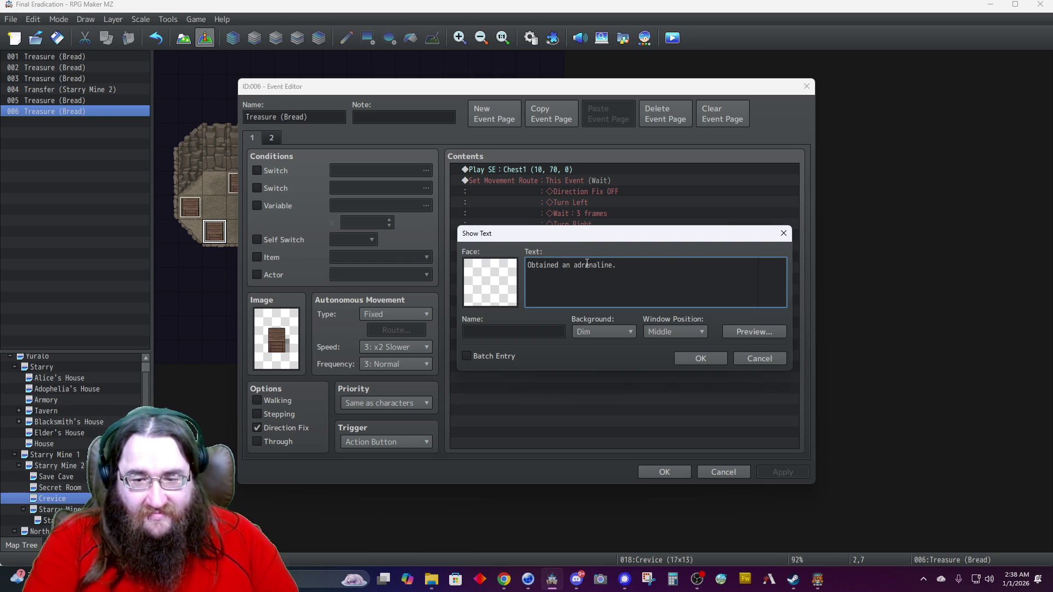
click(700, 359)
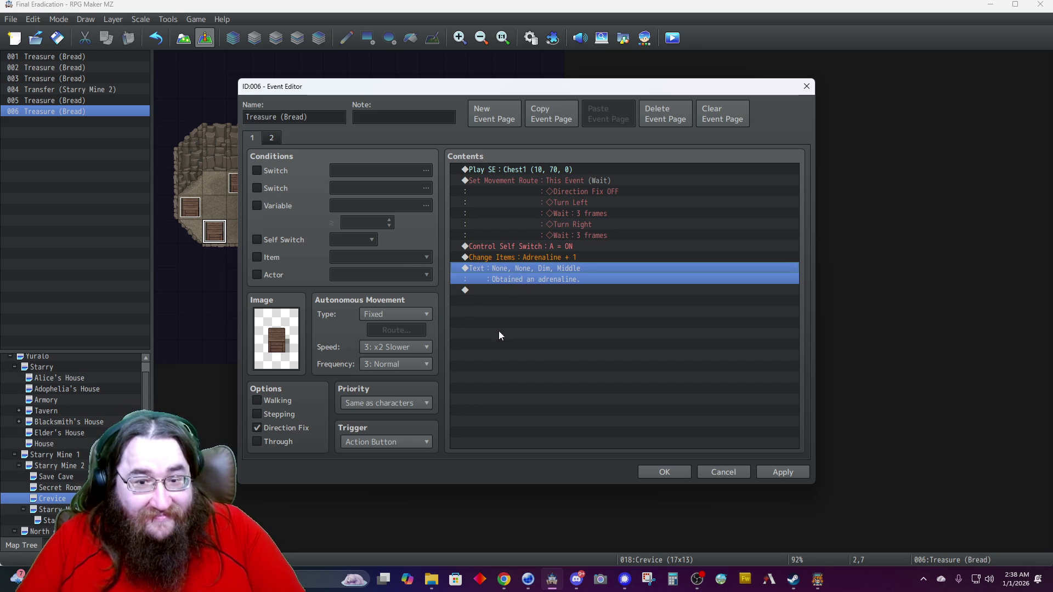
click(675, 476)
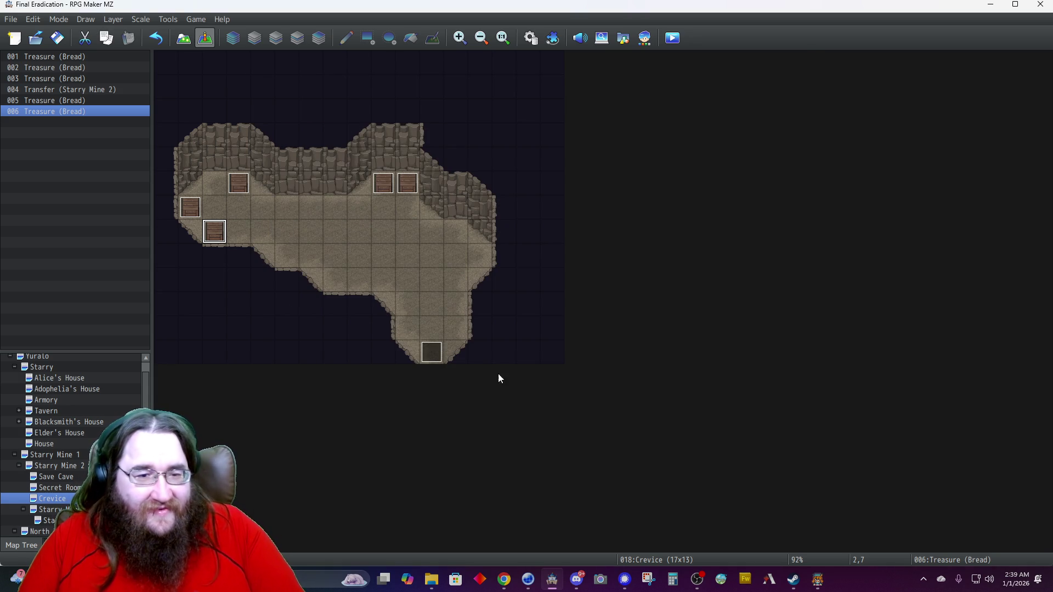
Rename chest events 006 and 002 from Treasure (Bread) to Treasure (Adrenaline).
double_click(213, 231)
double_click(291, 115)
text(A)
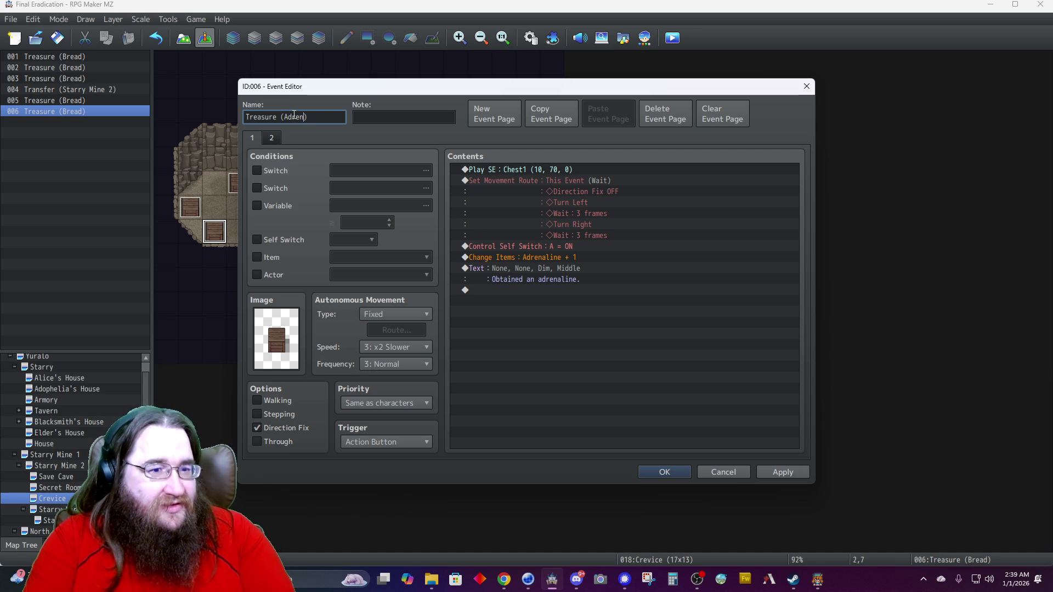
click(658, 472)
click(412, 188)
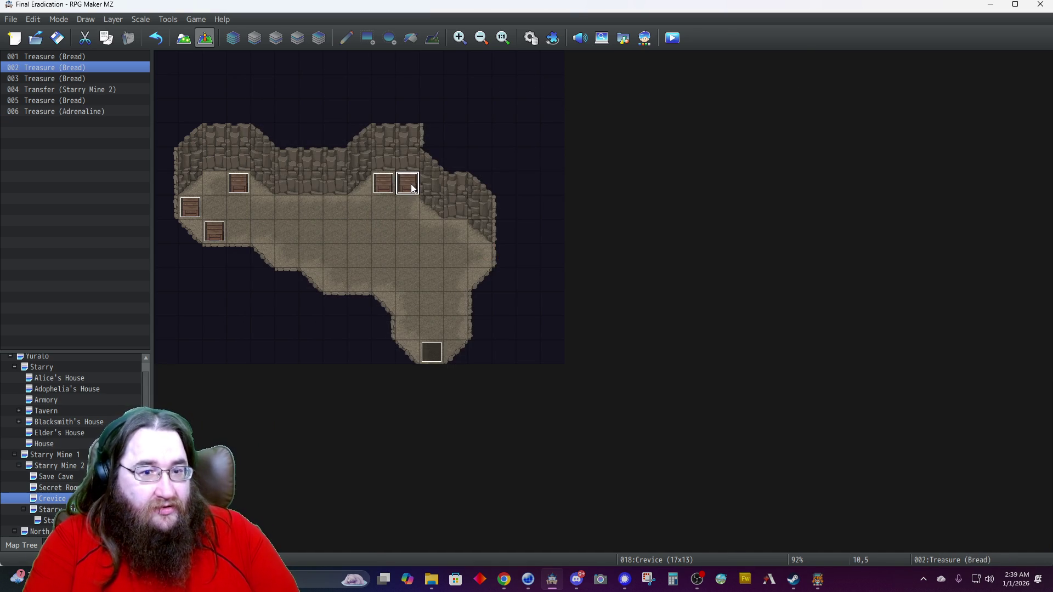
double_click(411, 187)
double_click(291, 117)
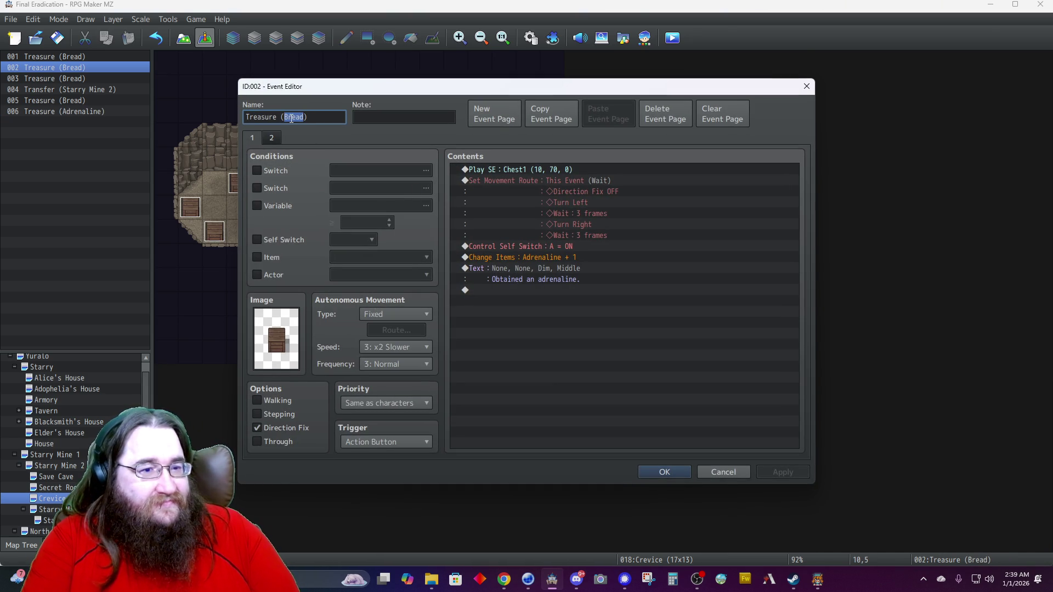
text(Adrenaline)
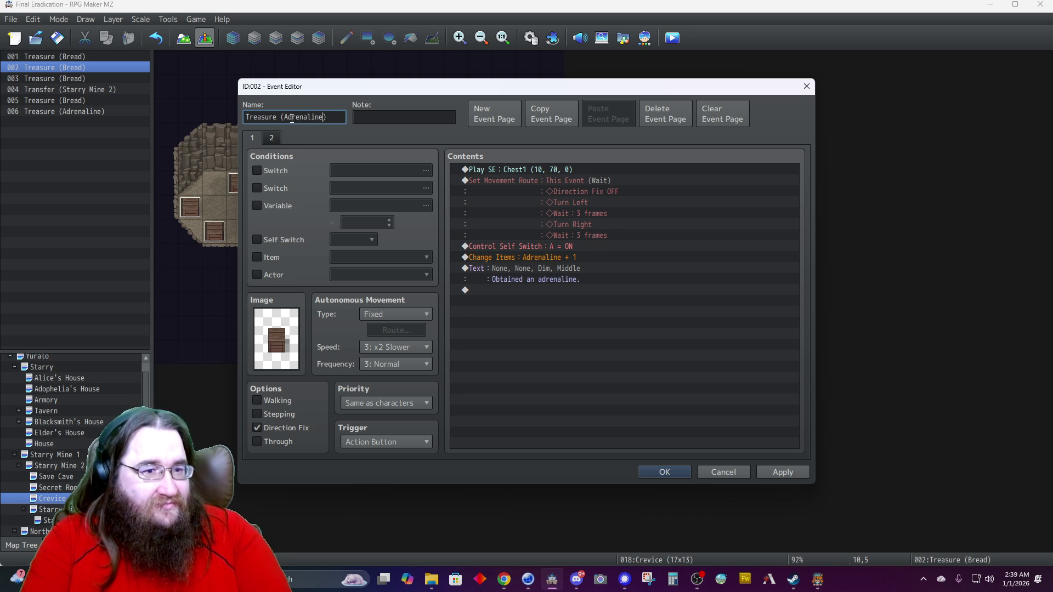
click(652, 473)
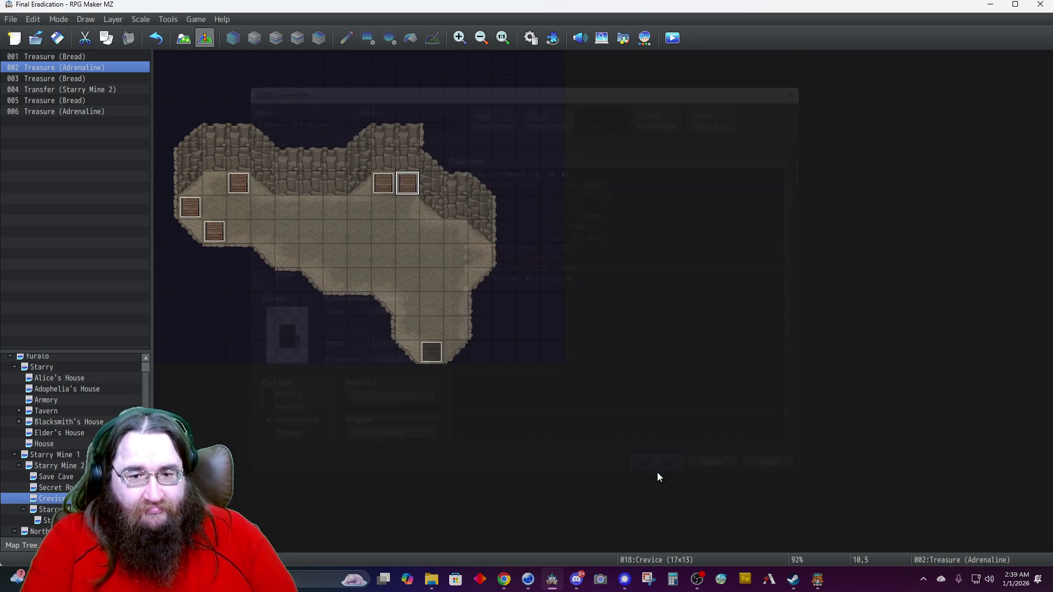
Inspect chest events 003, 005 and 001 without changes, then save the project.
double_click(238, 183)
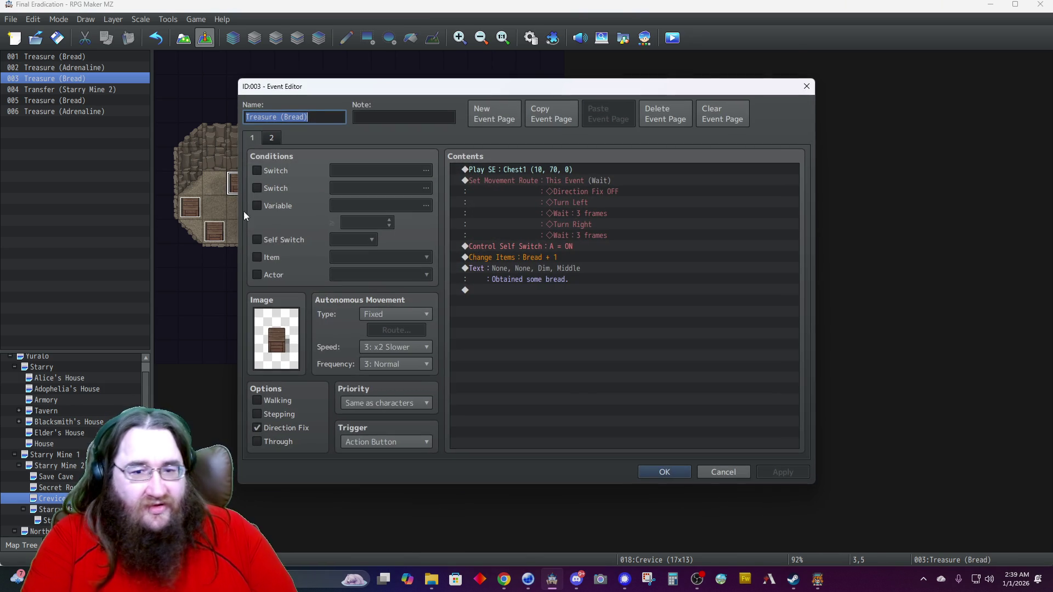
click(664, 472)
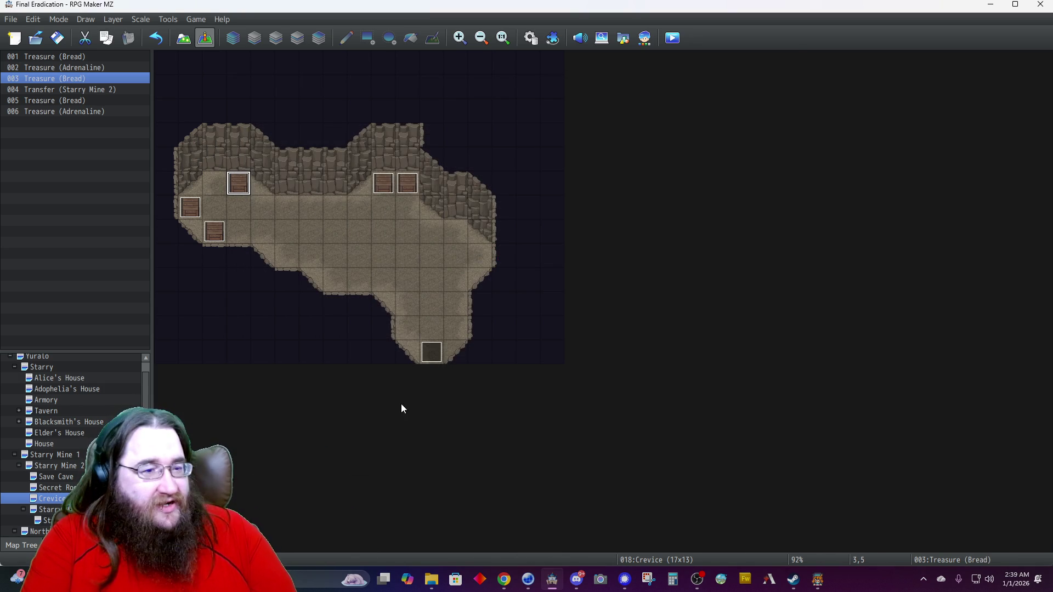
double_click(192, 206)
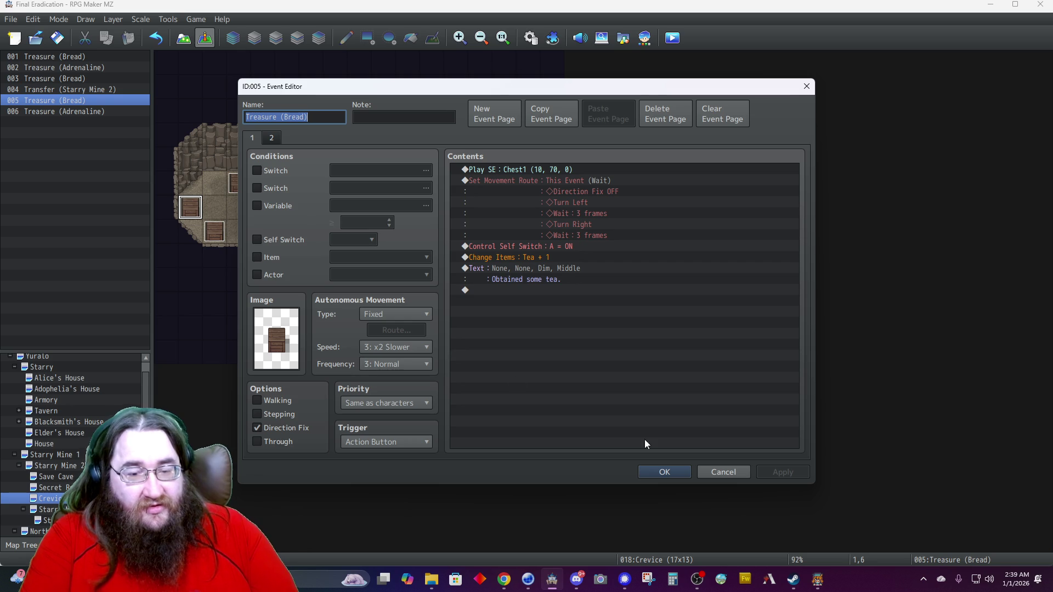
click(655, 472)
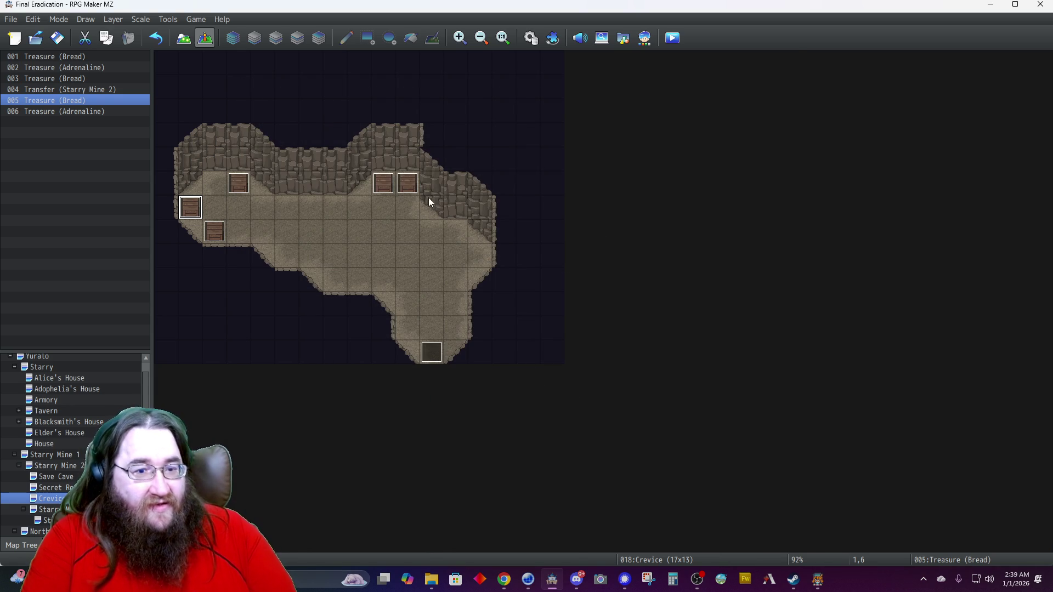
double_click(384, 186)
click(654, 473)
click(58, 38)
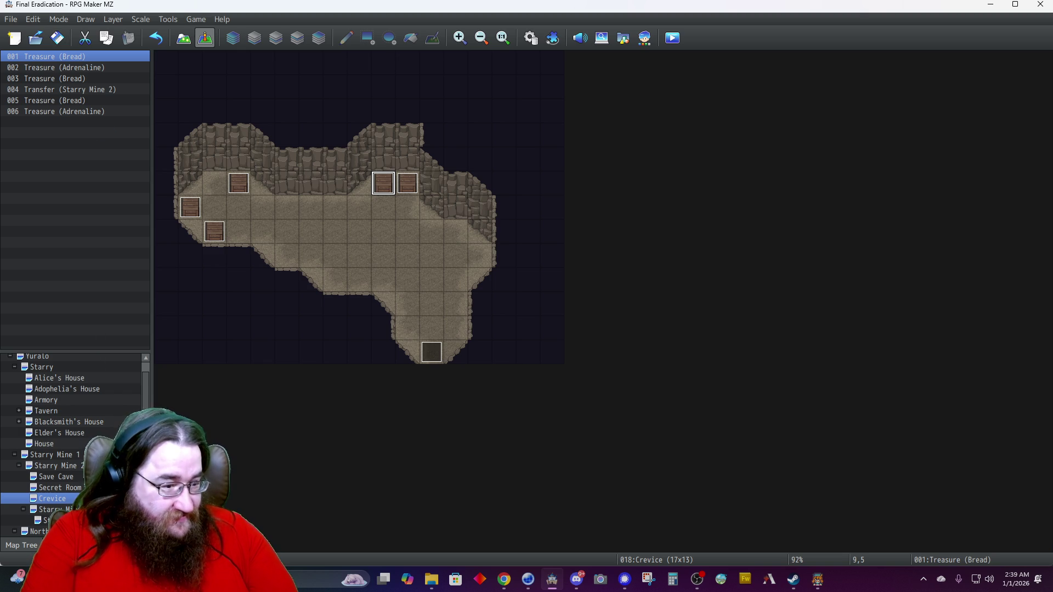
Switch to the Starry town map in the Map Tree.
scroll(82, 483, down, 2)
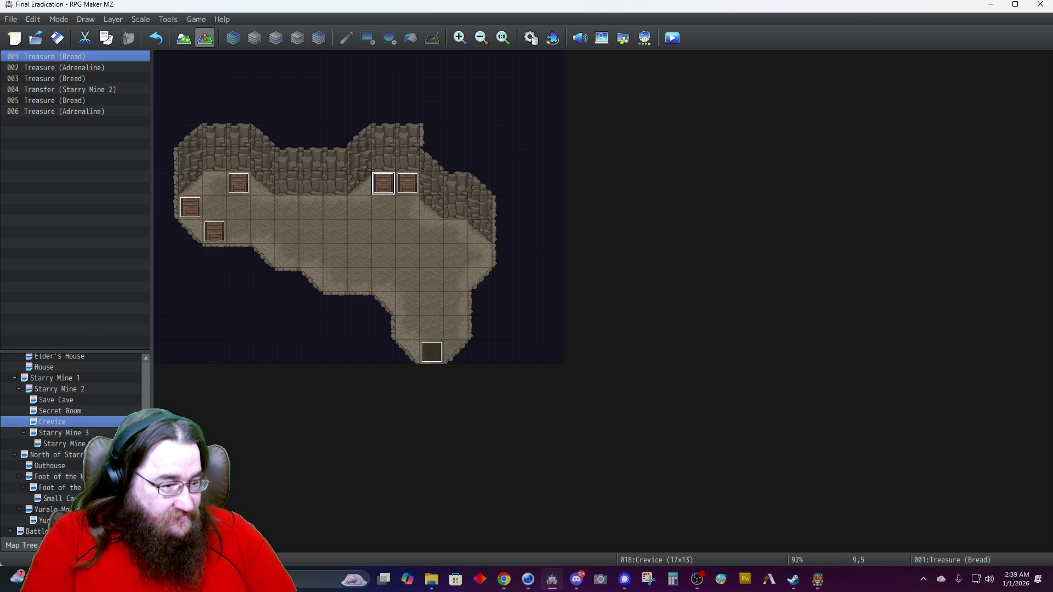
scroll(61, 442, up, 3)
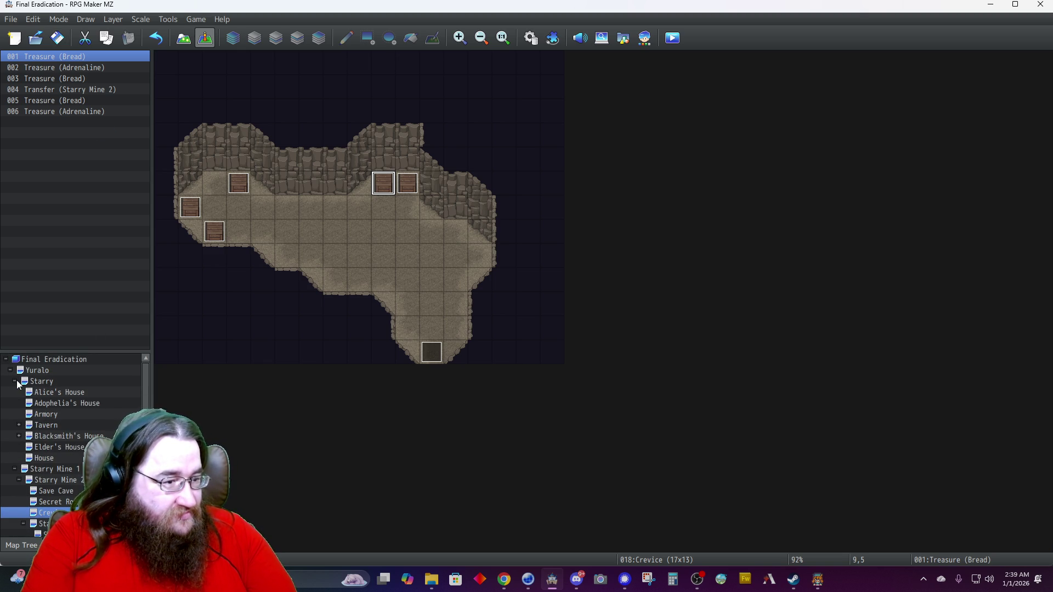
double_click(18, 384)
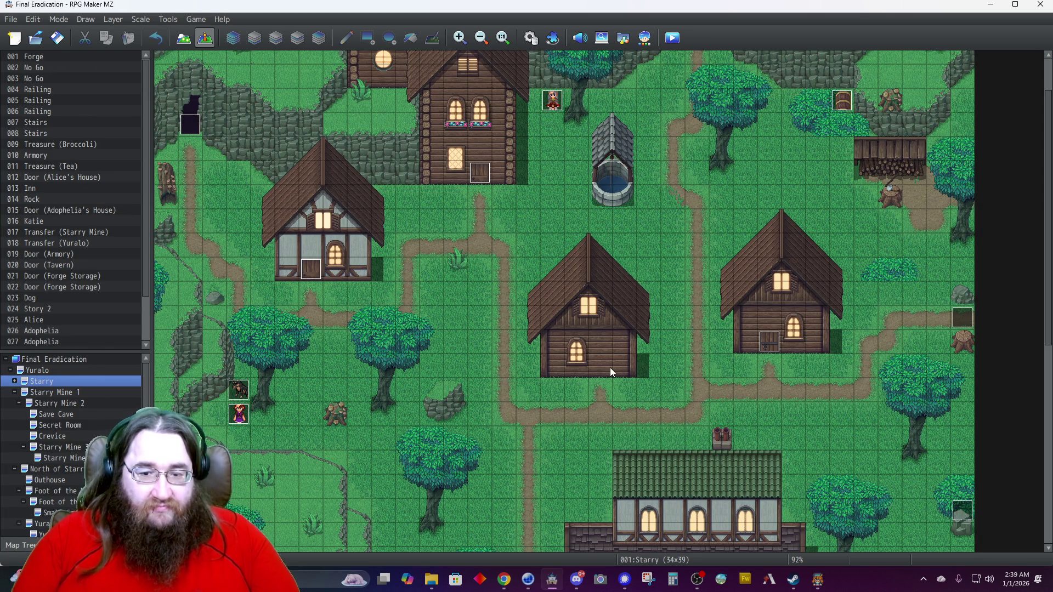
Paste a copy of the Elder's House door event onto the middle house's door tile.
click(771, 344)
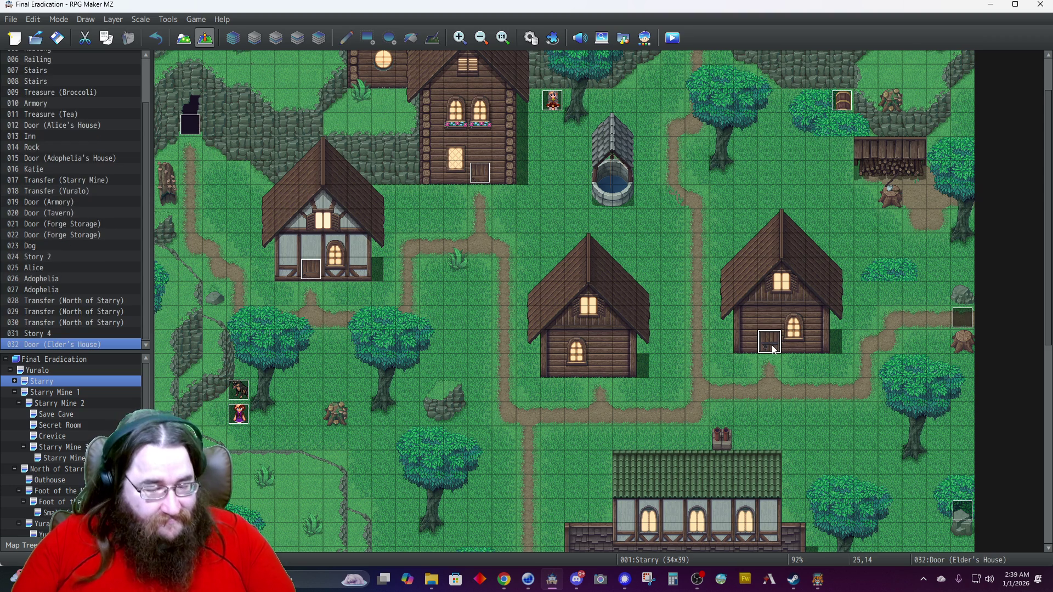
key(Left)
key(Left)
key(Left)
key(Down)
key(ctrl+v)
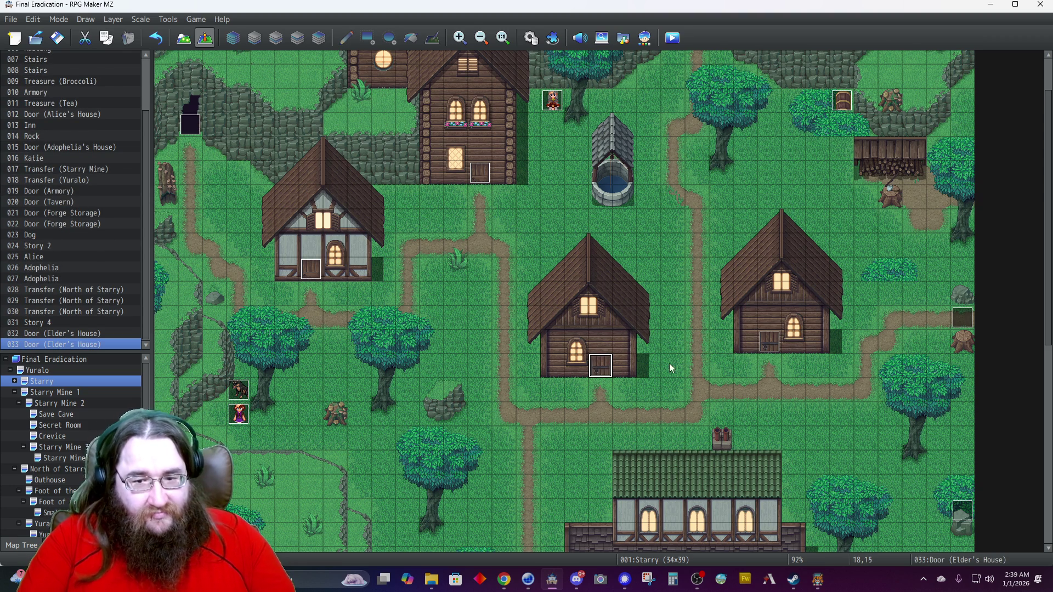
double_click(604, 368)
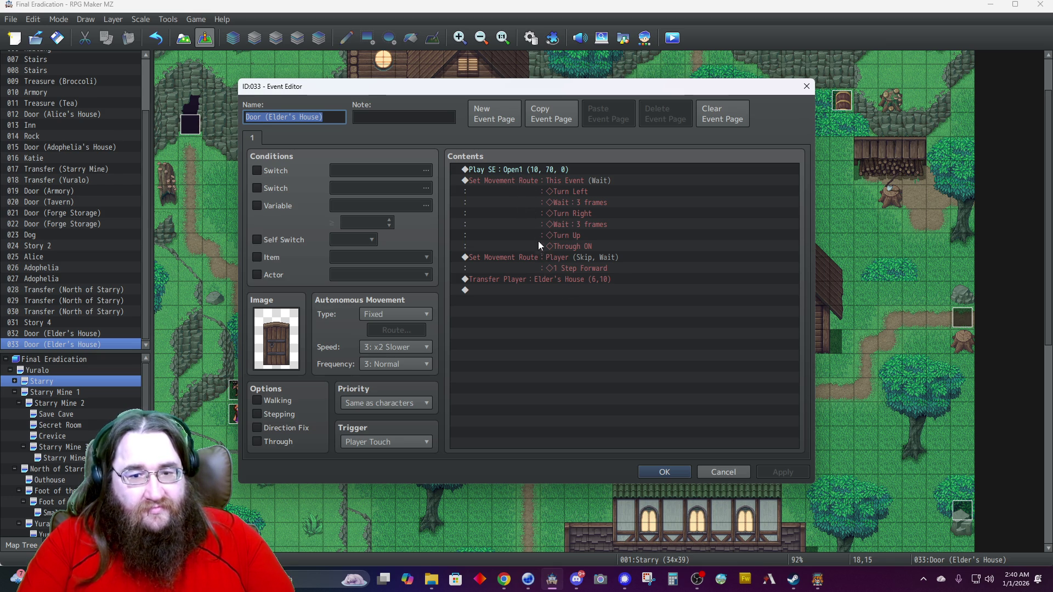
Change the door's Transfer Player destination to the House map at (10,10).
click(534, 280)
right_click(534, 281)
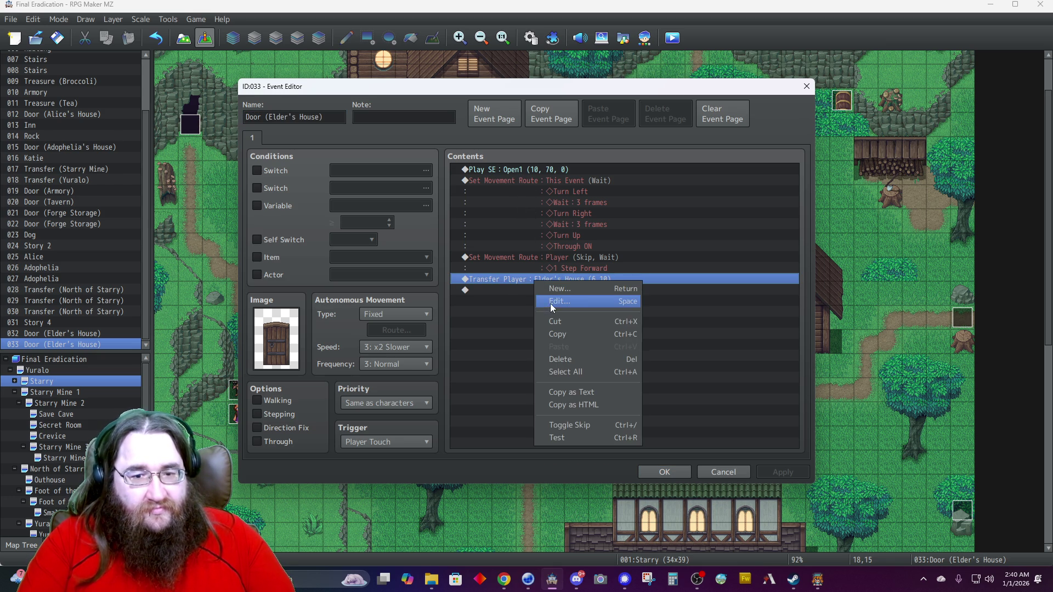
click(551, 304)
click(601, 258)
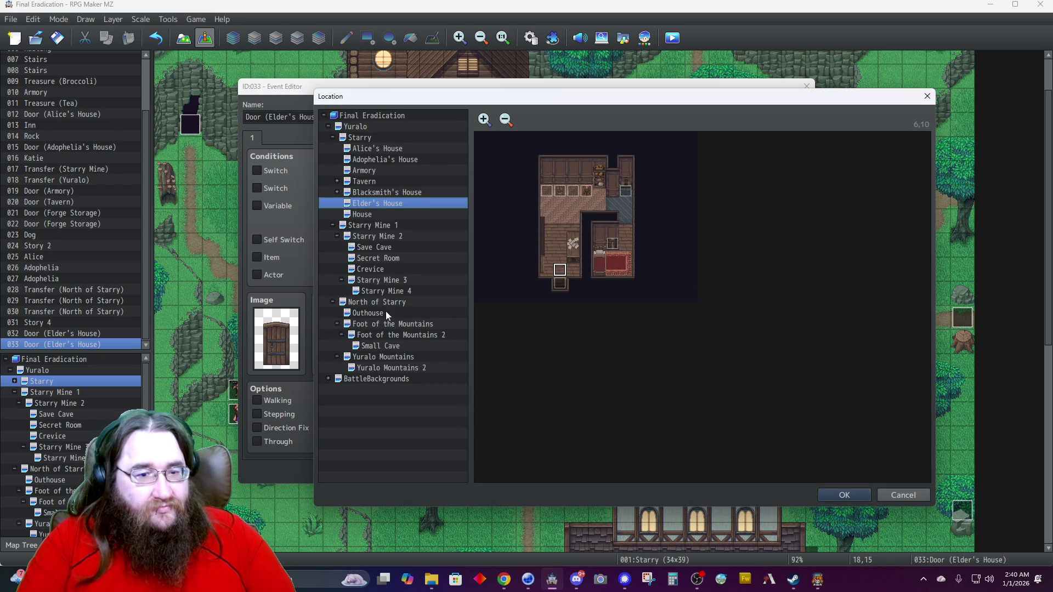
click(367, 216)
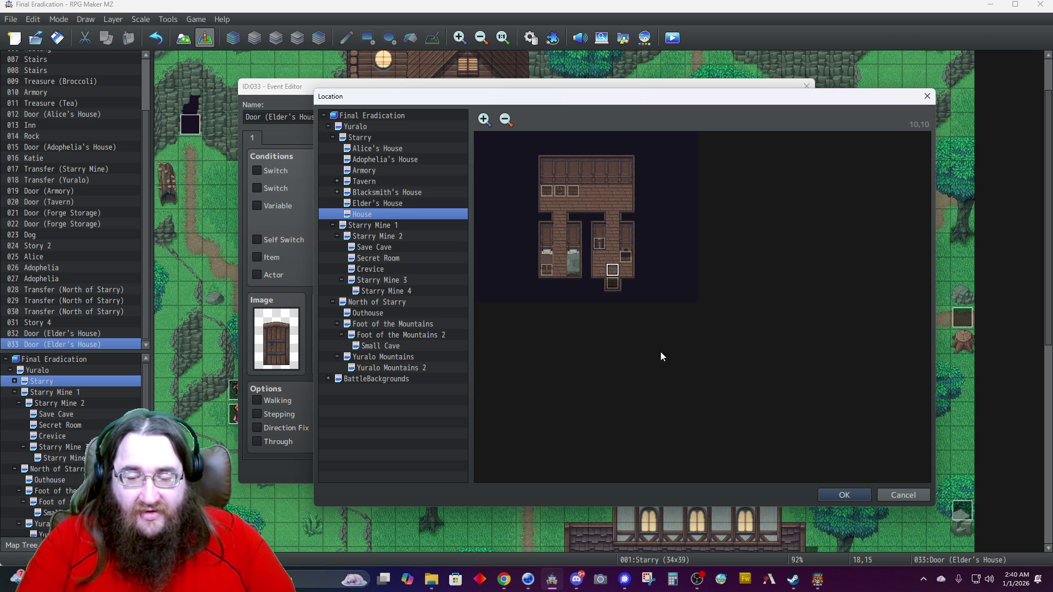
click(836, 497)
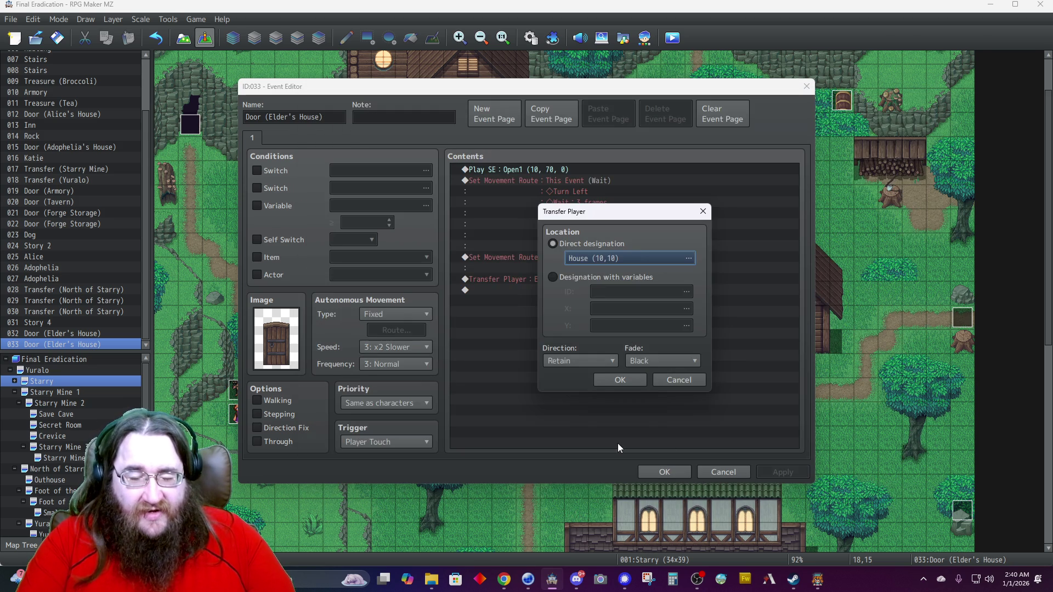
click(603, 384)
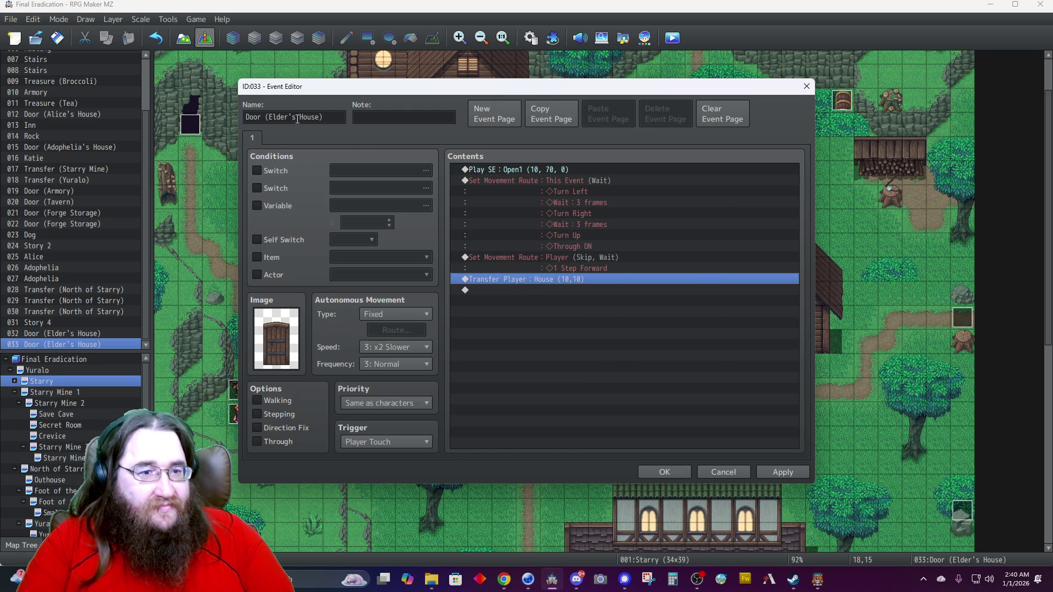
Rename the event from Door (Elder's House) to Door (House).
key(Tab)
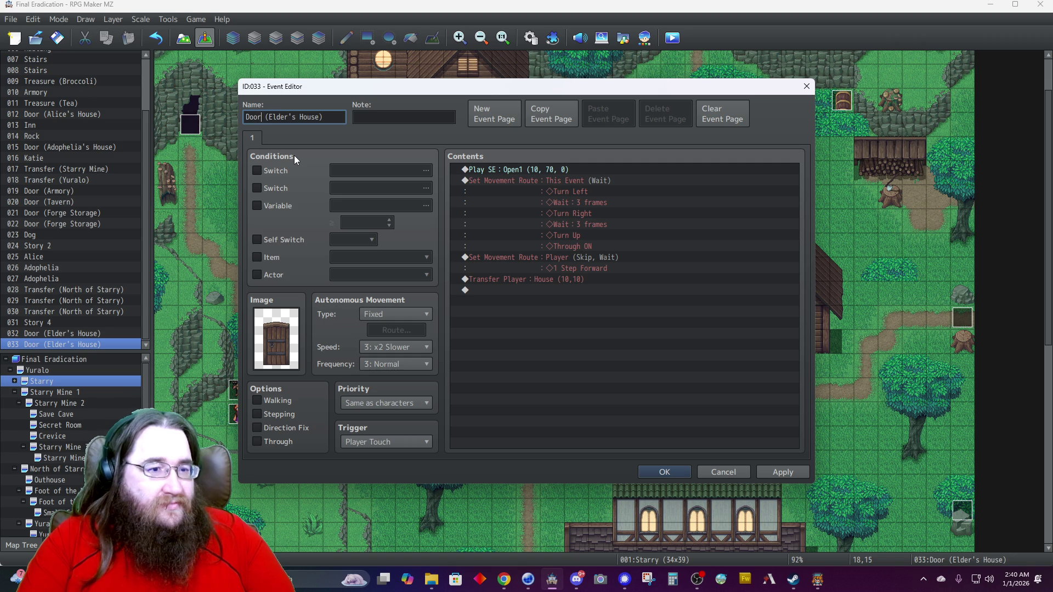
key(Right)
key(Right)
key(Right)
key(Delete)
key(Delete)
key(Delete)
key(Delete)
key(Delete)
key(Delete)
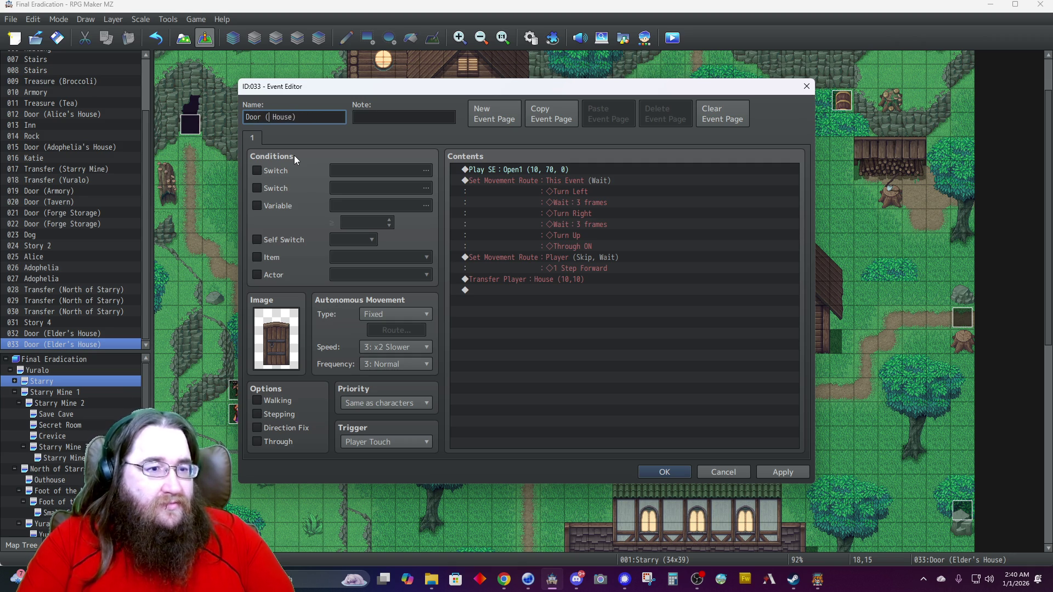
click(651, 473)
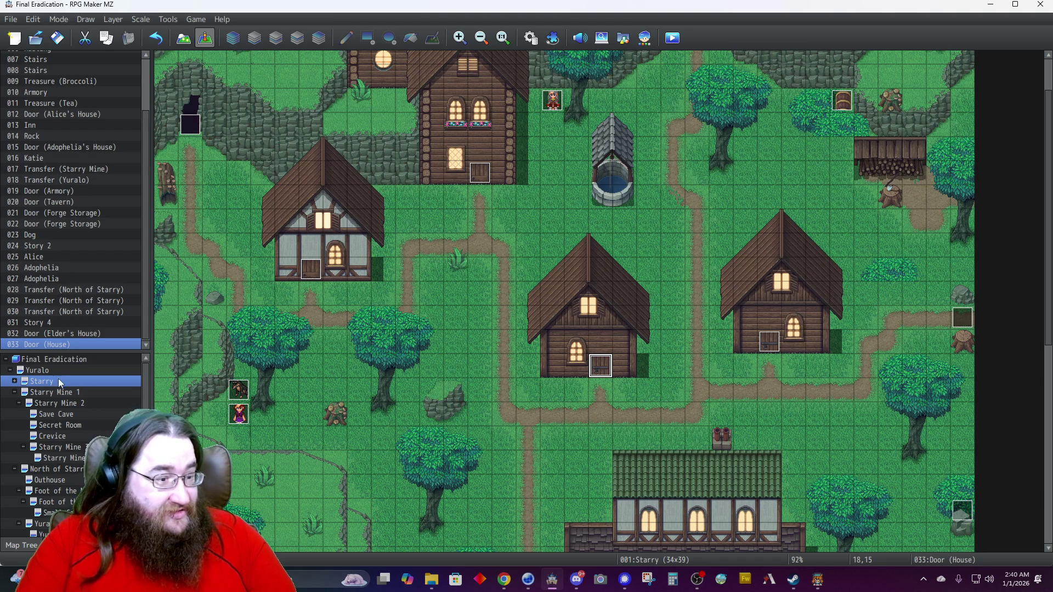
Save with Ctrl+S, then expand Starry and open its House interior map.
key(ctrl+s)
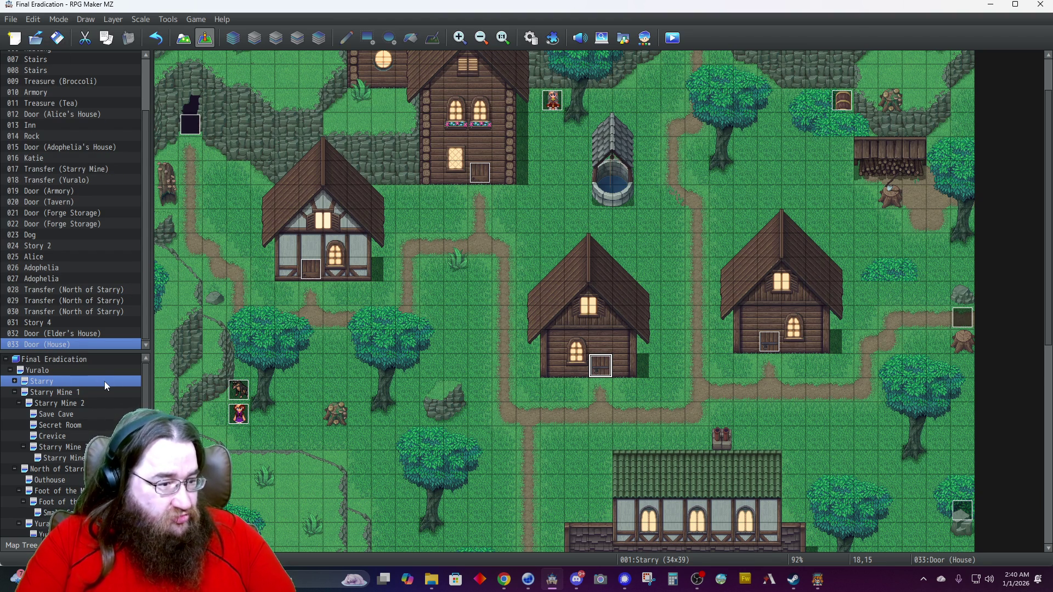
scroll(72, 463, down, 1)
scroll(67, 488, up, 1)
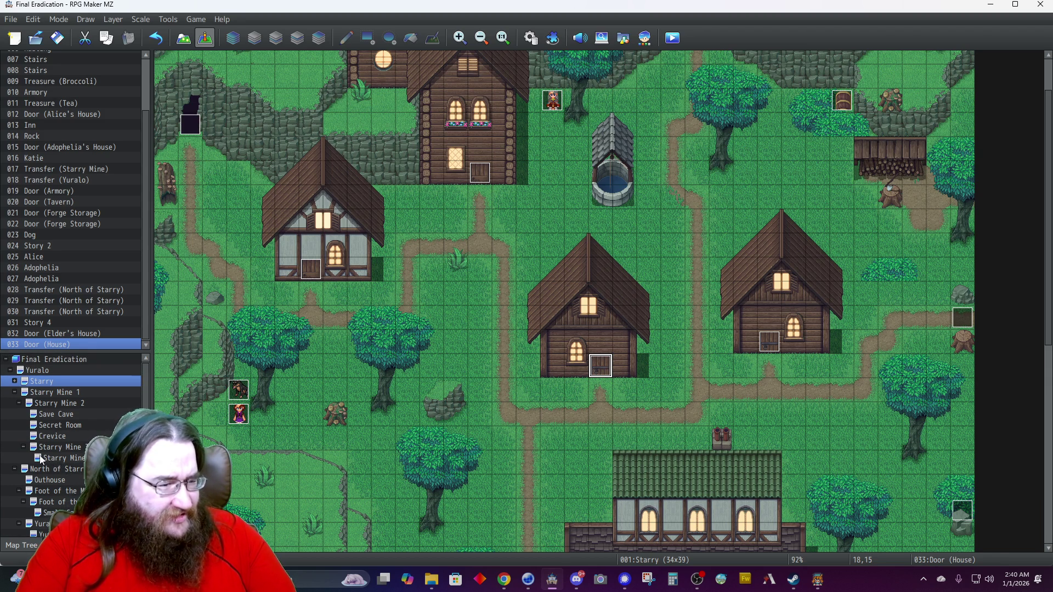
click(14, 381)
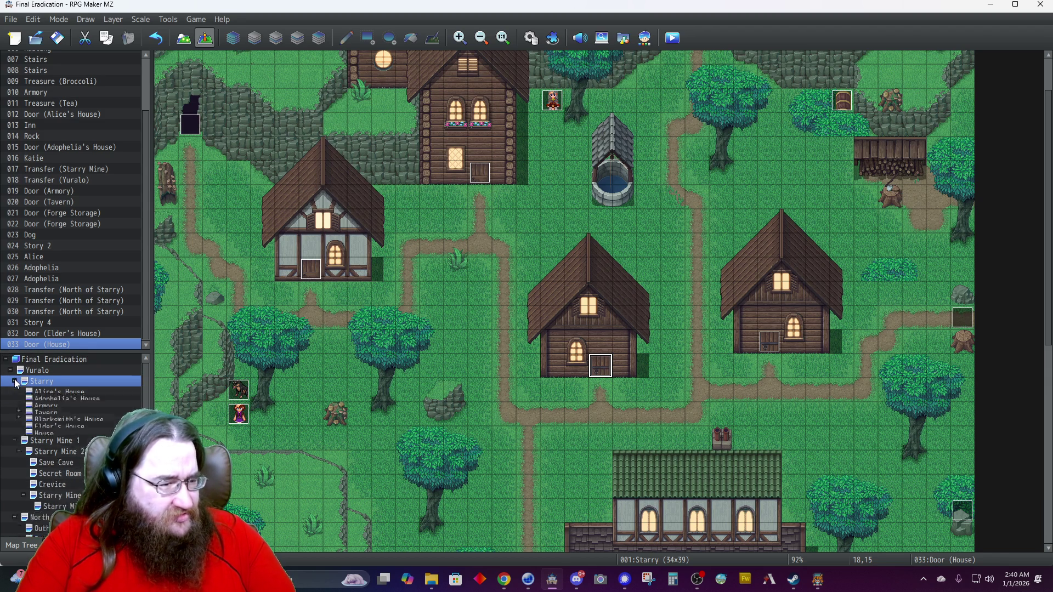
click(56, 459)
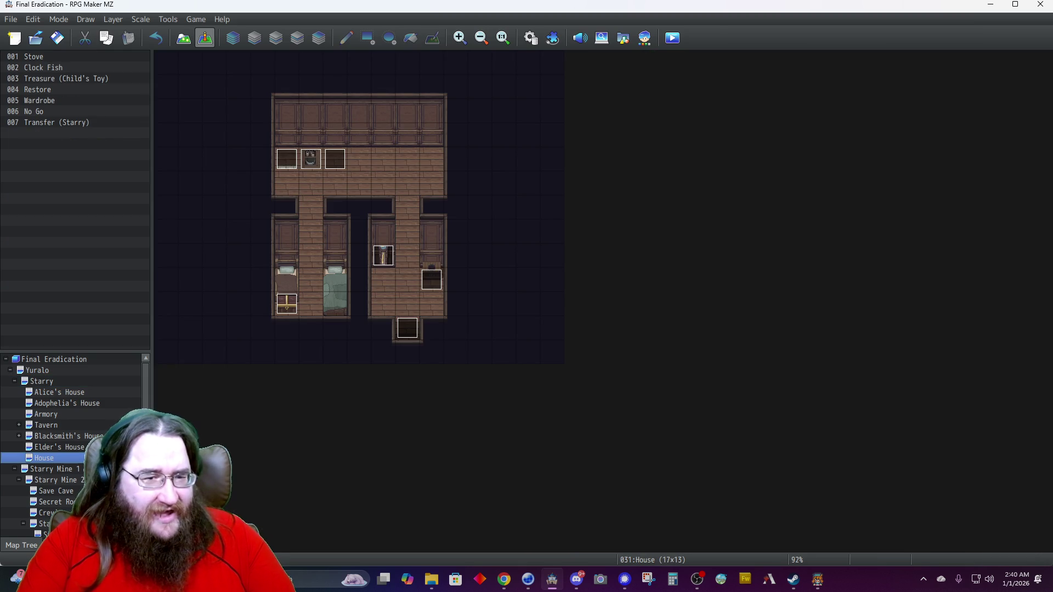
Stamp a 3x2 counter from tab C into the upper room, undoing a stray pillar.
click(183, 37)
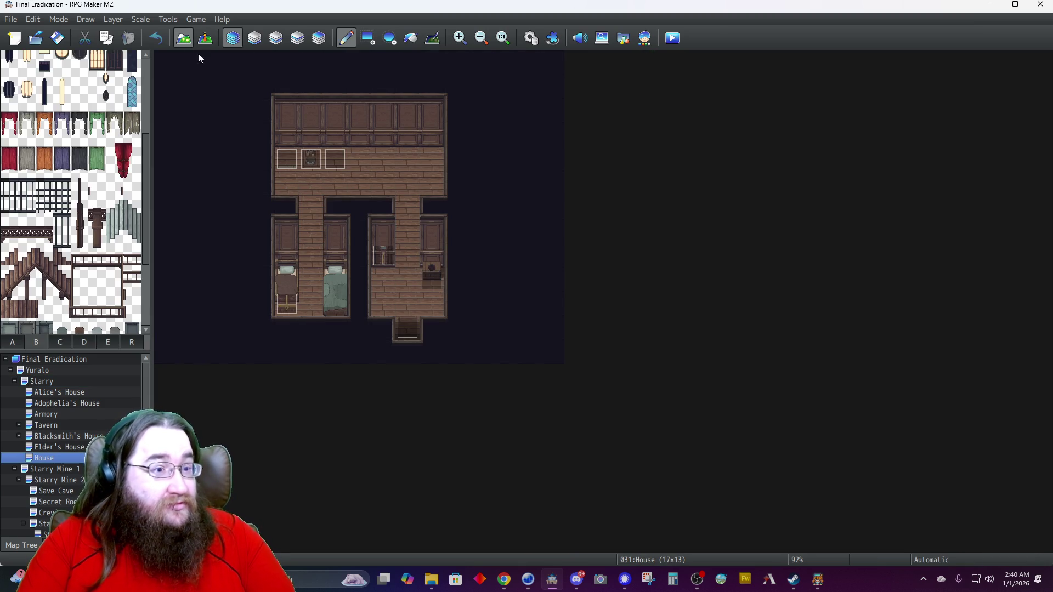
click(60, 342)
scroll(71, 219, down, 5)
scroll(55, 247, up, 5)
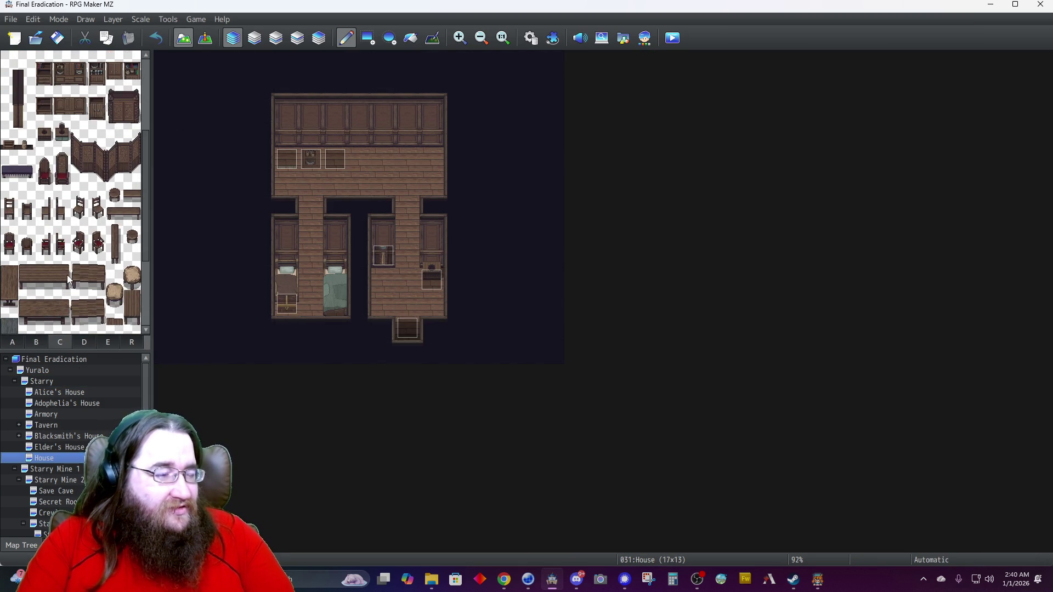
click(27, 286)
drag(30, 291, 61, 303)
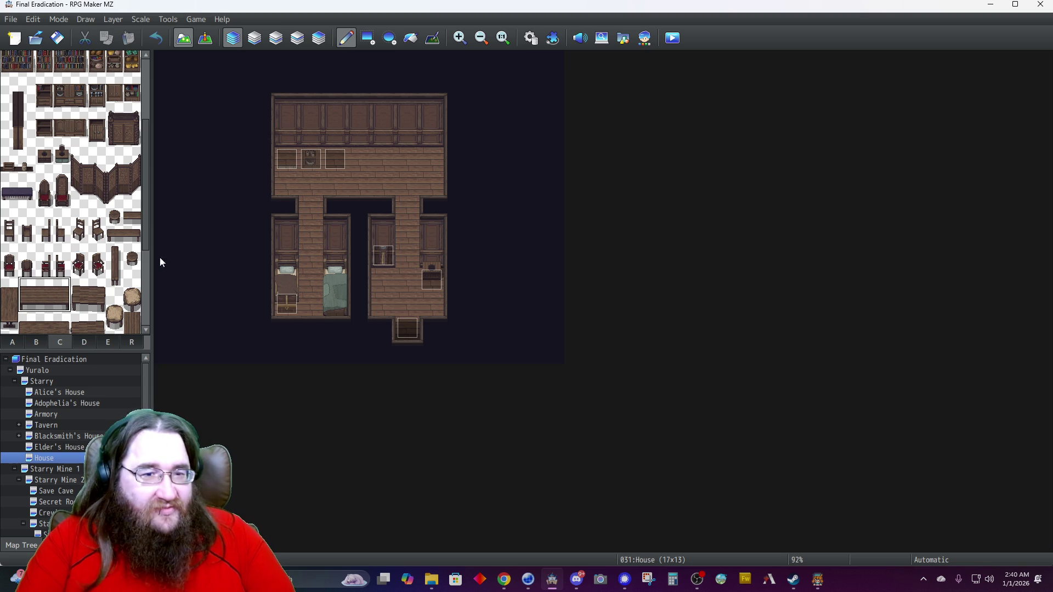
click(375, 143)
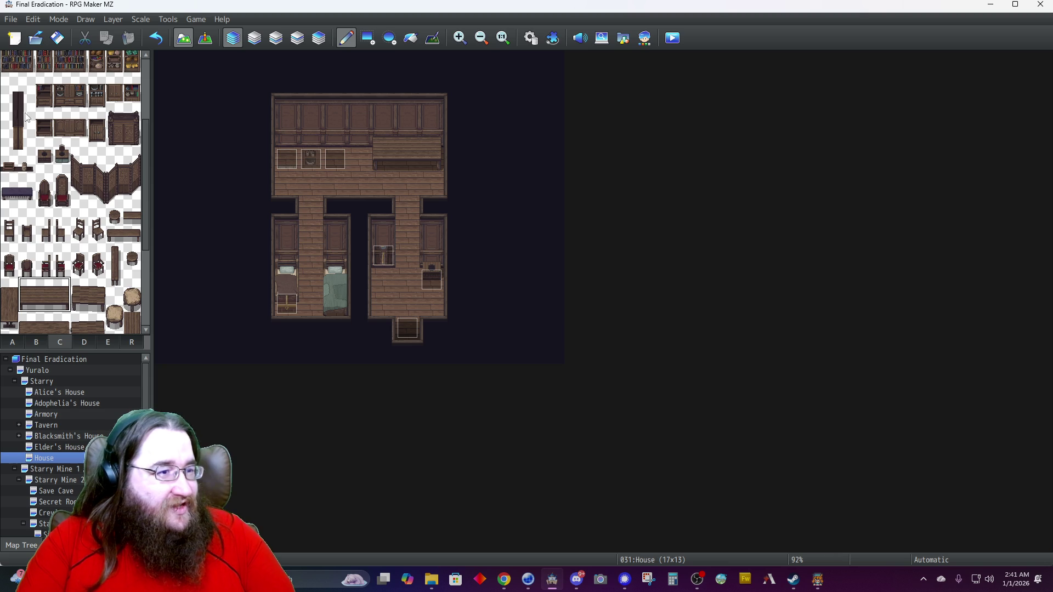
drag(10, 89, 15, 151)
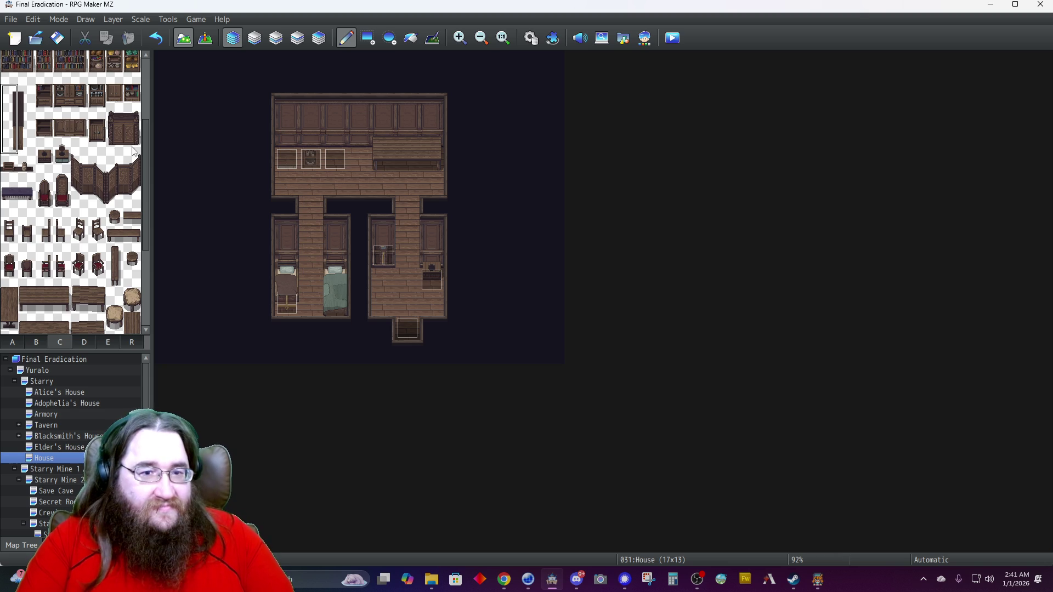
click(430, 124)
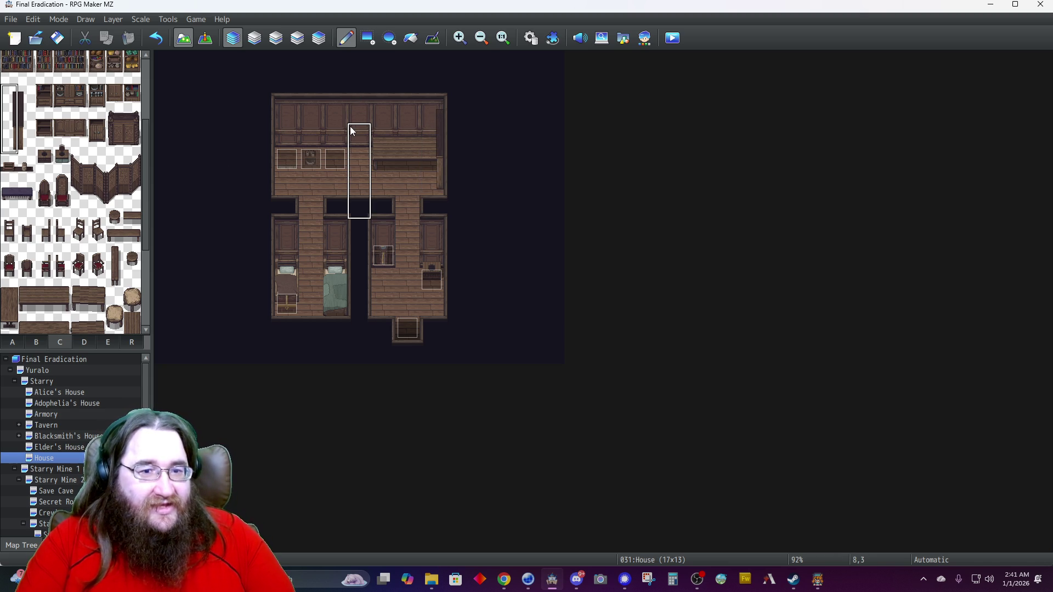
key(ctrl+z)
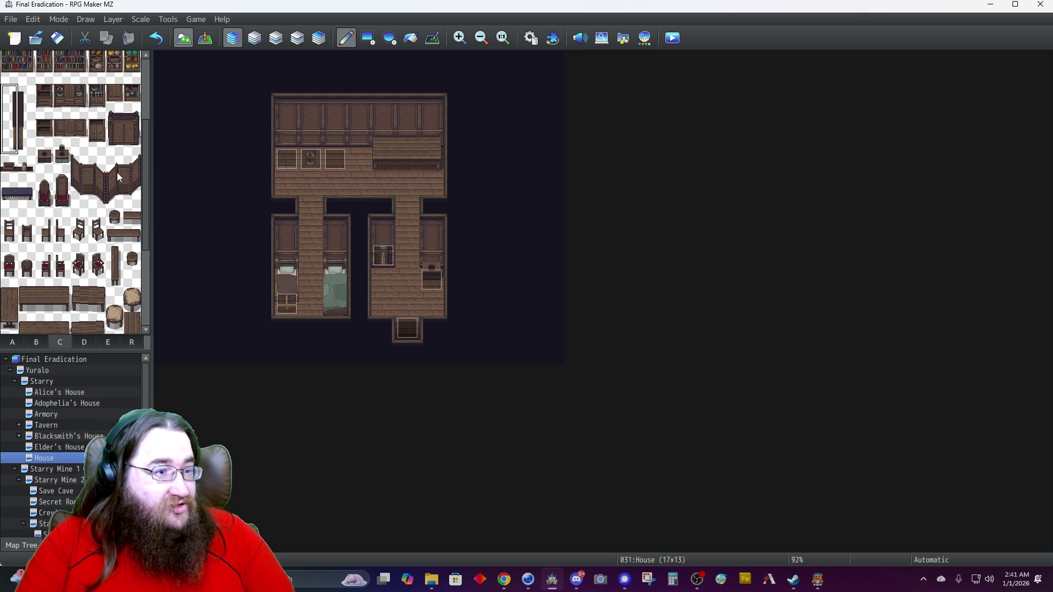
Place a two-tile shelf on the back wall with jars on top.
scroll(88, 166, up, 1)
scroll(88, 167, up, 1)
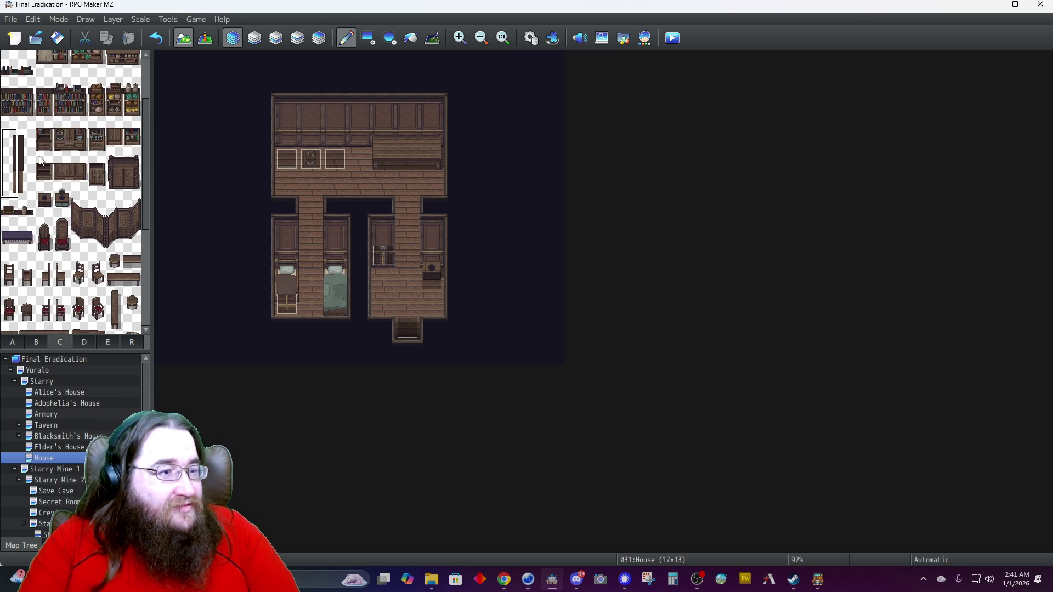
drag(96, 143, 97, 152)
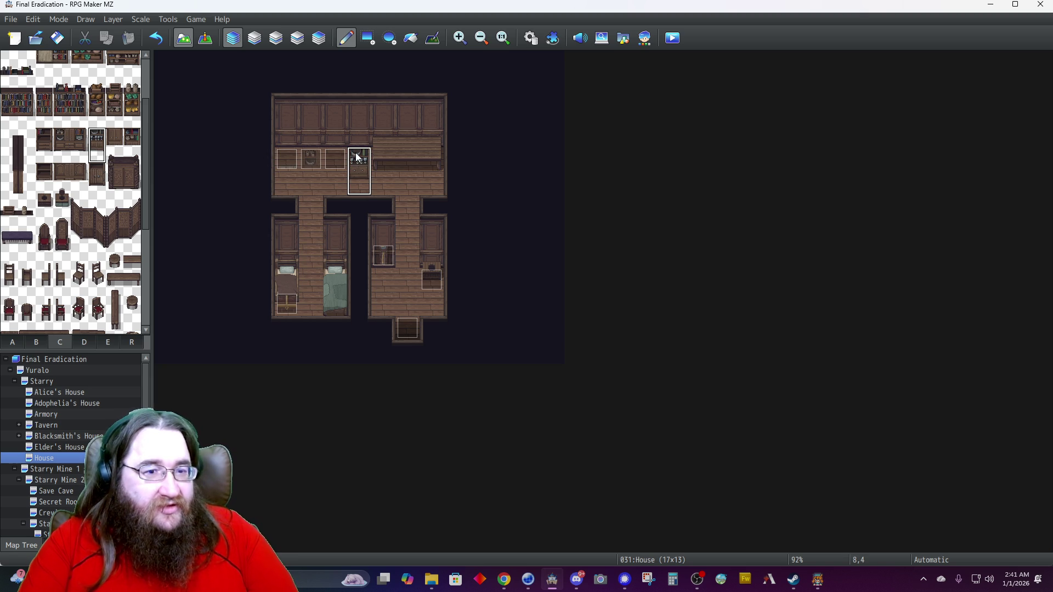
key(ctrl+z)
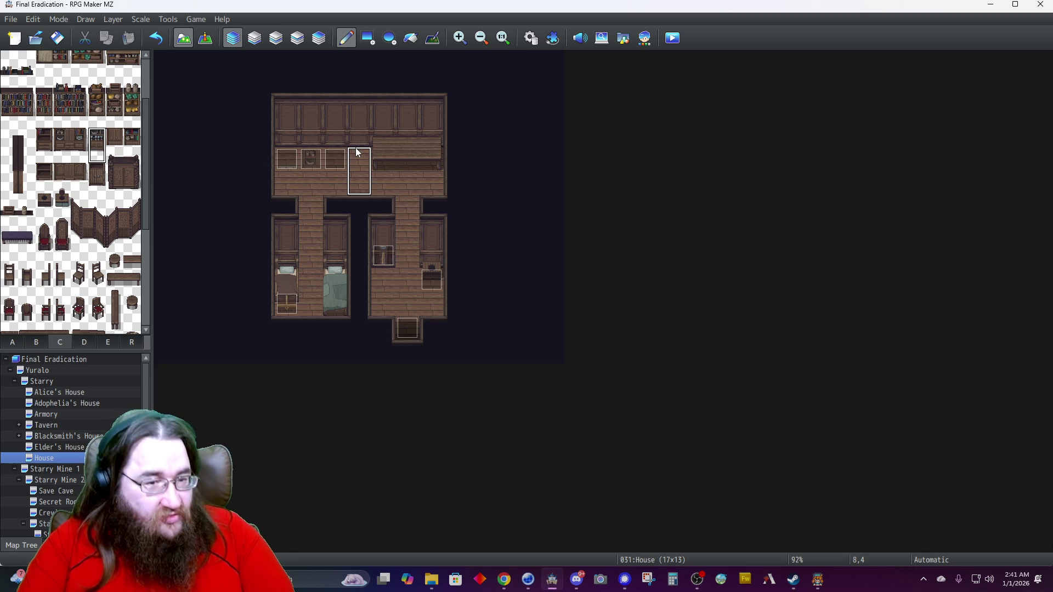
click(353, 131)
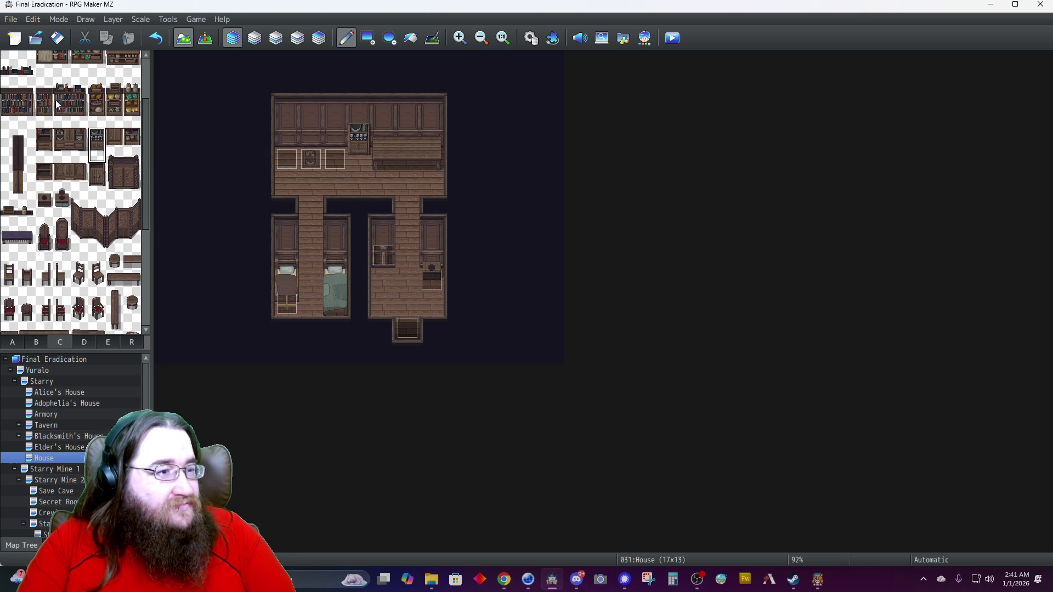
click(45, 88)
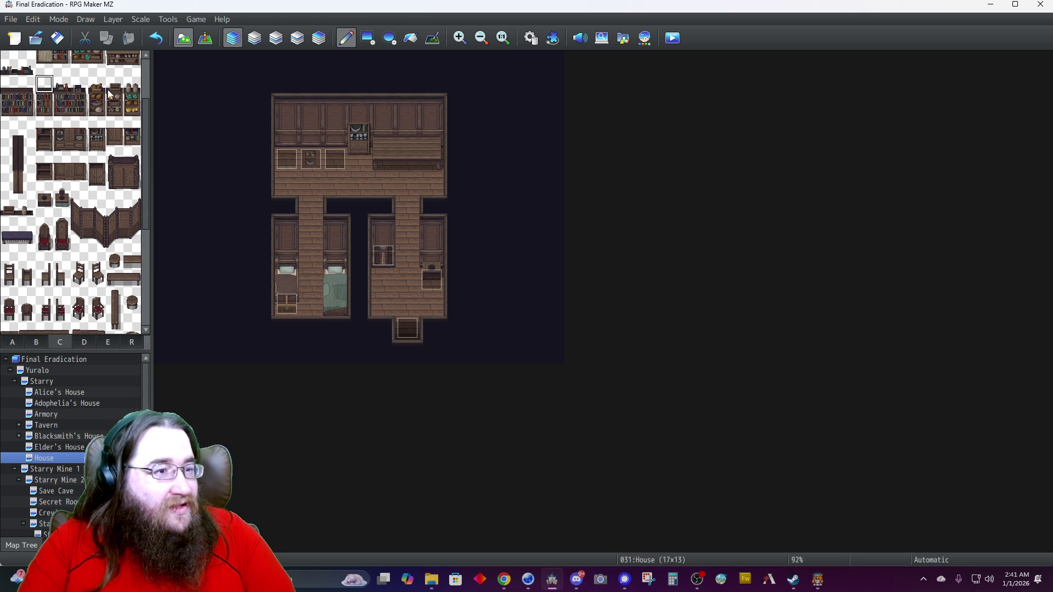
click(131, 87)
click(359, 116)
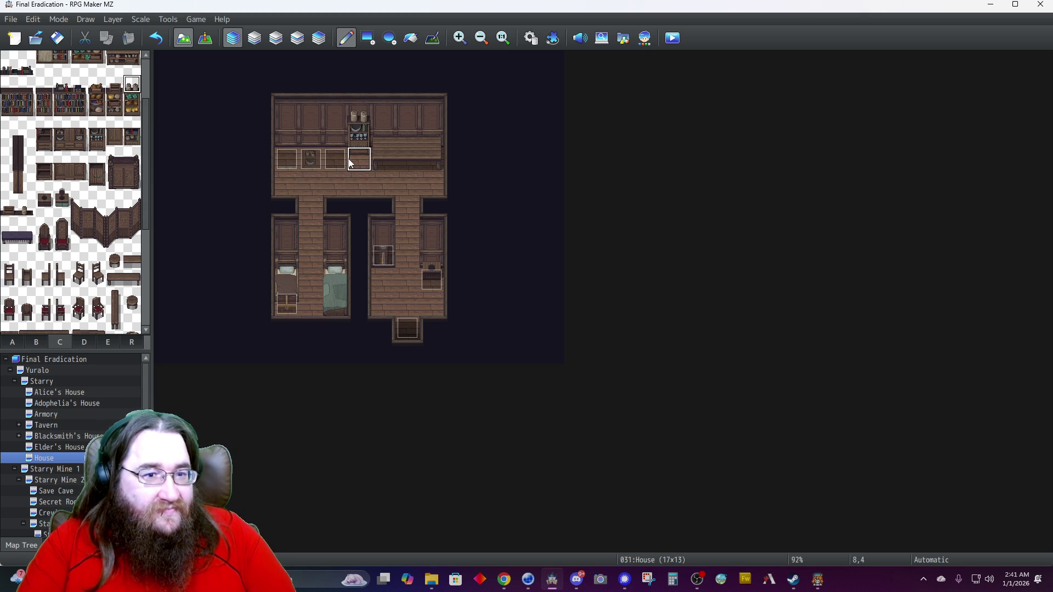
scroll(350, 159, up, 2)
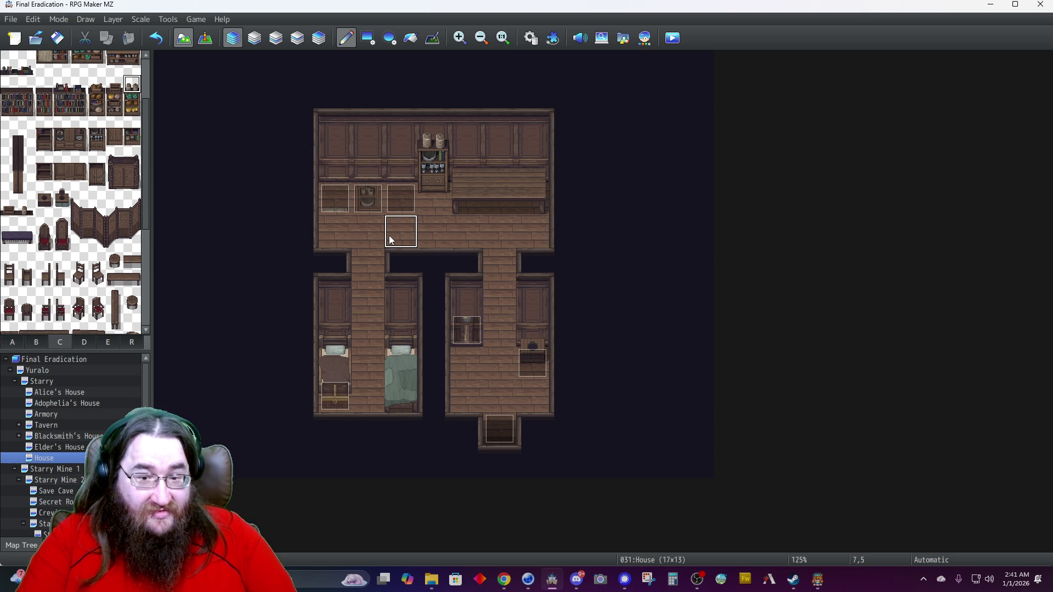
click(205, 39)
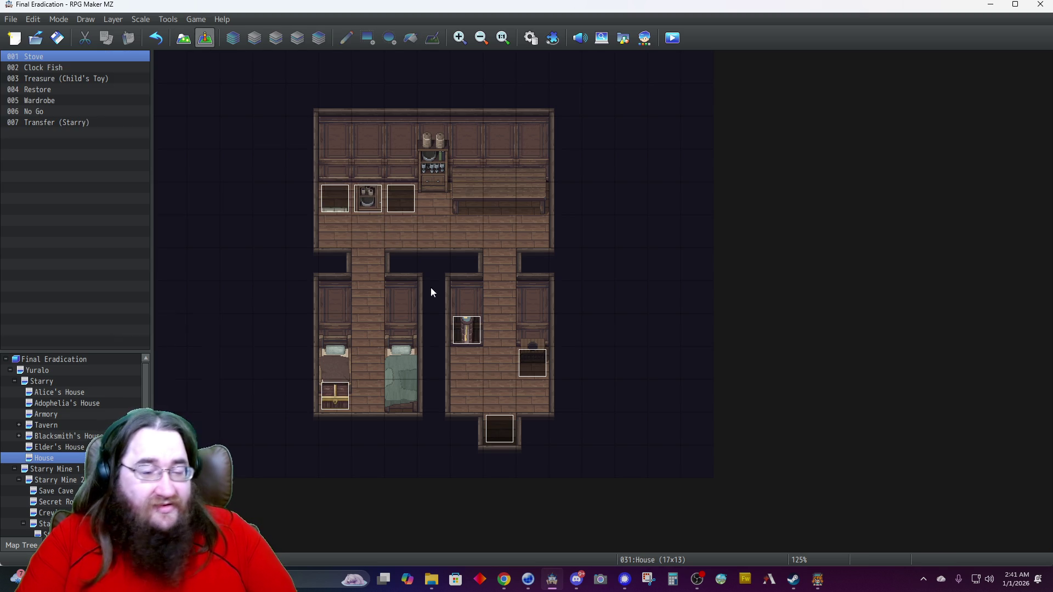
double_click(502, 426)
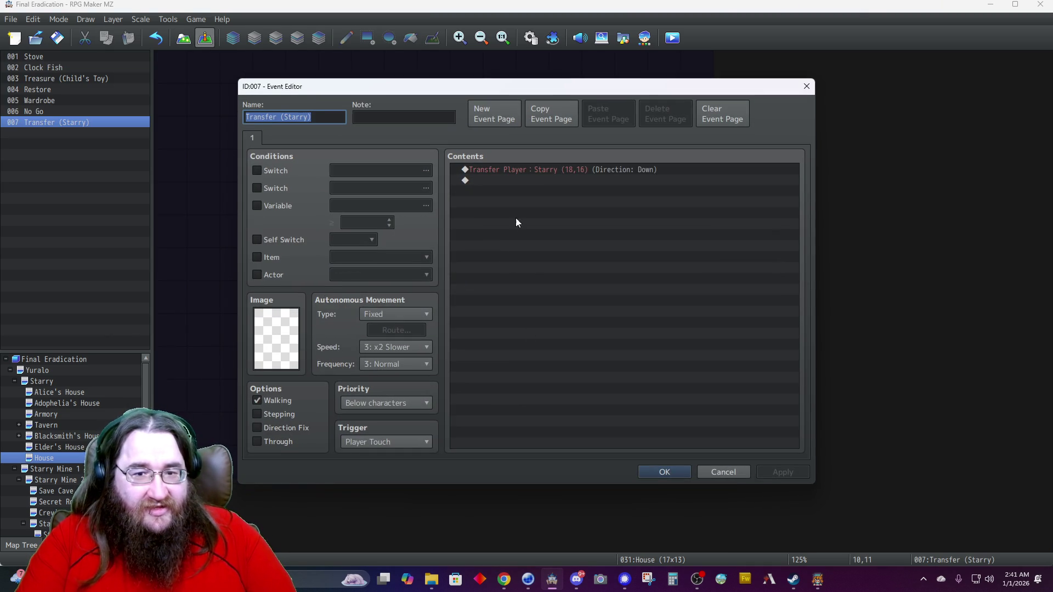
click(525, 174)
right_click(526, 172)
click(549, 192)
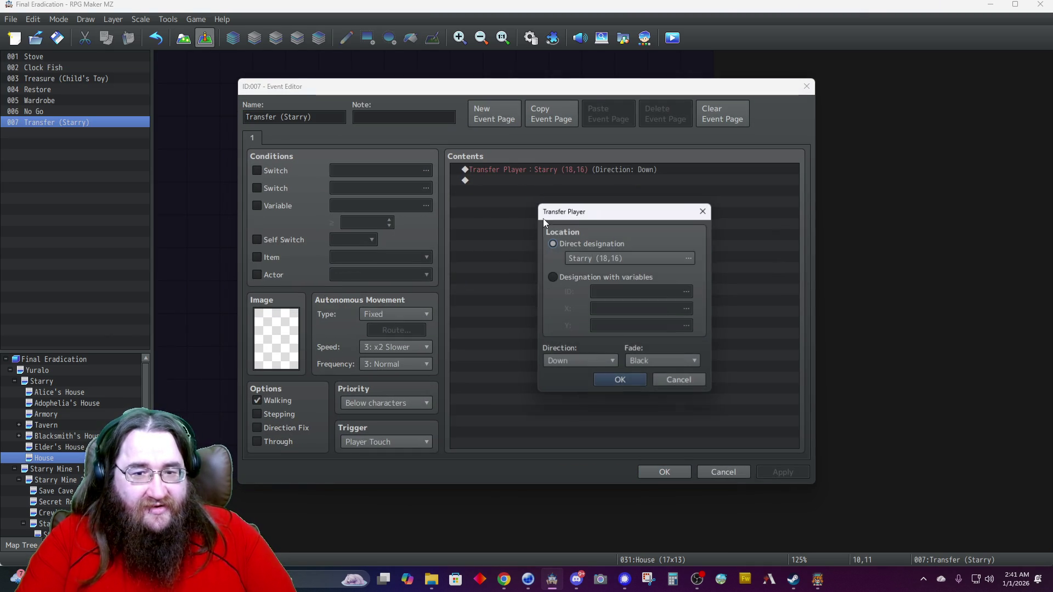
click(591, 259)
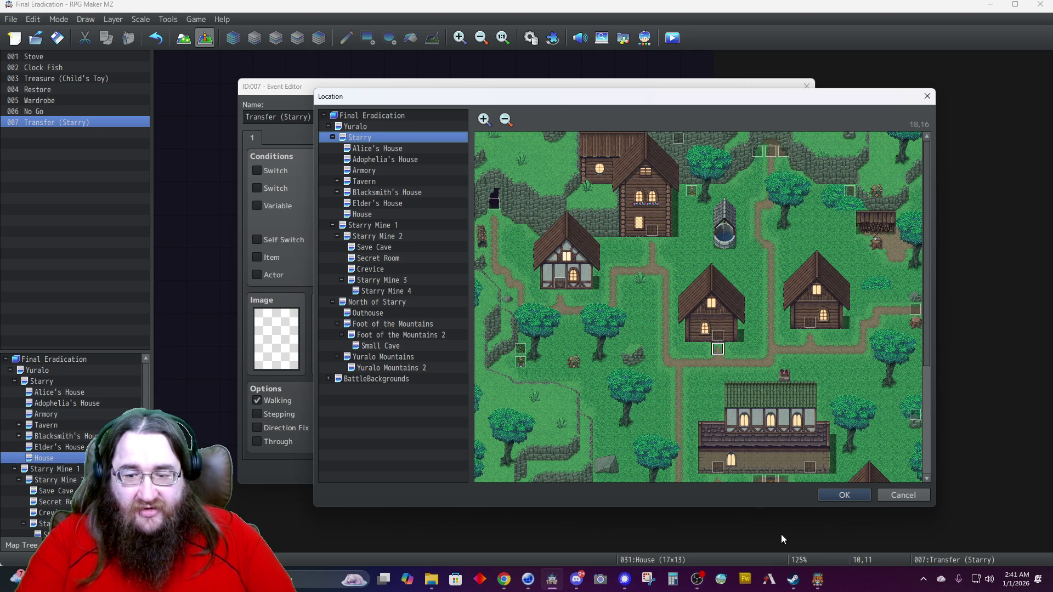
click(845, 496)
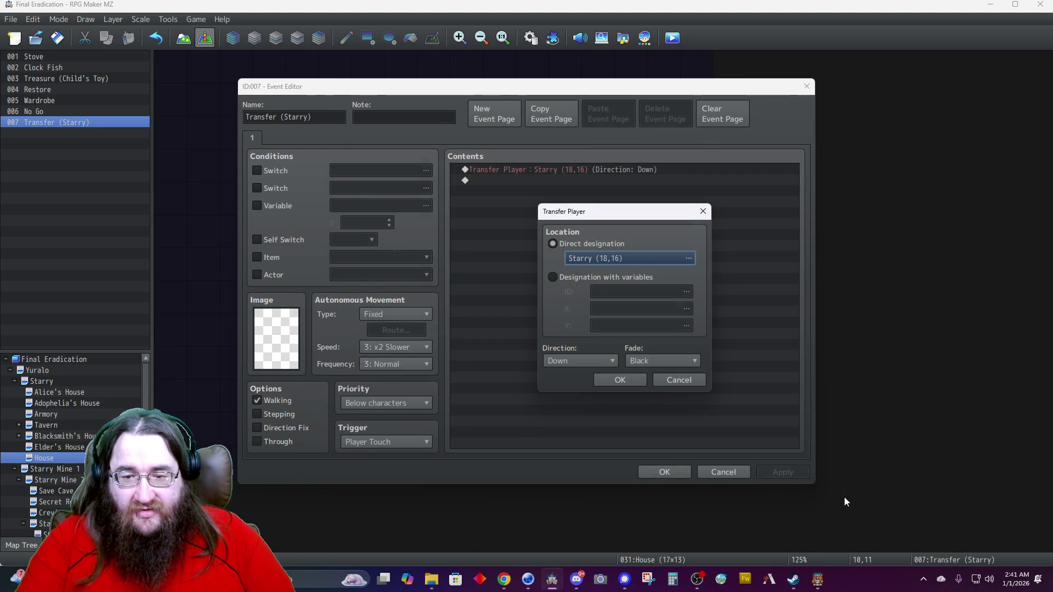
click(627, 384)
click(663, 473)
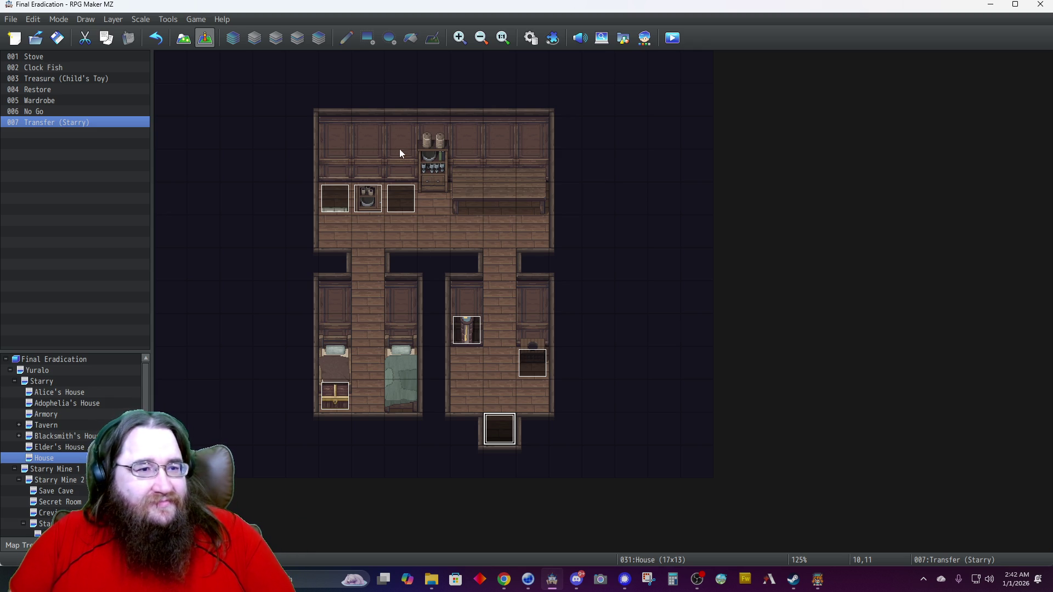
On Layer 3, place the lit two-tile arched window from tab B on the back wall.
click(184, 41)
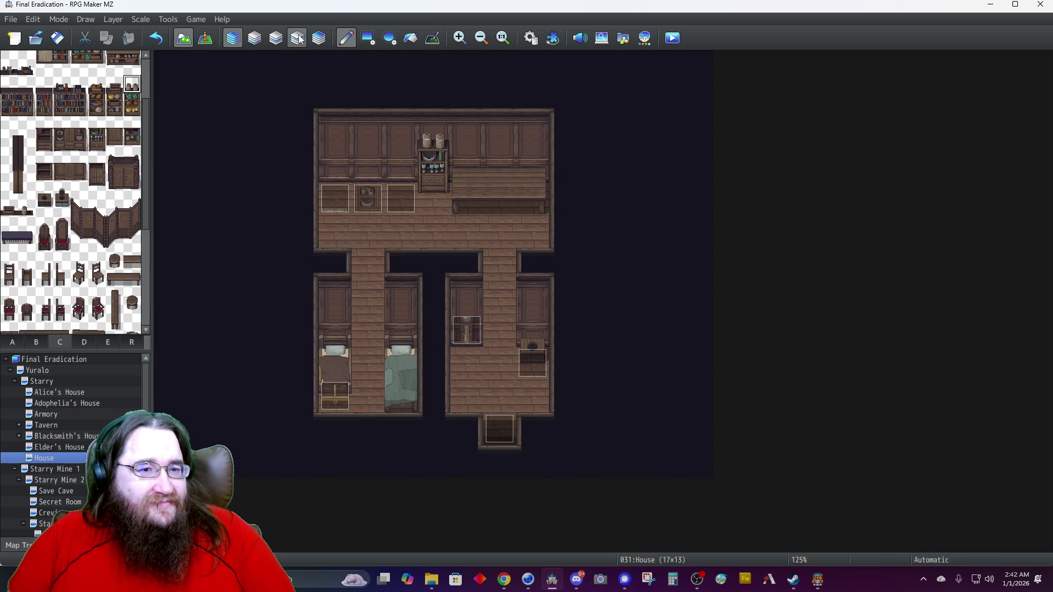
click(297, 37)
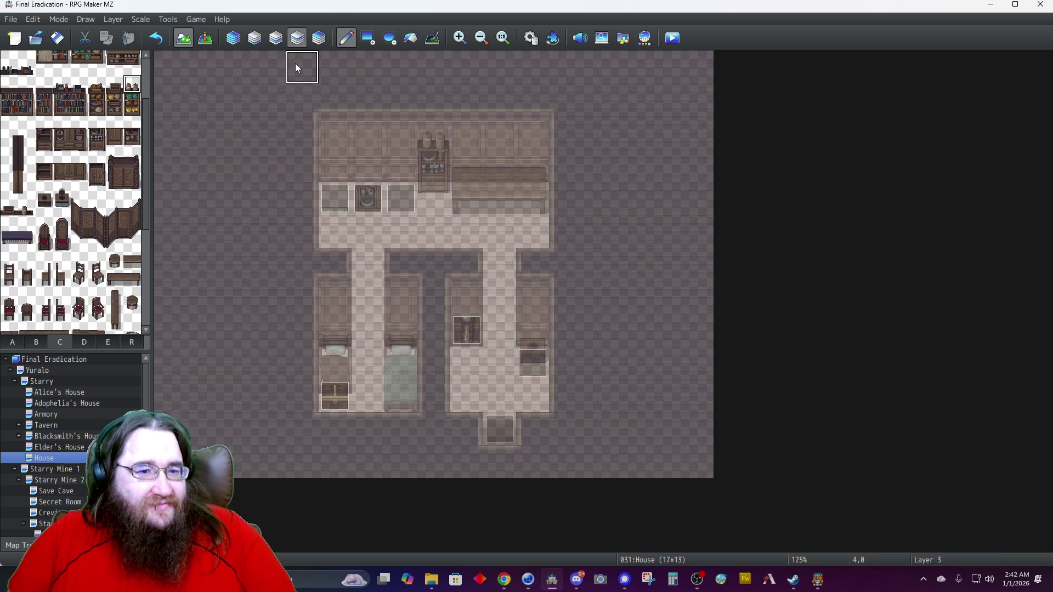
click(46, 341)
scroll(43, 211, down, 5)
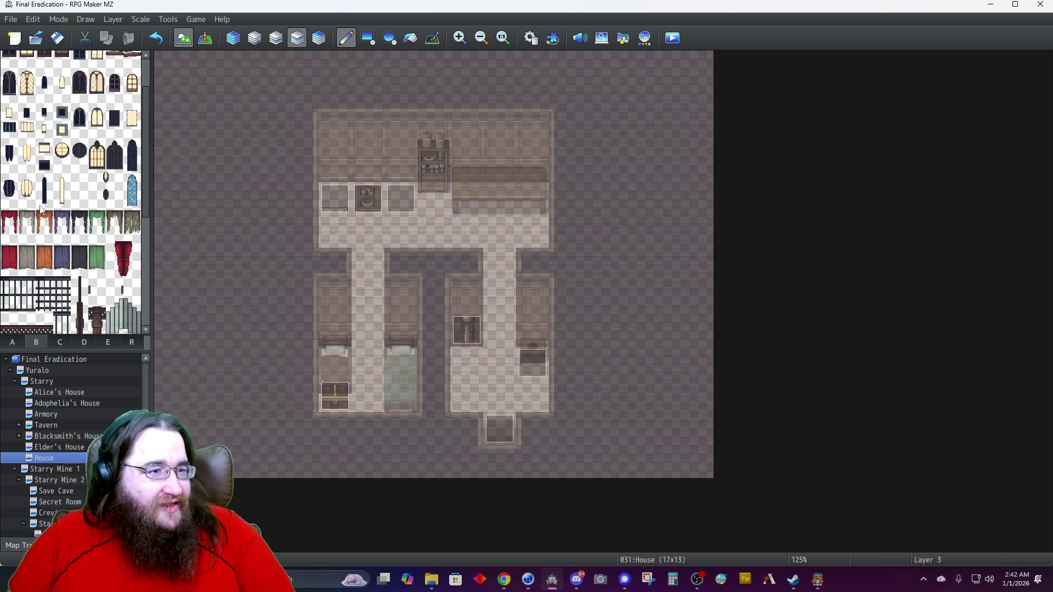
drag(132, 75, 132, 93)
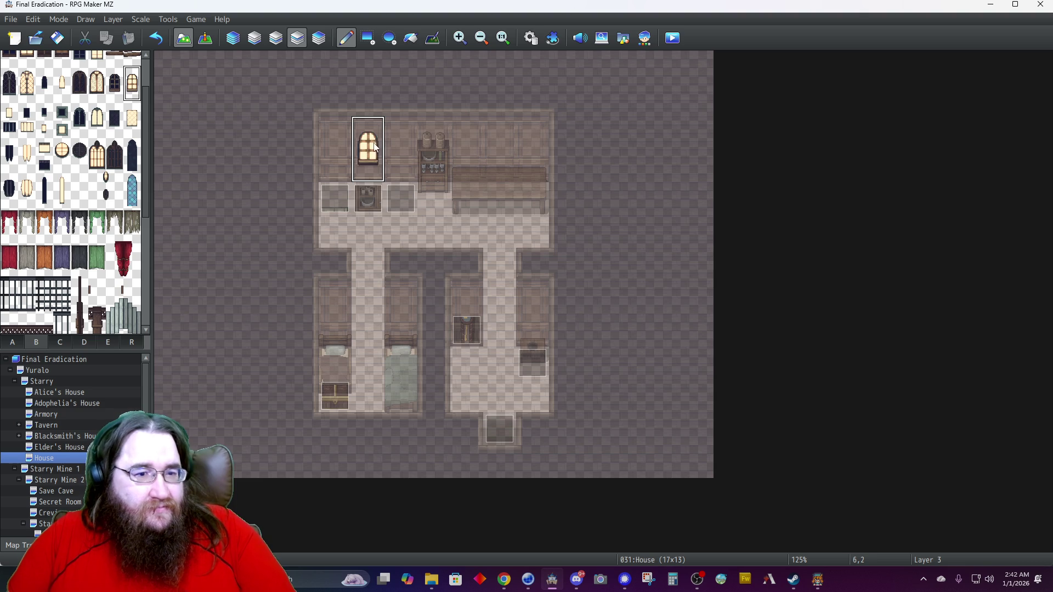
click(502, 146)
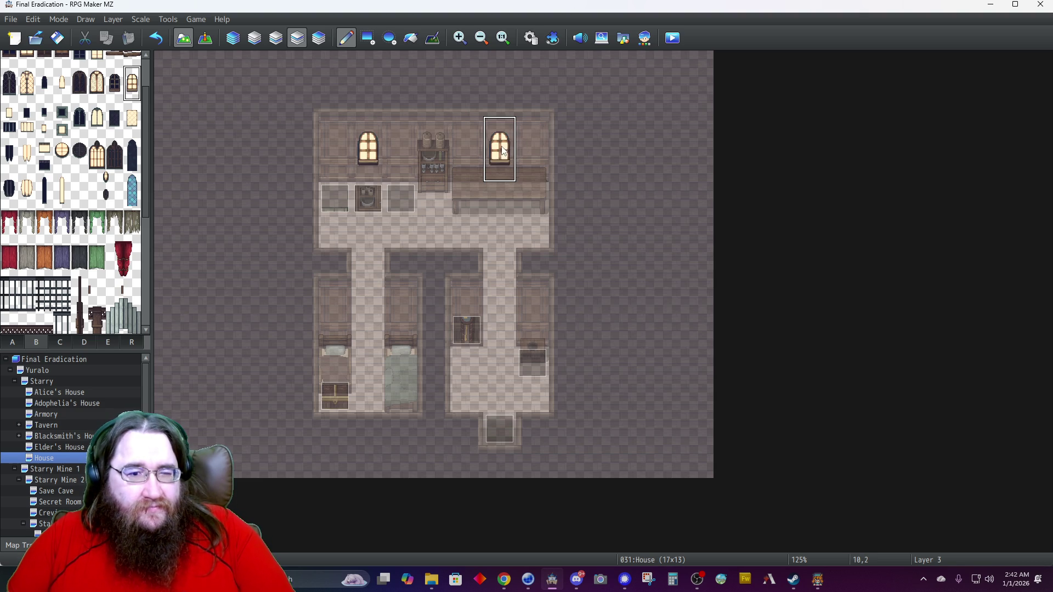
click(233, 38)
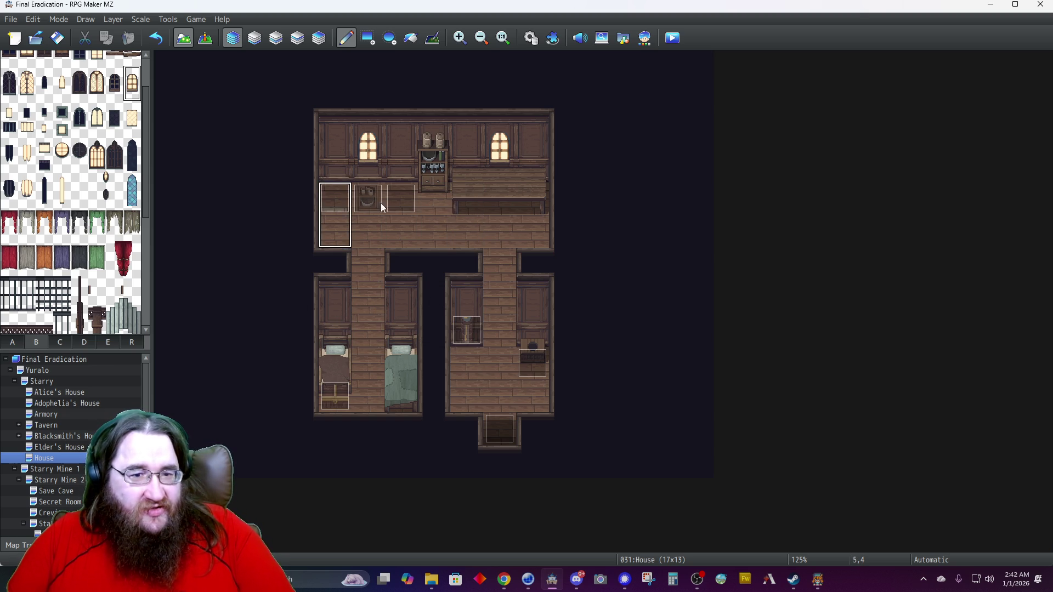
Save, then copy the whole upper room and paste it one tile higher.
right_click(477, 236)
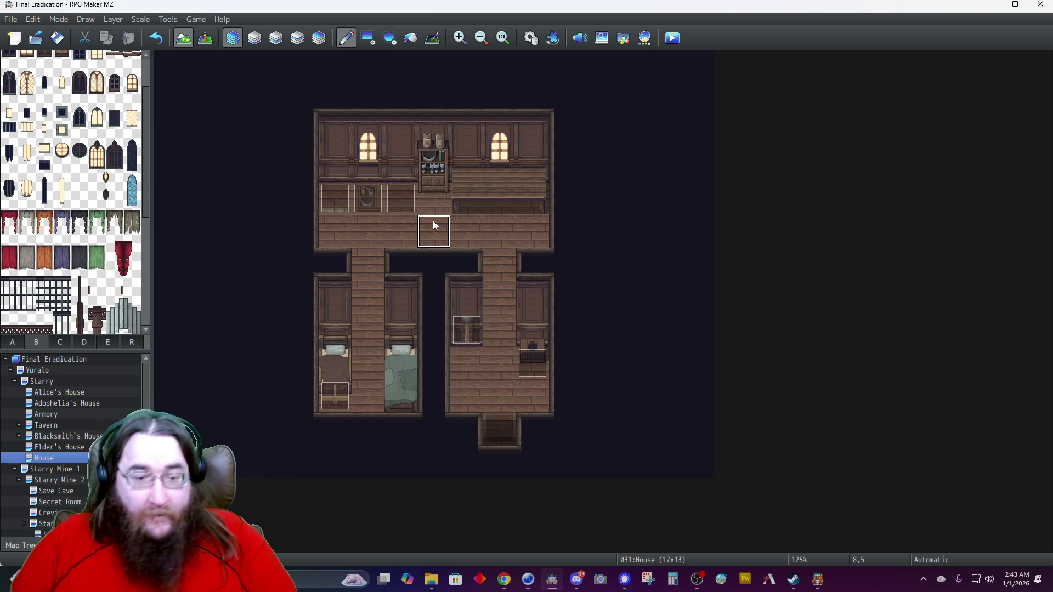
click(57, 38)
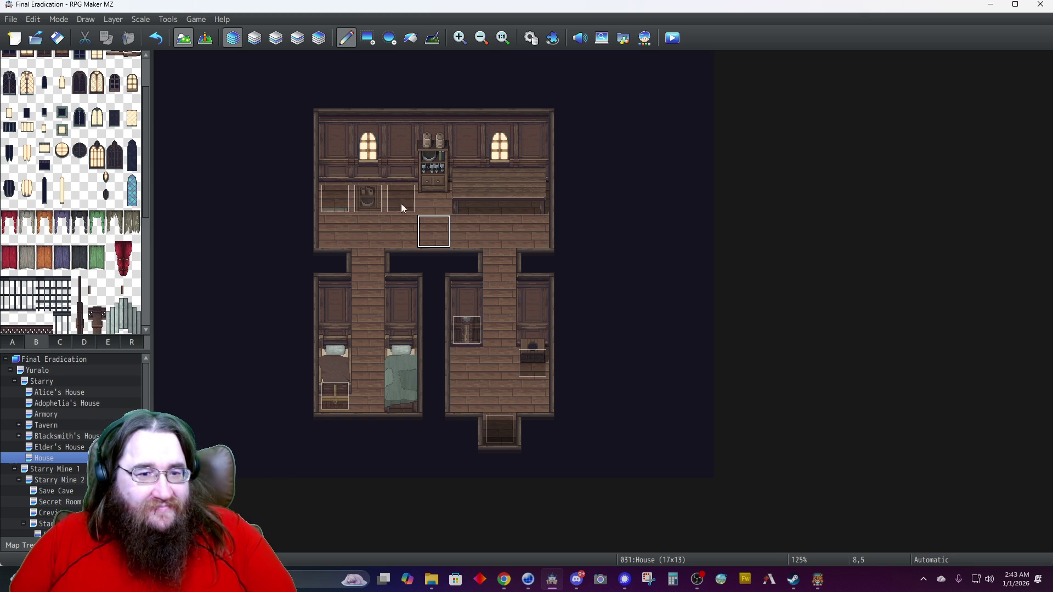
mouse_move(333, 97)
mouse_down()
mouse_move(377, 168)
mouse_move(533, 246)
mouse_up()
key(ctrl+c)
click(529, 213)
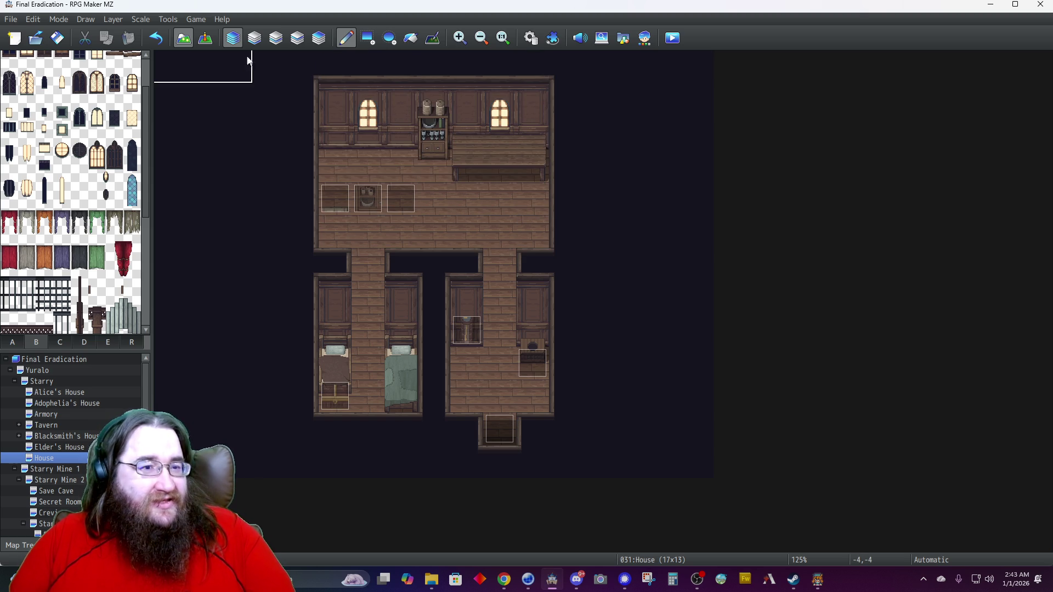
Move the Stove and No Go events up one tile to match.
click(205, 38)
mouse_move(364, 195)
mouse_down()
mouse_move(361, 172)
mouse_move(337, 170)
mouse_up()
mouse_move(398, 193)
mouse_down()
mouse_move(396, 165)
mouse_move(396, 177)
mouse_up()
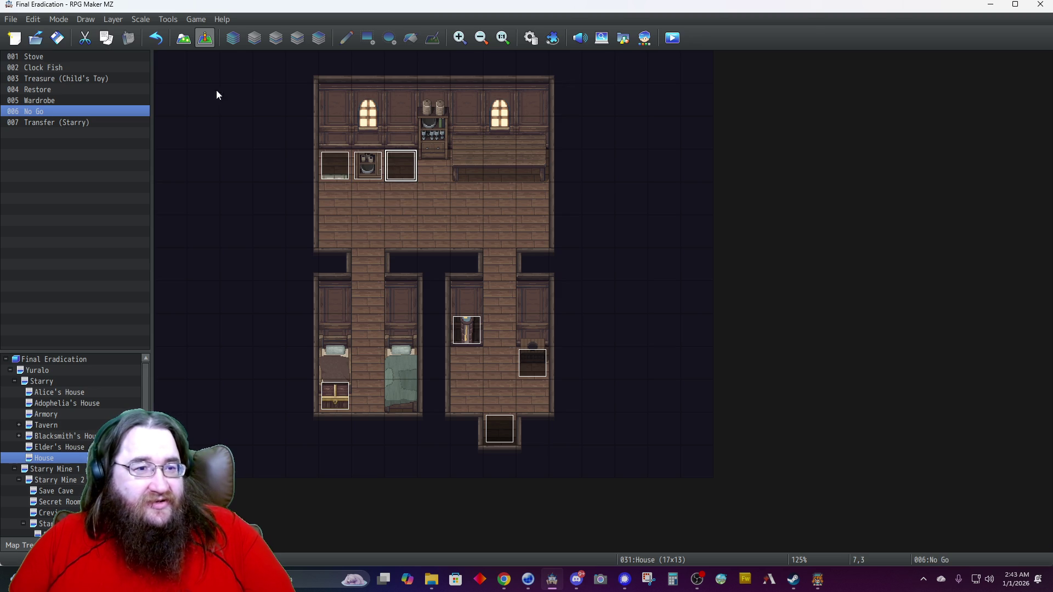
click(179, 41)
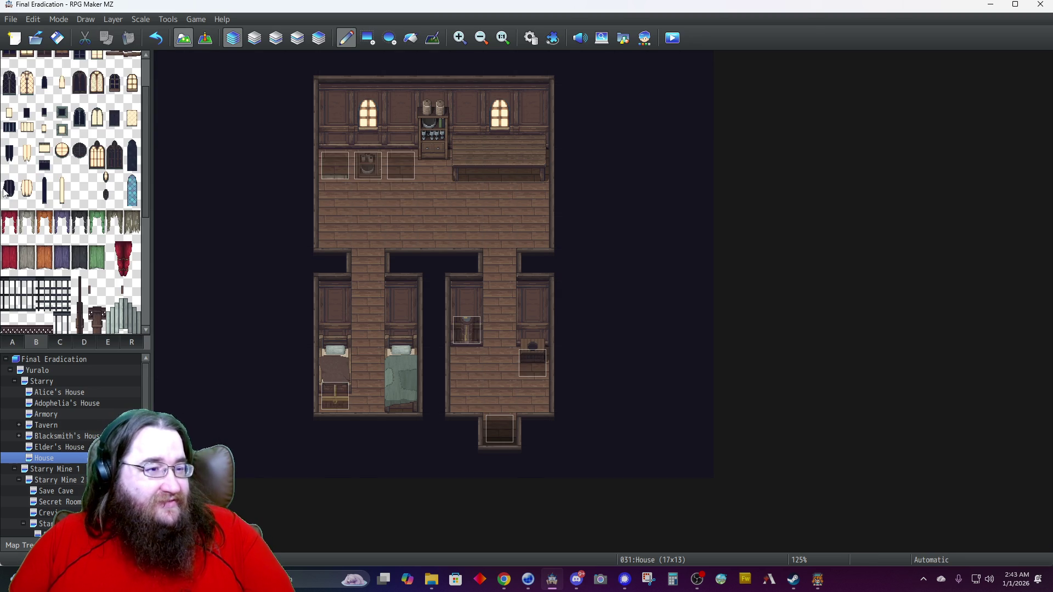
Place a two-tile chair beside the counter and a long piece along the lower wall.
click(53, 341)
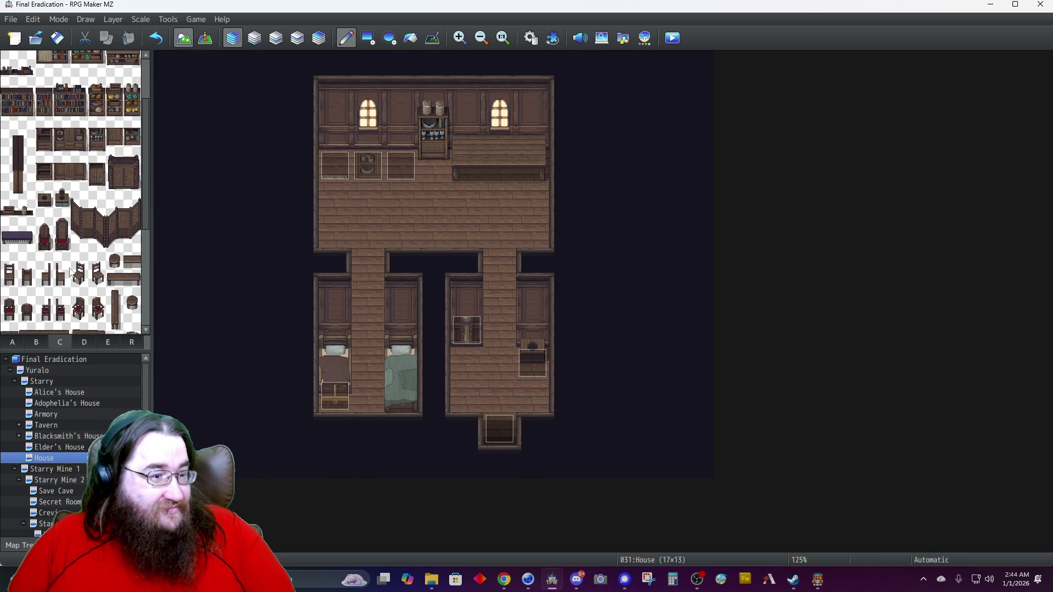
drag(81, 261, 83, 283)
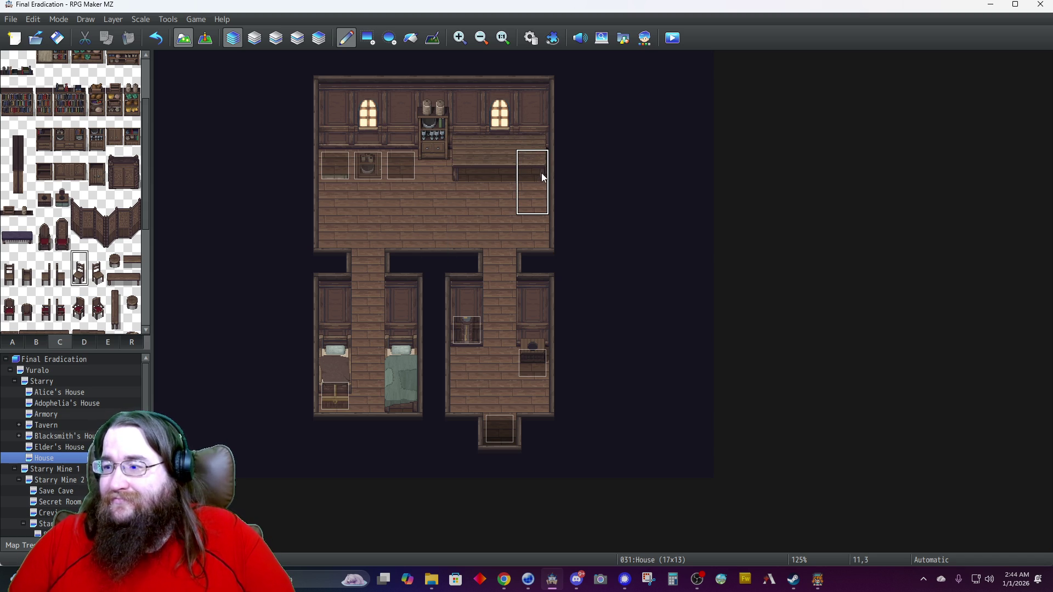
click(527, 176)
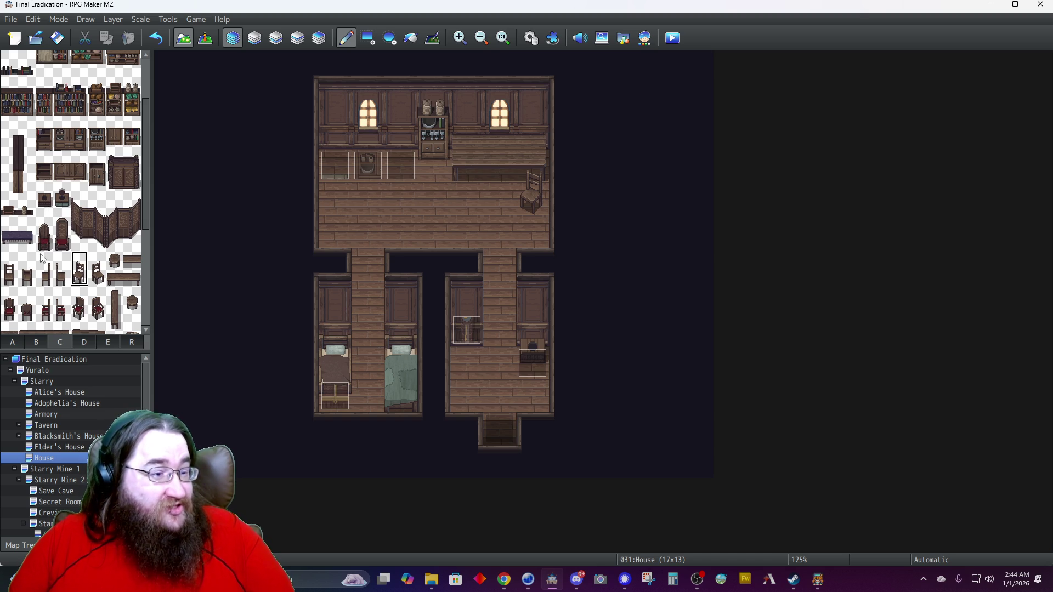
scroll(42, 256, down, 3)
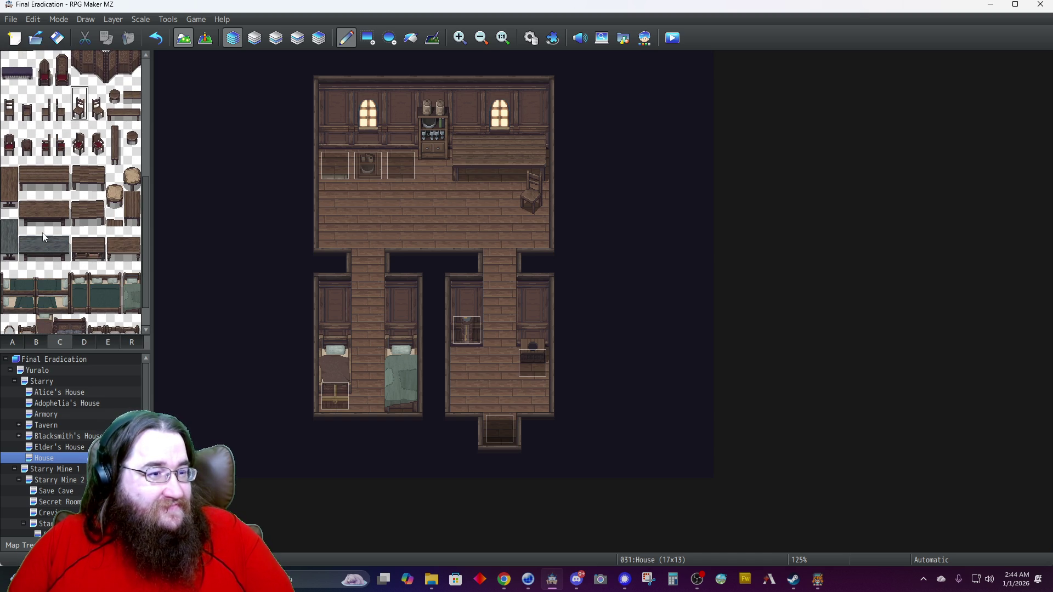
drag(113, 242, 131, 240)
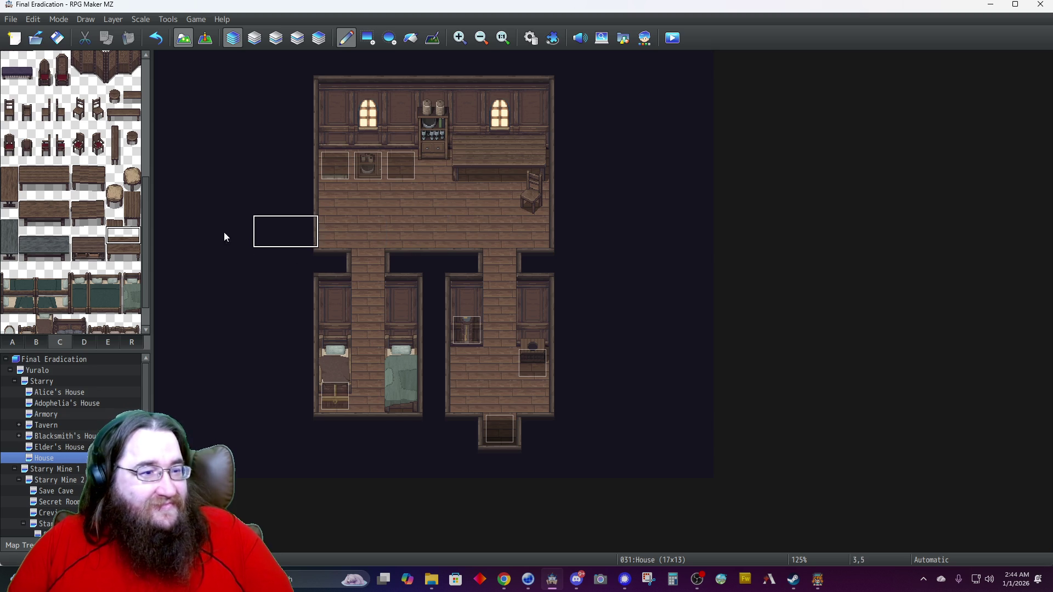
click(34, 168)
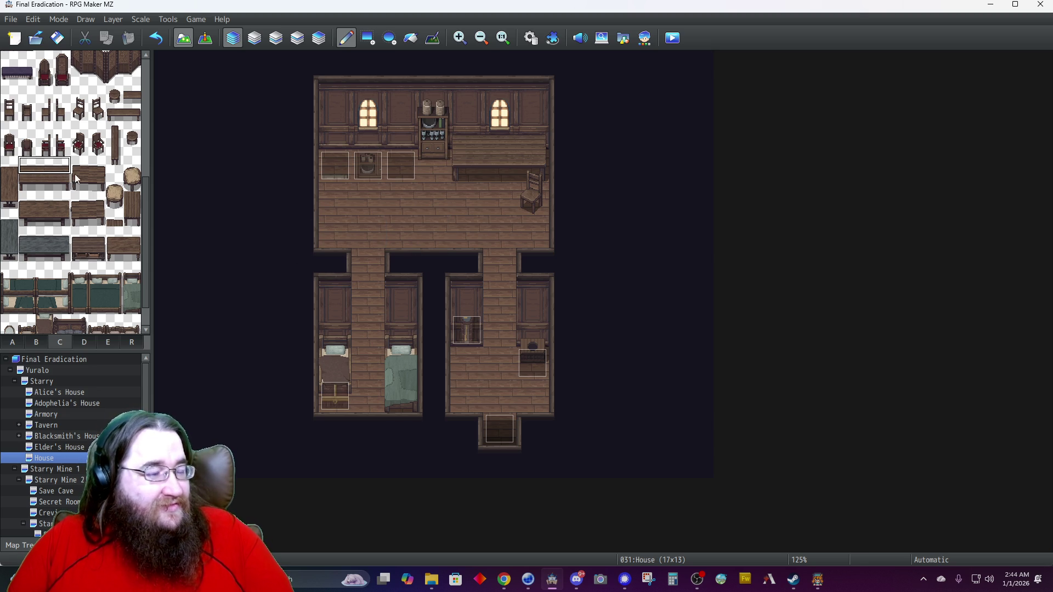
click(400, 230)
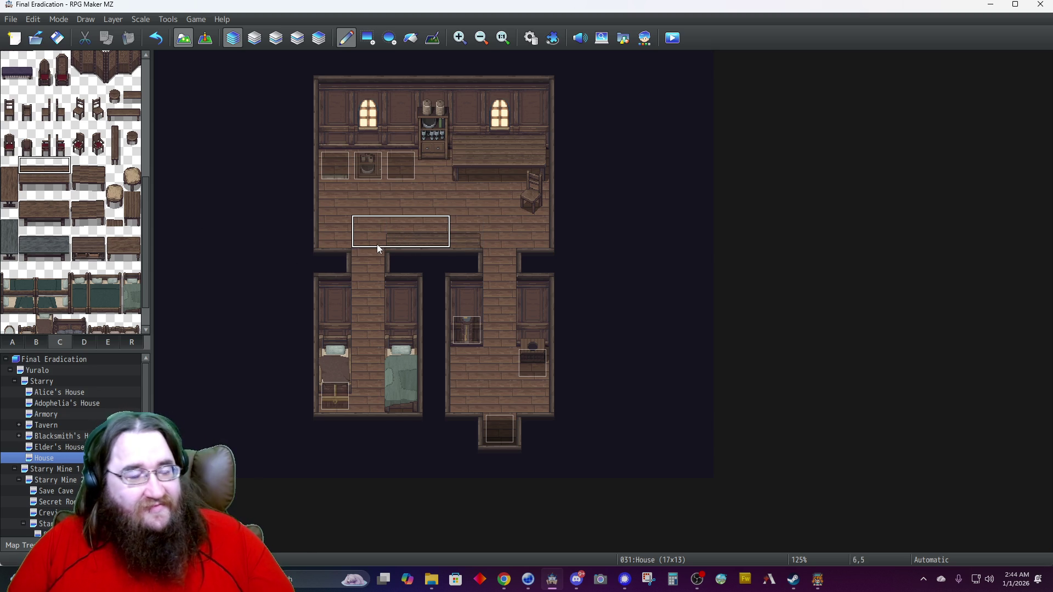
Add bench tiles at the lower-left and lower-right walls and touch up the corridor edge.
scroll(24, 244, down, 2)
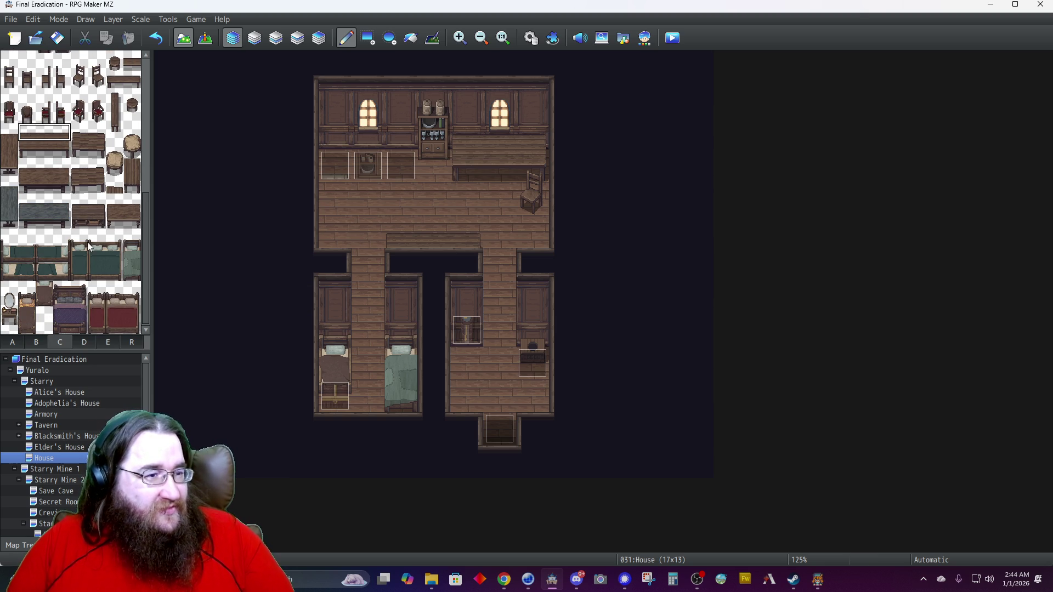
scroll(90, 247, up, 3)
scroll(88, 230, up, 6)
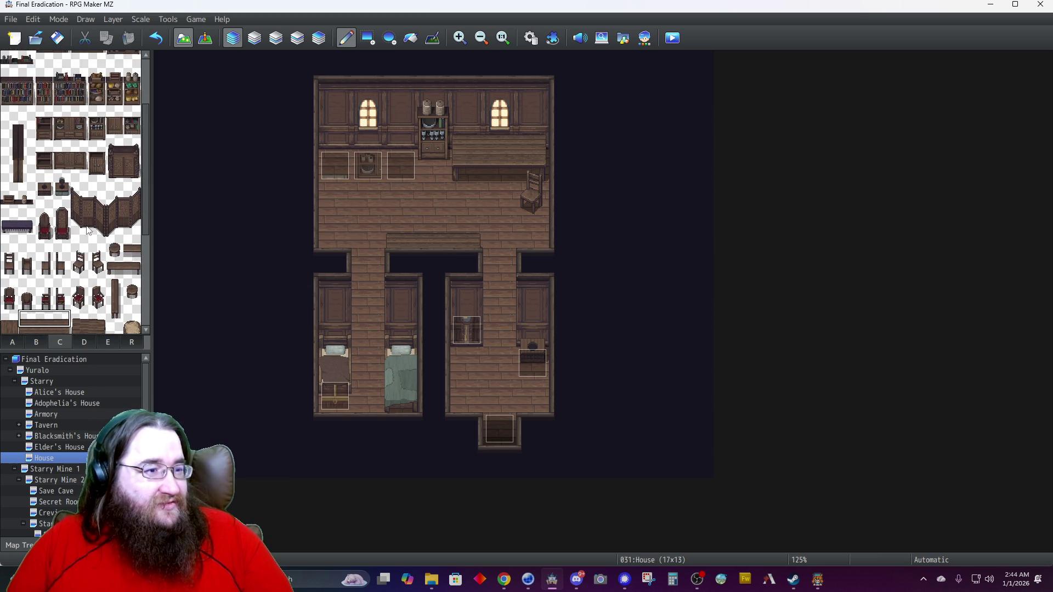
scroll(88, 231, up, 2)
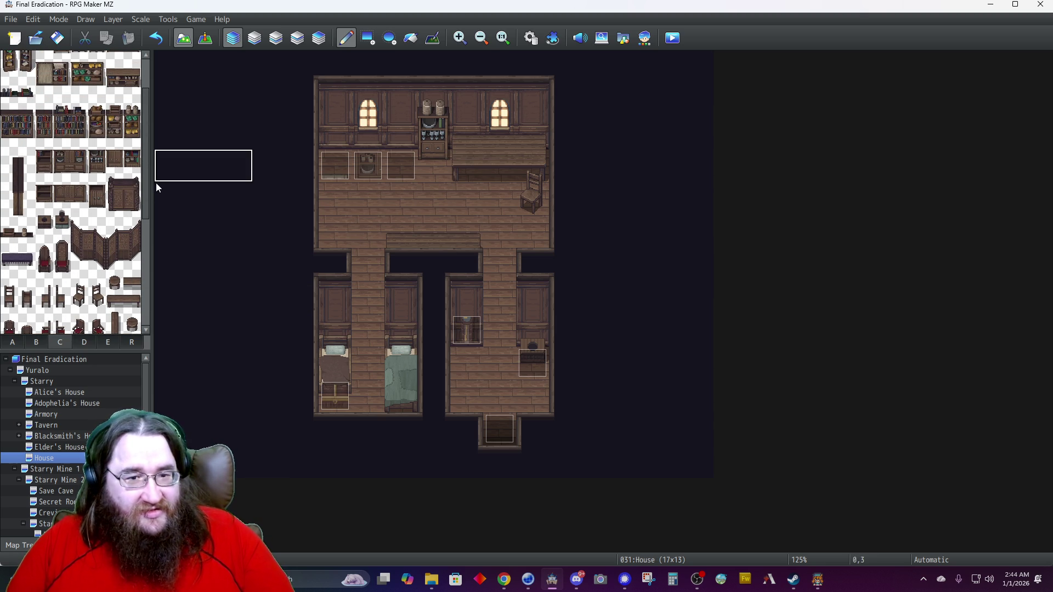
scroll(92, 219, down, 5)
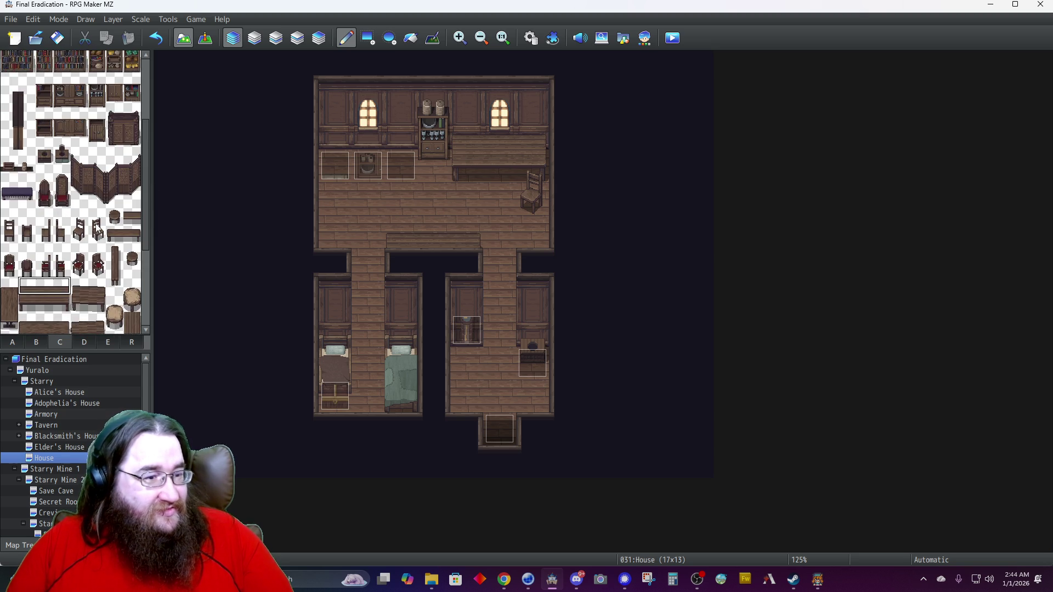
scroll(101, 296, down, 1)
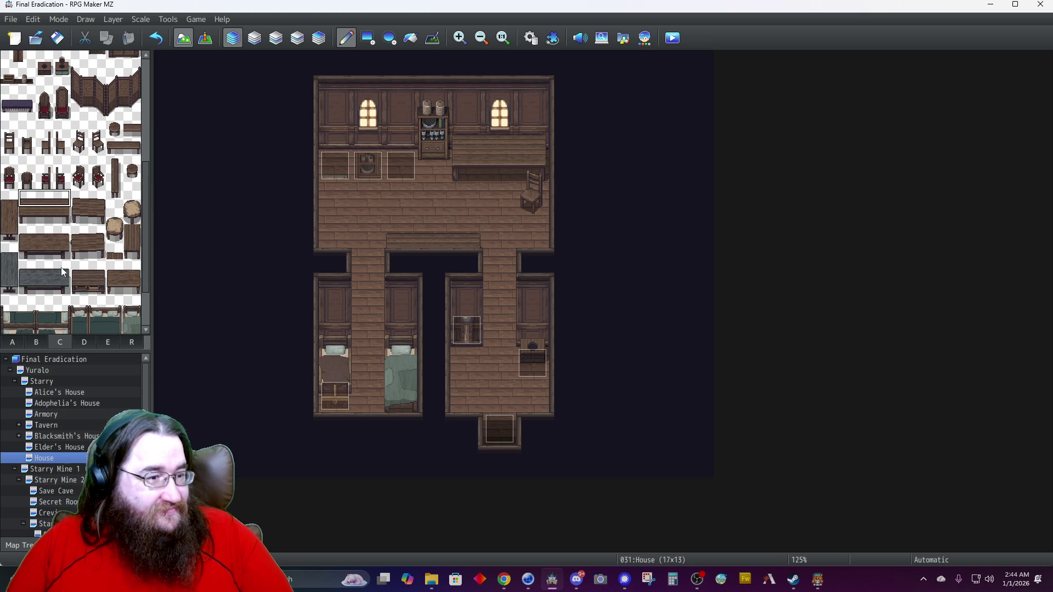
click(61, 199)
click(334, 234)
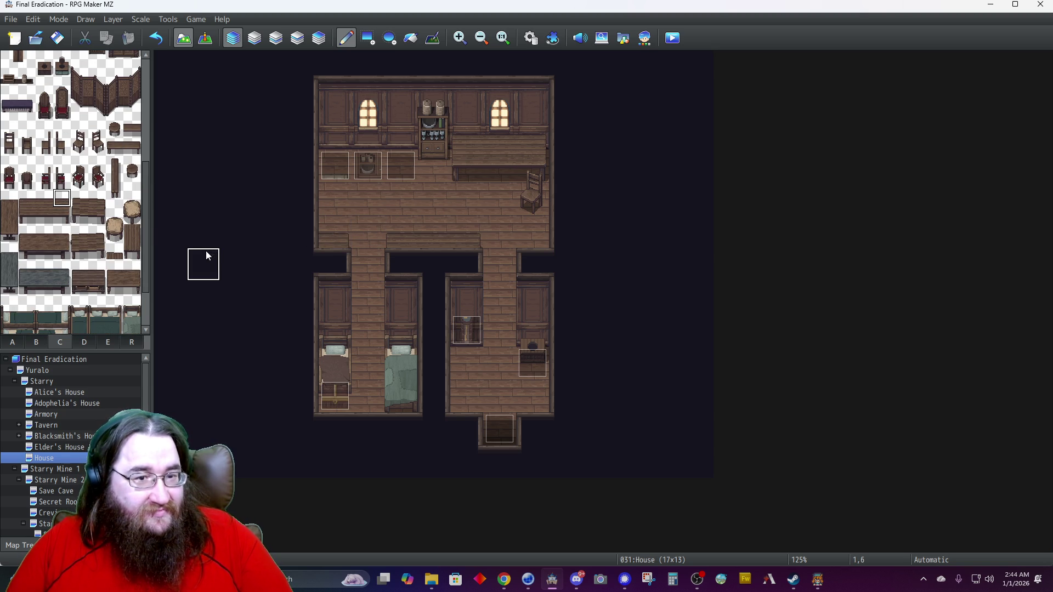
key(ctrl+z)
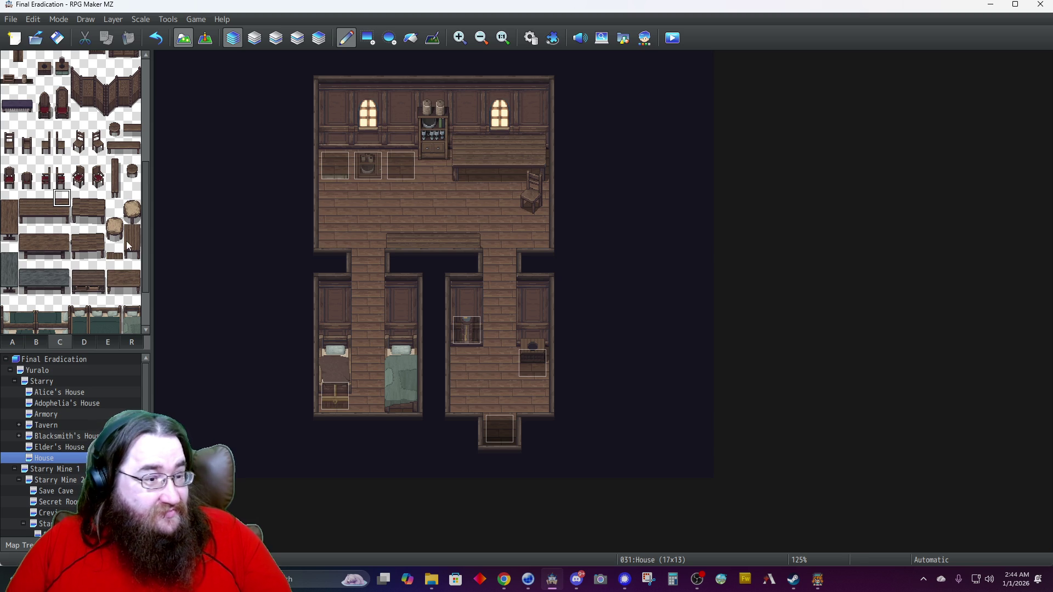
scroll(66, 250, up, 1)
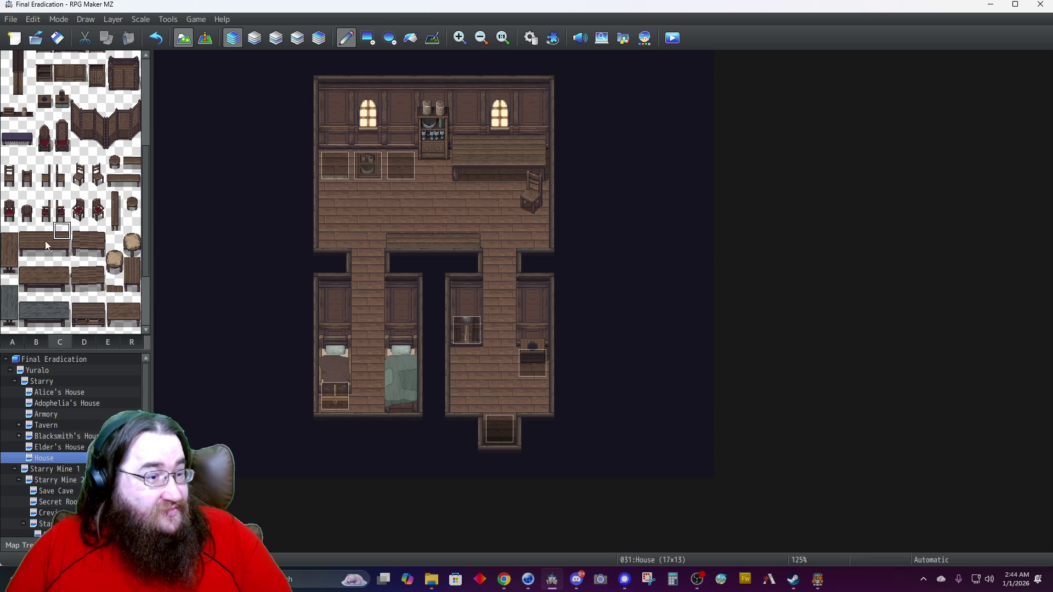
click(9, 231)
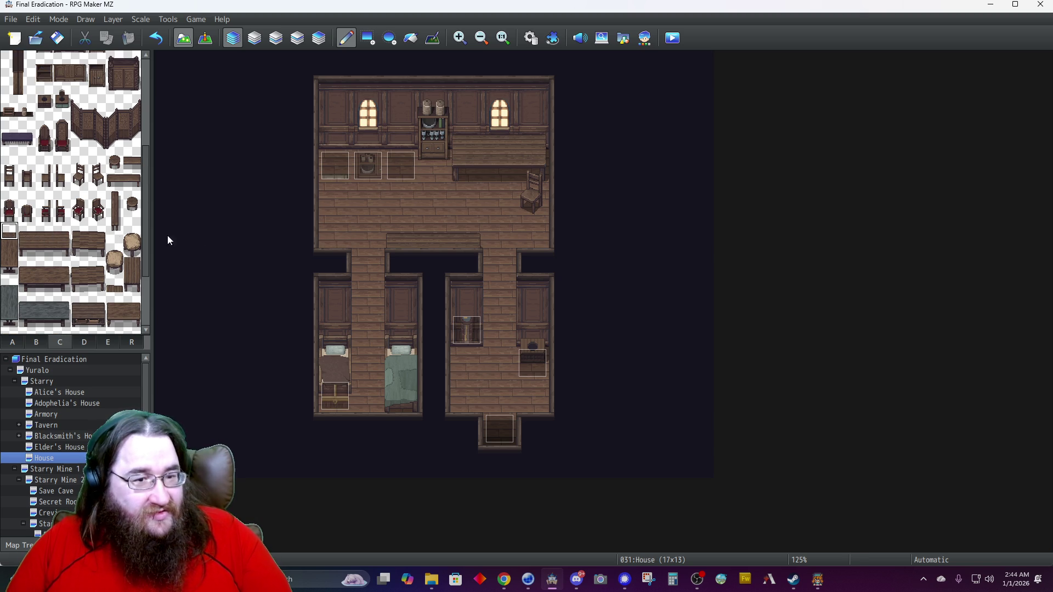
click(324, 241)
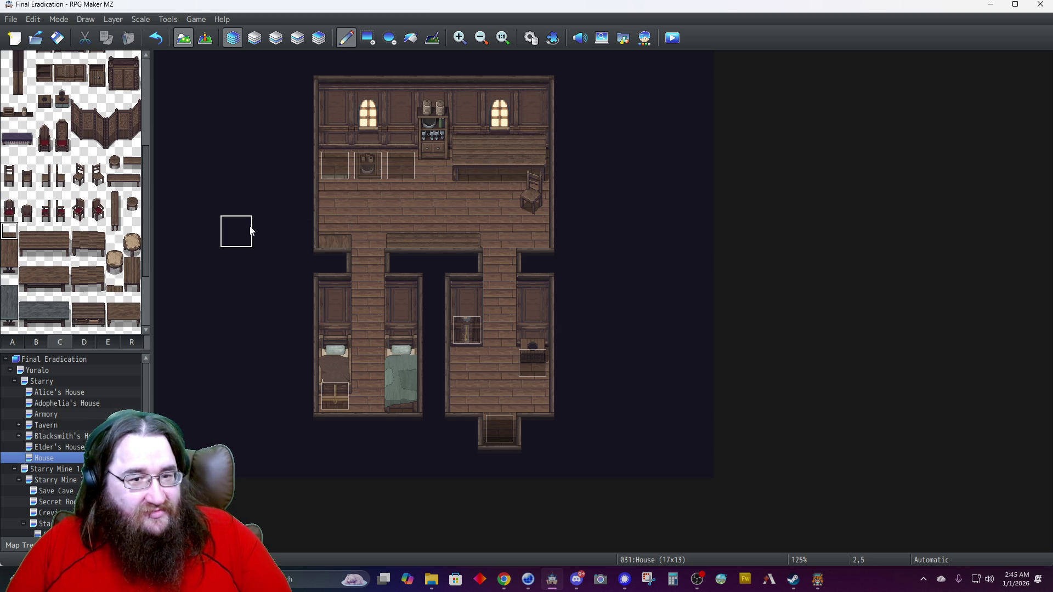
click(527, 239)
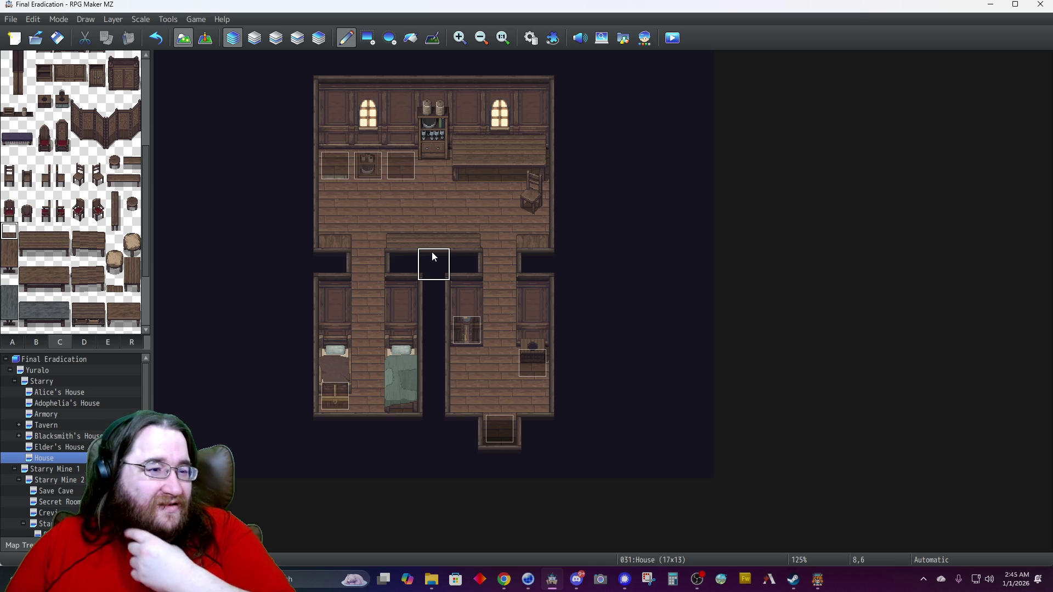
click(432, 252)
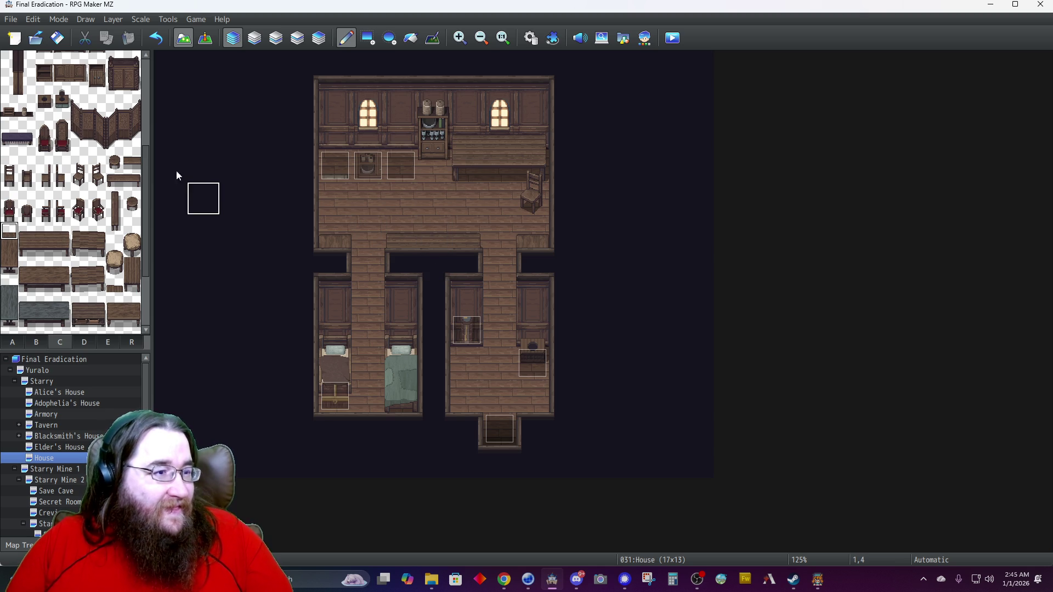
On Layer 3, set a round pot on the counter, then open the Elder's House map.
click(132, 202)
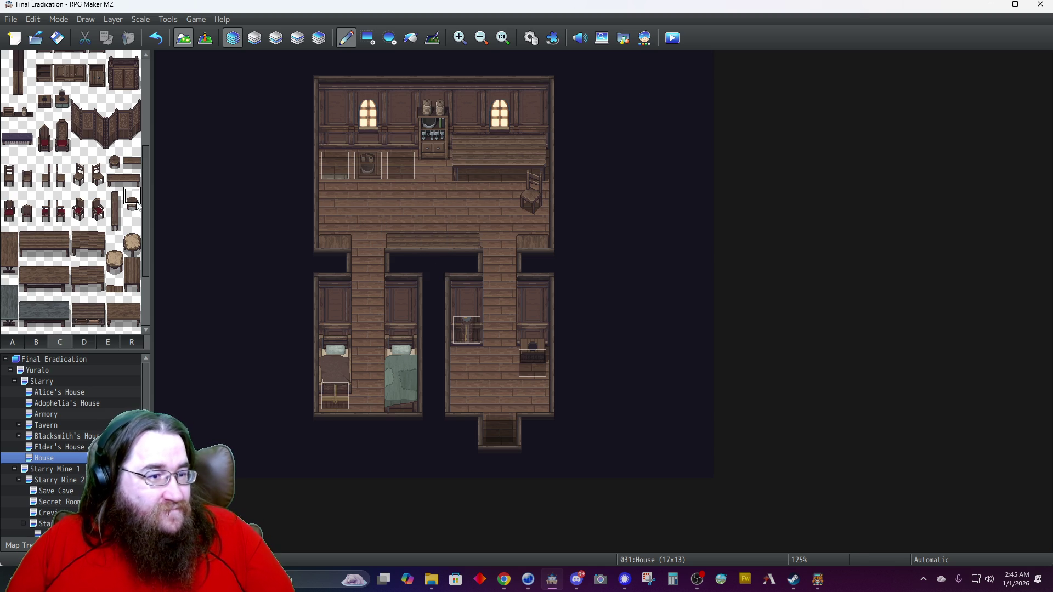
click(114, 162)
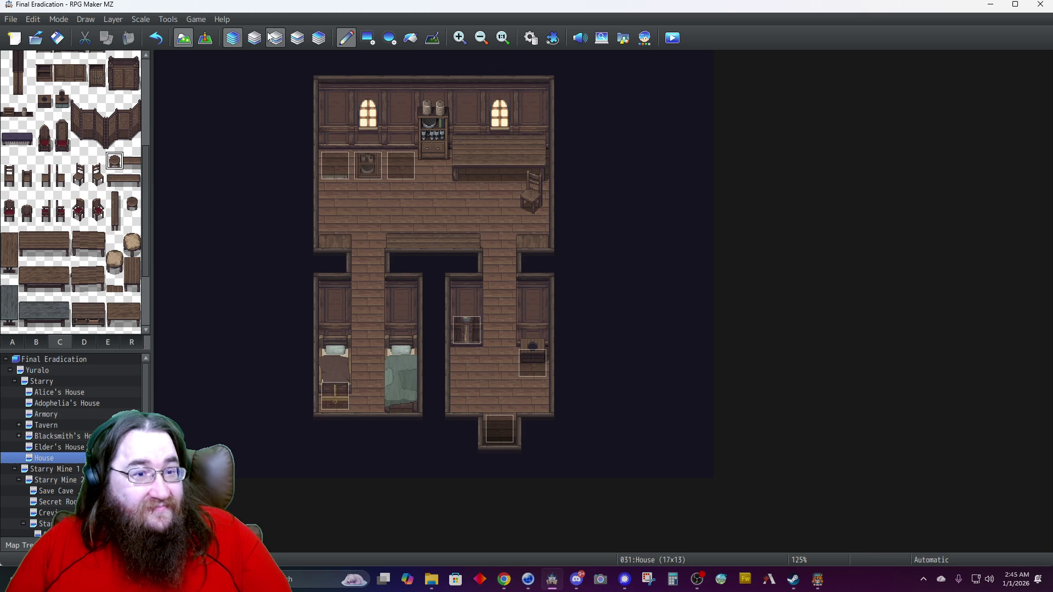
click(296, 38)
click(499, 167)
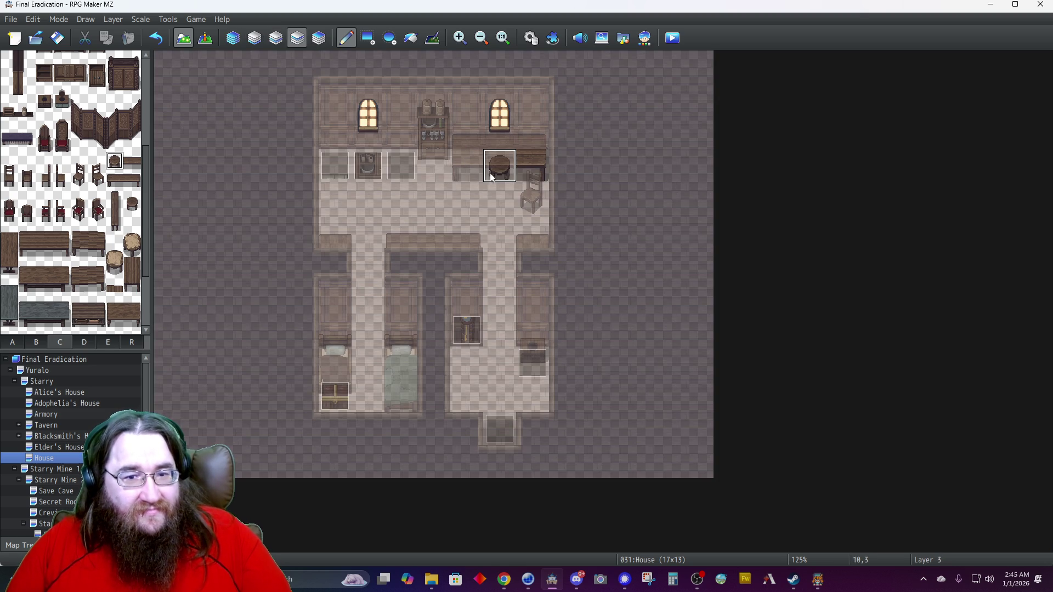
click(231, 39)
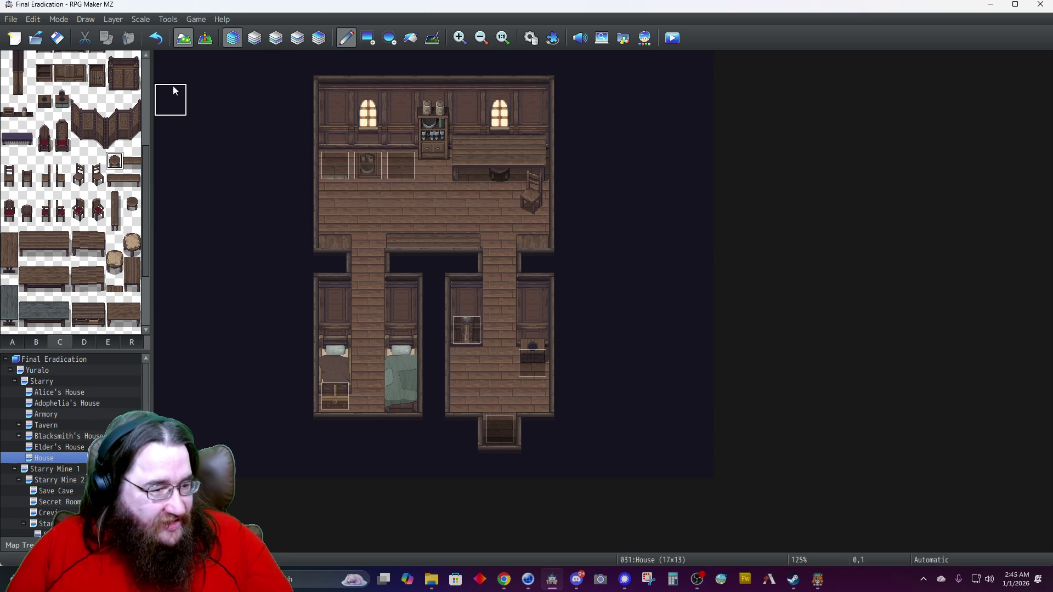
click(66, 446)
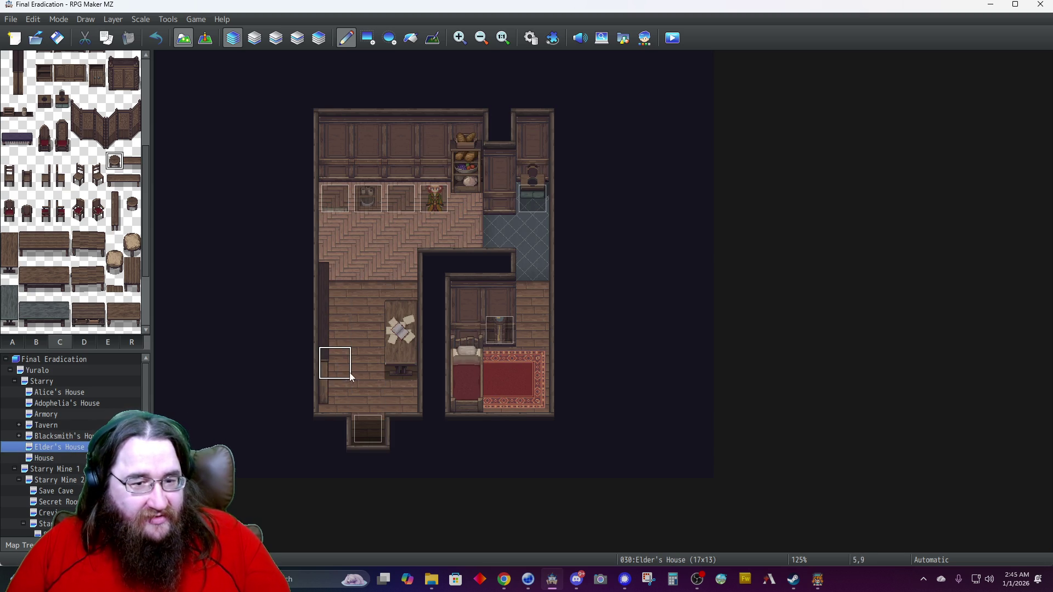
Create a new event and give it the wooden door image.
click(205, 38)
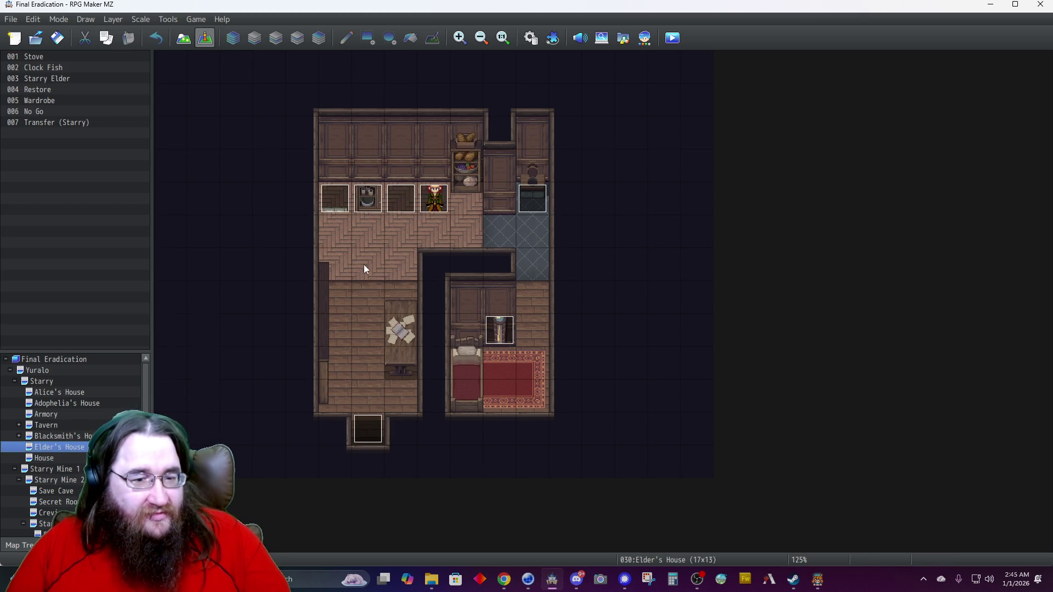
double_click(402, 403)
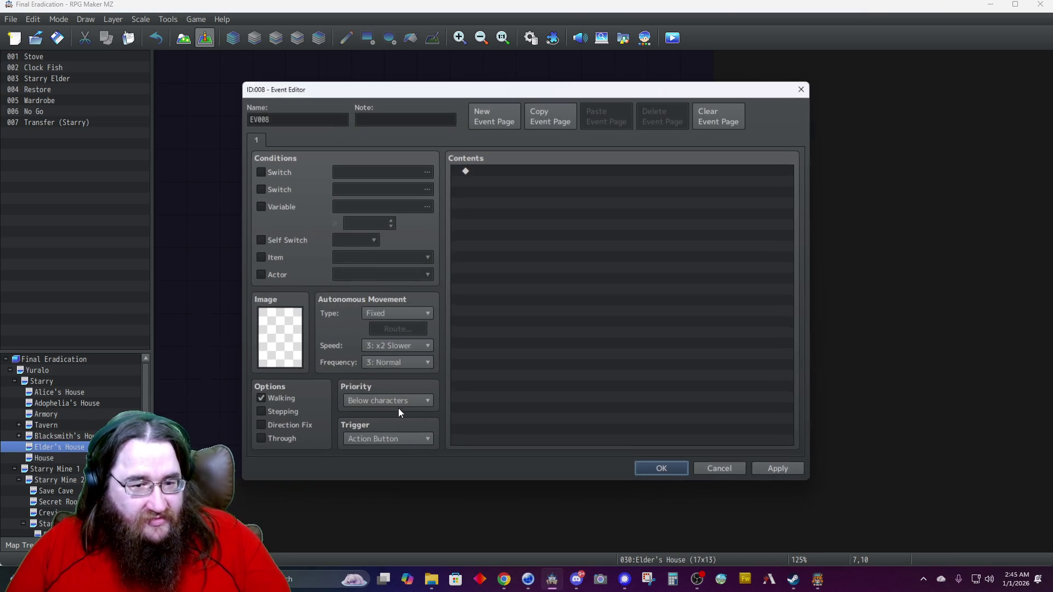
double_click(278, 341)
scroll(377, 340, down, 4)
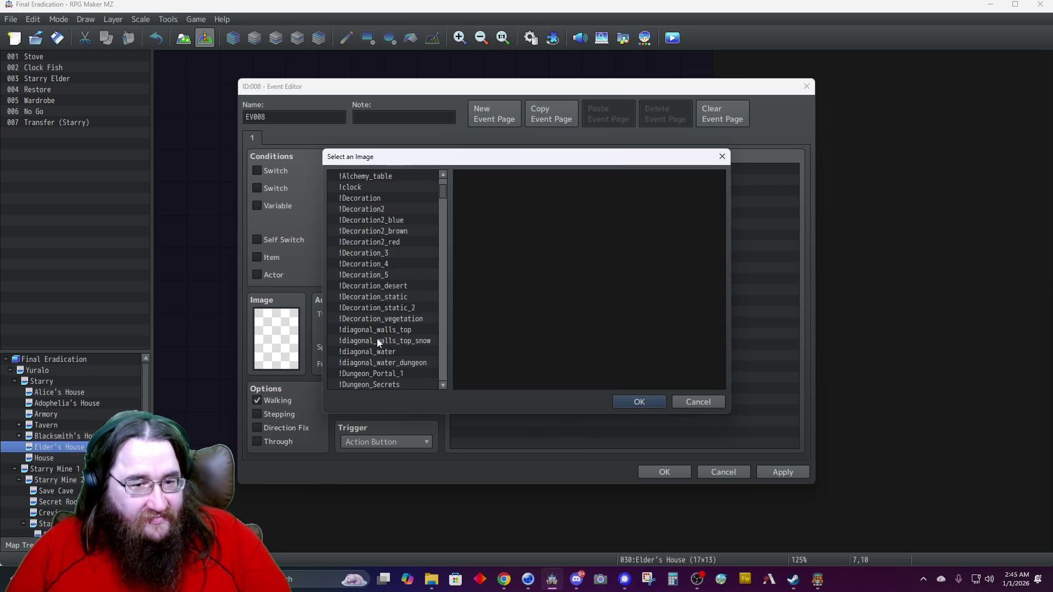
scroll(377, 351, down, 3)
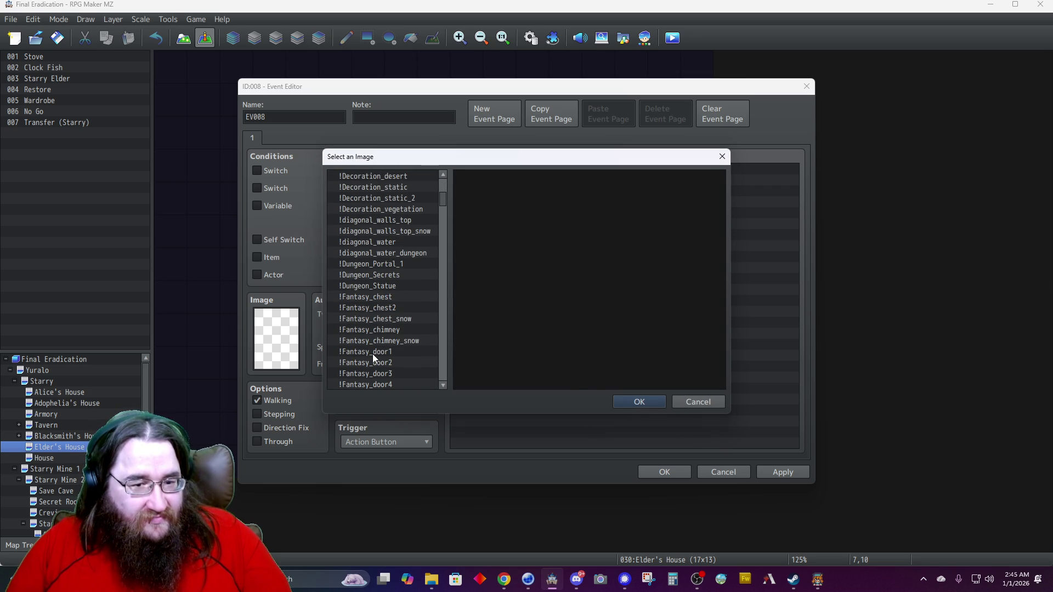
click(376, 353)
scroll(512, 340, down, 3)
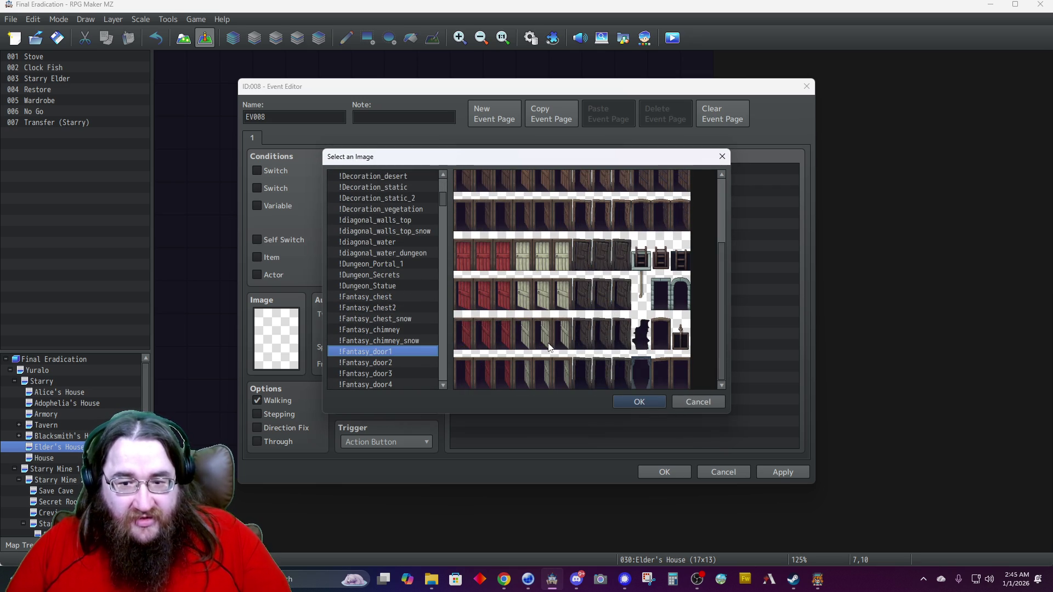
click(377, 363)
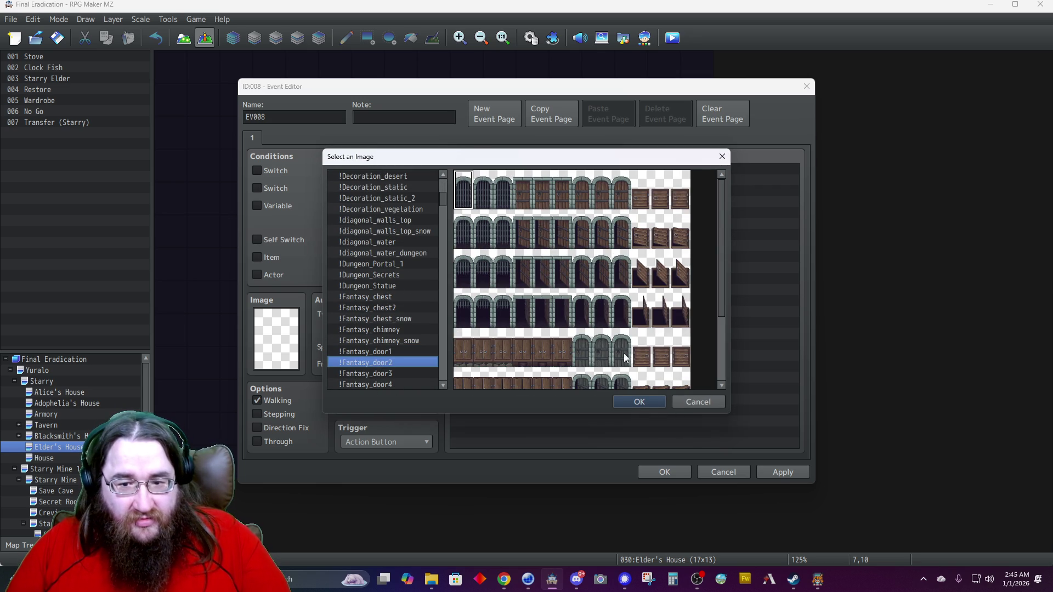
scroll(633, 357, up, 3)
scroll(632, 357, up, 3)
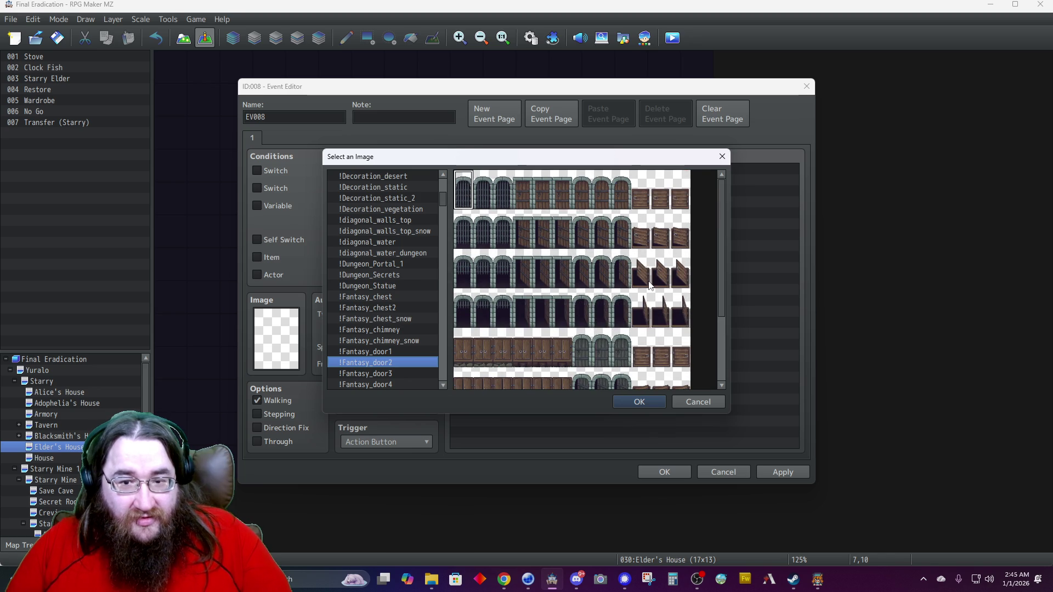
double_click(652, 213)
Turn on Direction Fix and set the door's priority to Below characters.
click(287, 427)
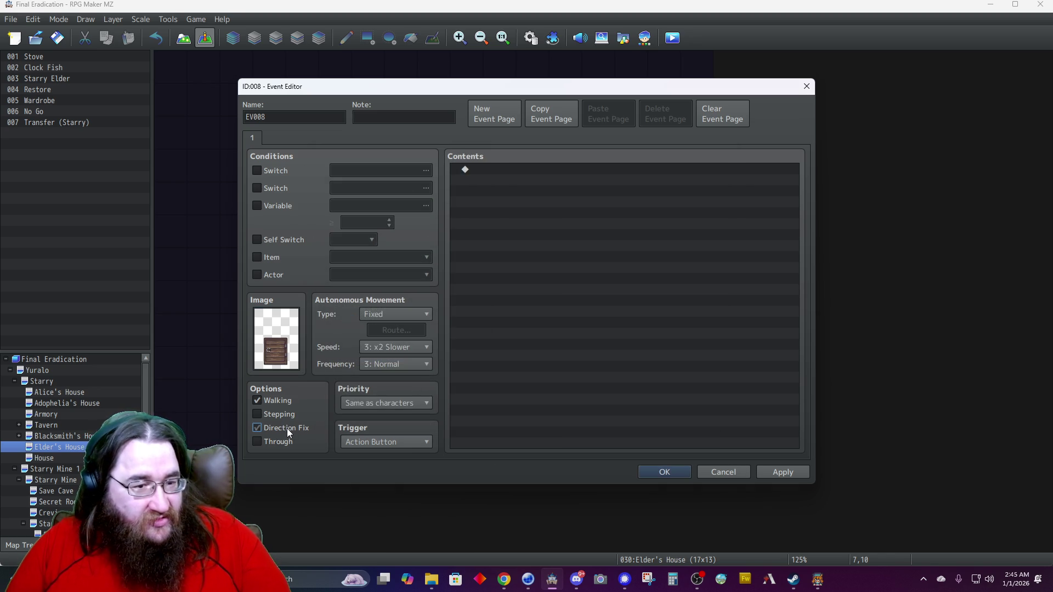
click(354, 402)
click(366, 416)
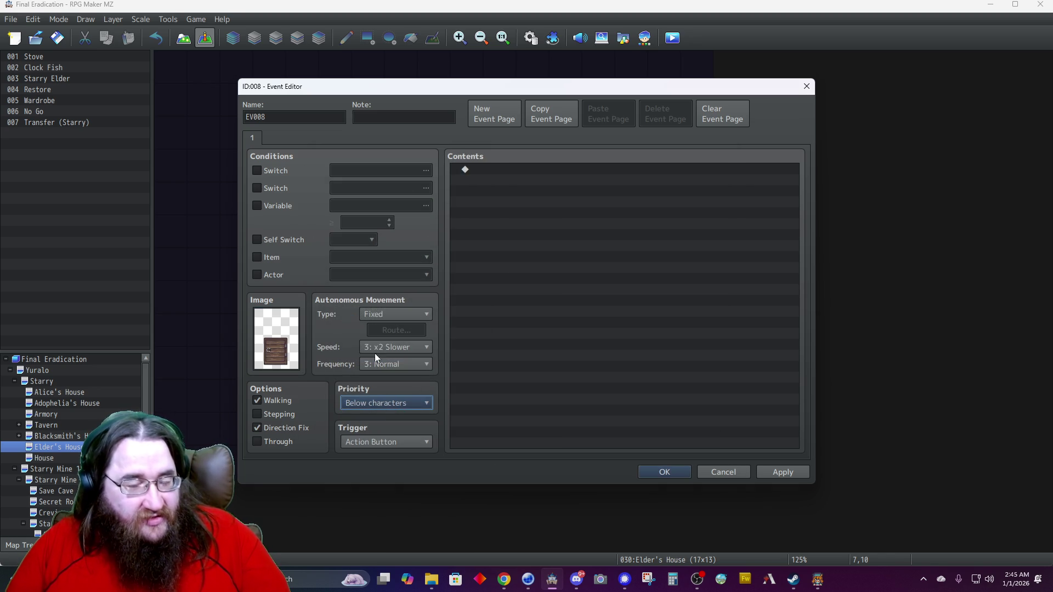
double_click(535, 170)
Add a Show Text command with a Dim background, Middle position and the message 'Locked!'.
click(547, 172)
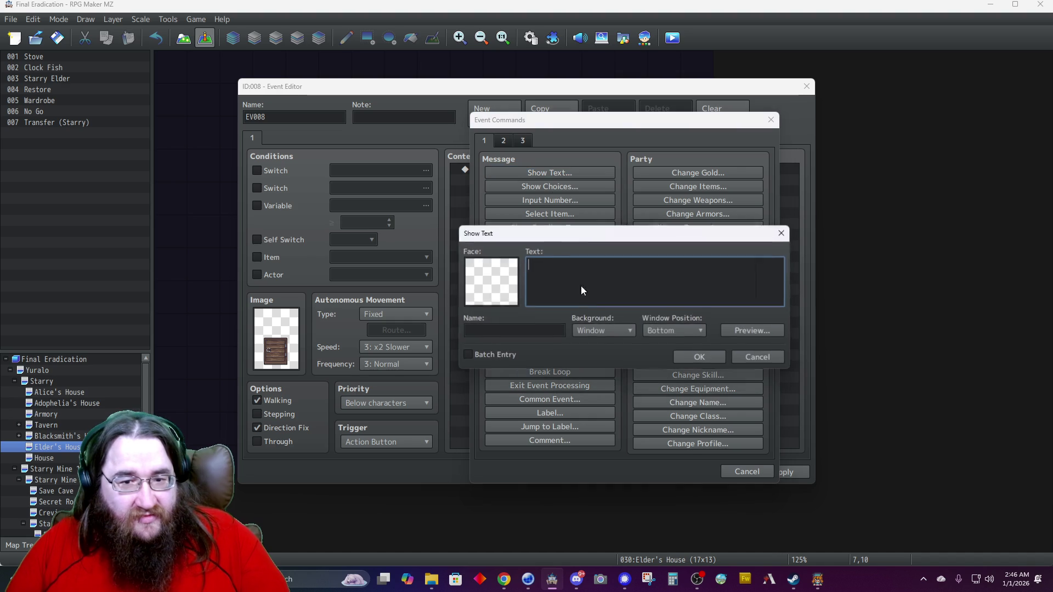
click(606, 329)
click(588, 360)
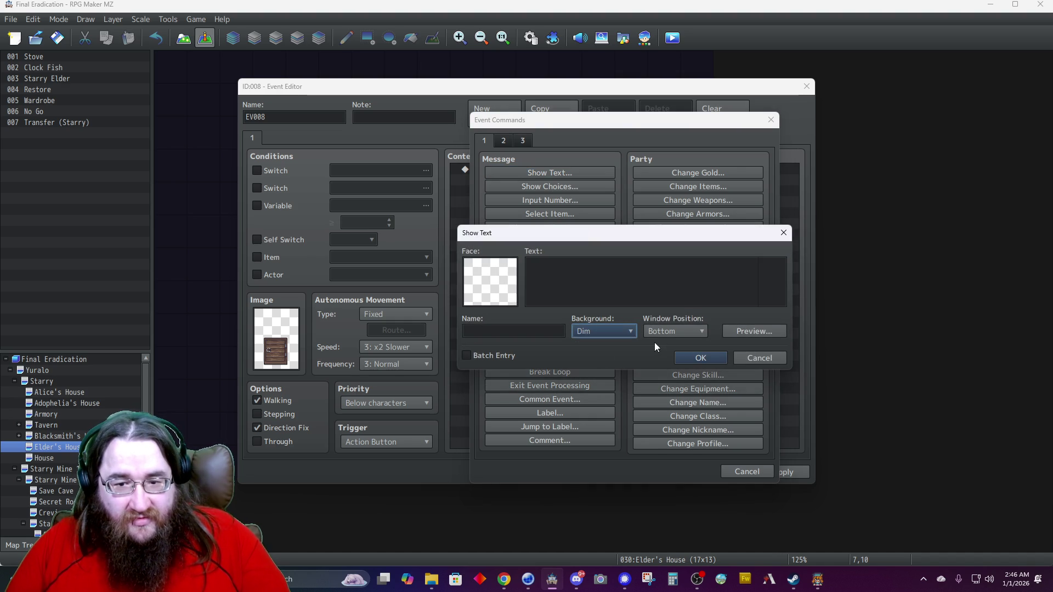
click(653, 334)
click(656, 356)
click(605, 288)
text(Locked!)
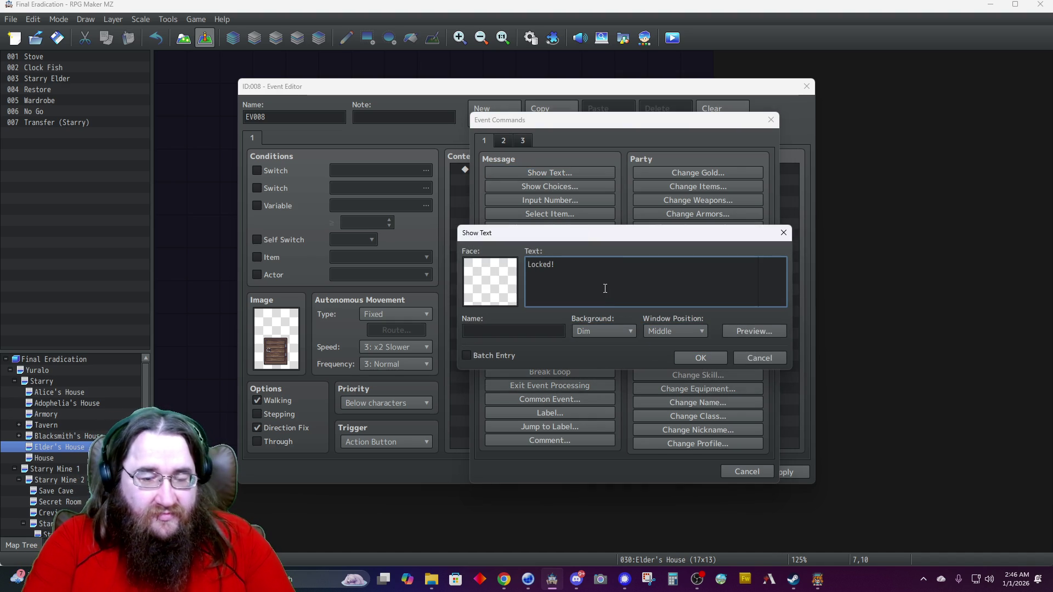
click(693, 358)
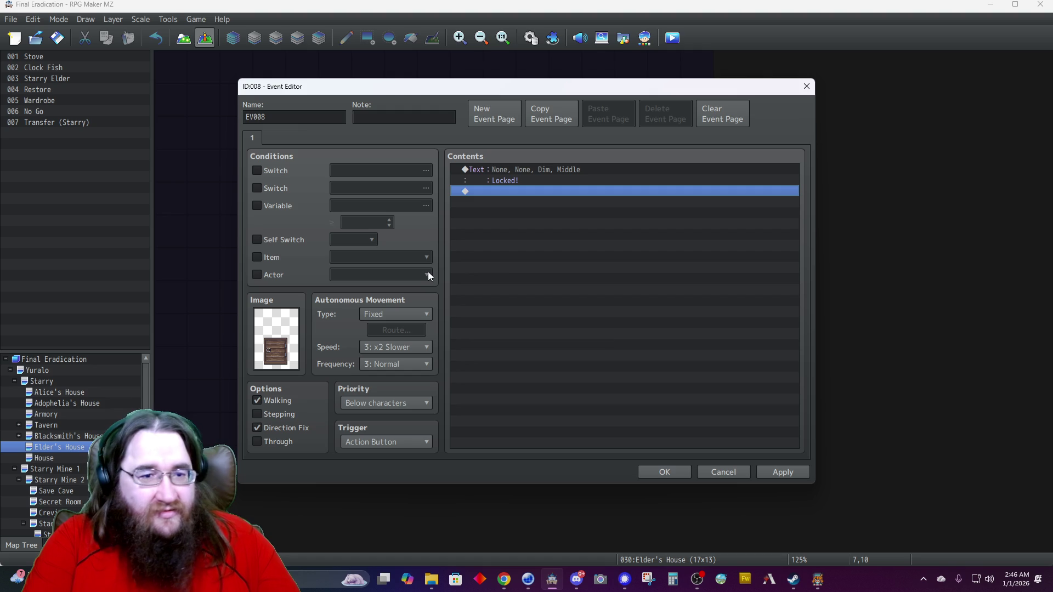
Rename the event to 'Locked Floor Door' and save the project.
double_click(278, 117)
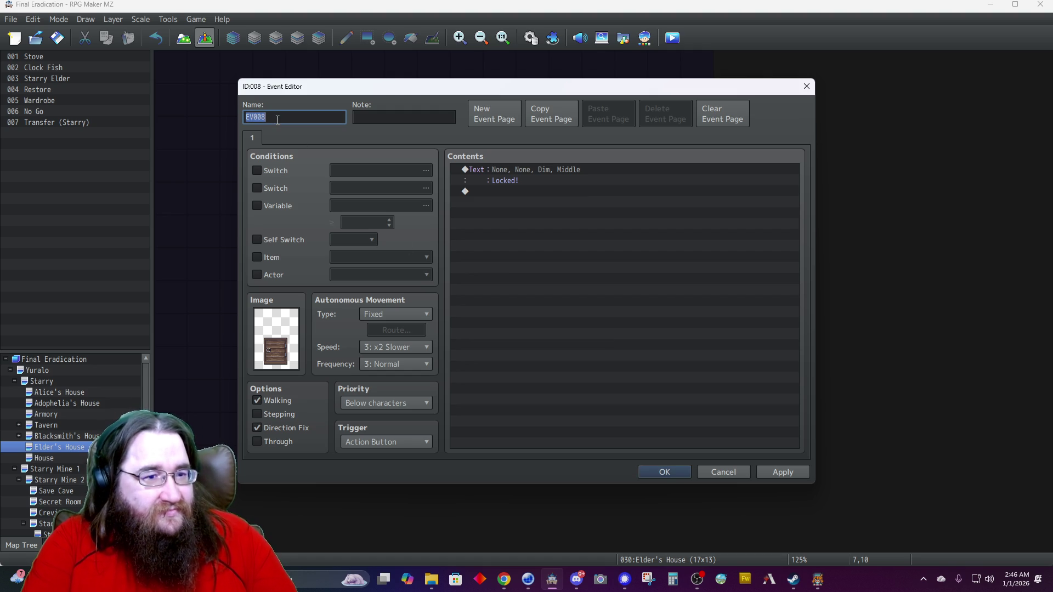
text(Locked Door)
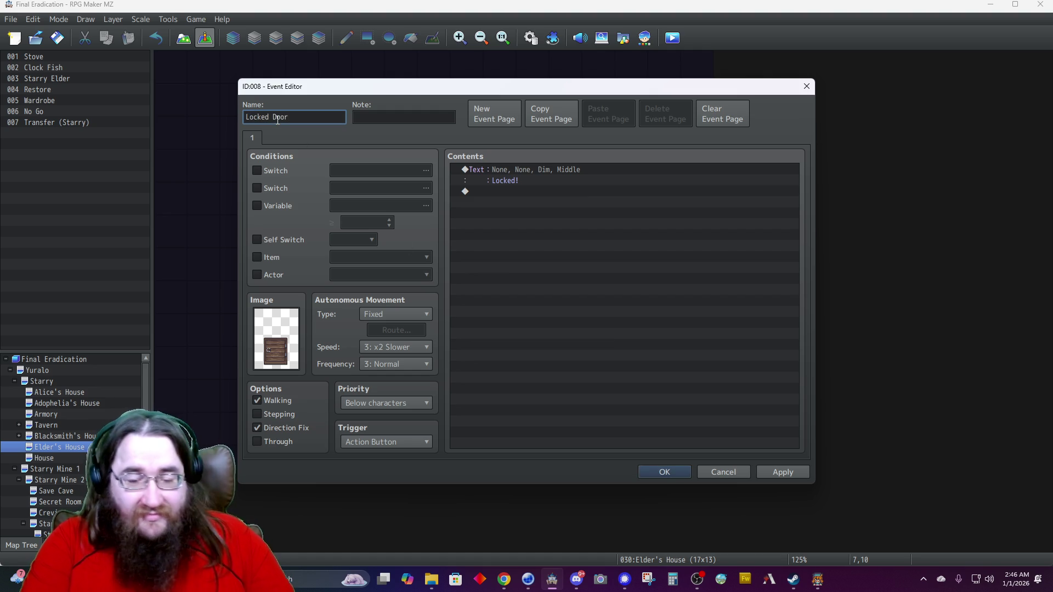
key(BackSpace)
key(BackSpace)
key(BackSpace)
text(Floor Door)
click(661, 471)
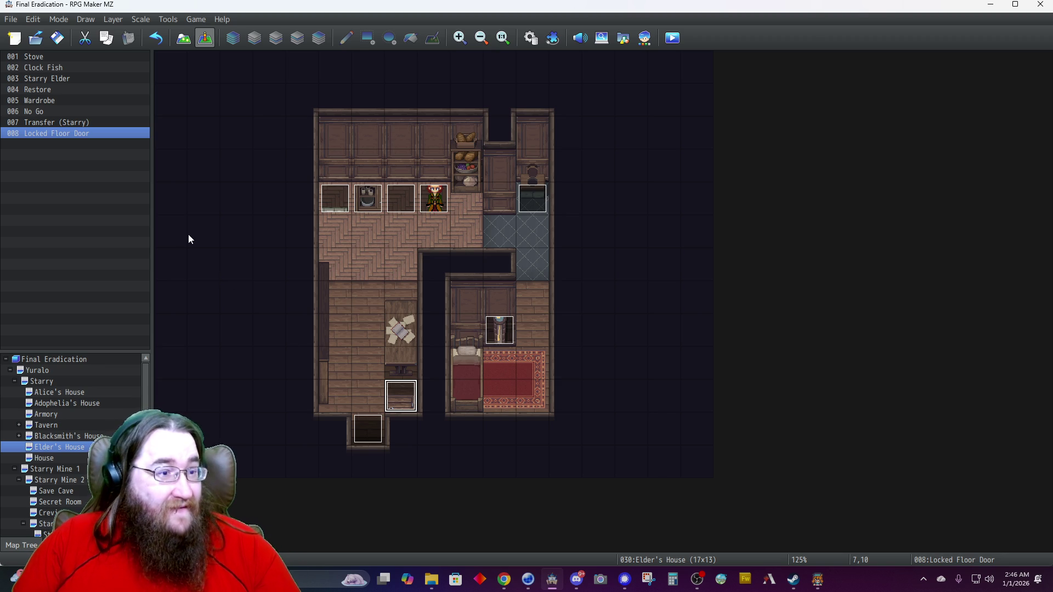
click(57, 37)
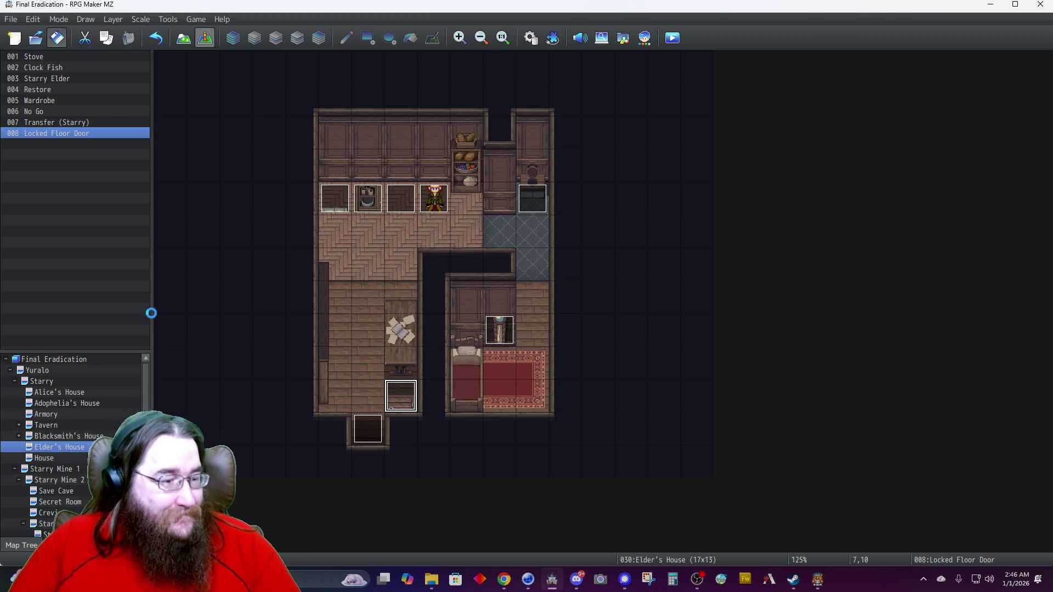
Browse the Map Tree through Yuralo, Starry Mine 2, Starry Mine 1 and Starry, ending on Small Cave.
scroll(97, 403, down, 2)
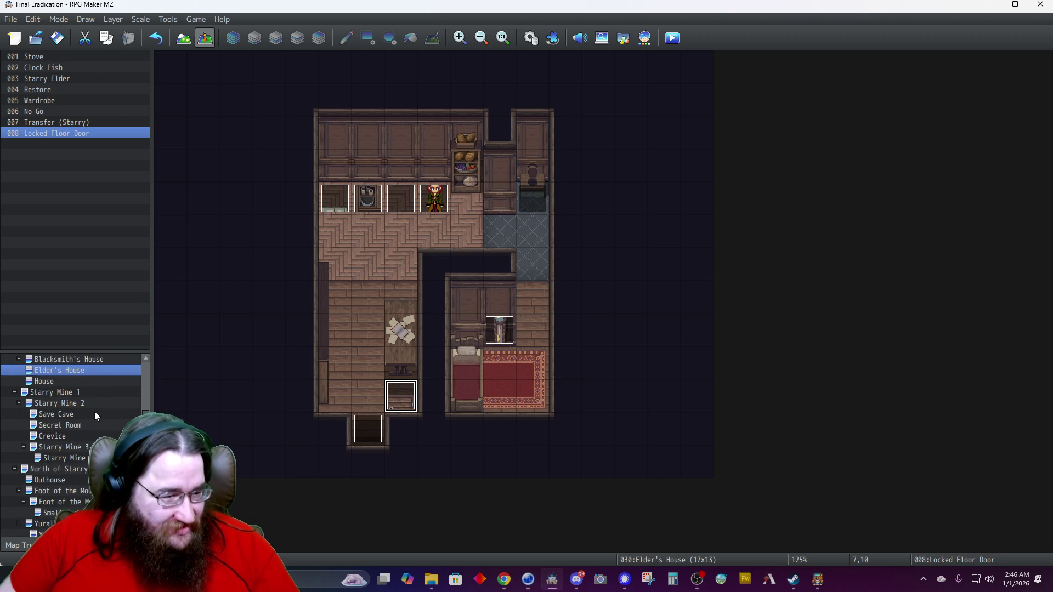
scroll(93, 417, down, 1)
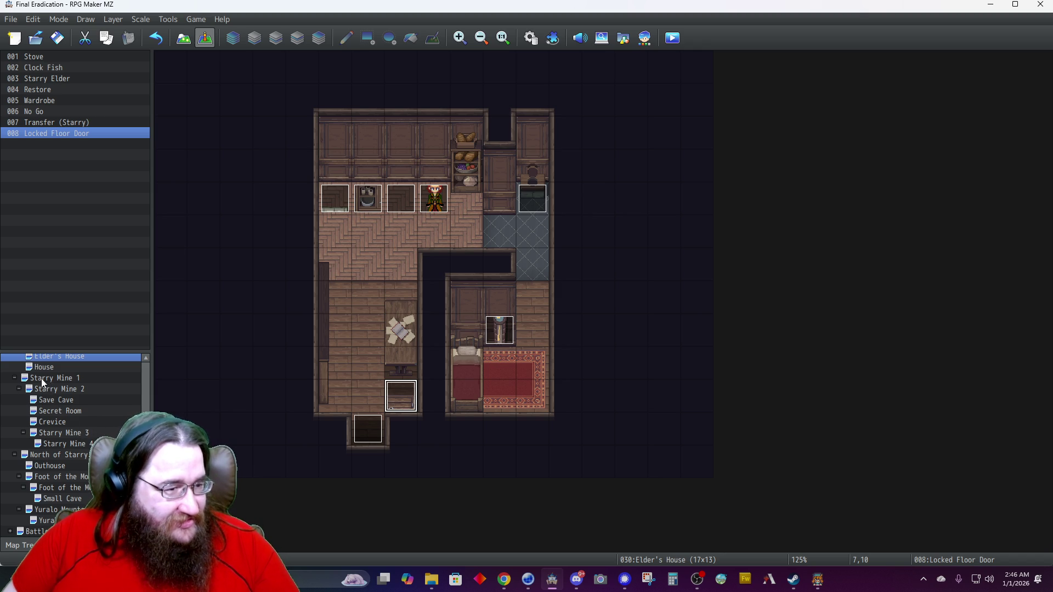
scroll(66, 395, up, 3)
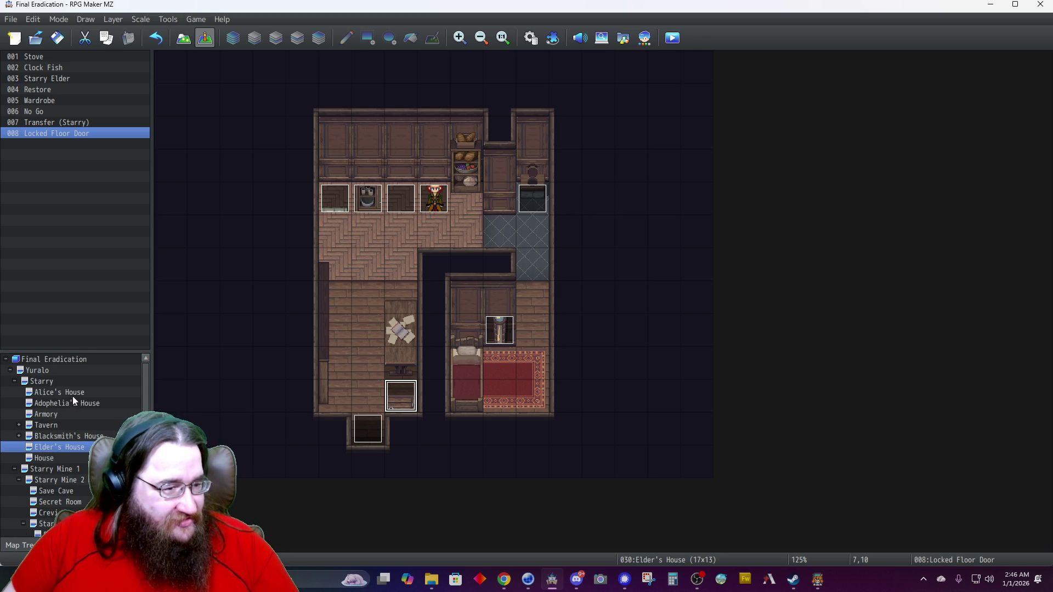
click(49, 373)
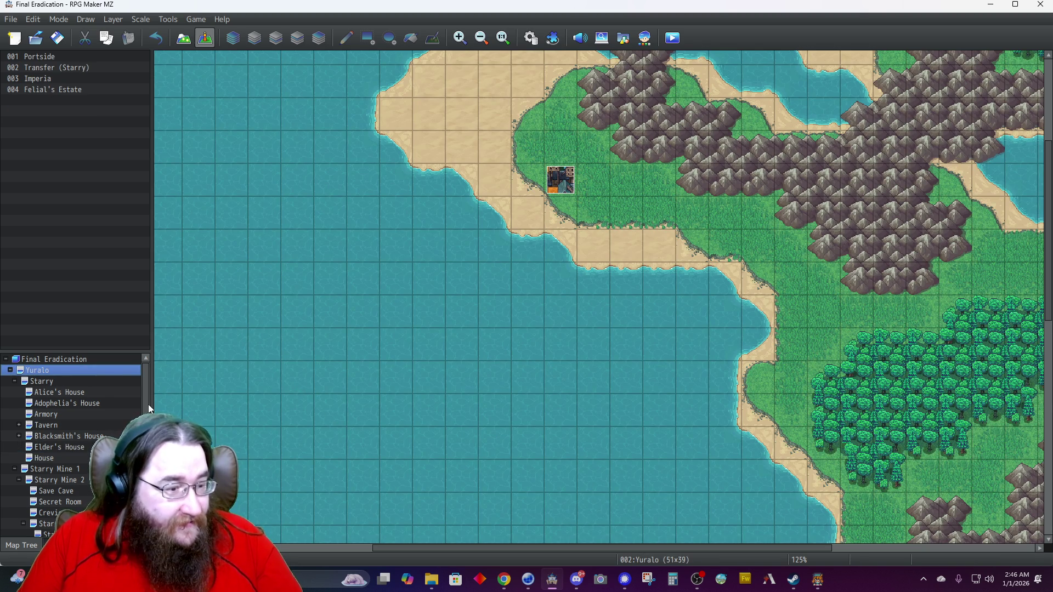
scroll(70, 422, down, 3)
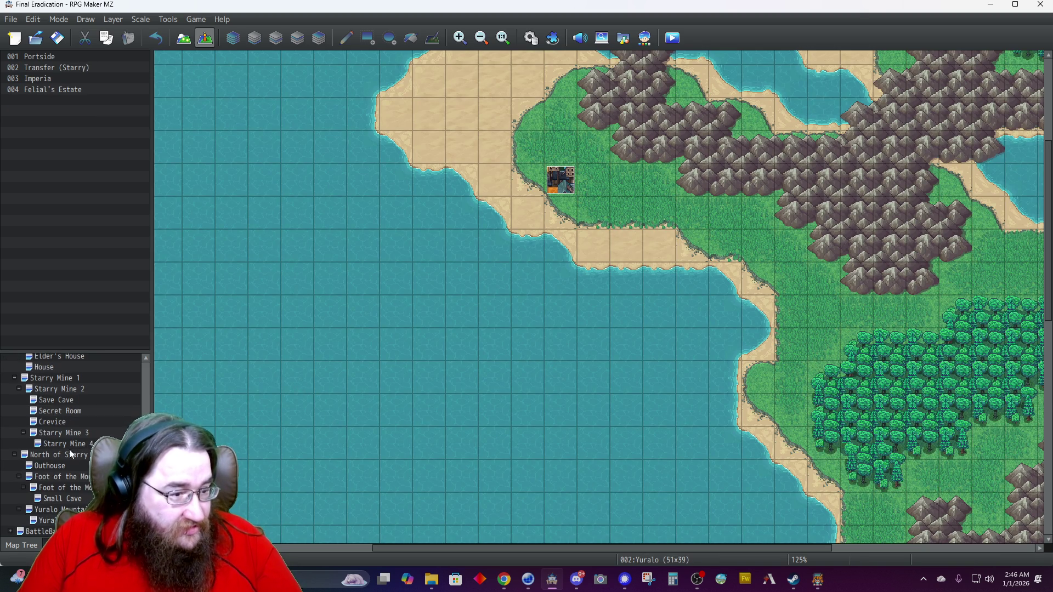
scroll(30, 411, up, 1)
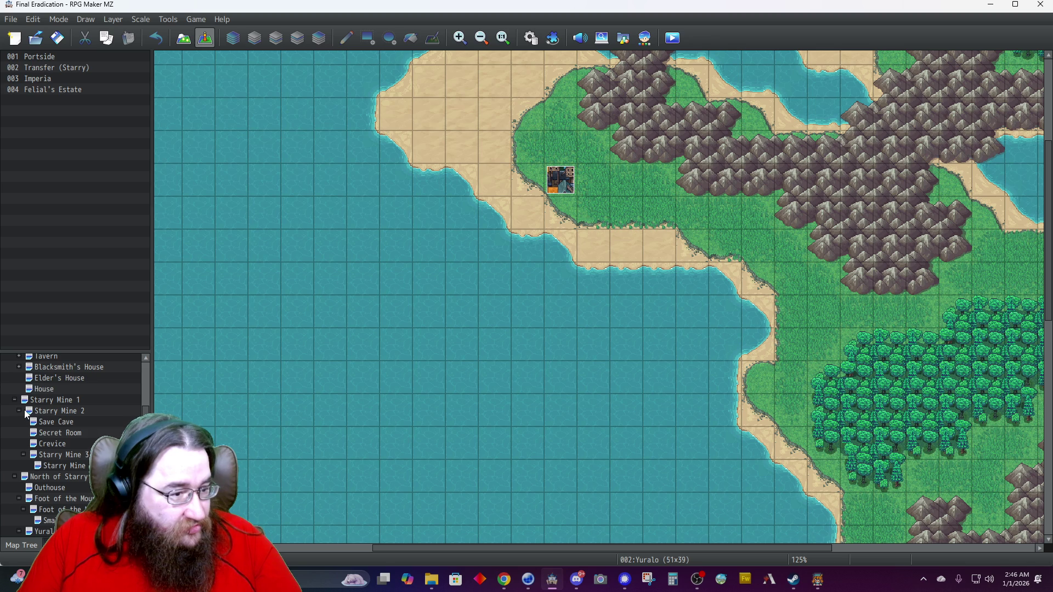
double_click(23, 414)
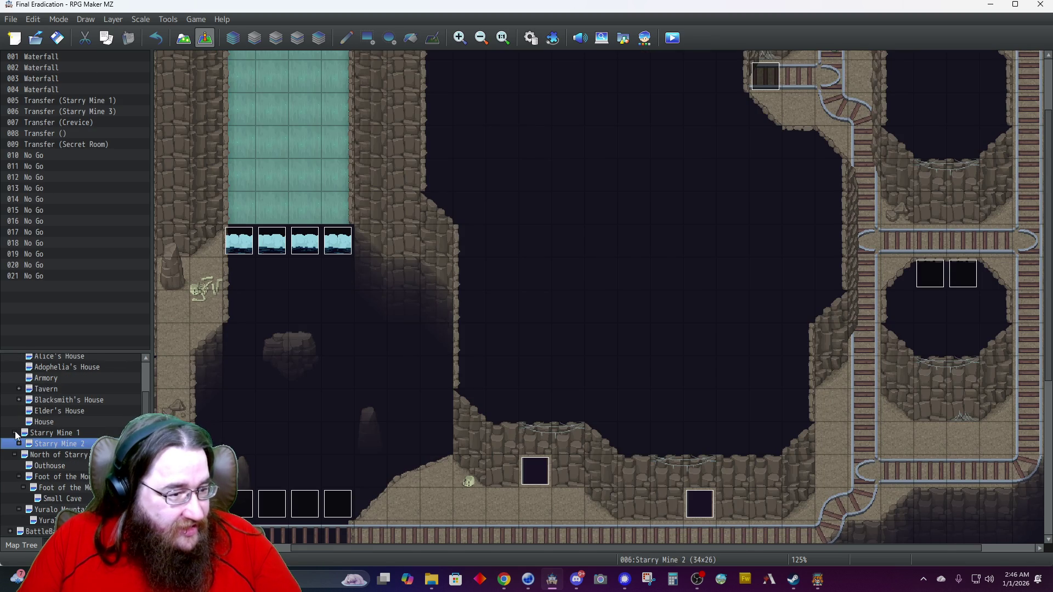
double_click(15, 434)
scroll(20, 411, up, 1)
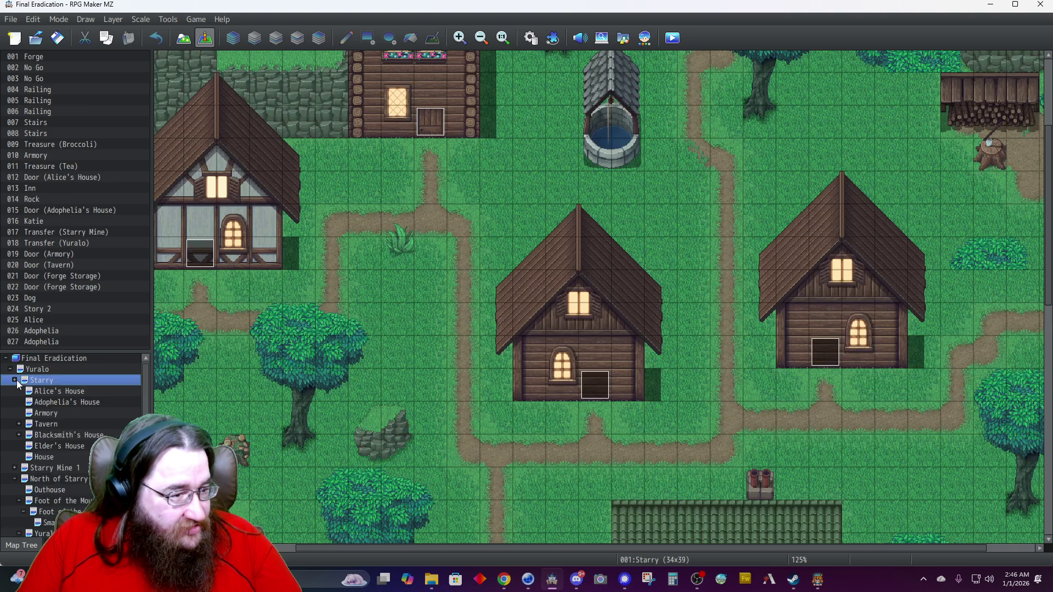
double_click(22, 382)
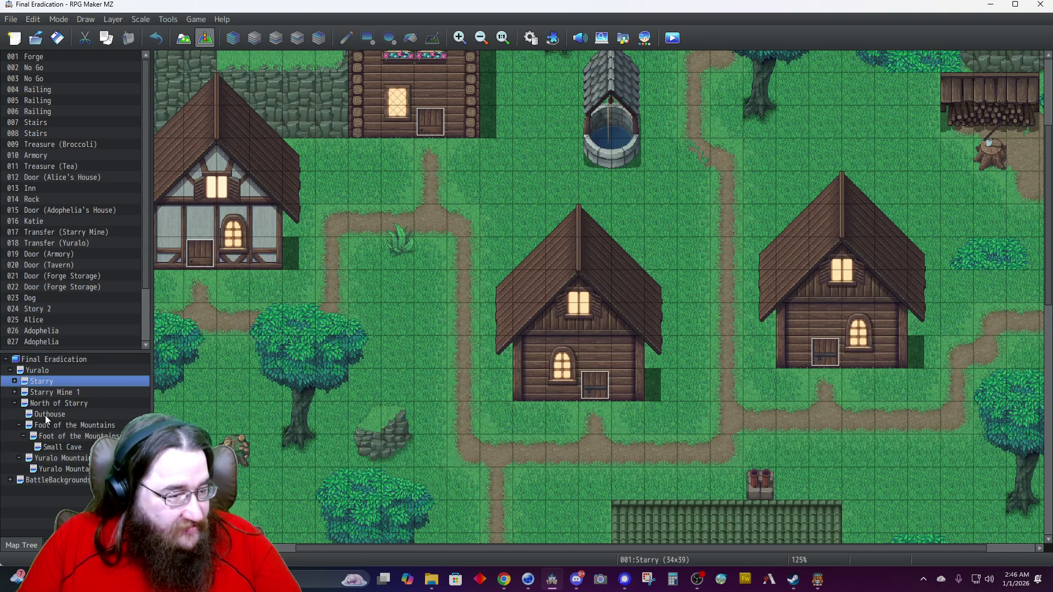
click(61, 447)
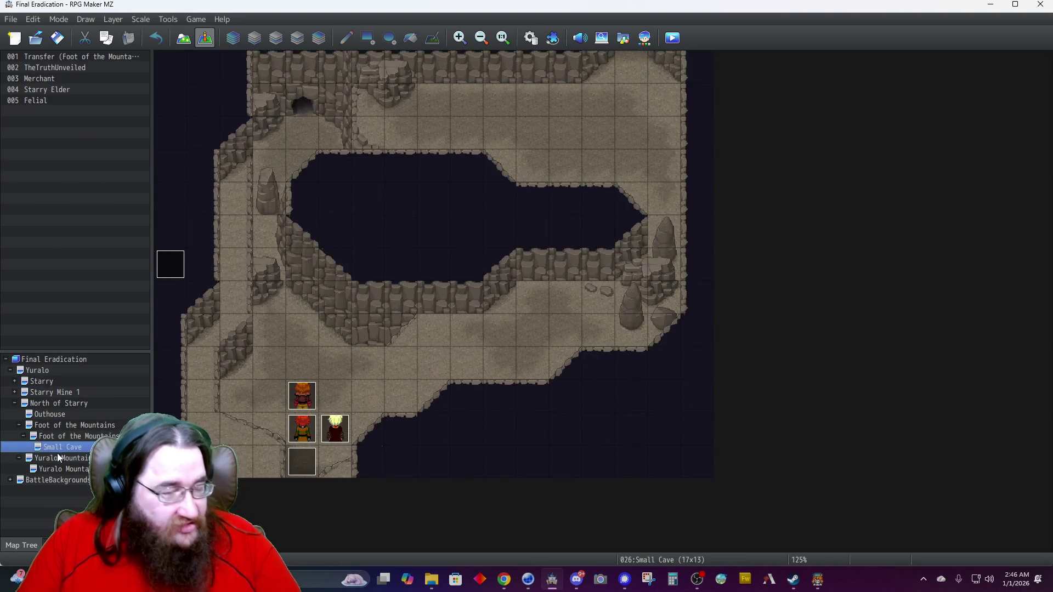
Open the TheTruthUnveiled event and start a new command at the end of its list.
double_click(170, 264)
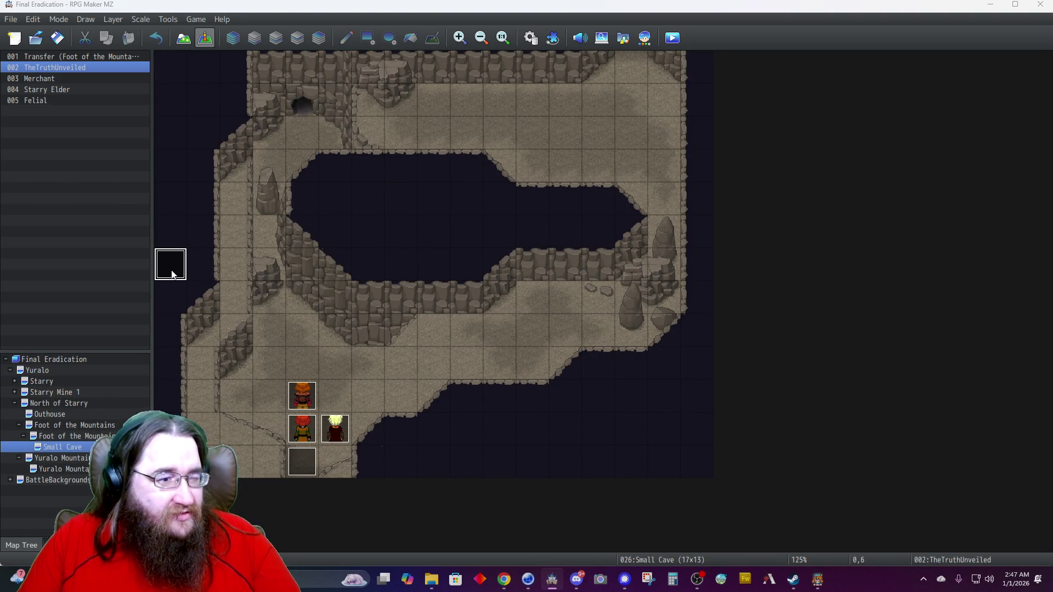
scroll(599, 332, down, 5)
scroll(599, 331, down, 8)
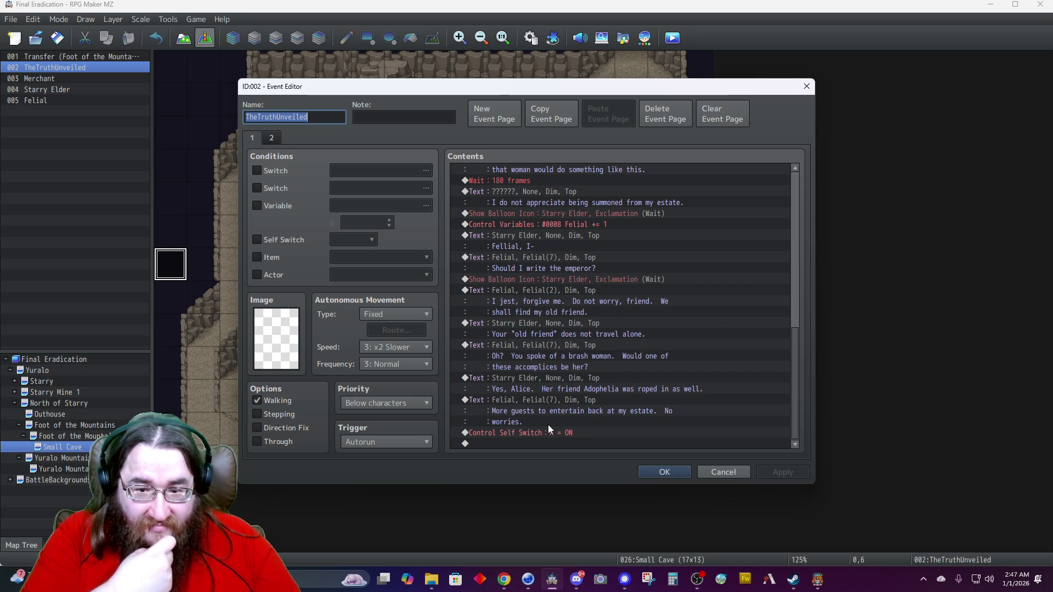
double_click(539, 443)
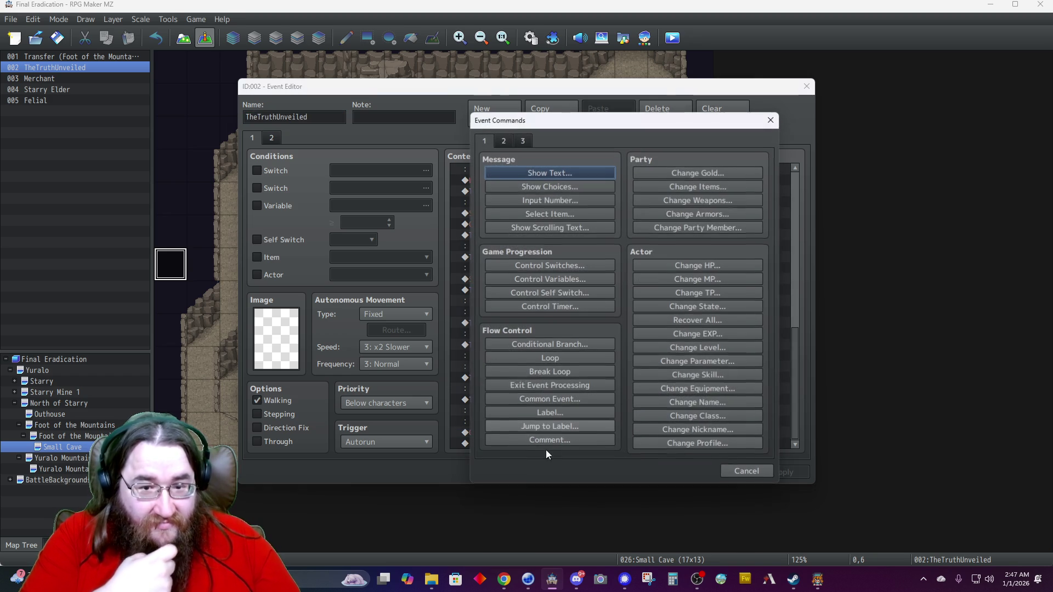
Add a dimmed, top-positioned Starry Elder message line ending in a question mark.
click(532, 173)
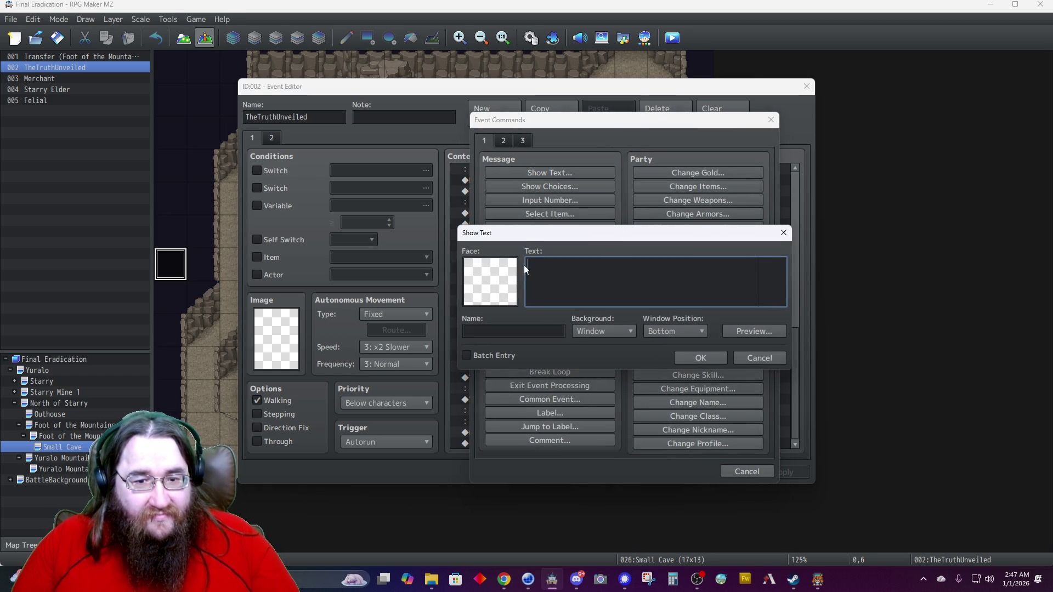
click(591, 332)
click(585, 357)
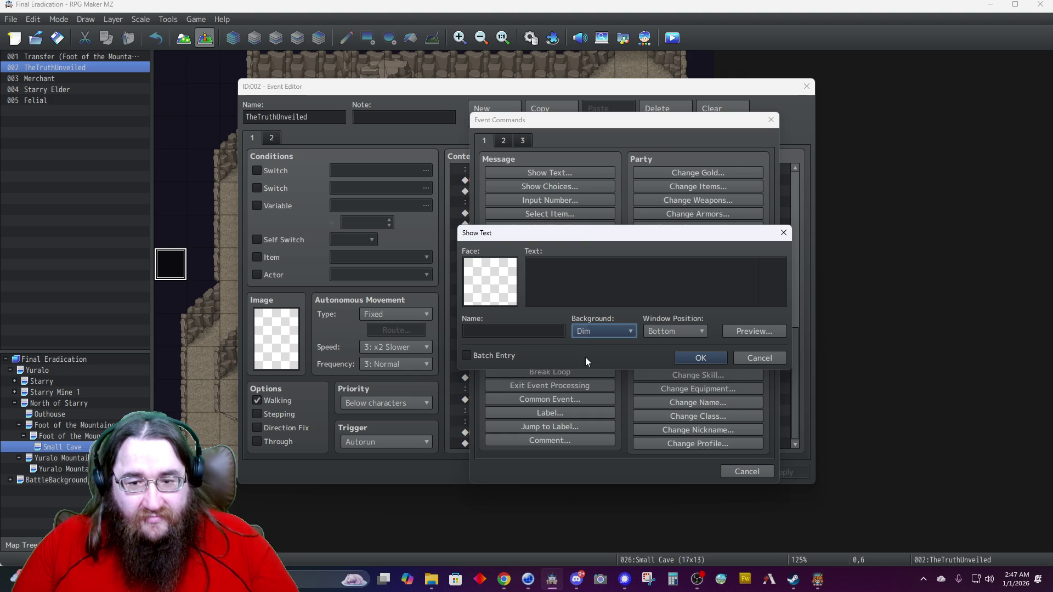
click(653, 331)
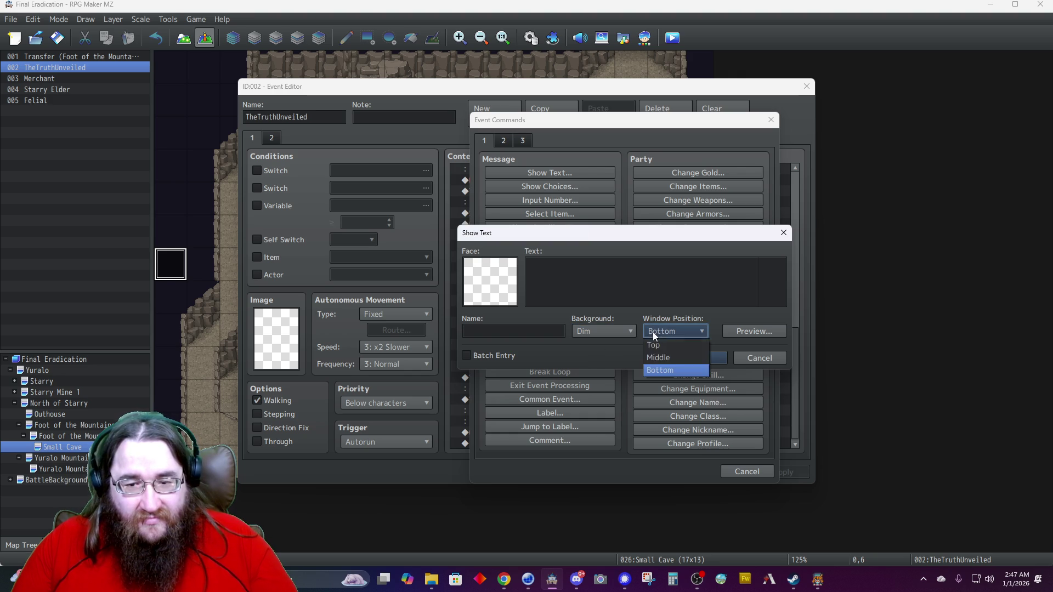
click(650, 342)
click(566, 283)
text(Shall we progress up the mountain?)
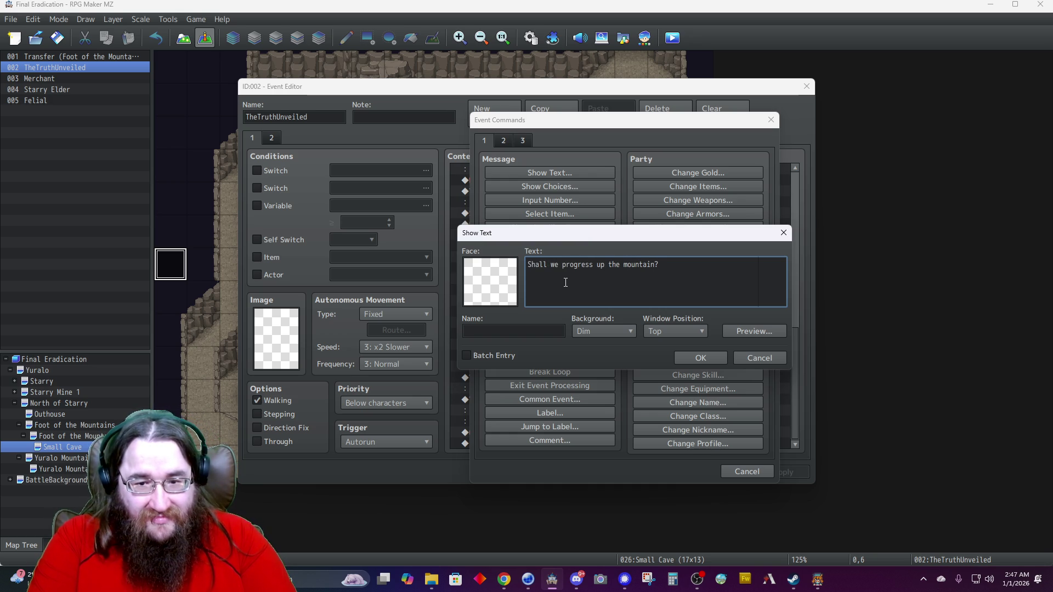
key(BackSpace)
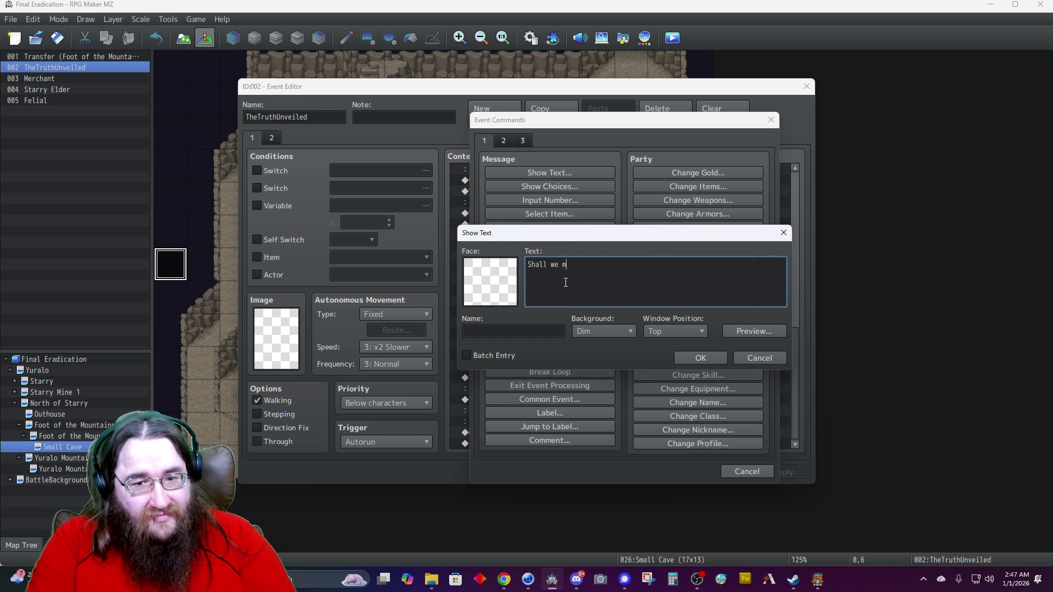
text(ove on then?)
key(Tab)
text(Starry Elder)
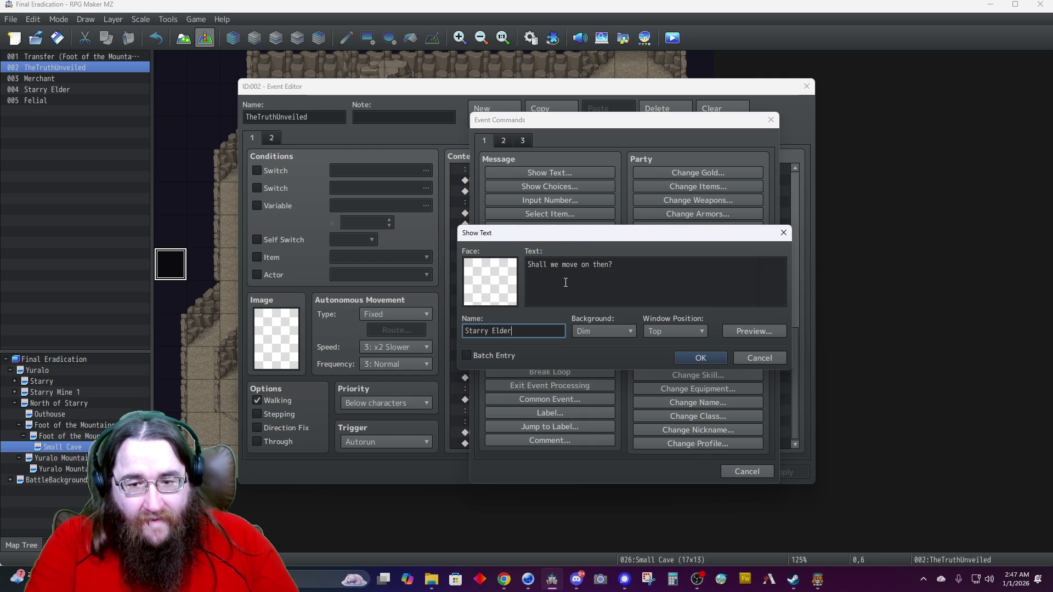
click(701, 359)
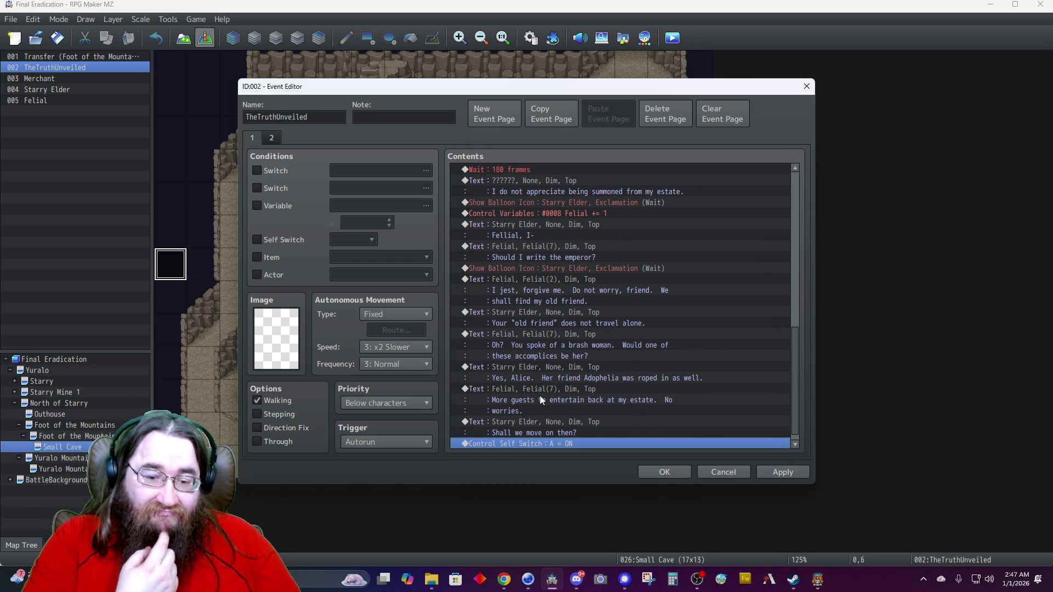
Start another Show Text, cancel it, and close the event without further changes.
scroll(537, 399, down, 1)
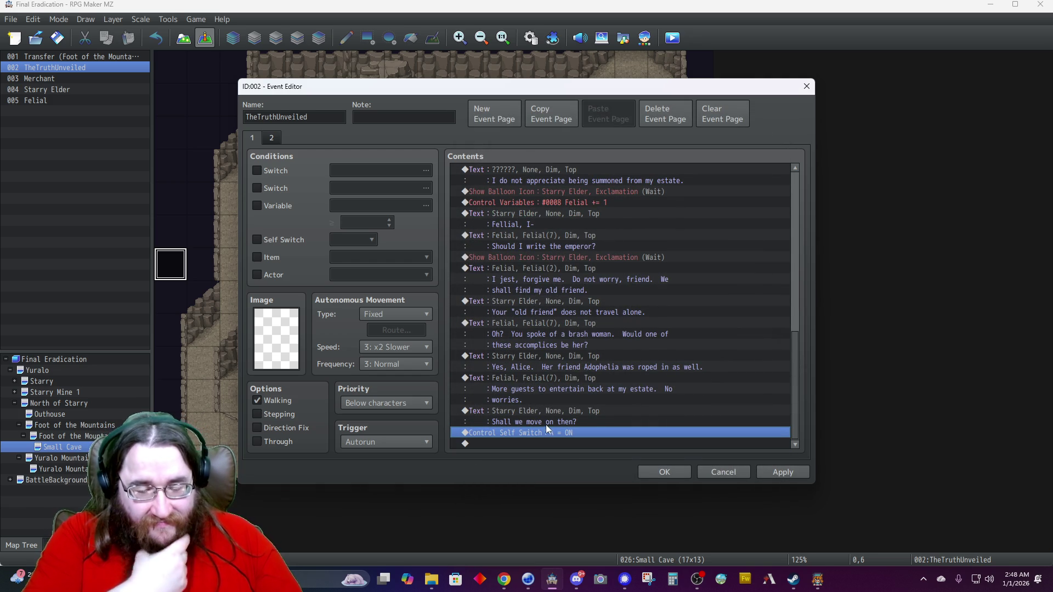
double_click(519, 443)
click(542, 174)
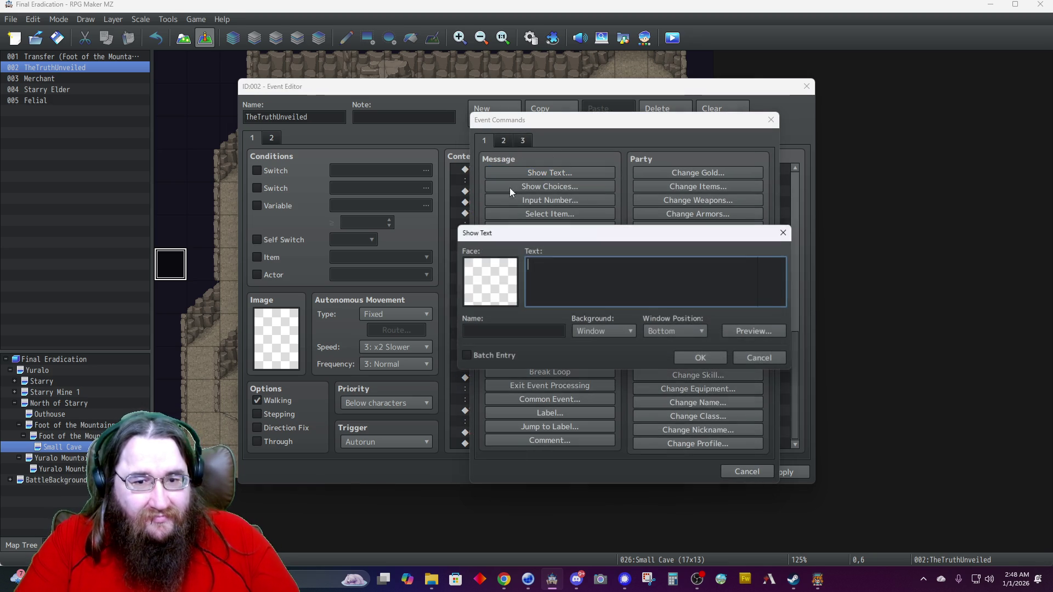
click(762, 358)
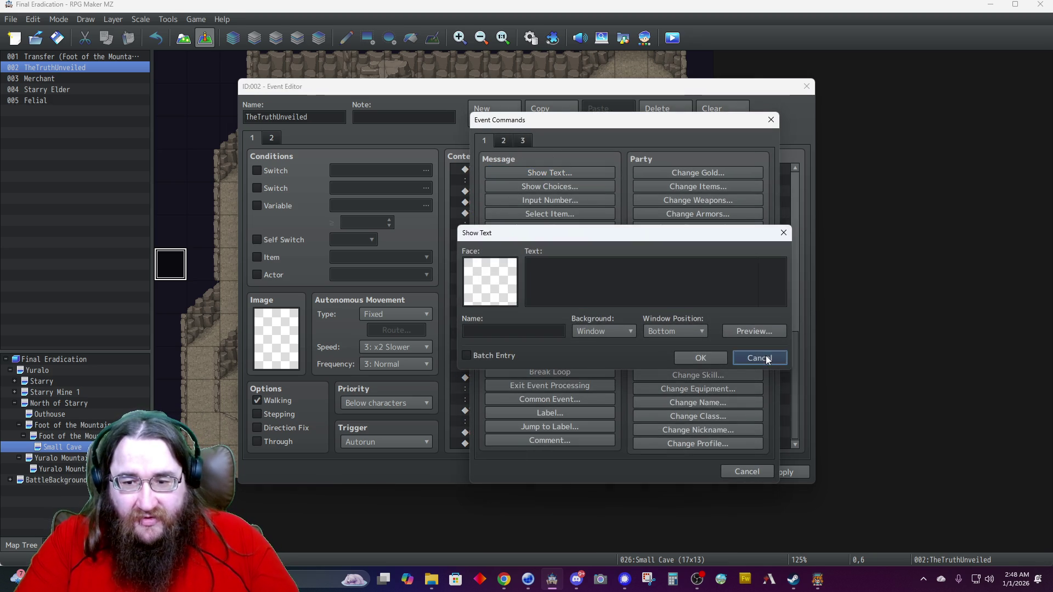
click(738, 473)
click(677, 470)
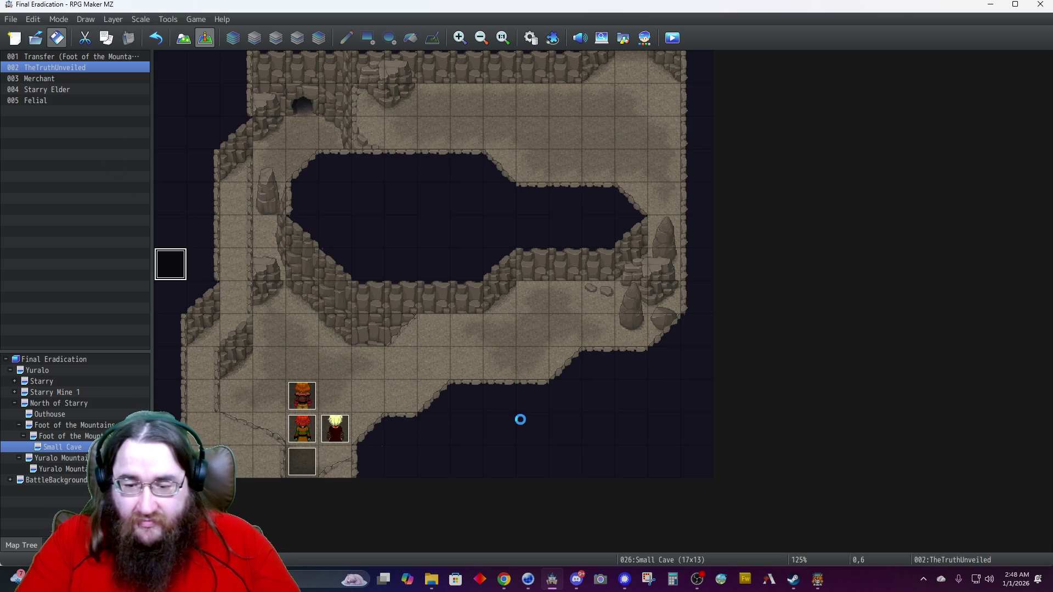
click(818, 582)
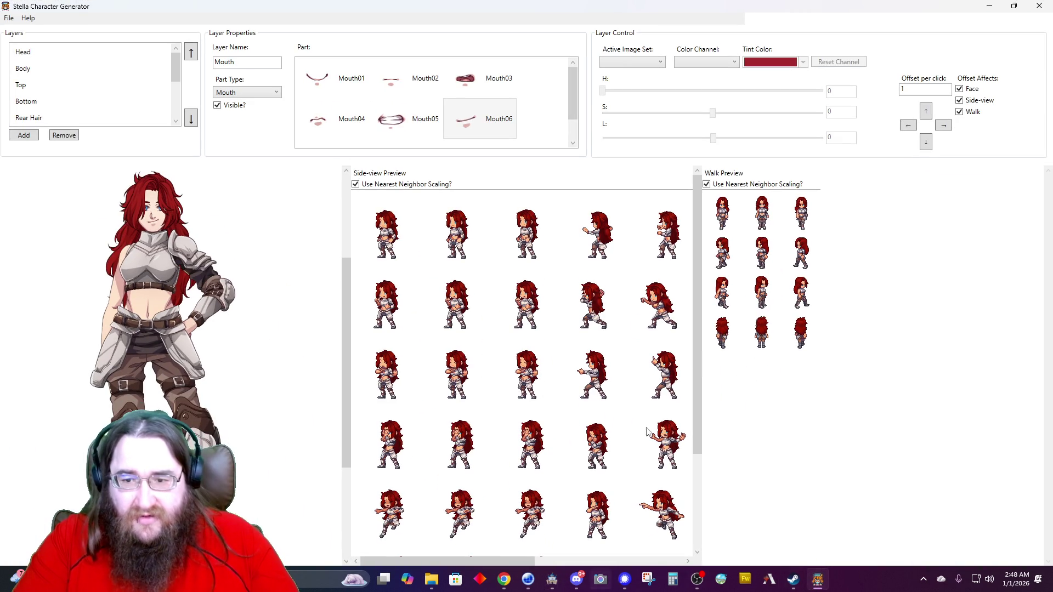
click(990, 6)
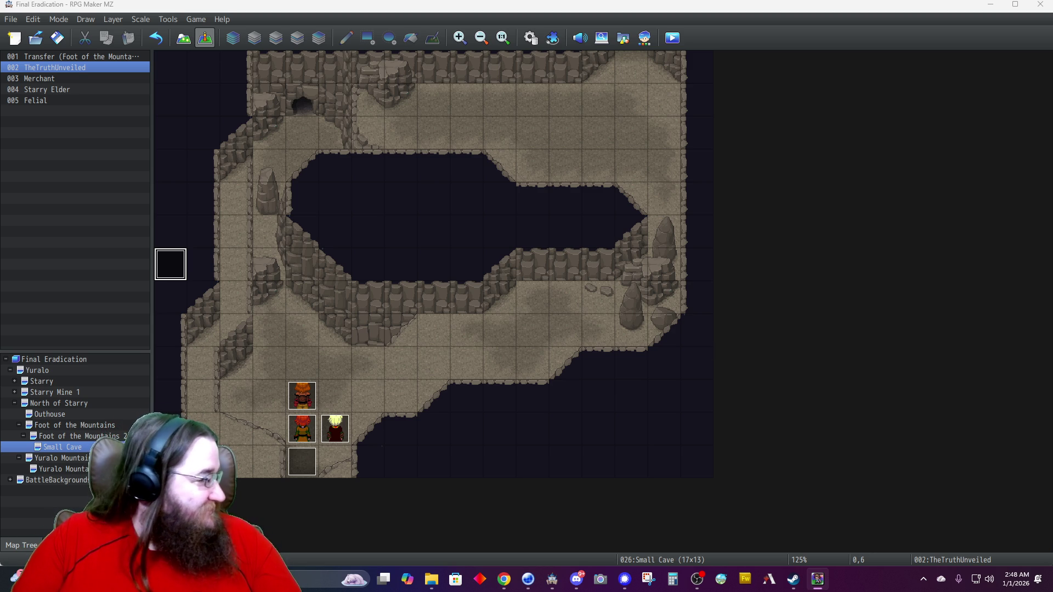
key(alt+Tab)
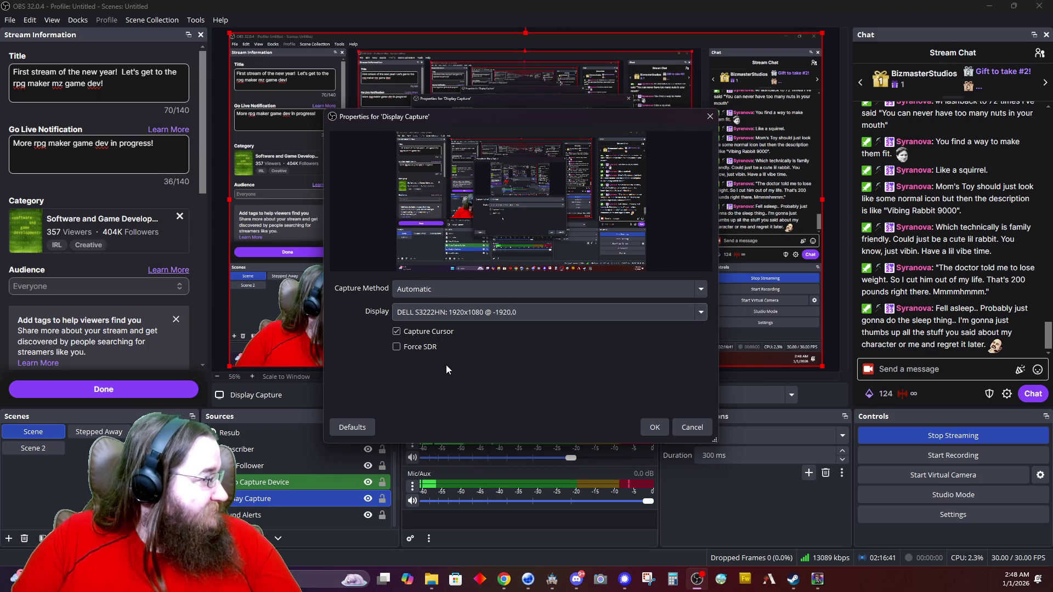
Switch the Display Capture source to the other monitor showing Character Gen EX.
click(447, 312)
click(450, 331)
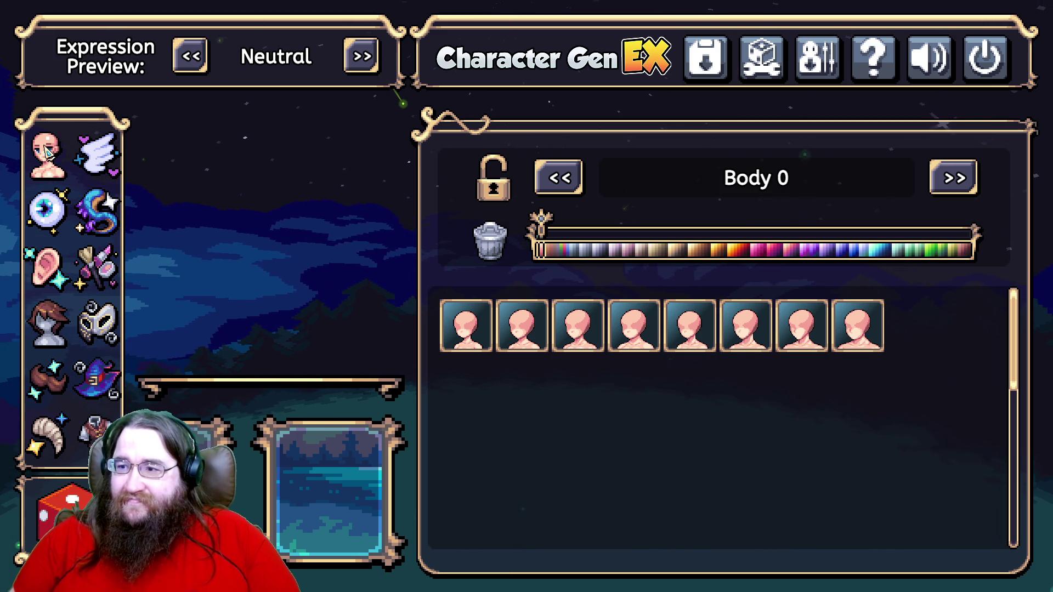
Pick the bald body base and a full beard tinted golden blond.
click(756, 343)
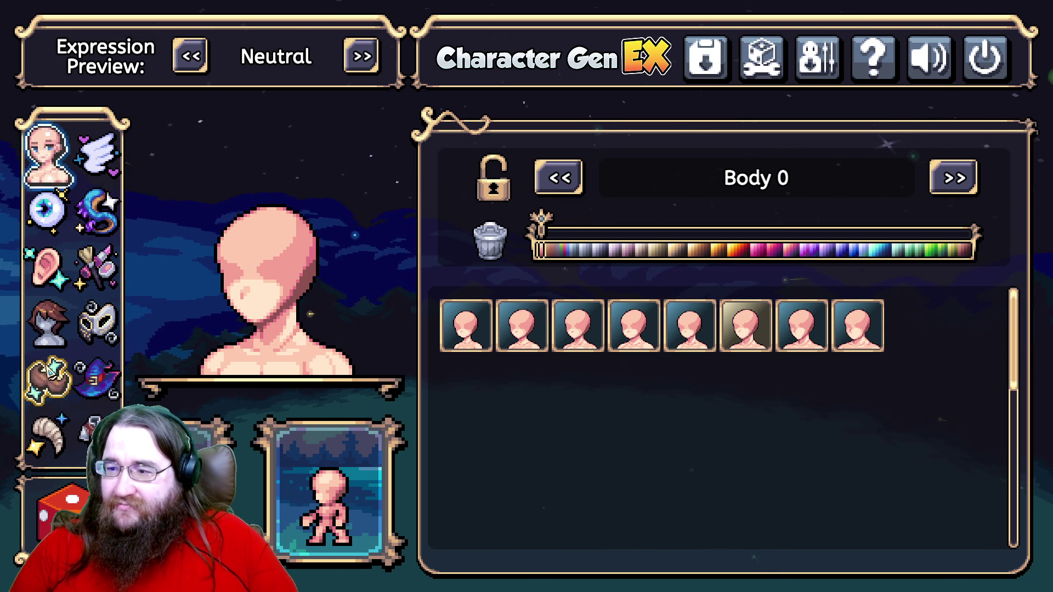
click(52, 381)
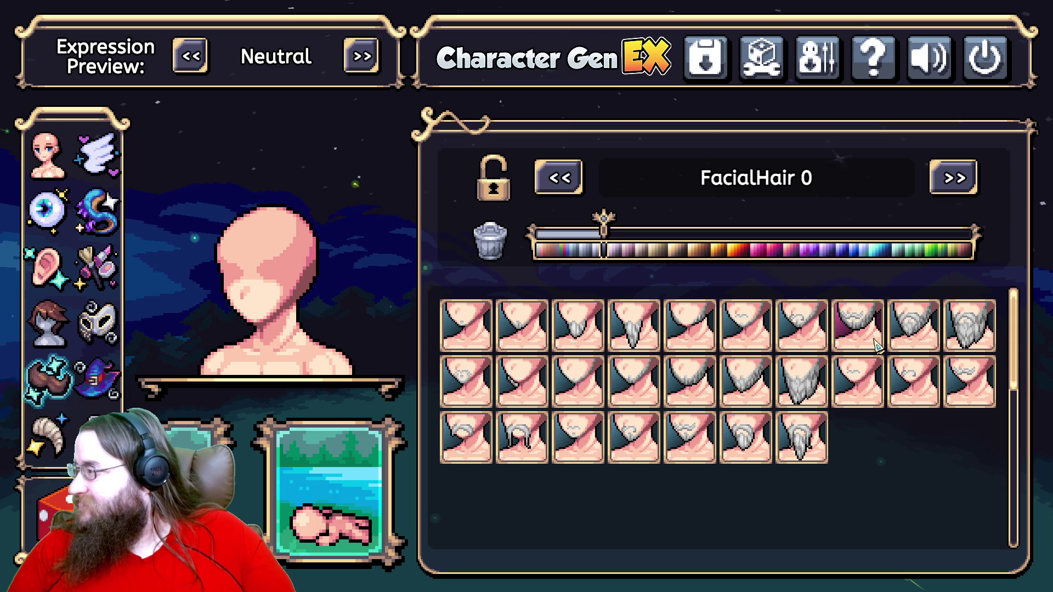
click(757, 390)
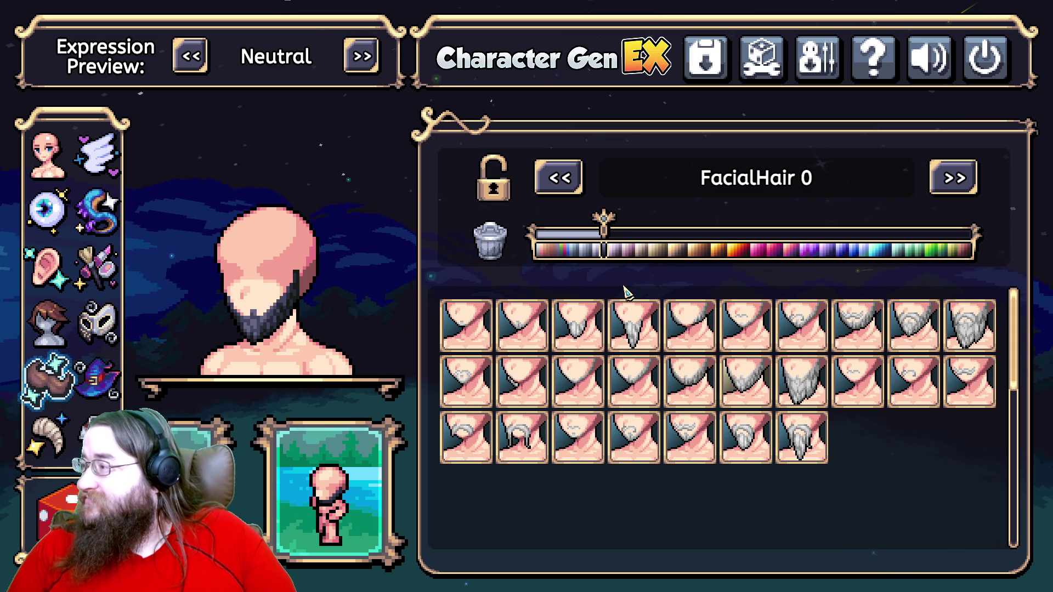
mouse_move(604, 233)
mouse_down()
mouse_move(719, 239)
mouse_move(694, 245)
mouse_up()
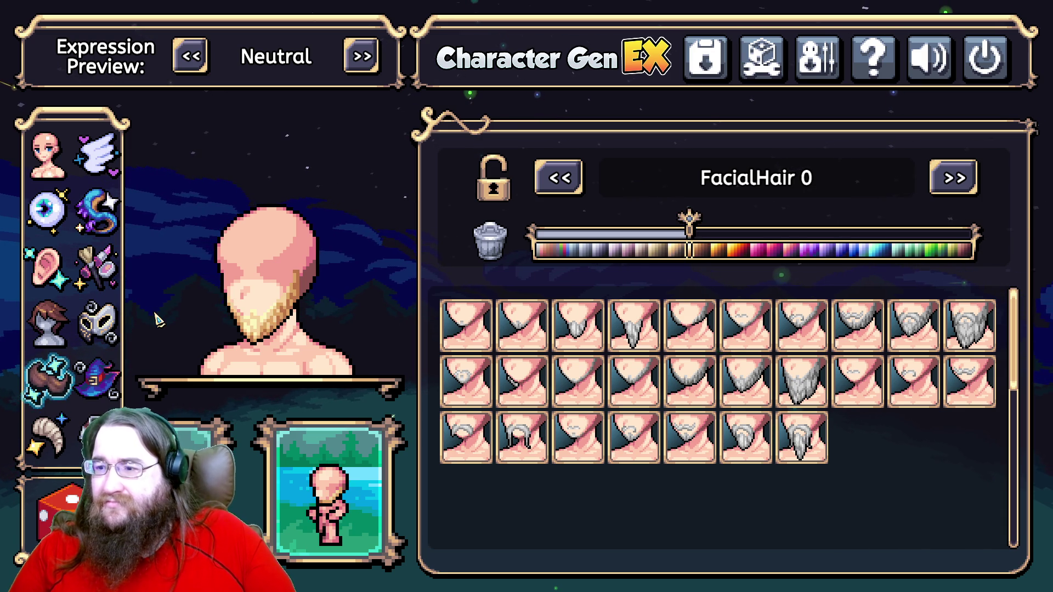
click(58, 310)
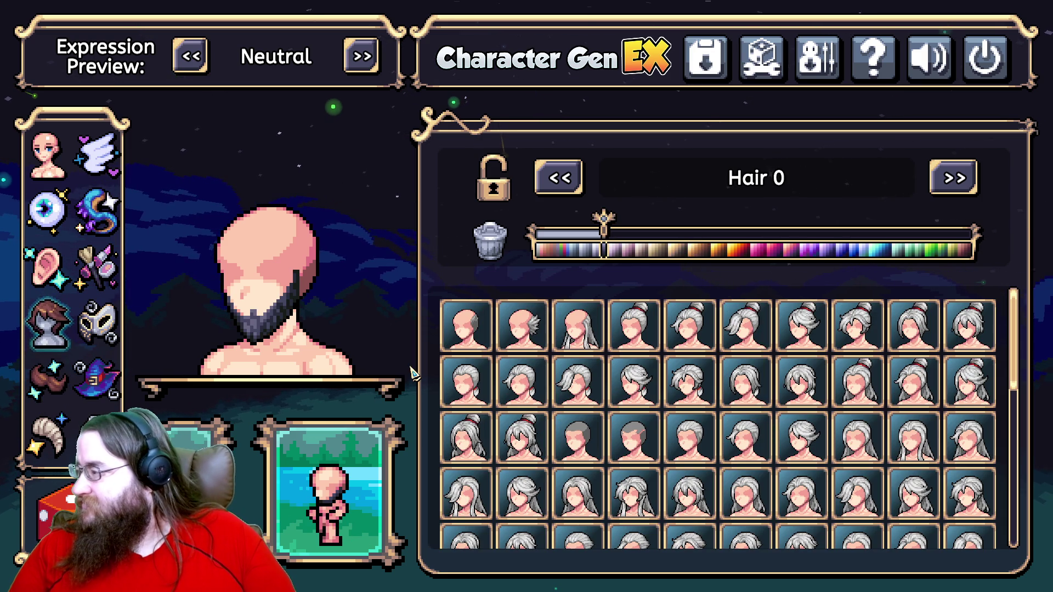
Choose the short spiky hairstyle and tint both its hair colour layers blond.
scroll(675, 443, down, 2)
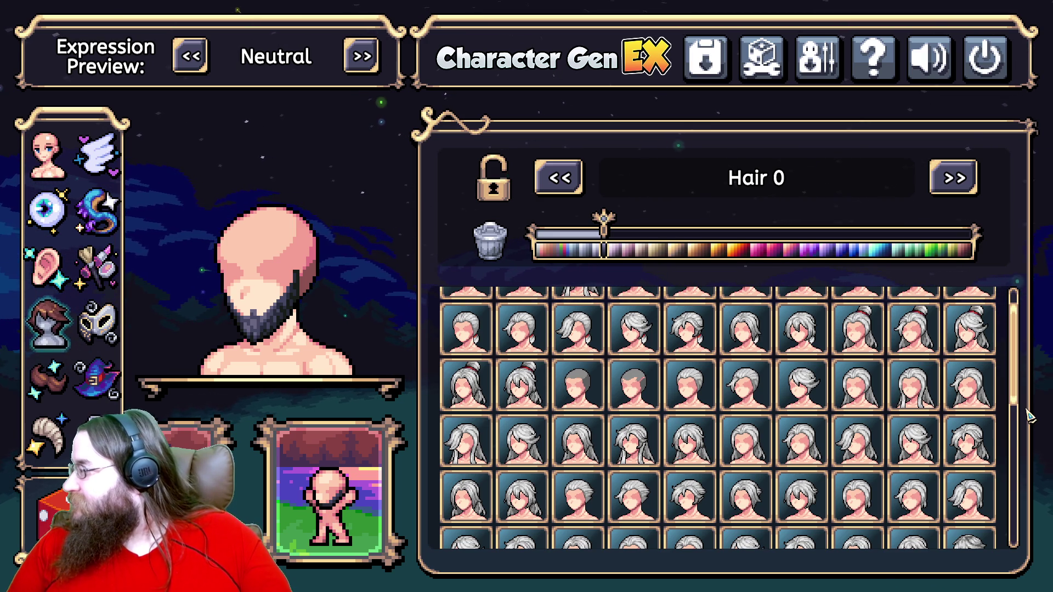
mouse_move(1015, 406)
mouse_down()
mouse_move(1027, 519)
mouse_move(1018, 516)
mouse_move(1005, 433)
mouse_up()
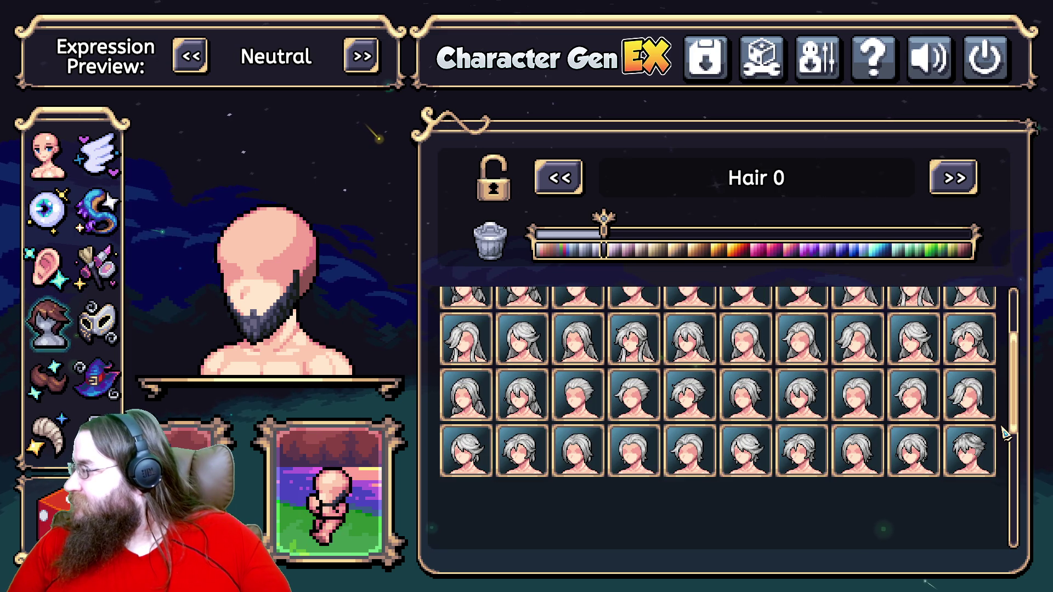
click(969, 465)
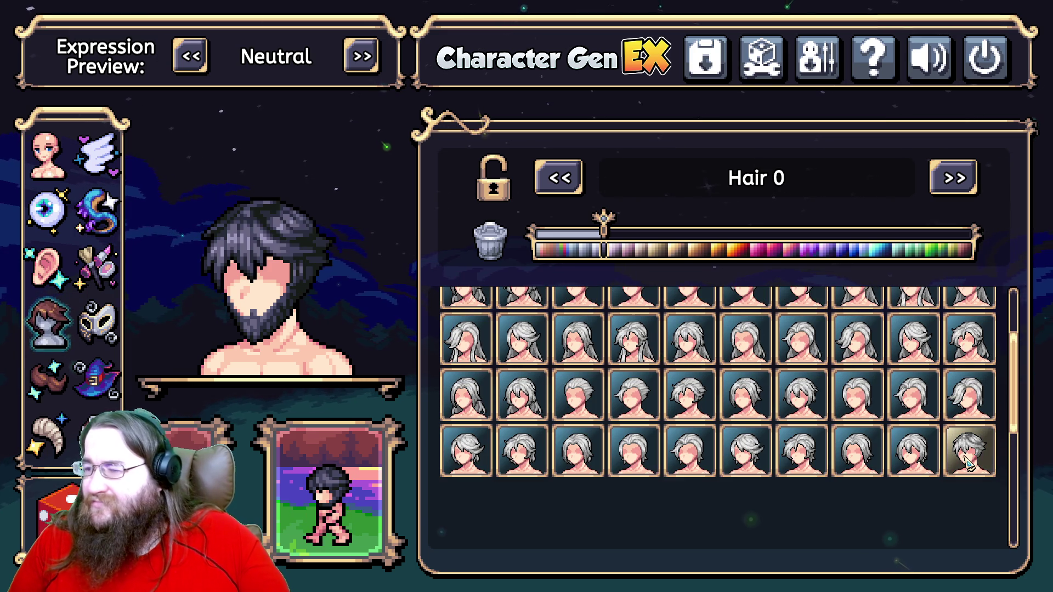
drag(603, 222, 654, 224)
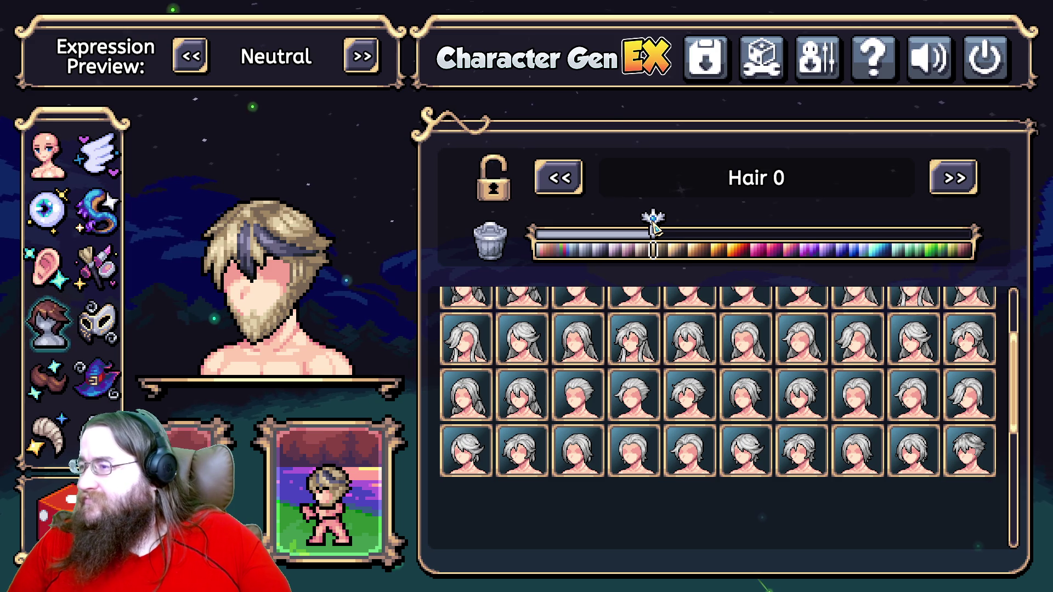
click(943, 183)
drag(606, 222, 674, 230)
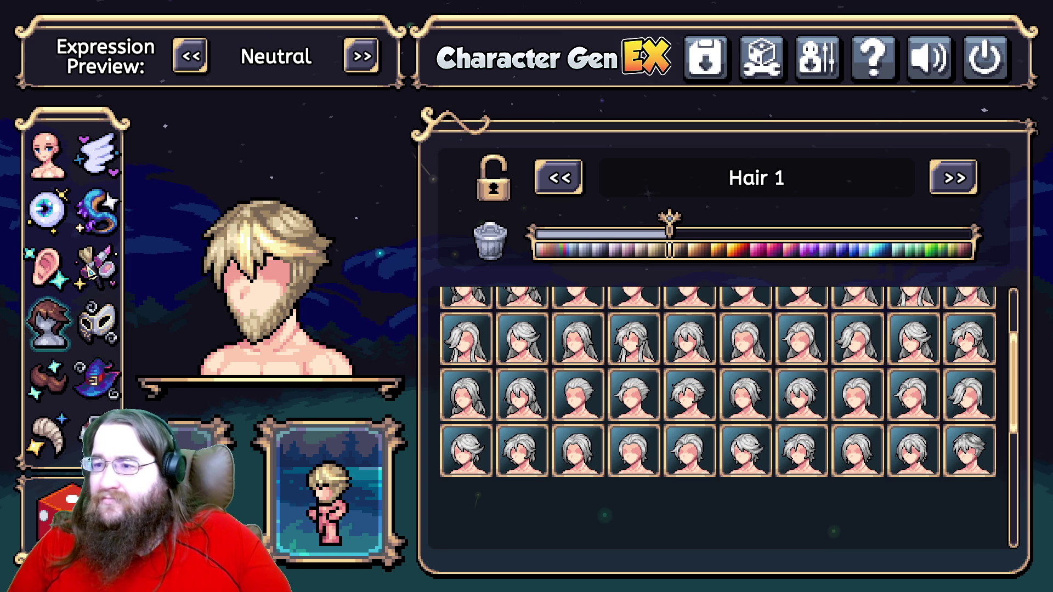
click(46, 266)
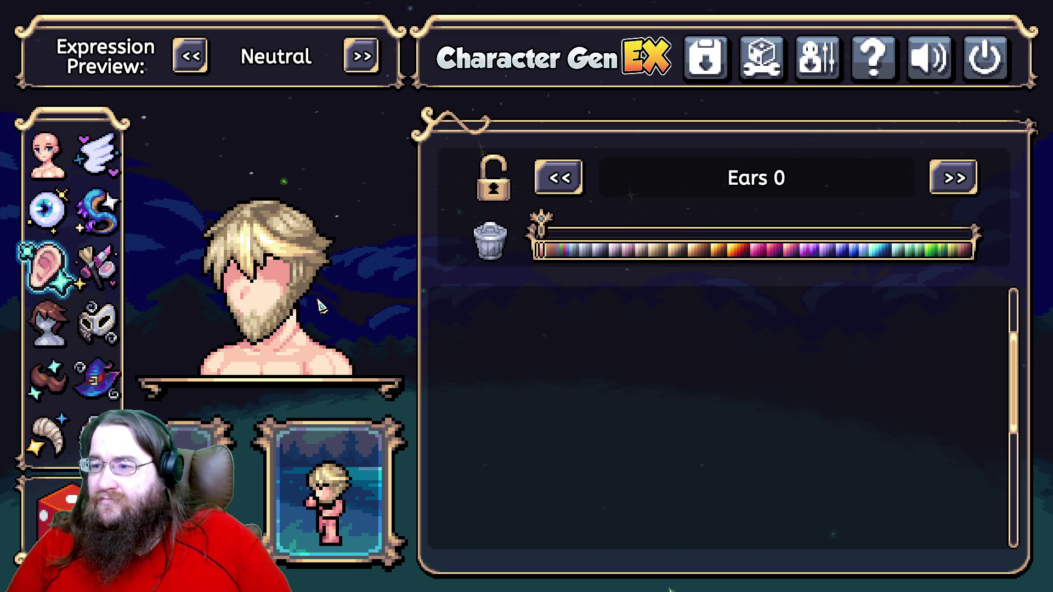
click(52, 214)
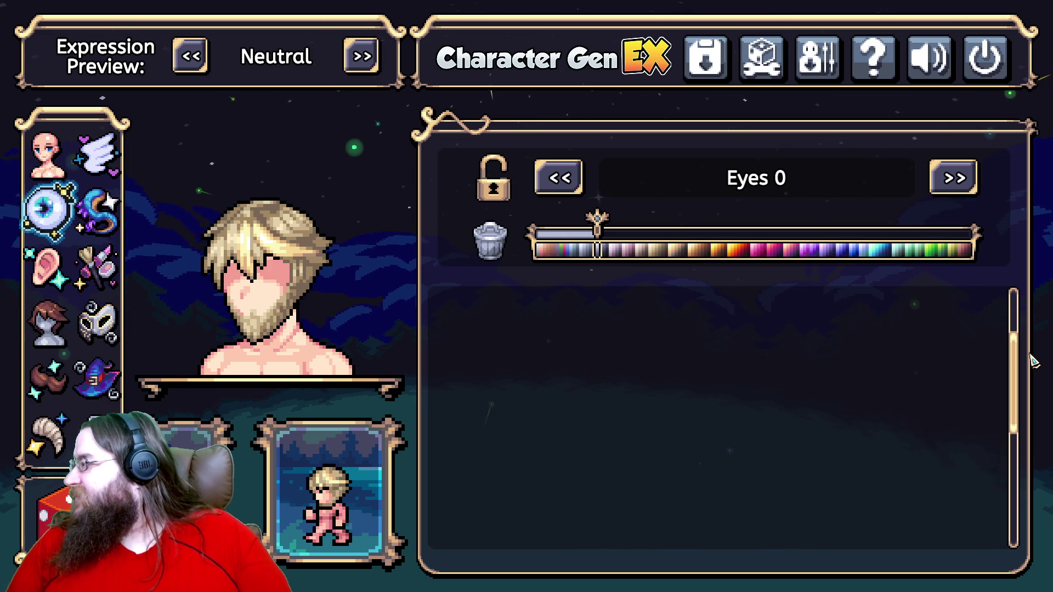
Give the character eyes and switch to a different eye style.
scroll(1016, 357, up, 3)
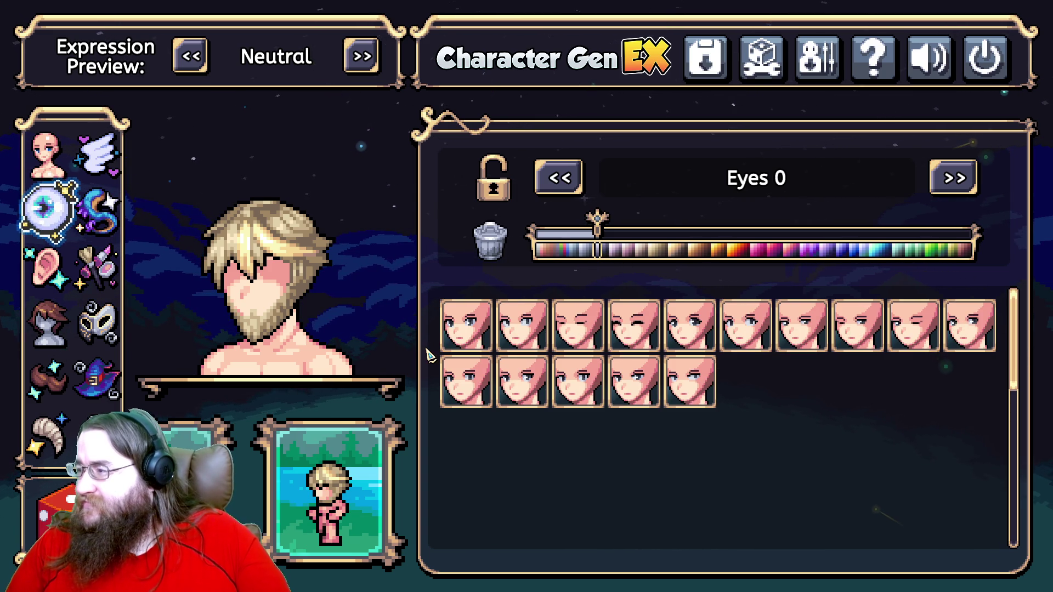
click(458, 340)
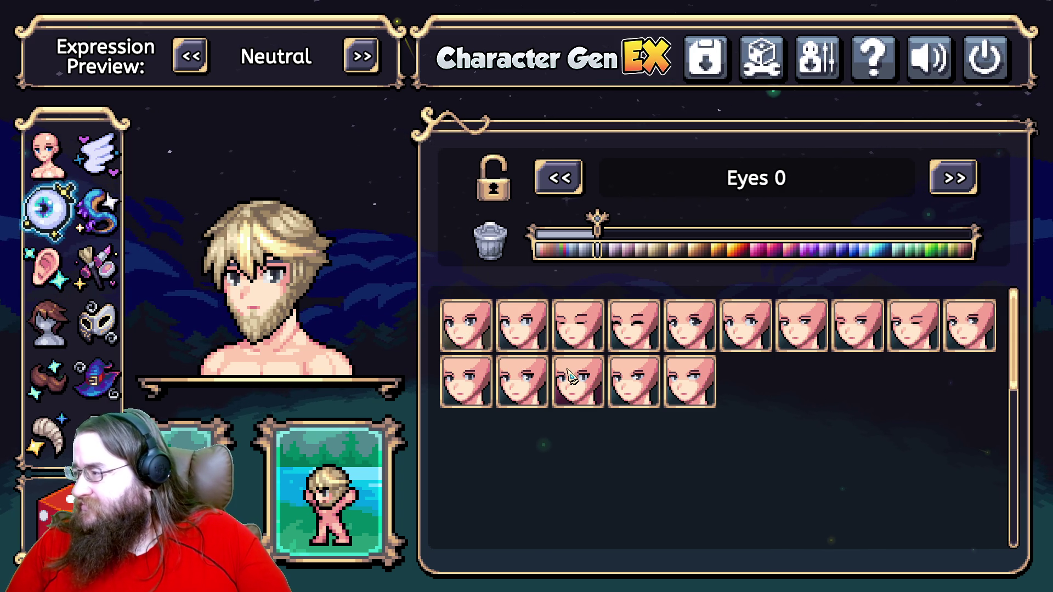
click(690, 392)
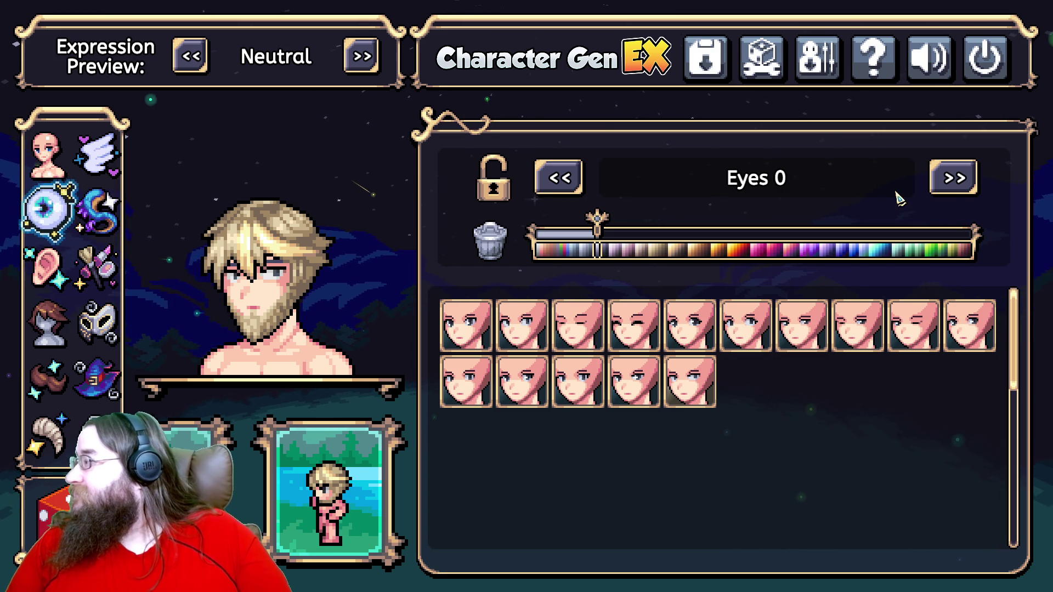
Experiment with colours on the eye colour layers and clear them again.
click(953, 192)
click(954, 192)
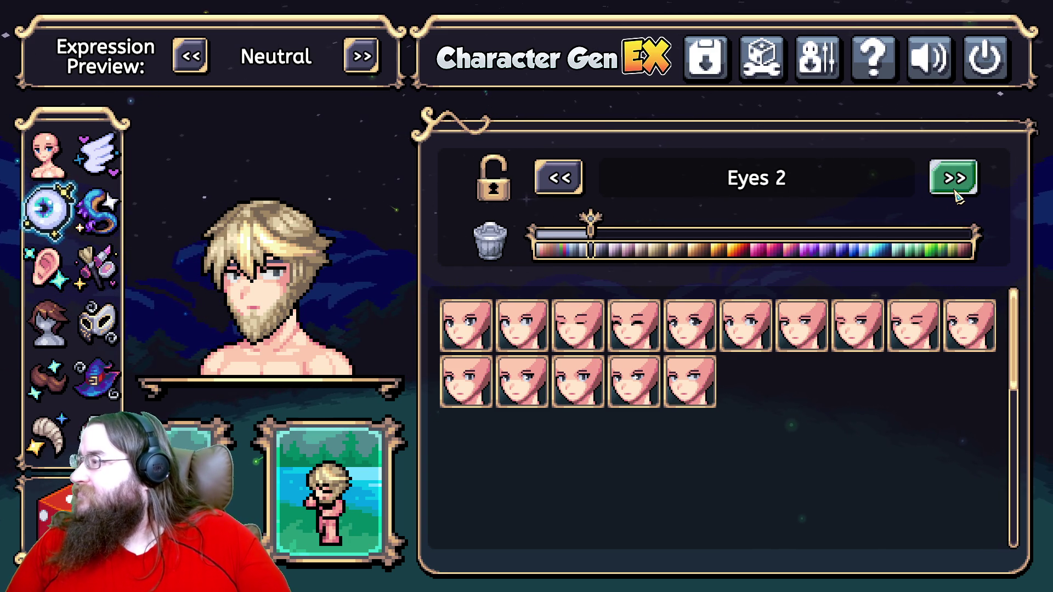
click(958, 193)
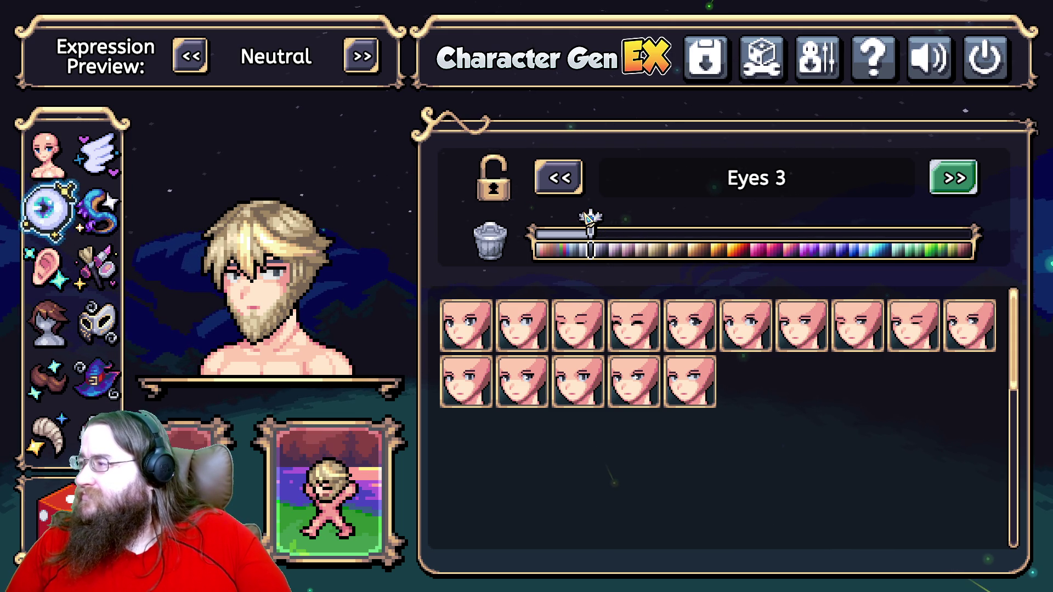
mouse_move(592, 222)
mouse_down()
mouse_move(675, 225)
mouse_move(607, 225)
mouse_up()
click(493, 237)
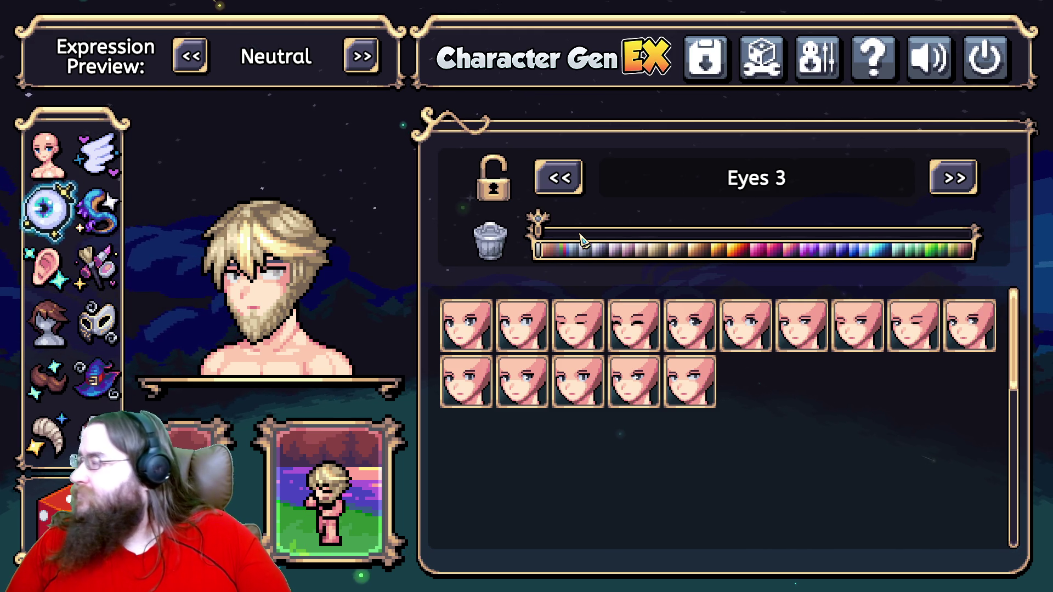
click(569, 181)
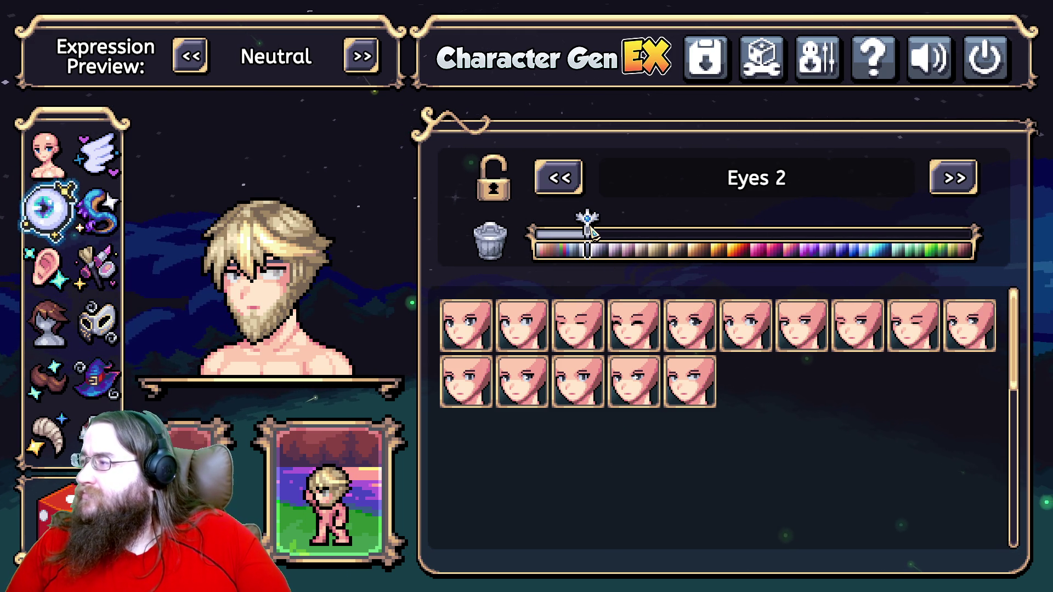
click(513, 236)
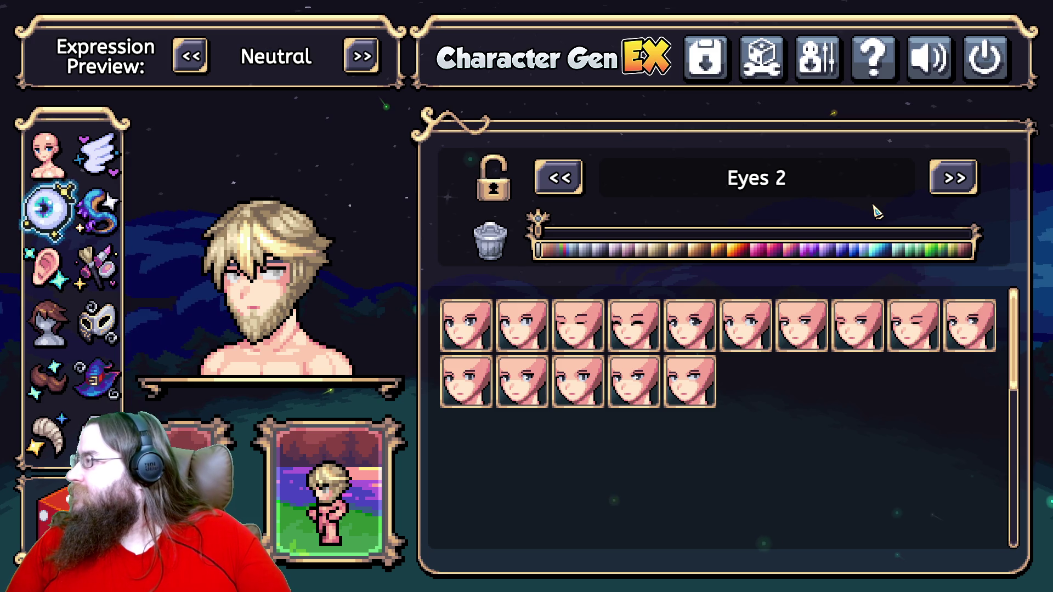
click(953, 178)
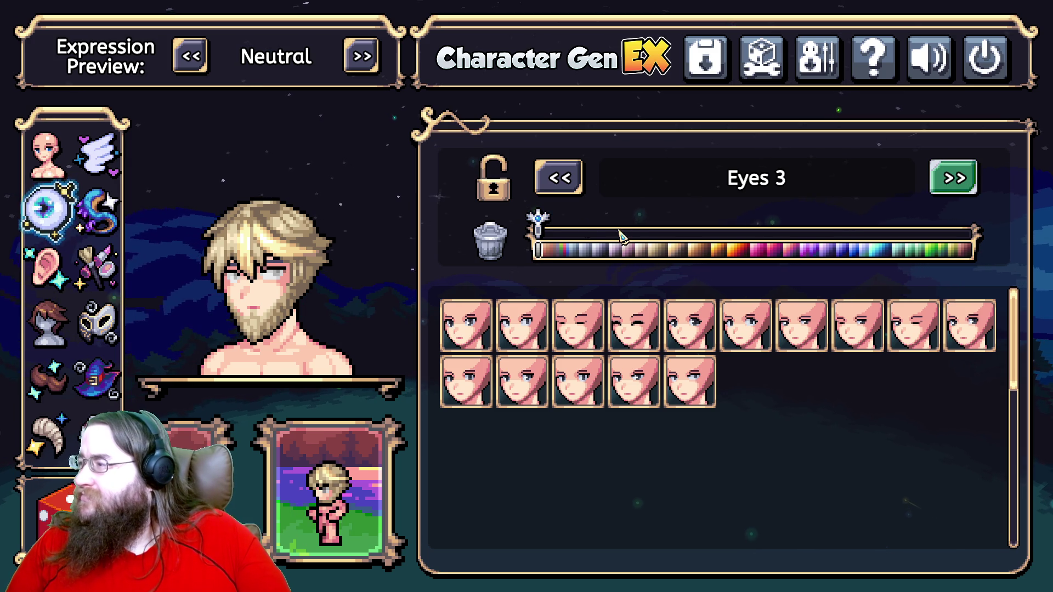
Colour the eyes blue, then shift the Eyes 0 tint further along the palette.
drag(540, 233, 568, 233)
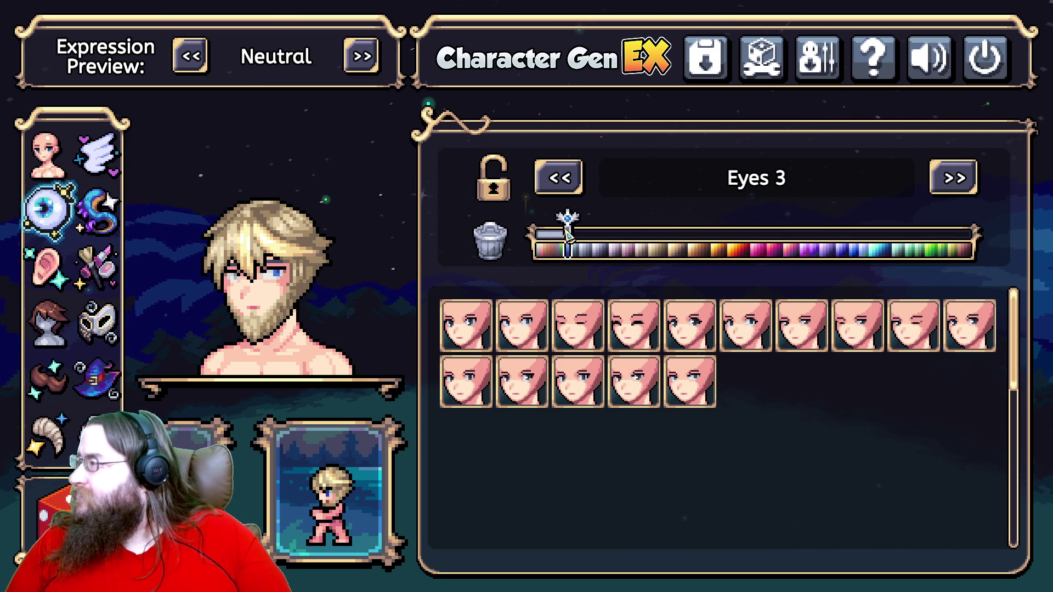
click(490, 241)
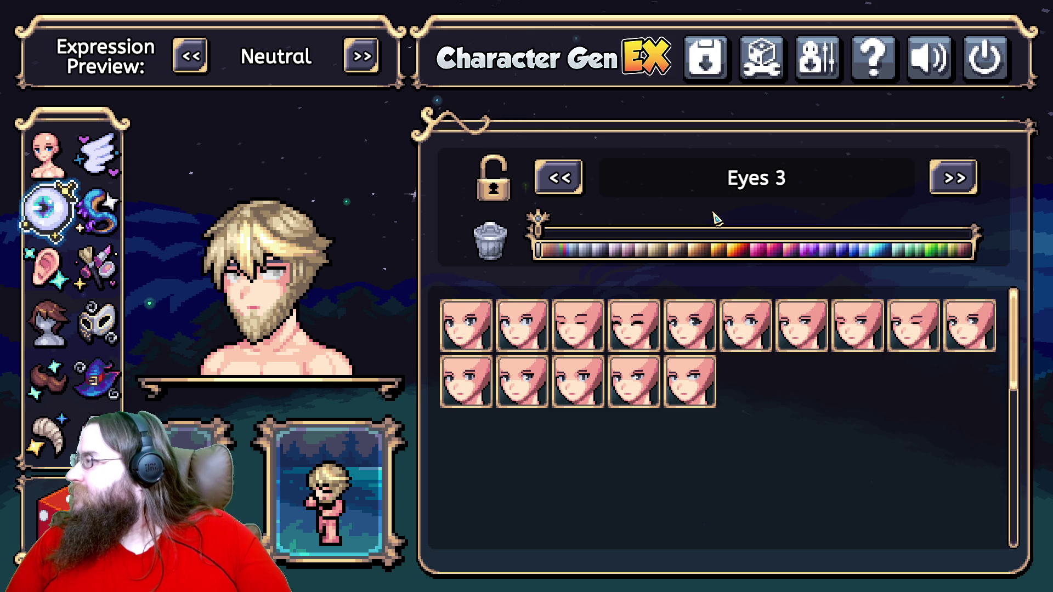
click(954, 178)
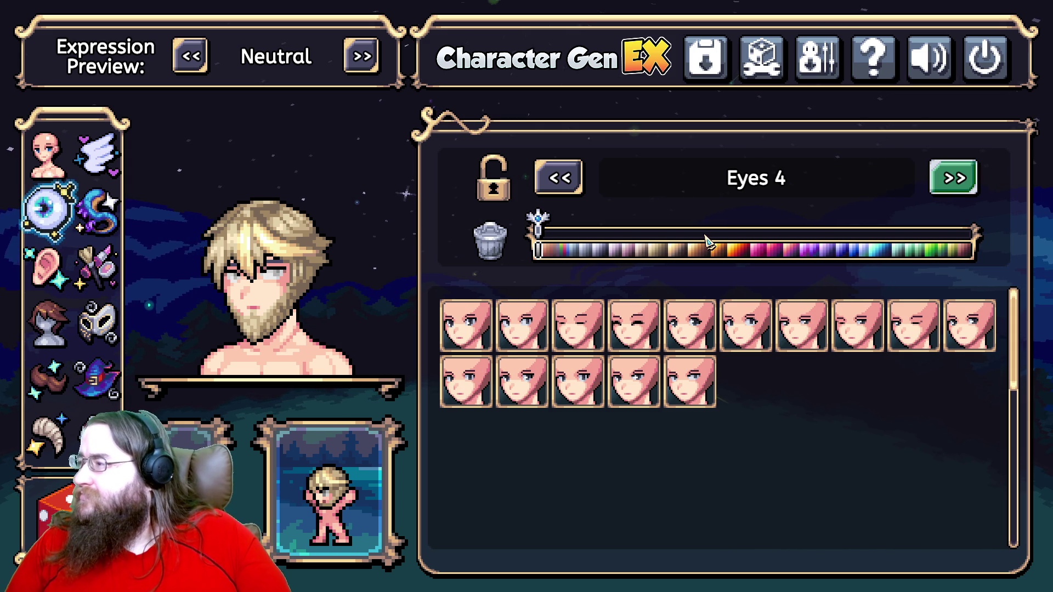
drag(538, 224, 567, 224)
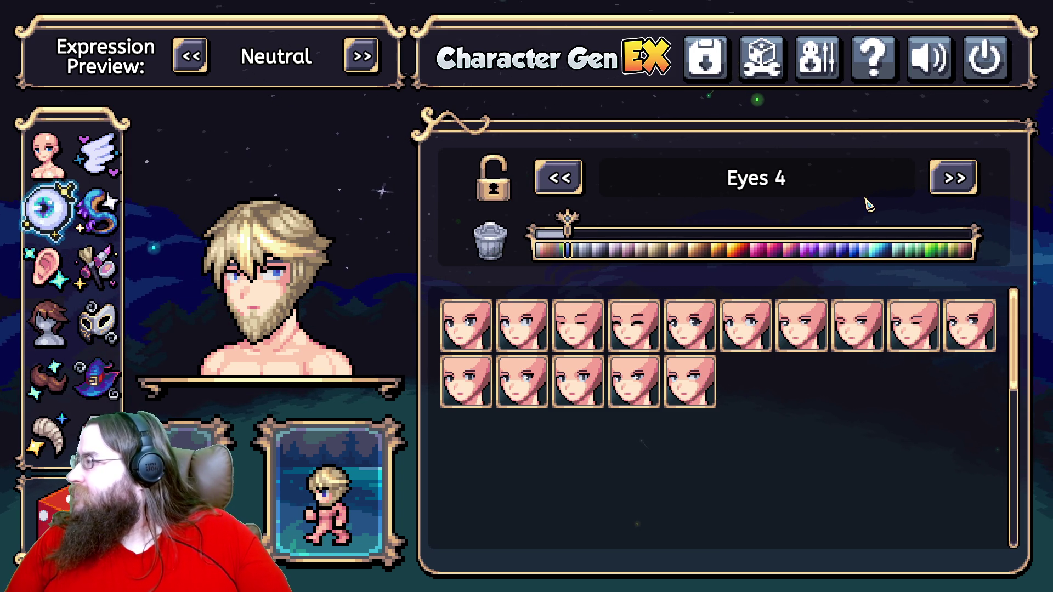
click(936, 191)
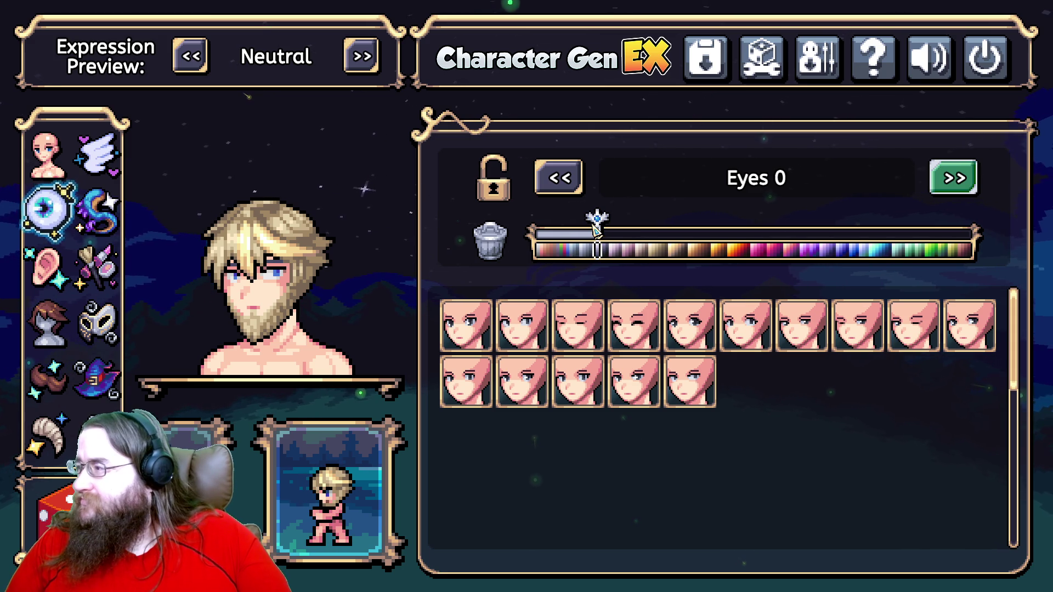
mouse_move(597, 231)
mouse_down()
mouse_move(683, 243)
mouse_move(692, 226)
mouse_up()
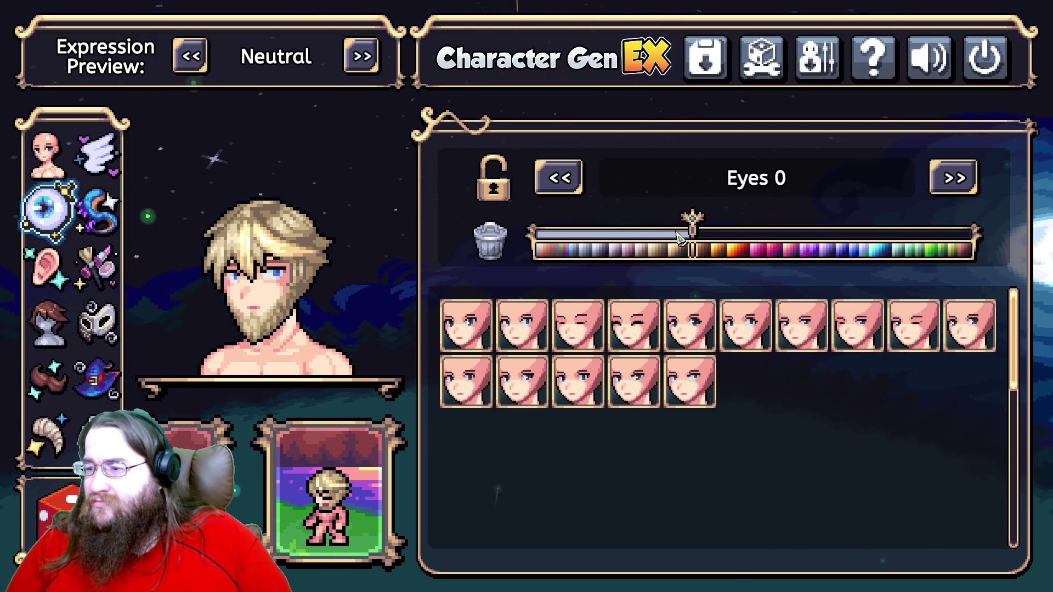
Try several outfits, settle on the white scarf outfit, and tint Clothing 0 gold.
click(98, 436)
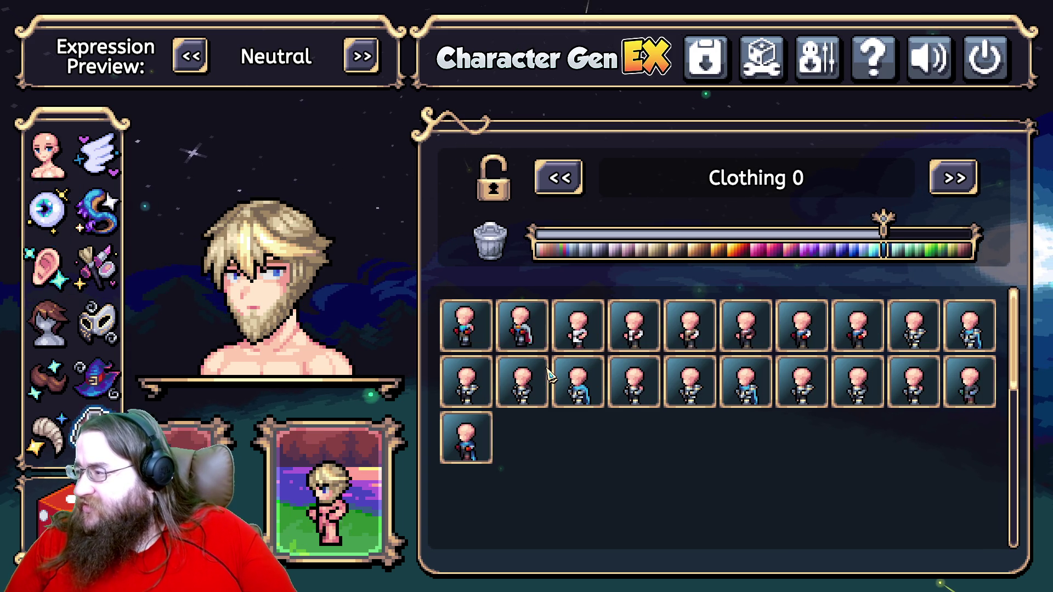
click(572, 382)
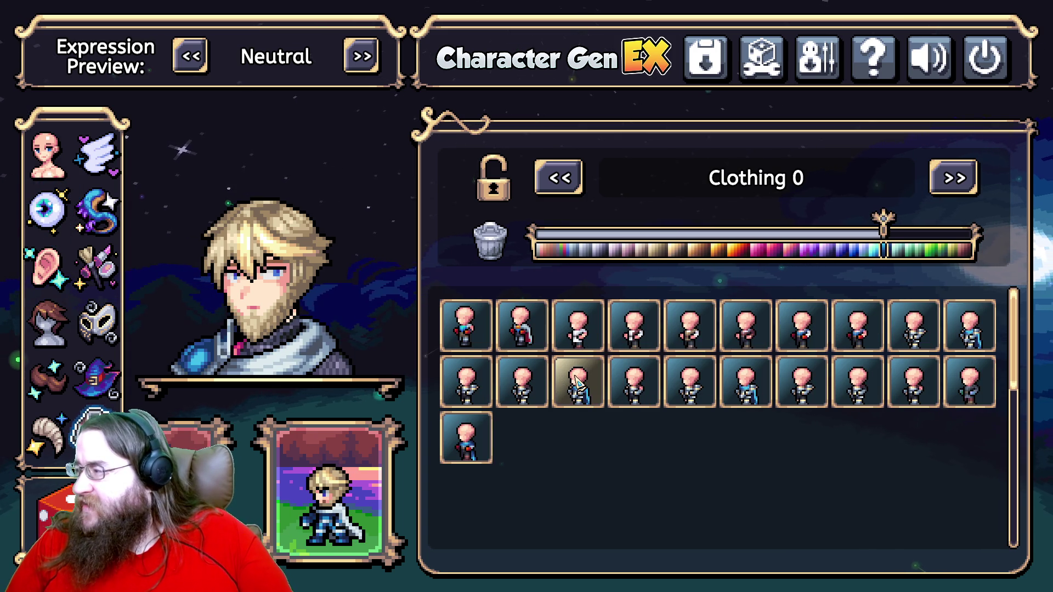
click(473, 389)
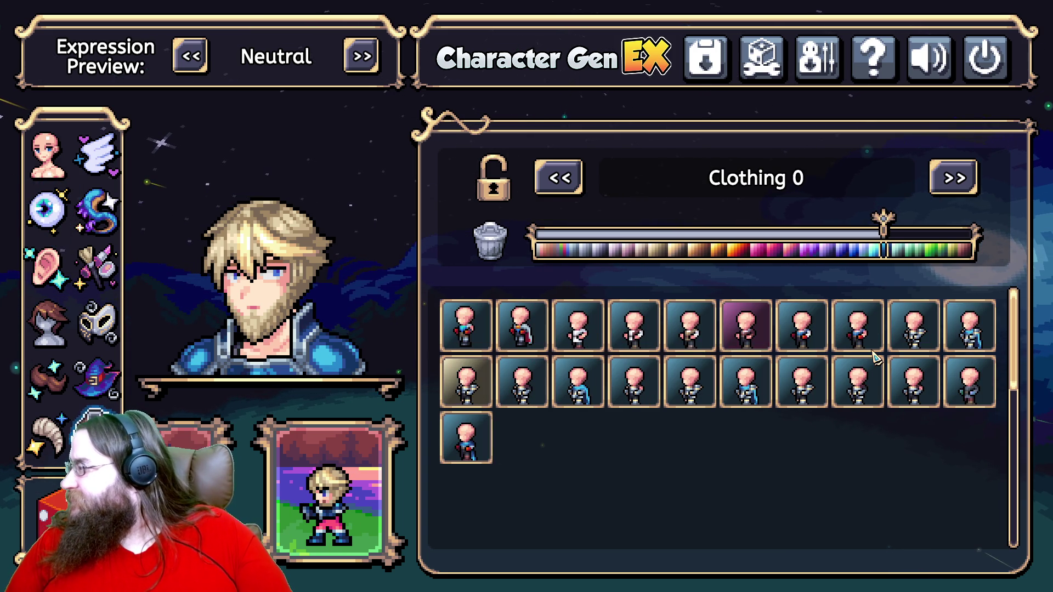
click(465, 454)
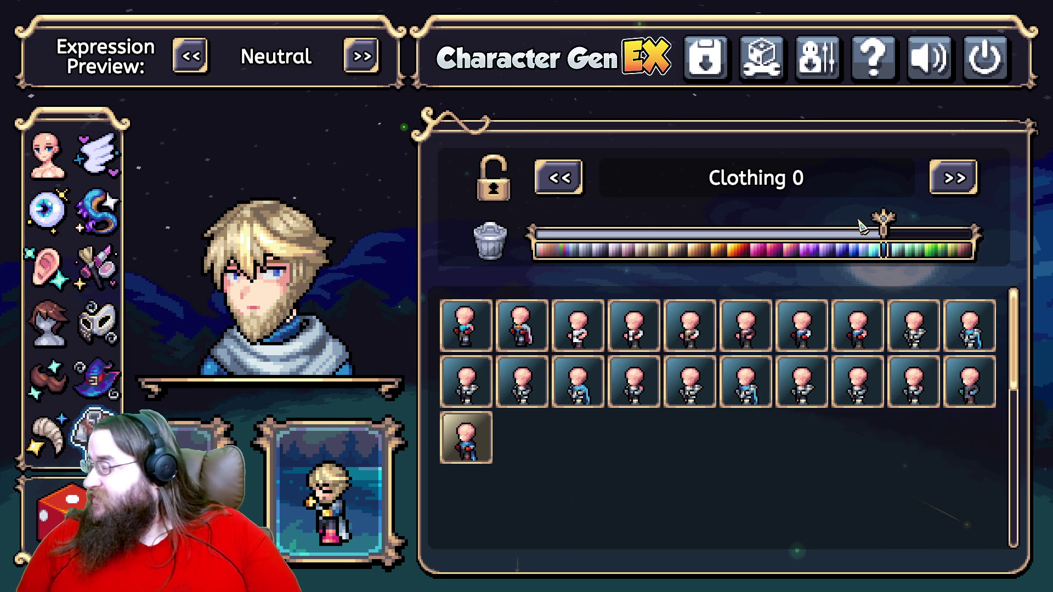
drag(884, 225, 724, 242)
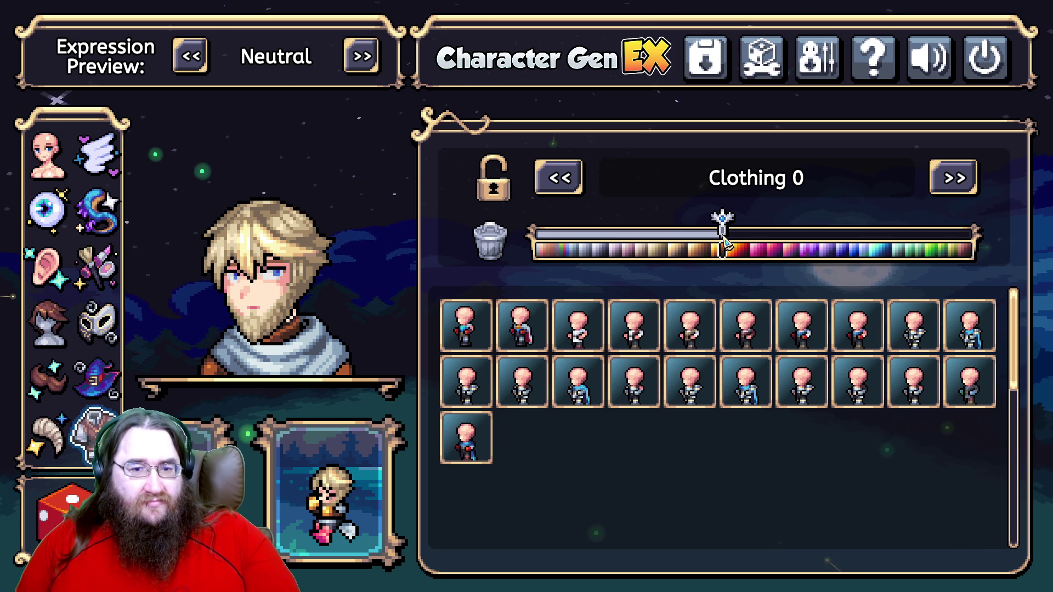
drag(724, 244, 704, 250)
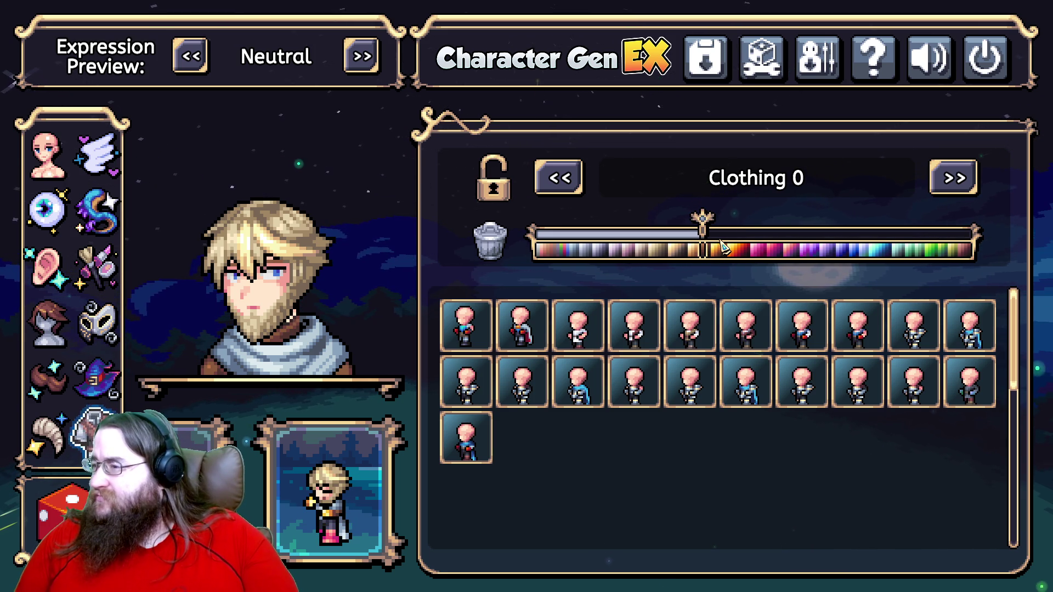
Grey the Clothing 1 scarf, then switch to the cloak outfit and fine-tune Clothing 1.
click(955, 180)
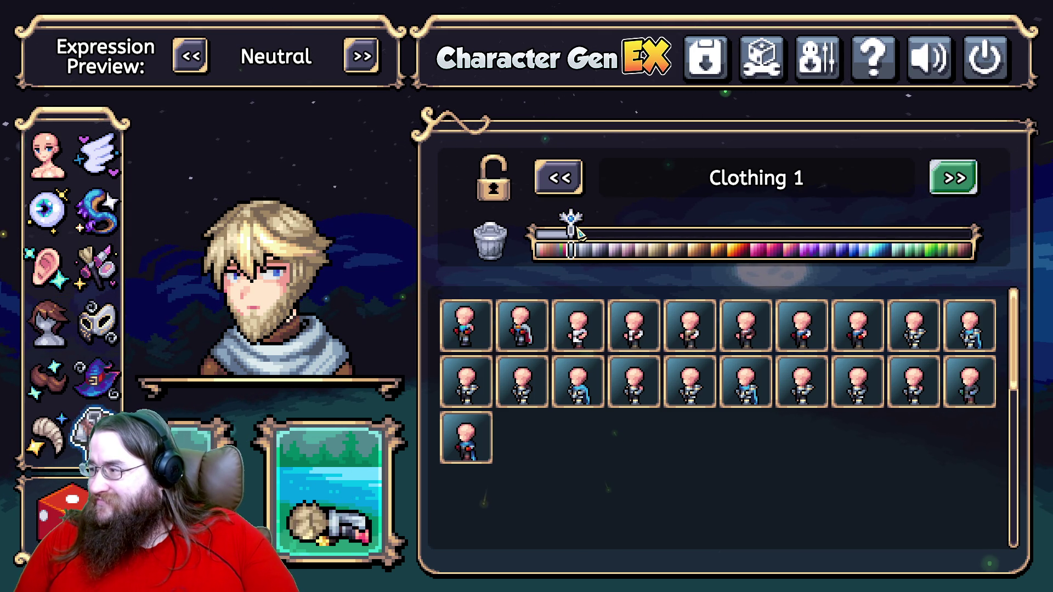
mouse_move(579, 233)
mouse_down()
mouse_move(666, 233)
mouse_move(606, 236)
mouse_up()
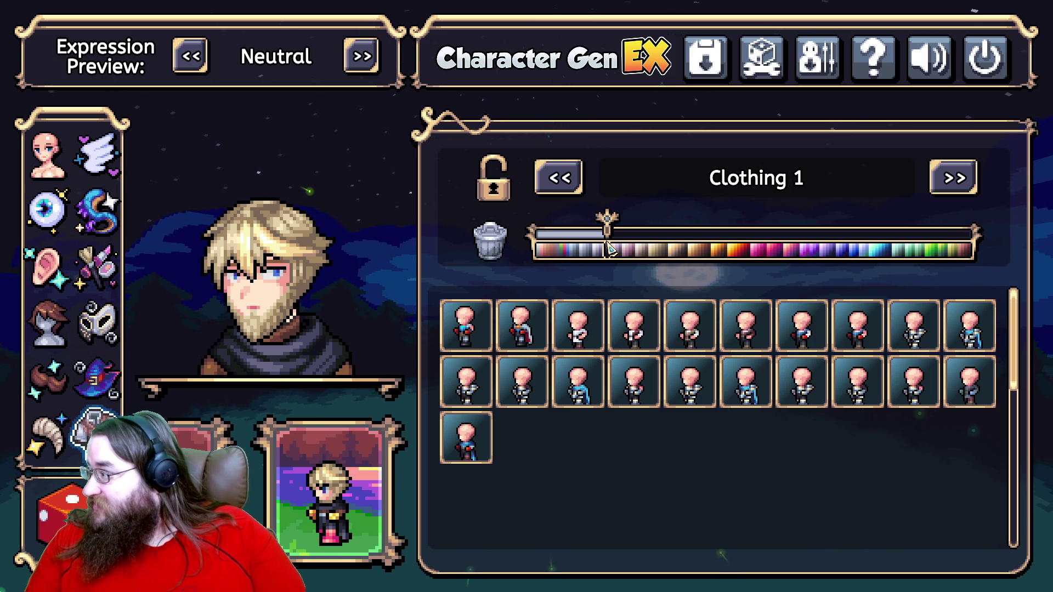
click(690, 332)
click(758, 328)
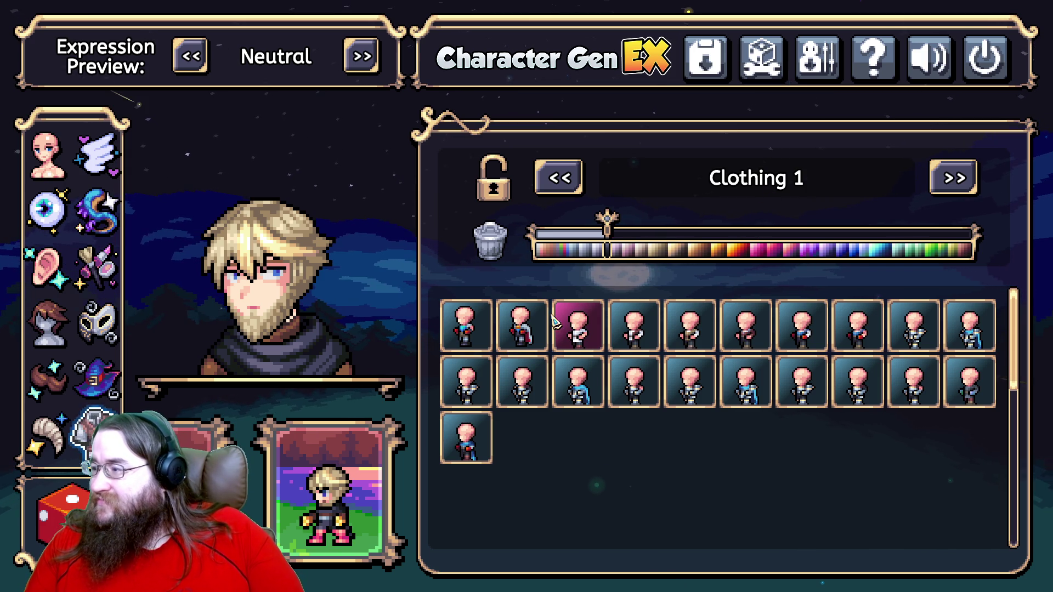
click(527, 330)
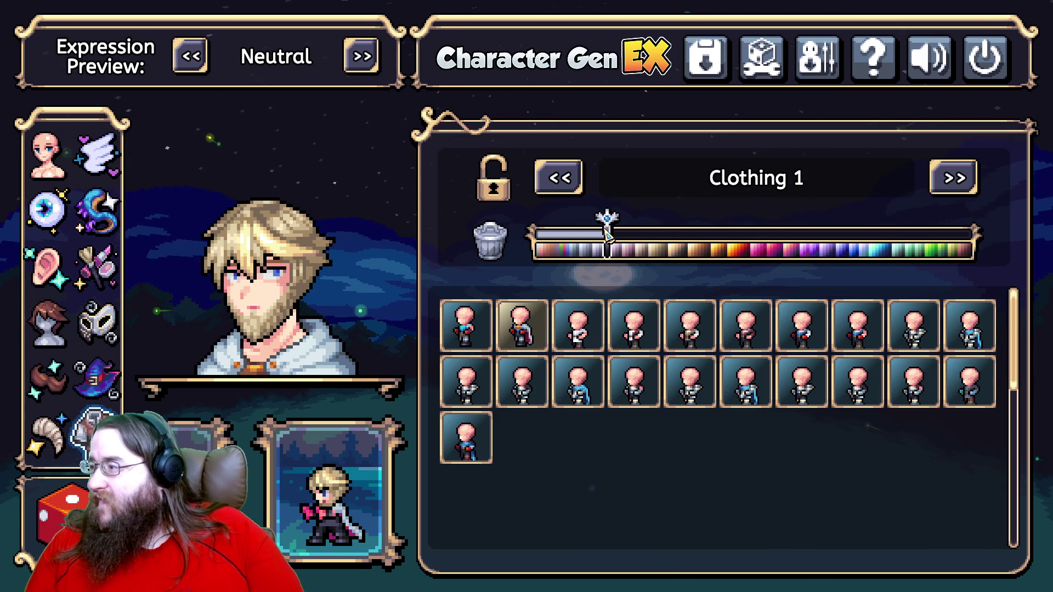
mouse_move(607, 230)
mouse_down()
mouse_move(620, 231)
mouse_move(604, 231)
mouse_up()
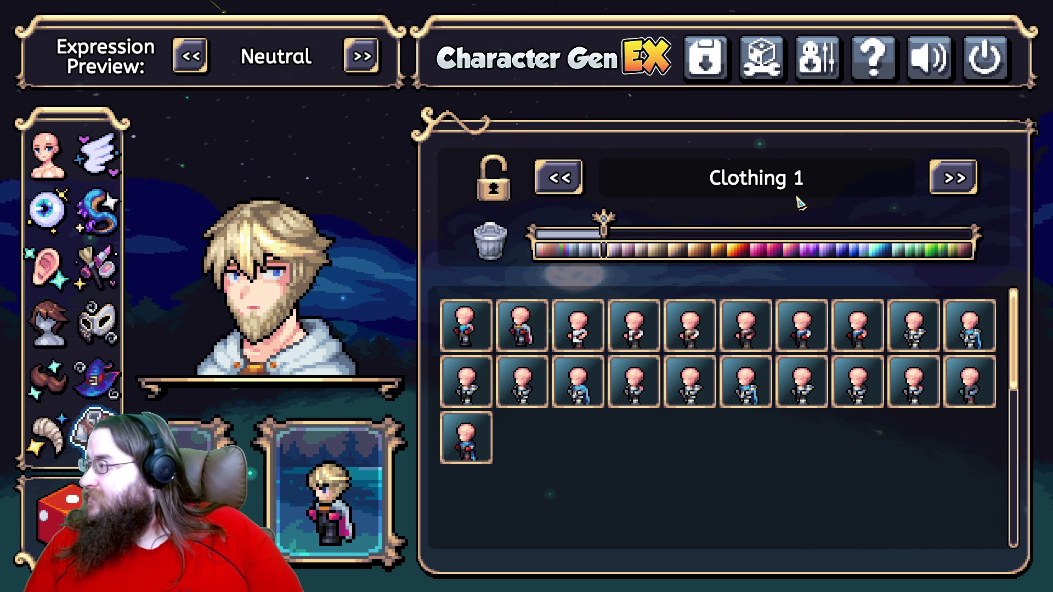
Tint Clothing 2 pink-red and adjust the Clothing 3 colour.
click(975, 184)
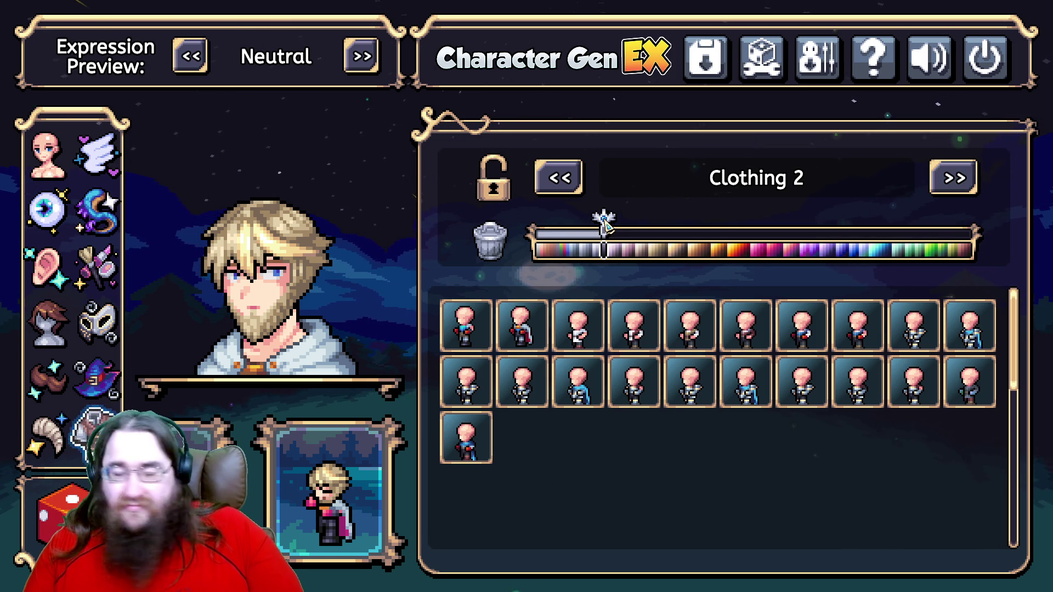
drag(606, 222, 746, 227)
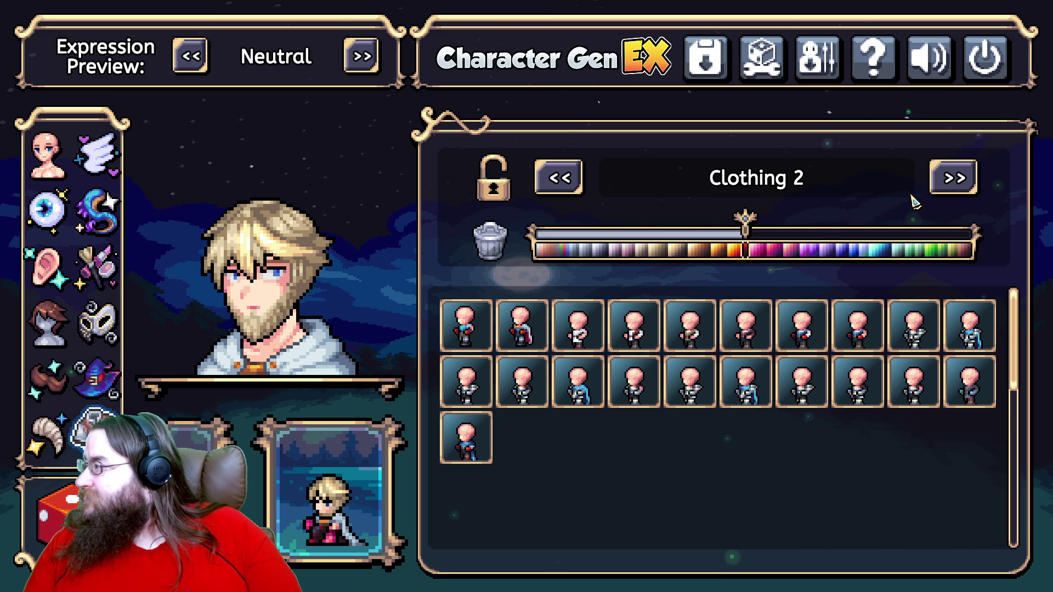
click(951, 179)
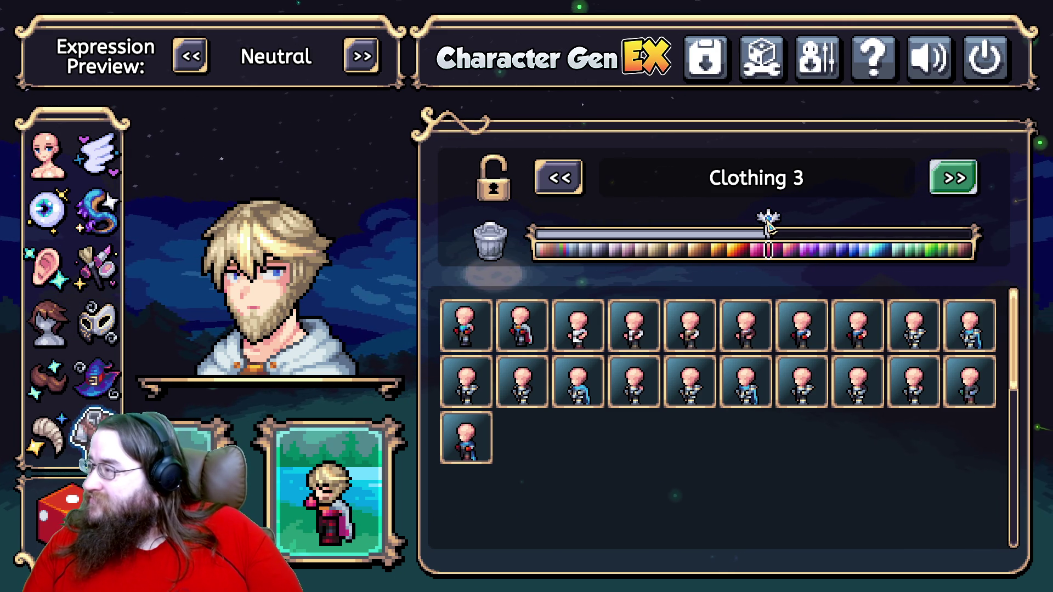
drag(770, 225, 720, 230)
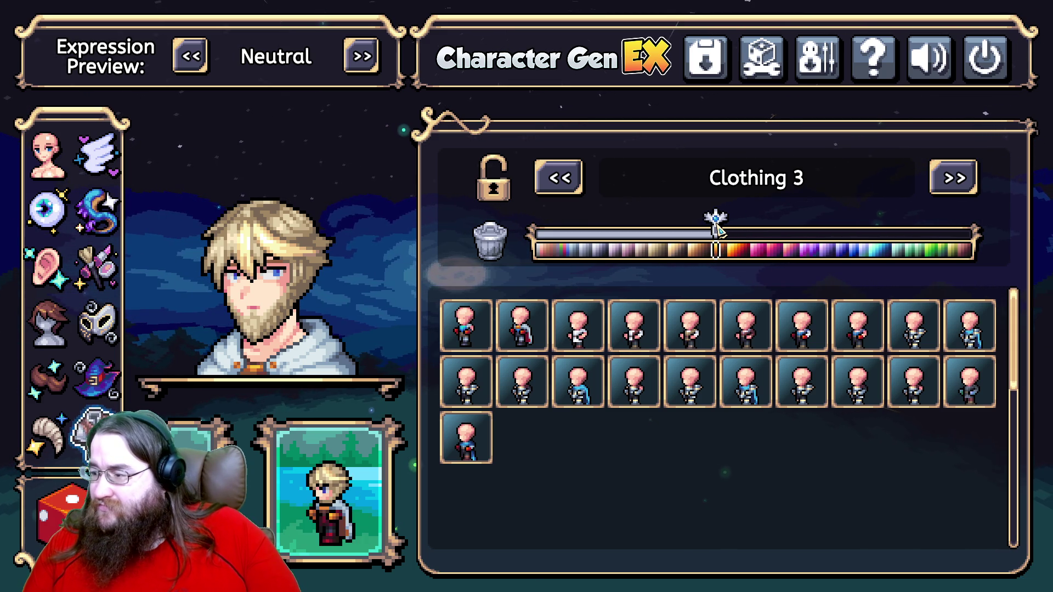
drag(716, 231, 713, 227)
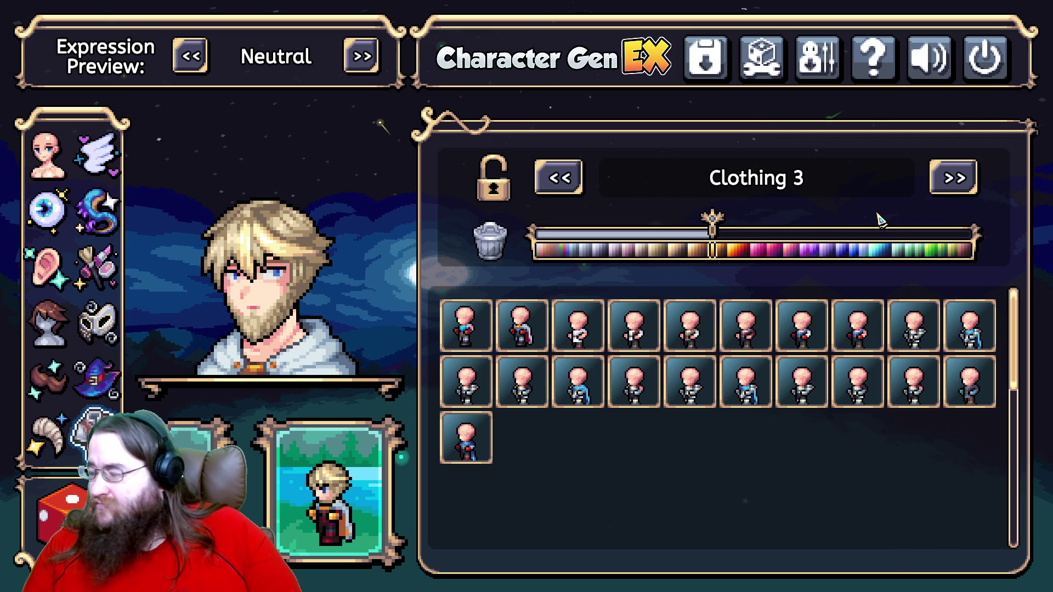
Darken Clothing 4 to grey, recolour Clothing 5, and return to Clothing 0.
click(961, 176)
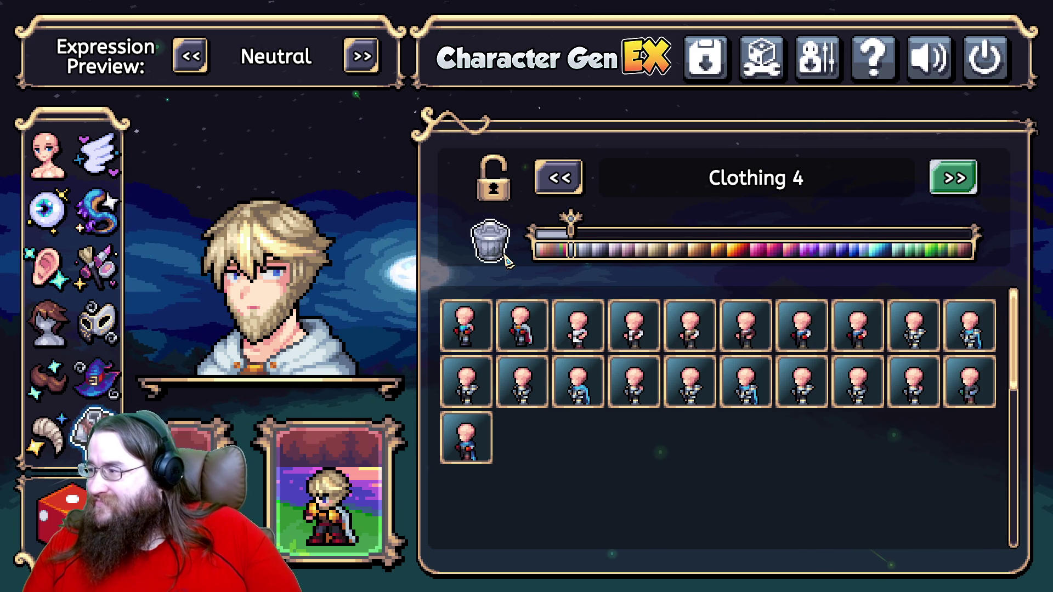
mouse_move(570, 222)
mouse_down()
mouse_move(730, 221)
mouse_move(540, 222)
mouse_move(606, 222)
mouse_up()
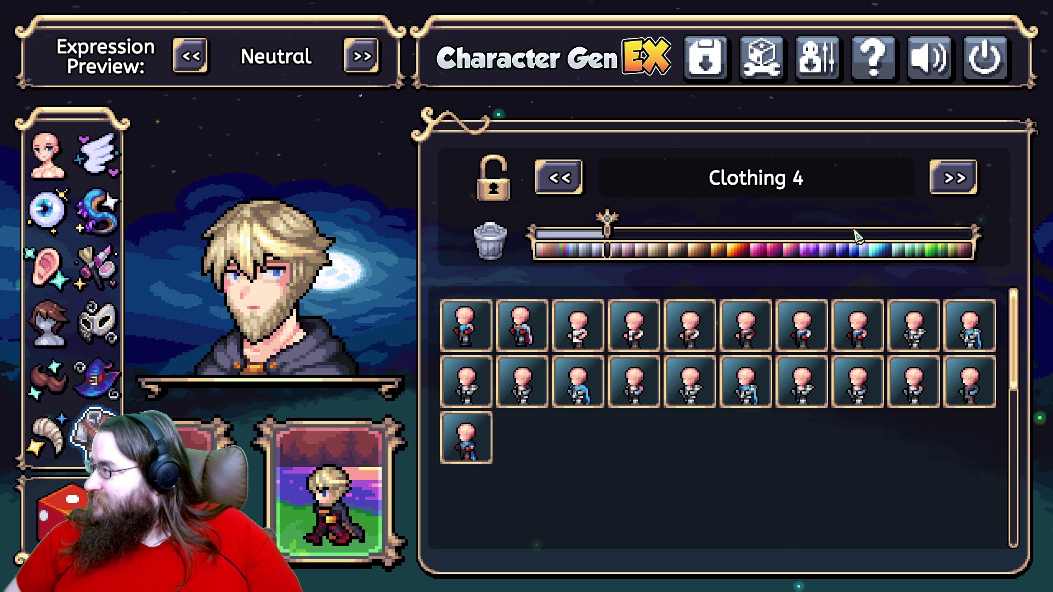
click(957, 189)
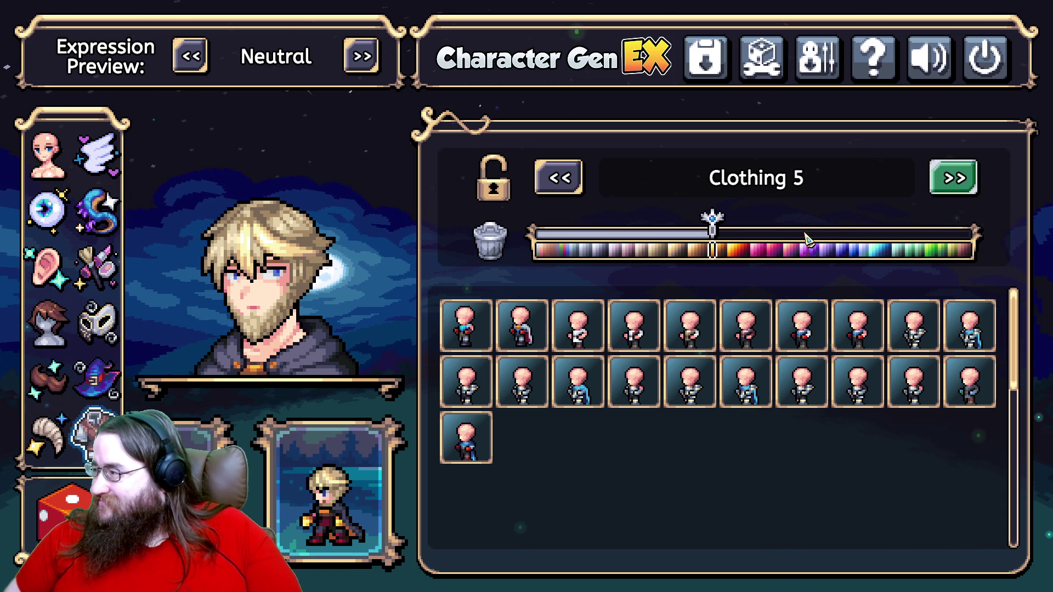
click(709, 229)
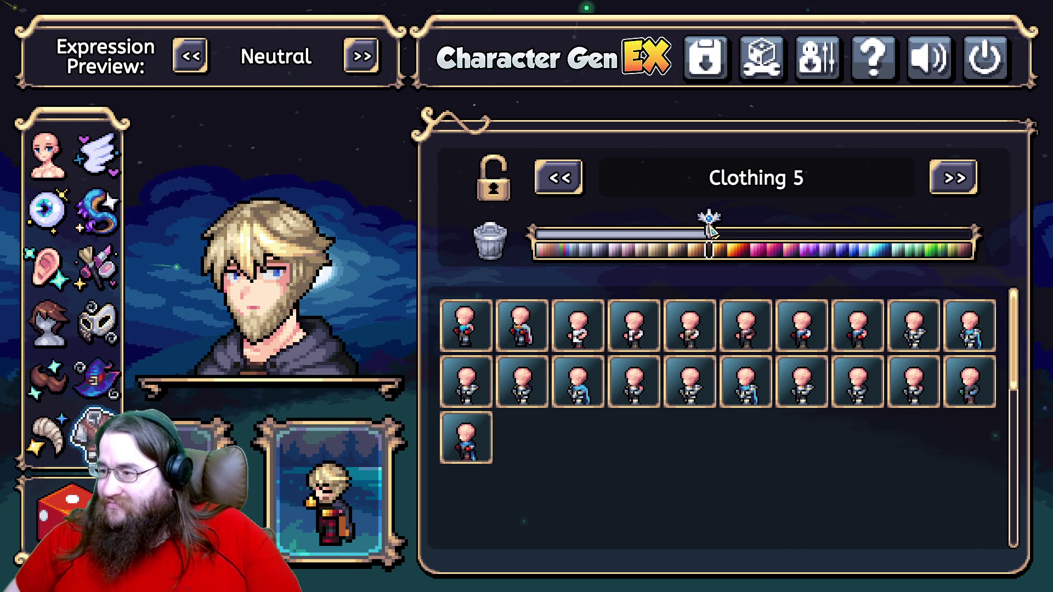
mouse_move(710, 231)
mouse_down()
mouse_move(679, 242)
mouse_move(549, 235)
mouse_move(598, 234)
mouse_up()
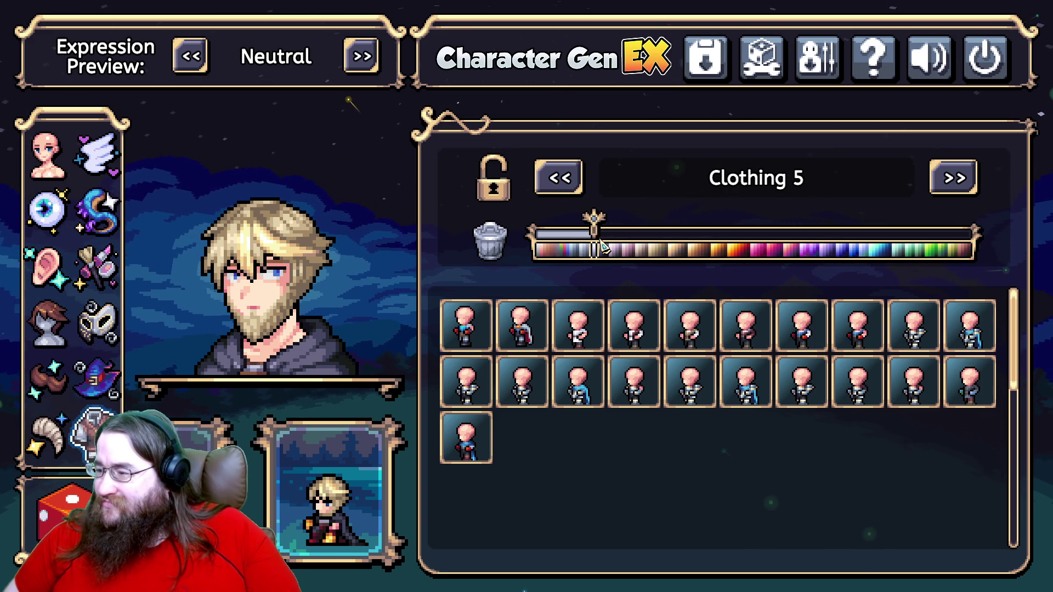
click(953, 185)
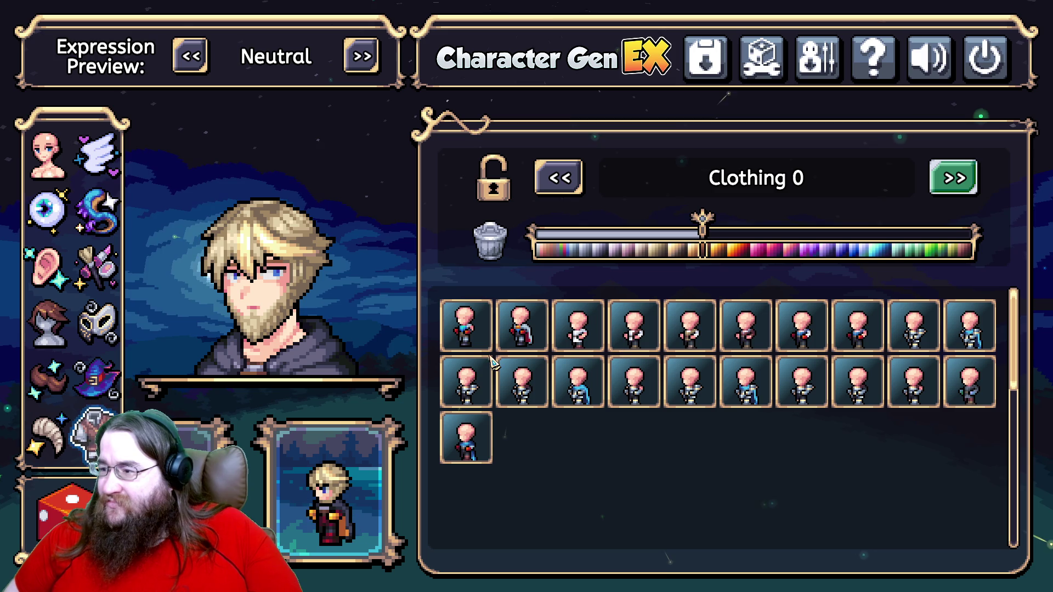
Export the single character with a 3X export scale.
click(706, 60)
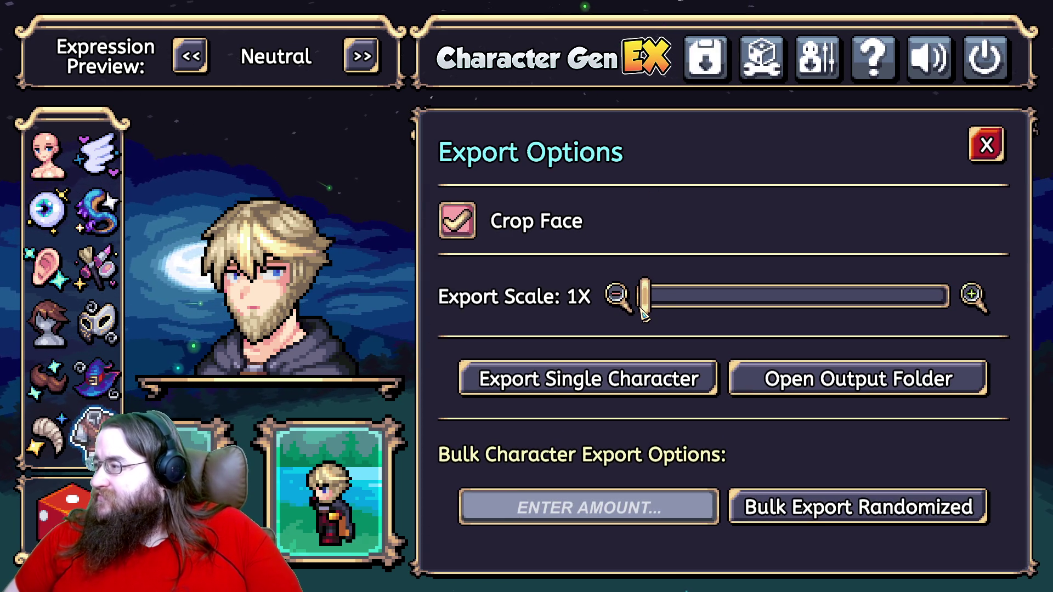
drag(669, 310, 933, 310)
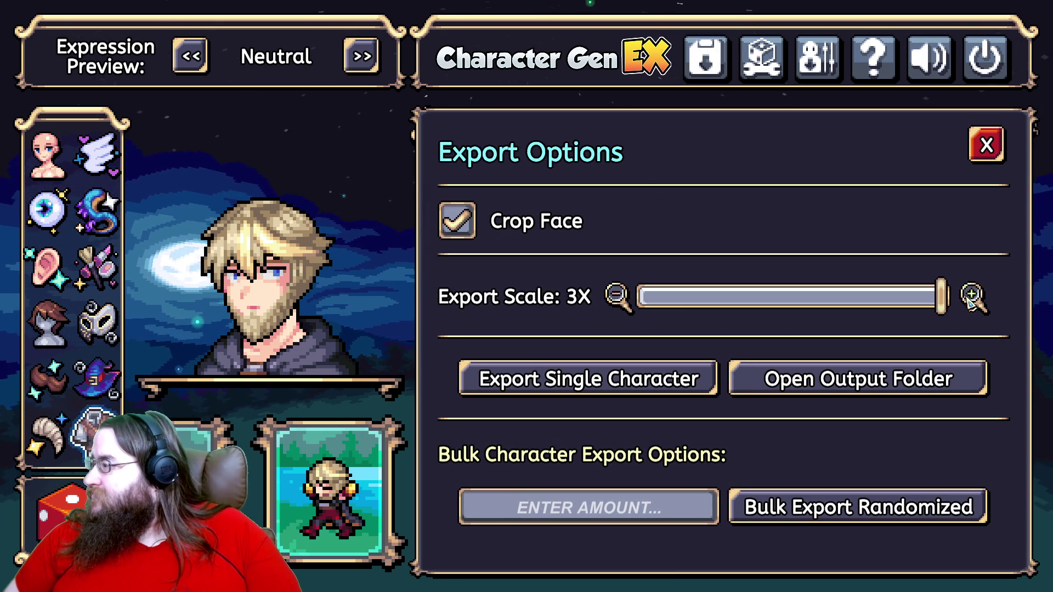
click(652, 385)
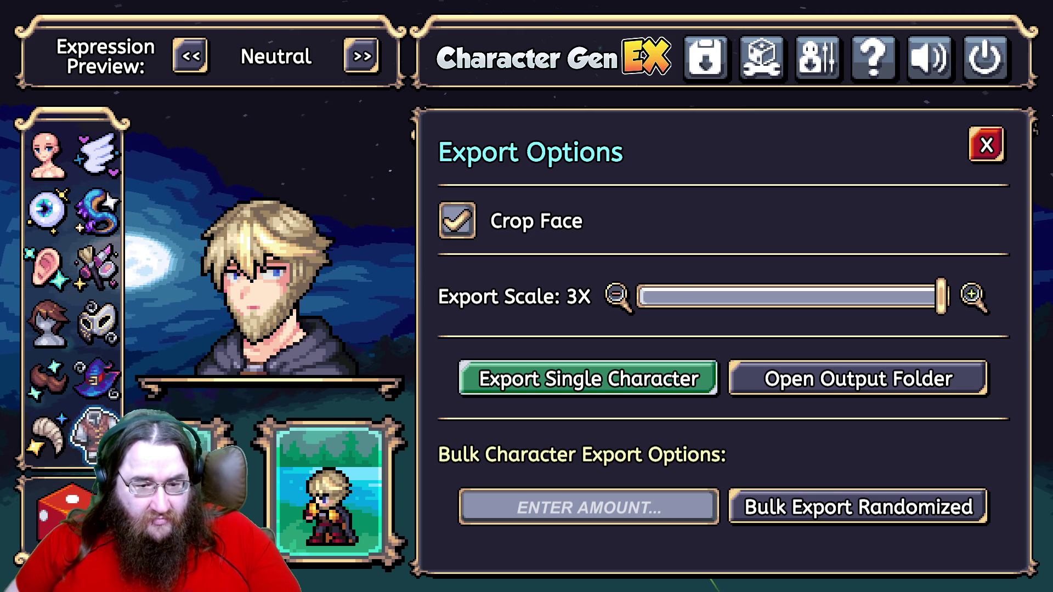
key(alt+Tab)
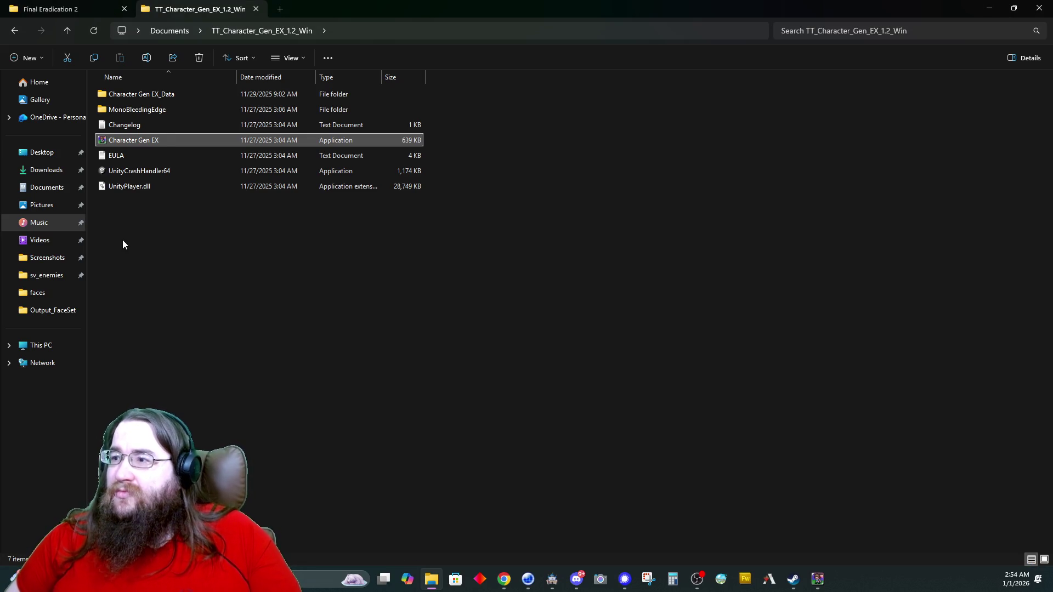
Rename Sprite_9 in Output_Sprite to 'Felial', then open the Output_FaceSet folder.
double_click(136, 95)
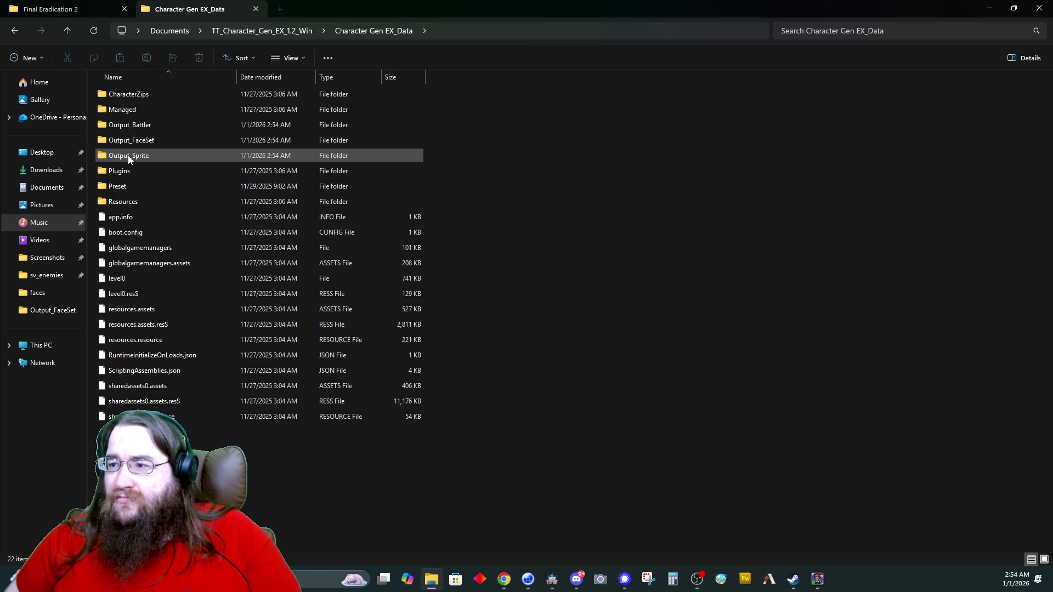
double_click(128, 157)
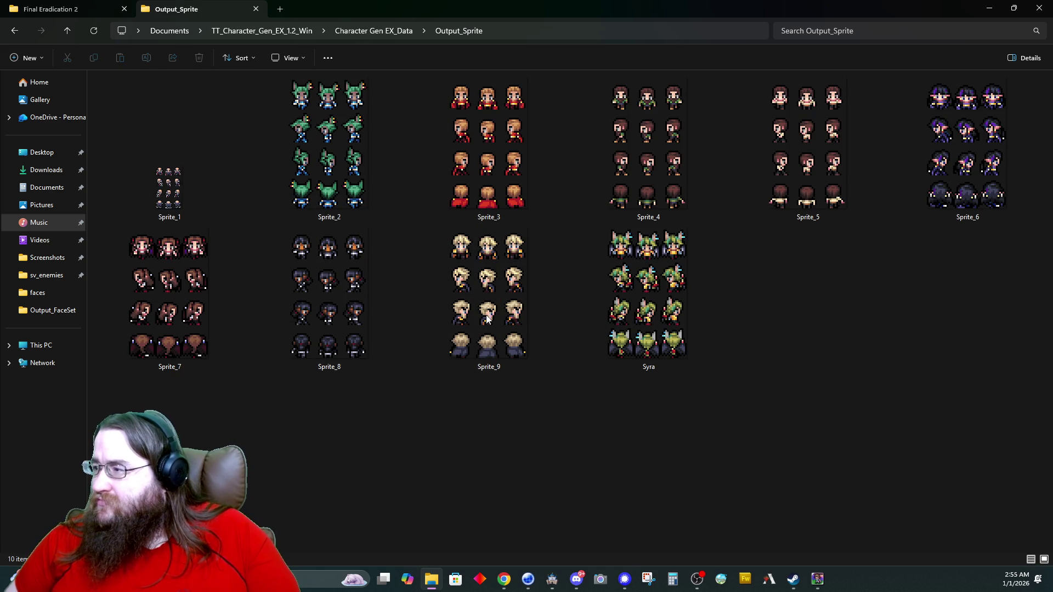
right_click(486, 322)
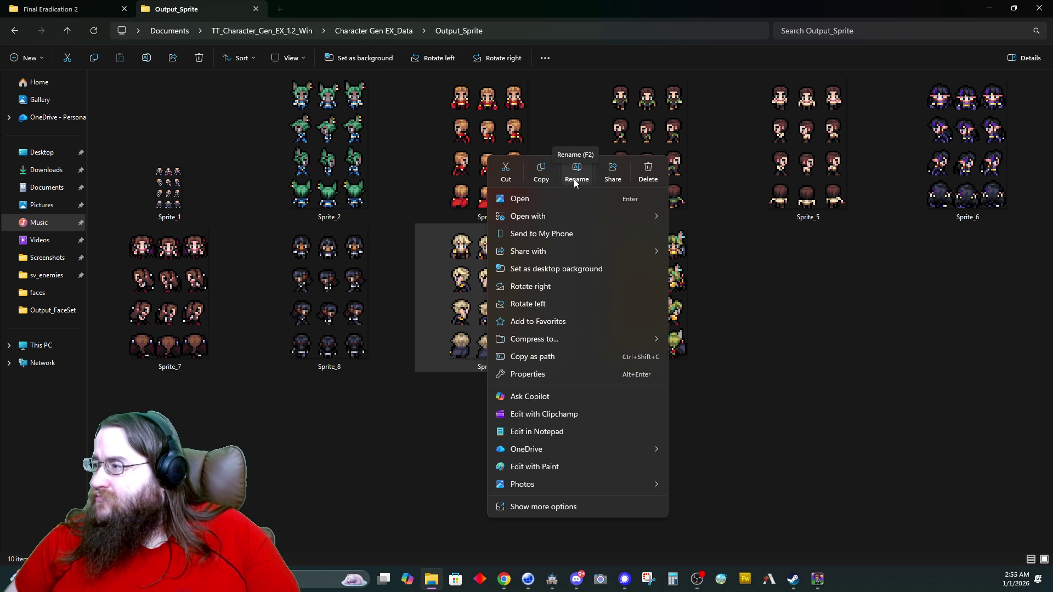
click(576, 173)
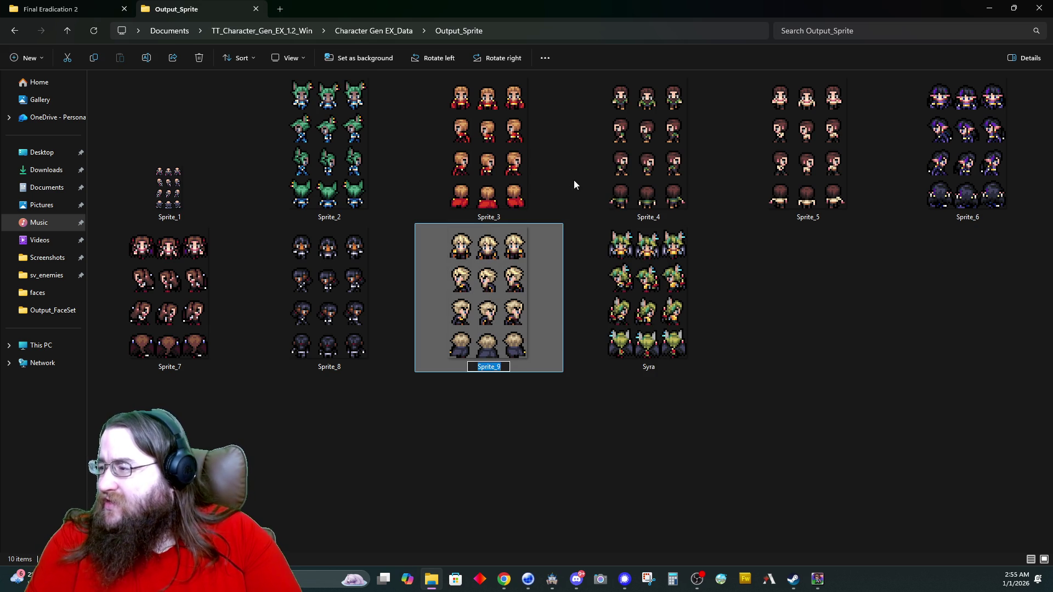
click(489, 367)
text(Felial)
key(Return)
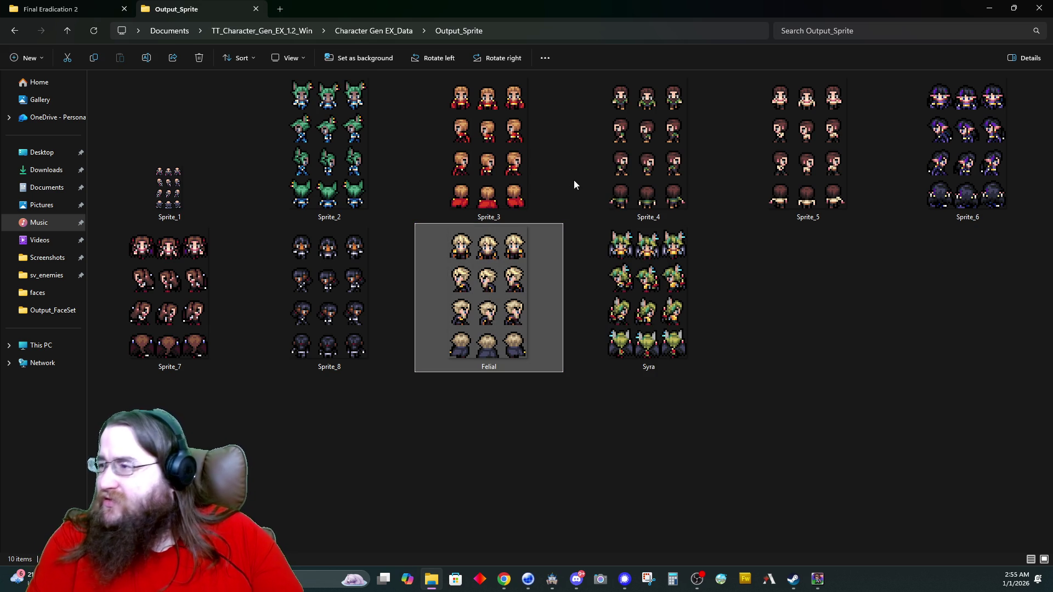
key(alt+Left)
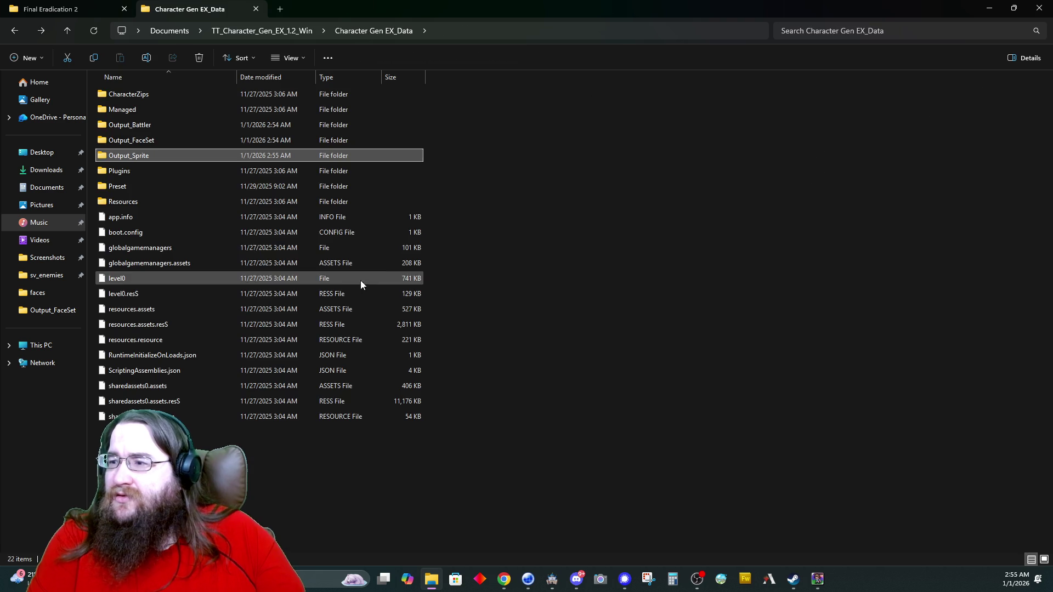
double_click(286, 236)
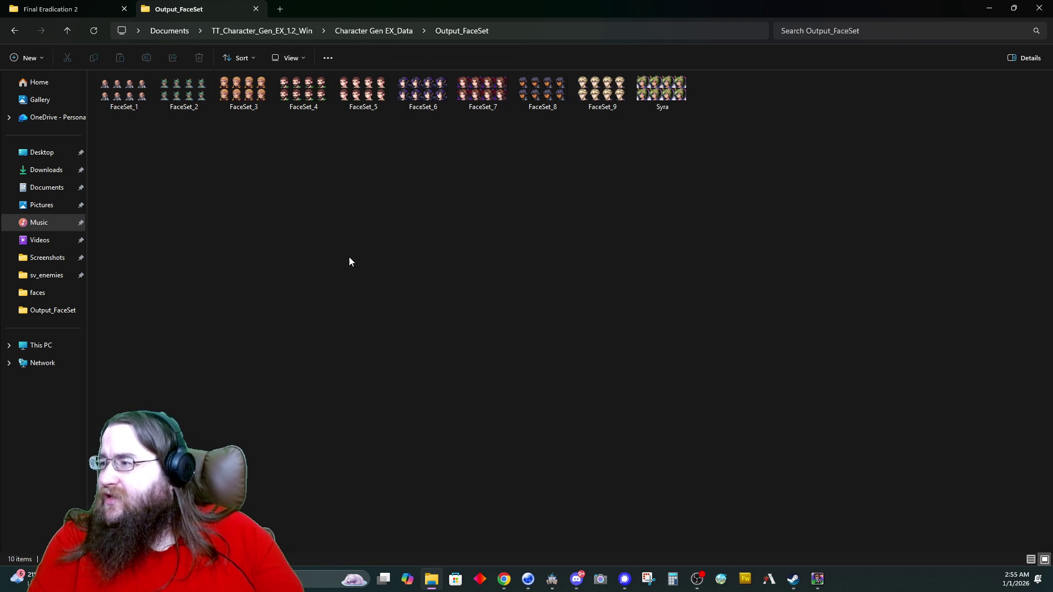
Rename the exported FaceSet_9 image to Felial in Output_FaceSet.
right_click(593, 99)
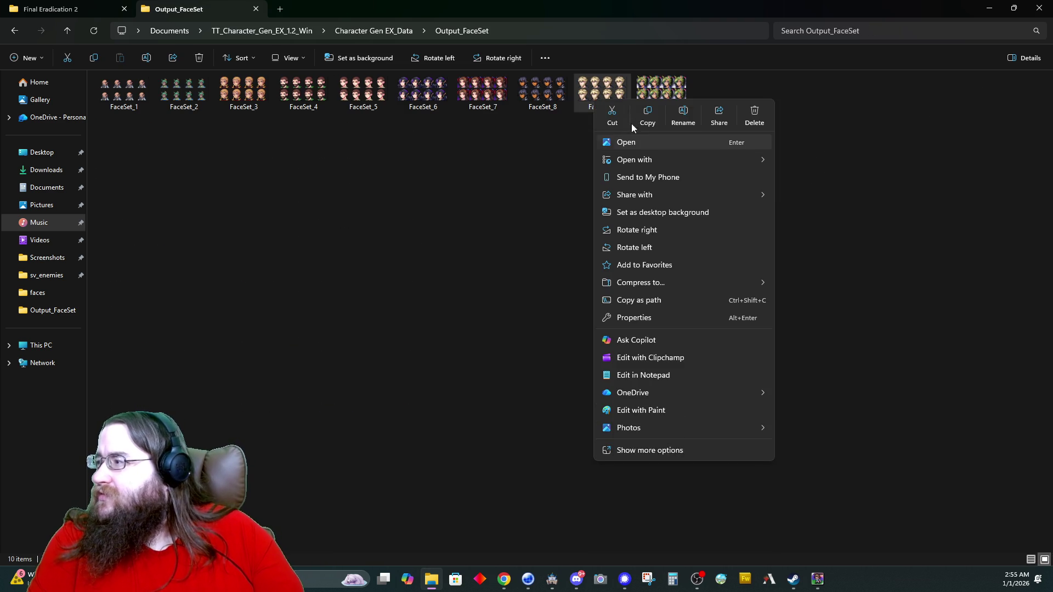
click(682, 113)
text(Felial)
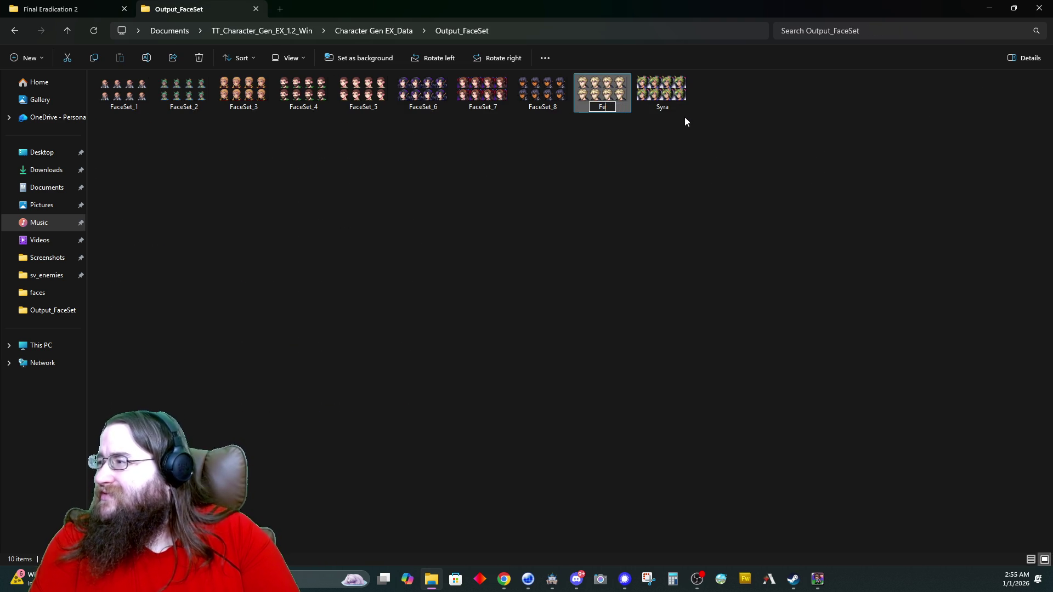
key(Return)
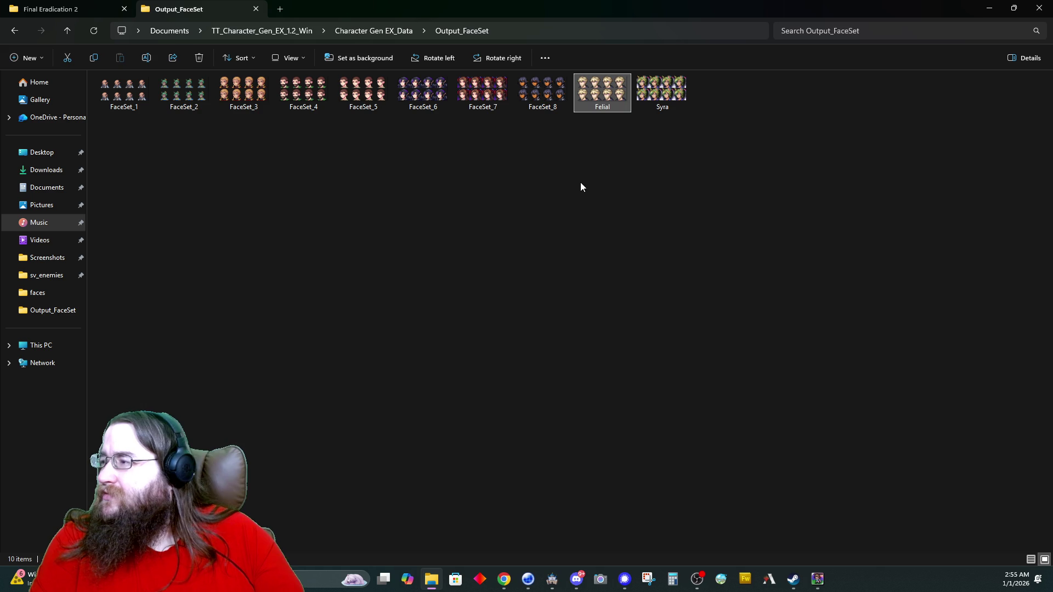
key(alt+Left)
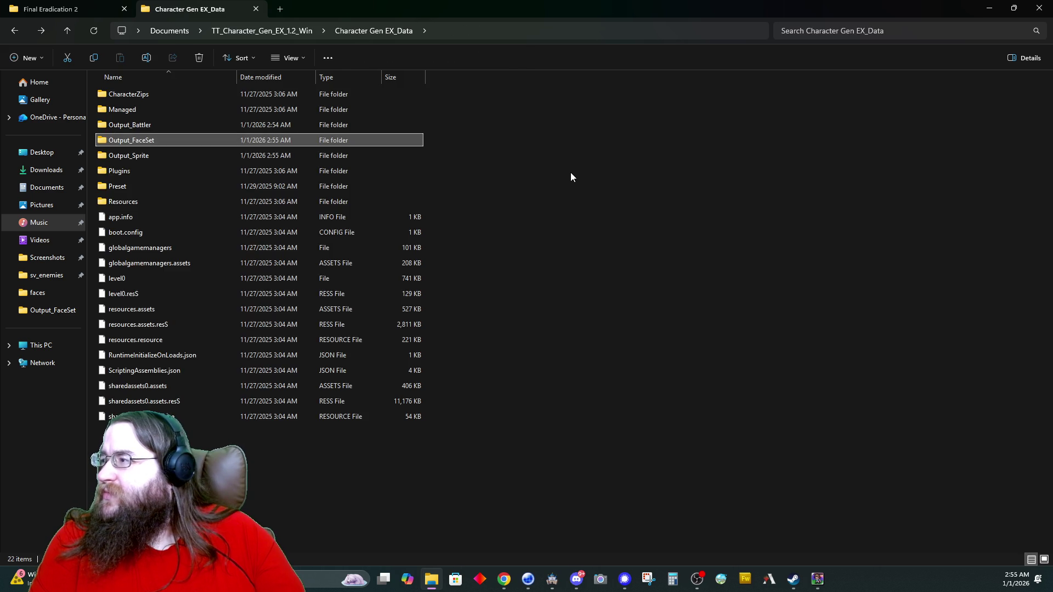
key(alt+Right)
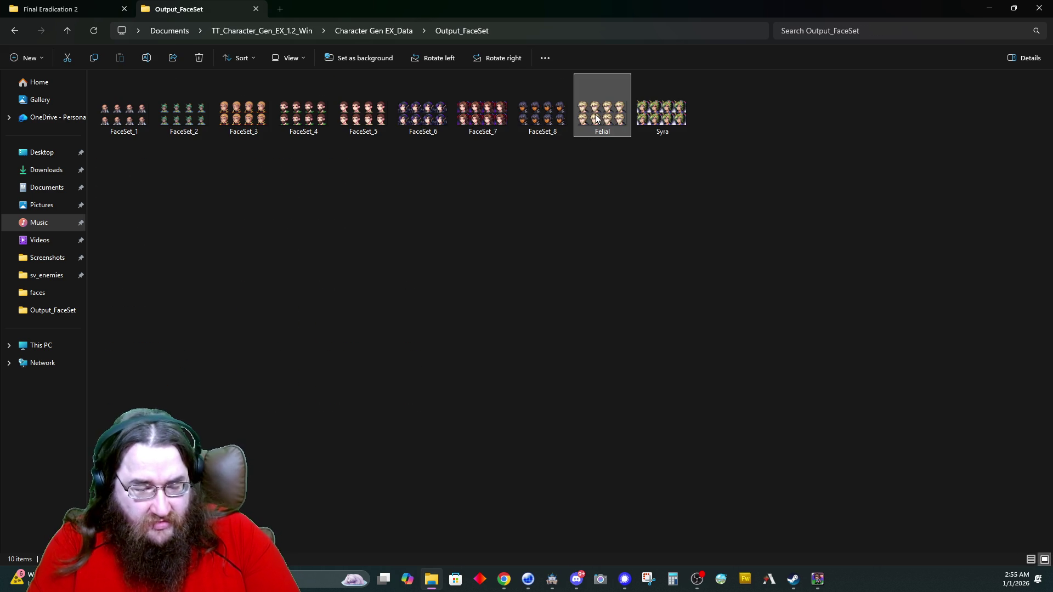
Paste Felial into Final Eradication 2's img/faces folder, replacing the existing Felial.png.
click(108, 6)
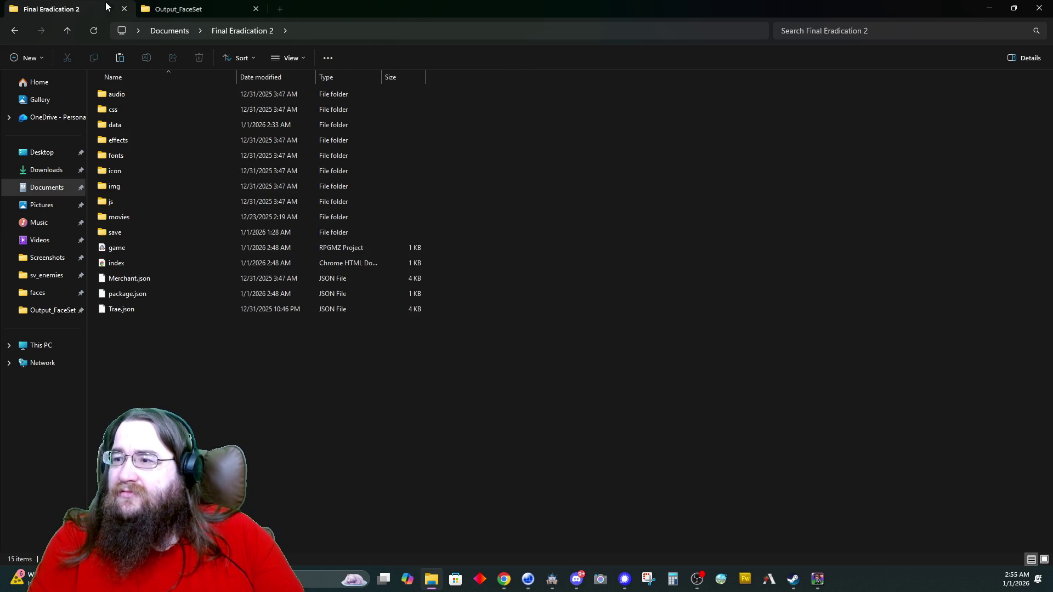
double_click(115, 186)
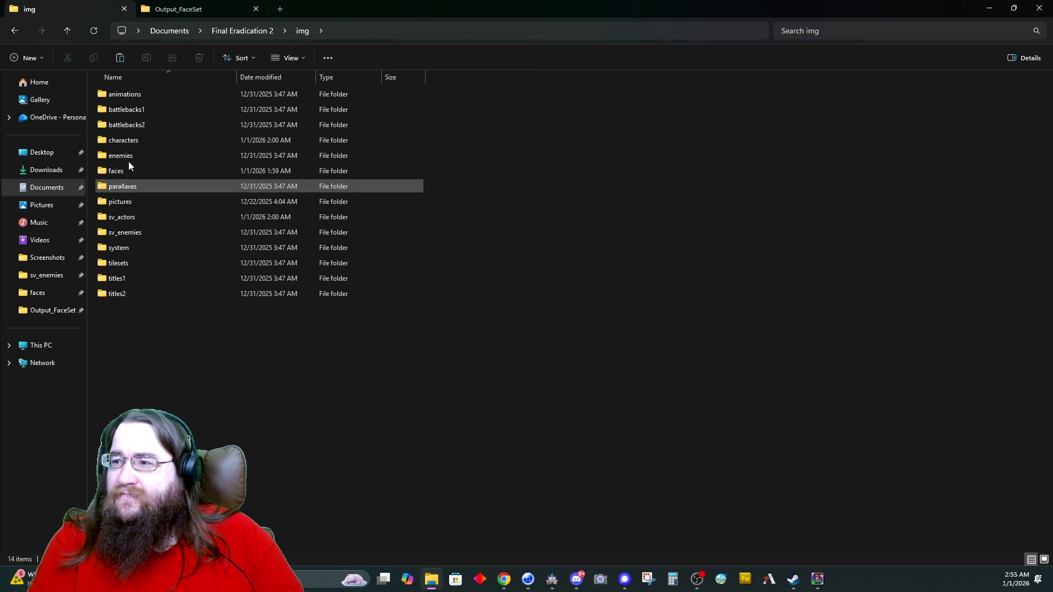
double_click(130, 172)
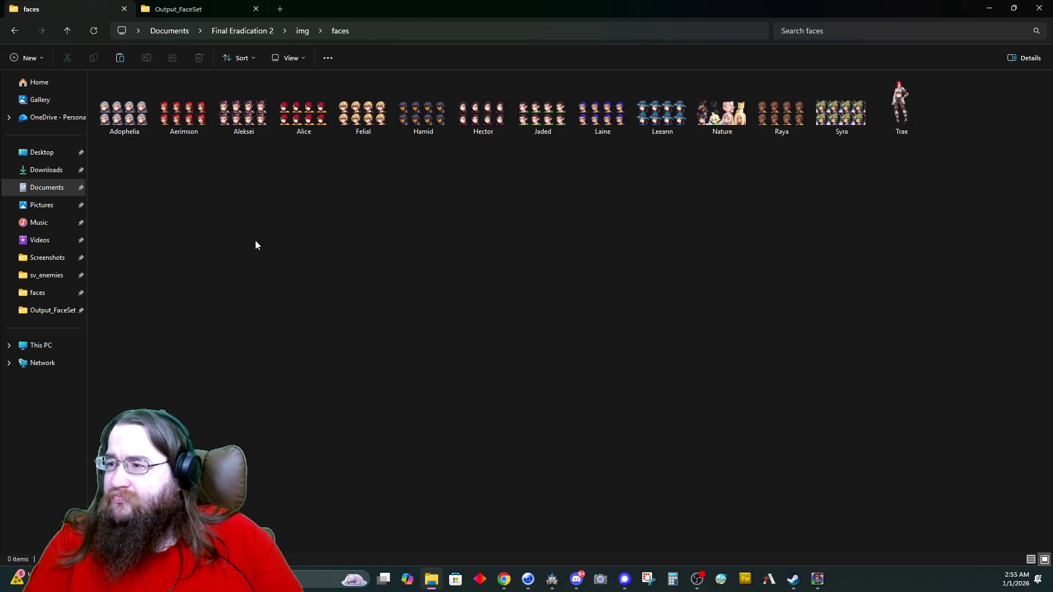
key(ctrl+v)
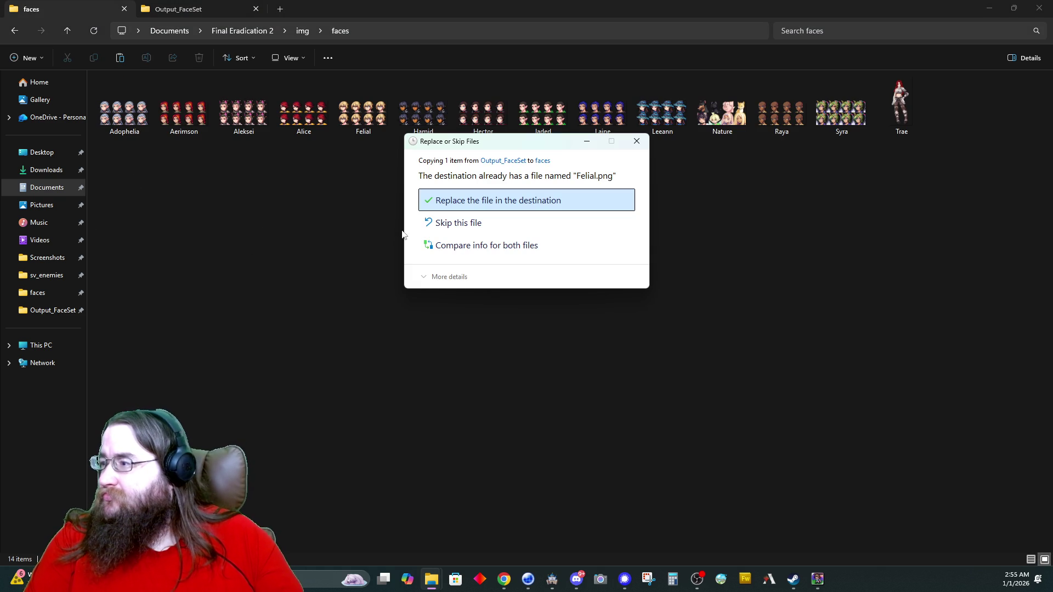
click(455, 201)
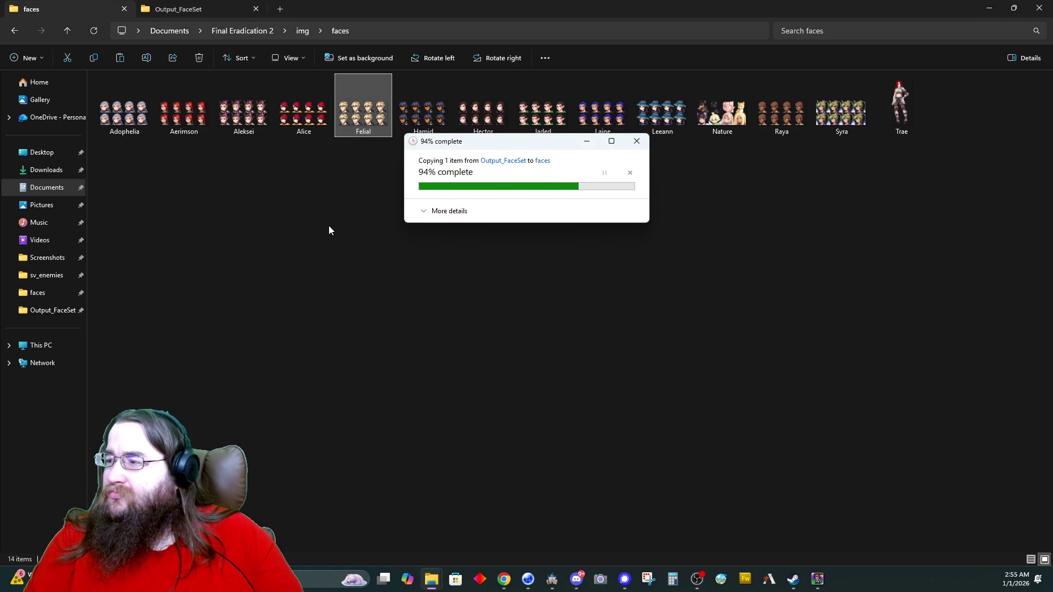
key(alt+Left)
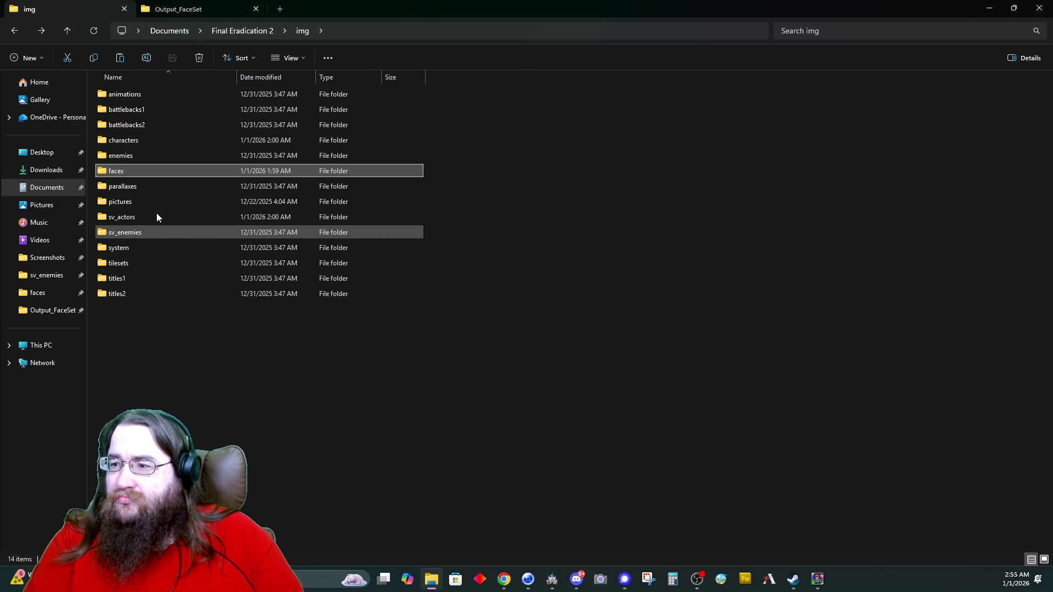
double_click(153, 216)
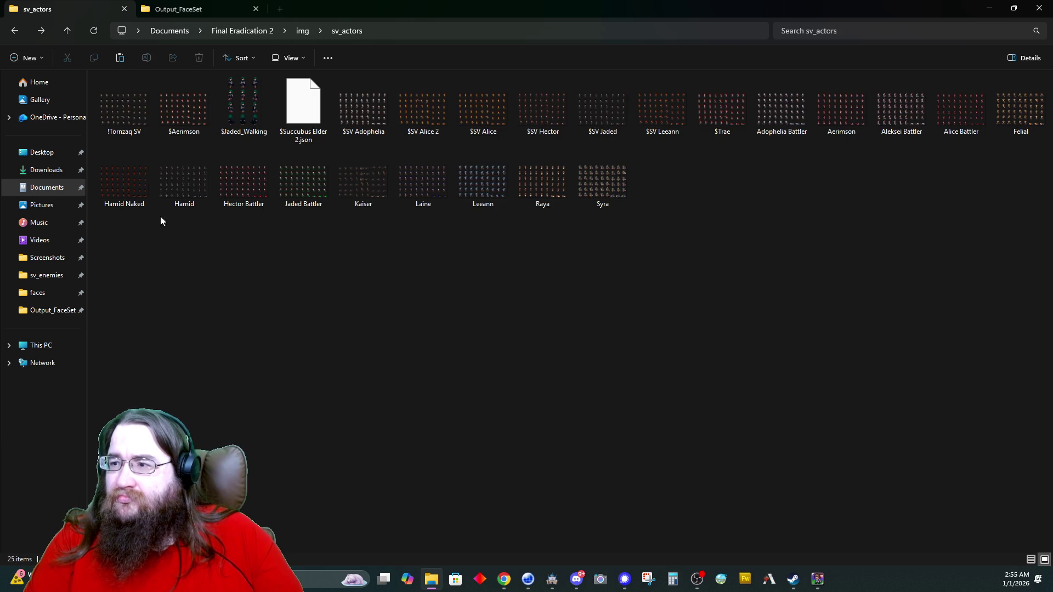
Rename the Battler_9 sheet in Output_Battler to Felial.
click(189, 9)
key(alt+Left)
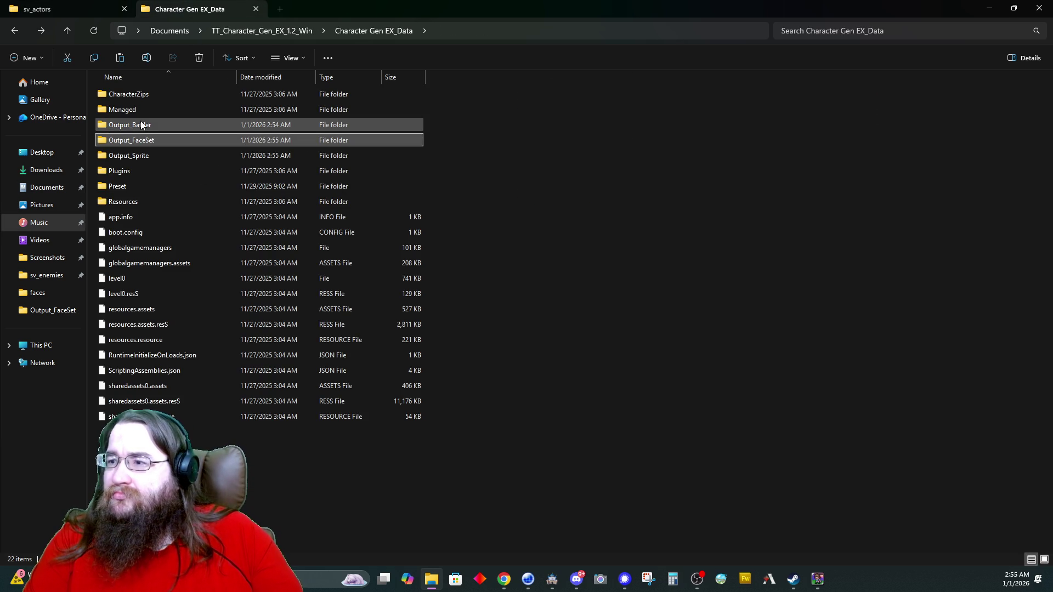
double_click(143, 128)
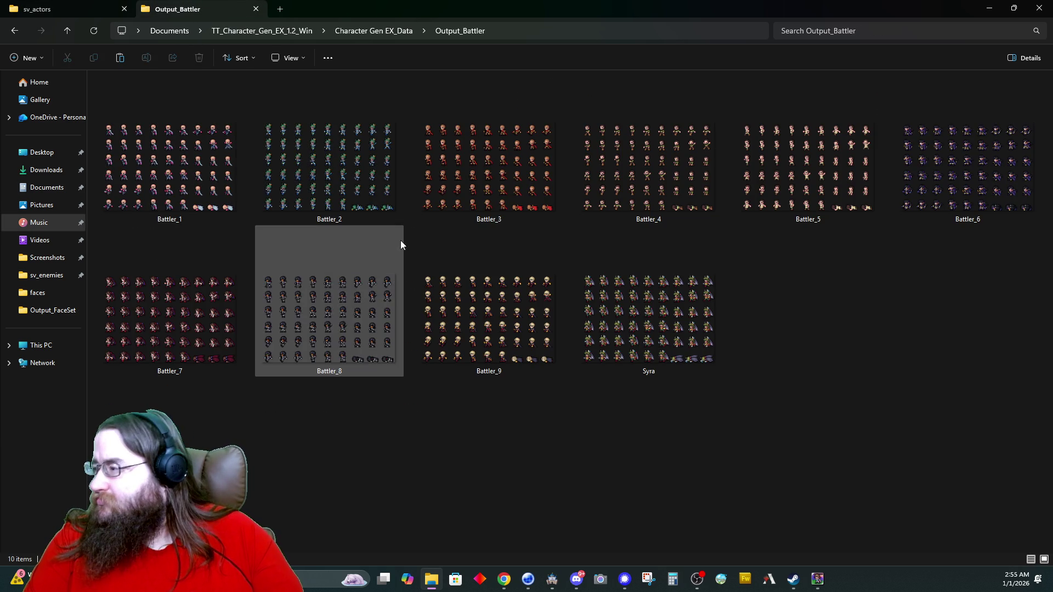
right_click(532, 304)
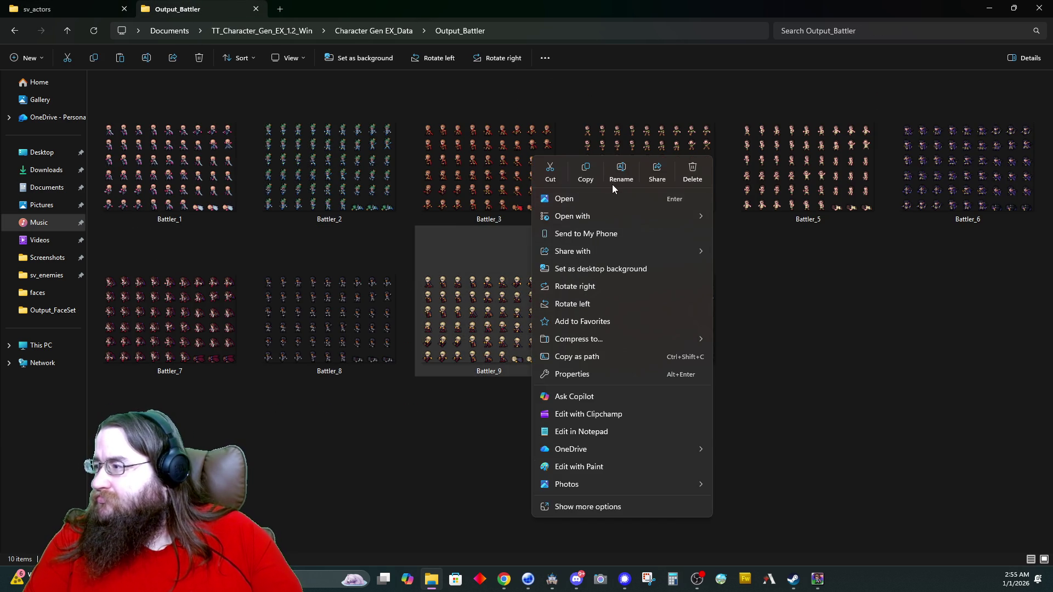
click(616, 183)
text(lial)
key(Return)
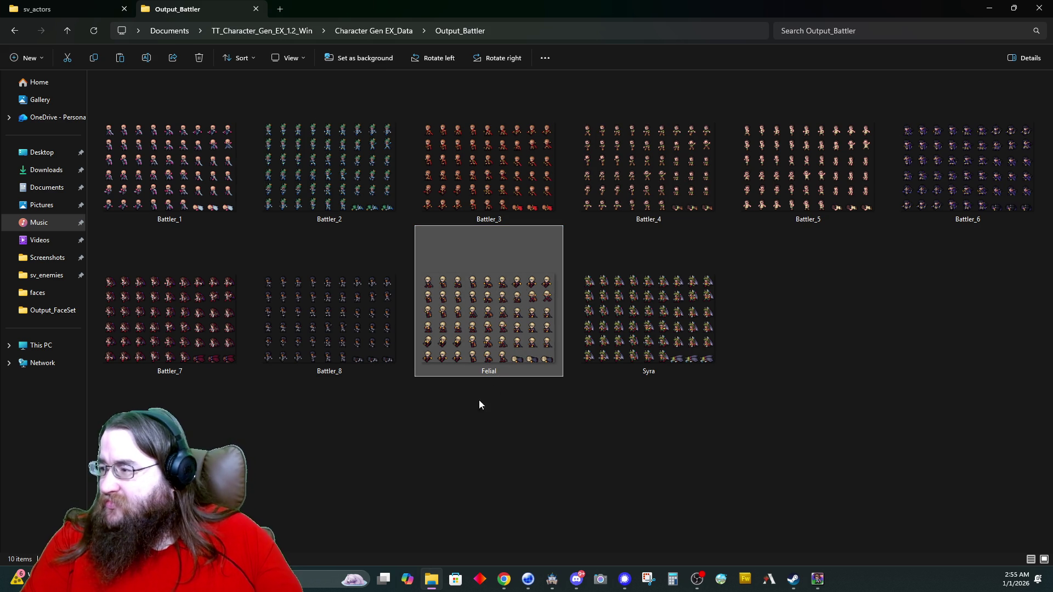
Paste the Felial sheet into Final Eradication 2's img/characters folder.
key(alt+Left)
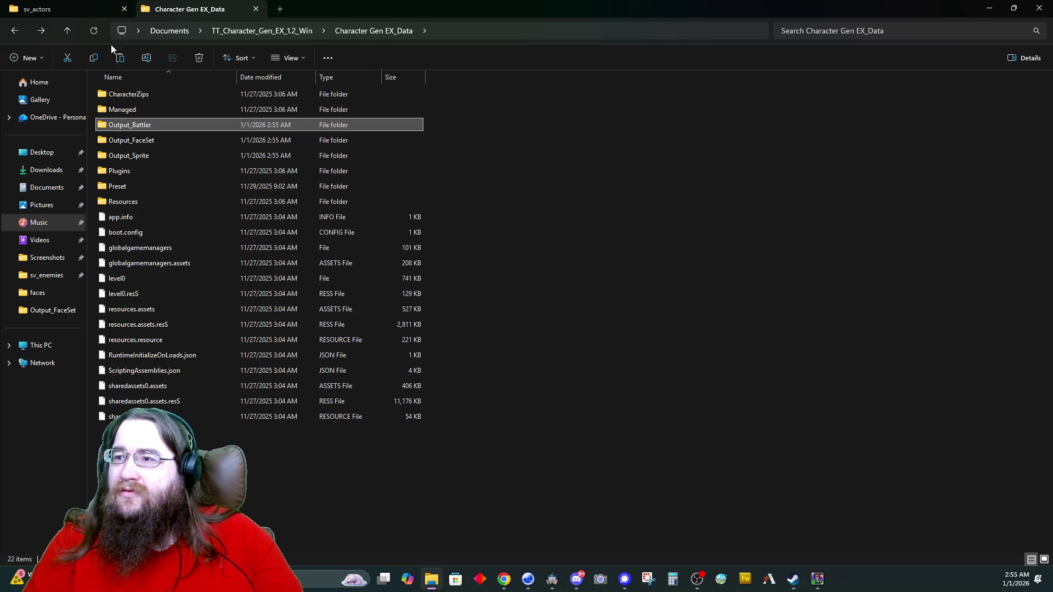
click(73, 5)
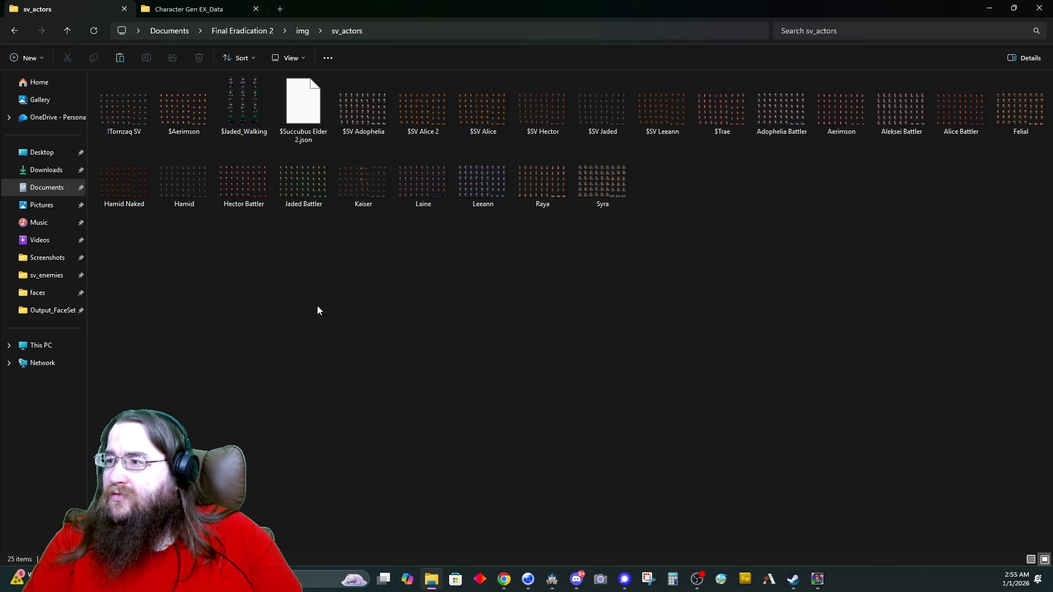
key(alt+Left)
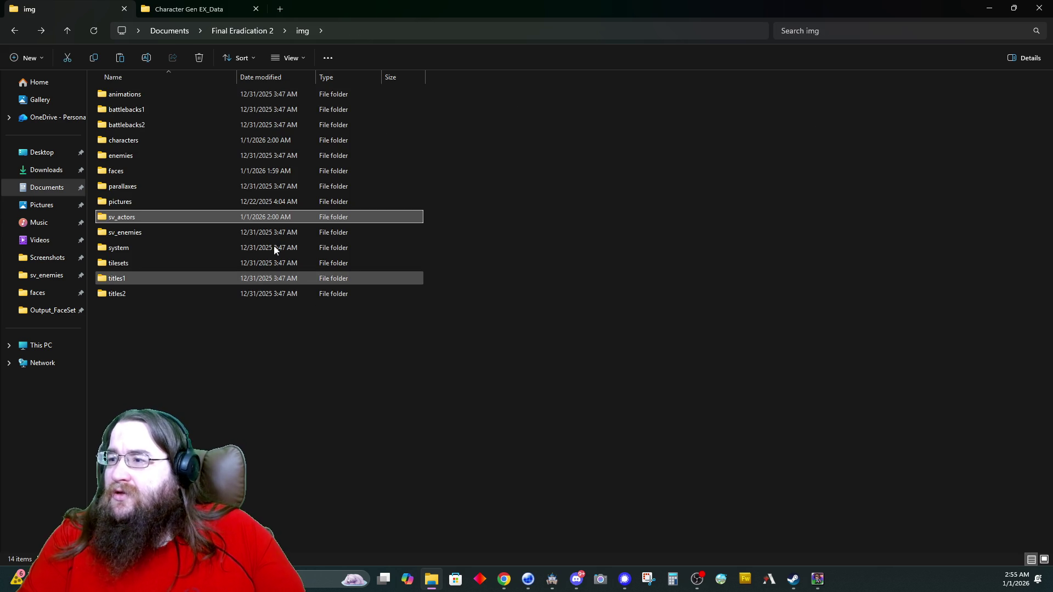
double_click(144, 140)
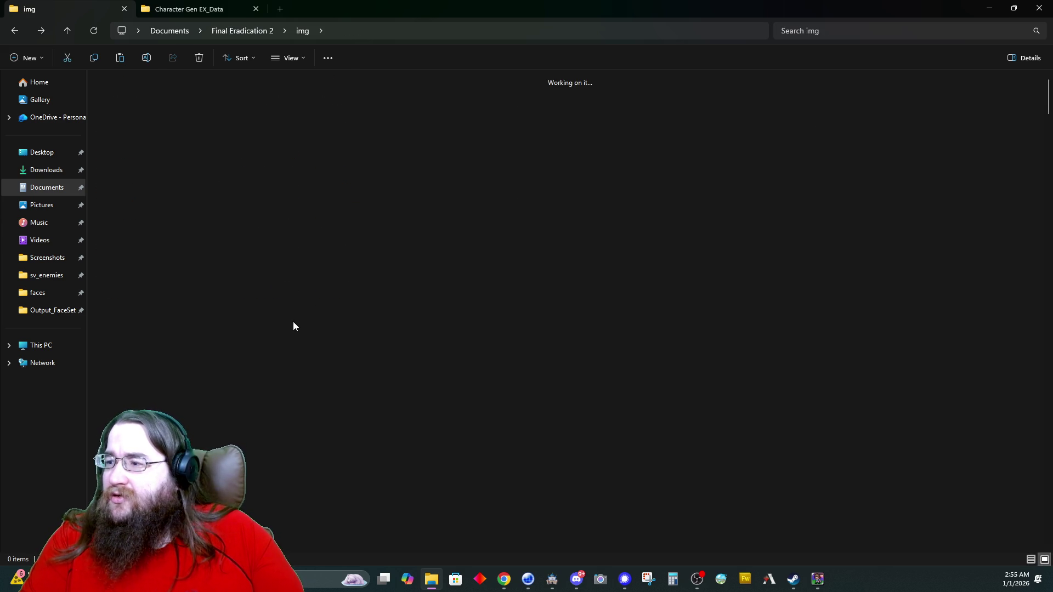
key(ctrl+v)
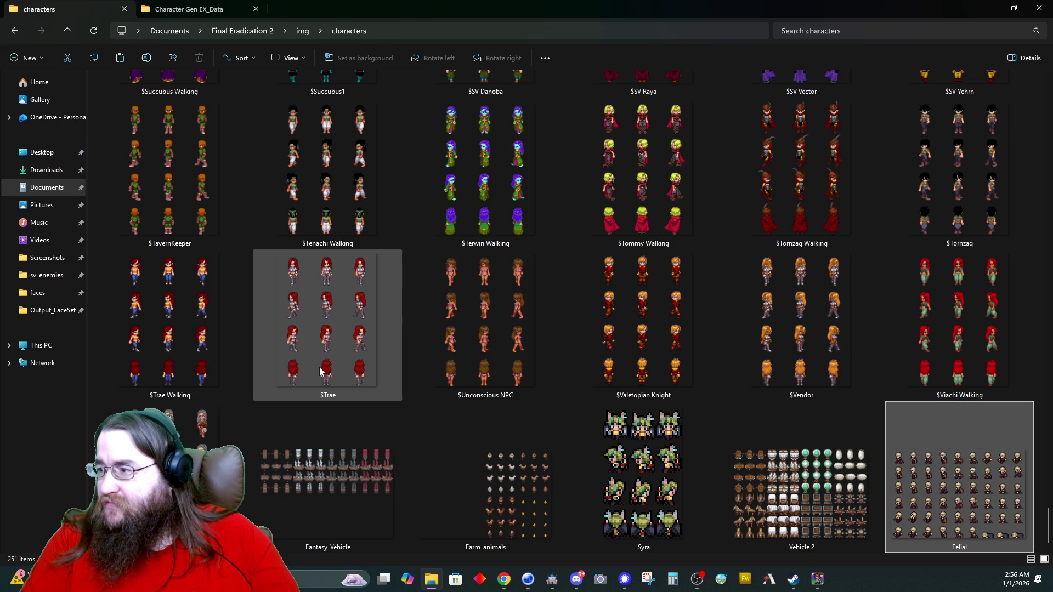
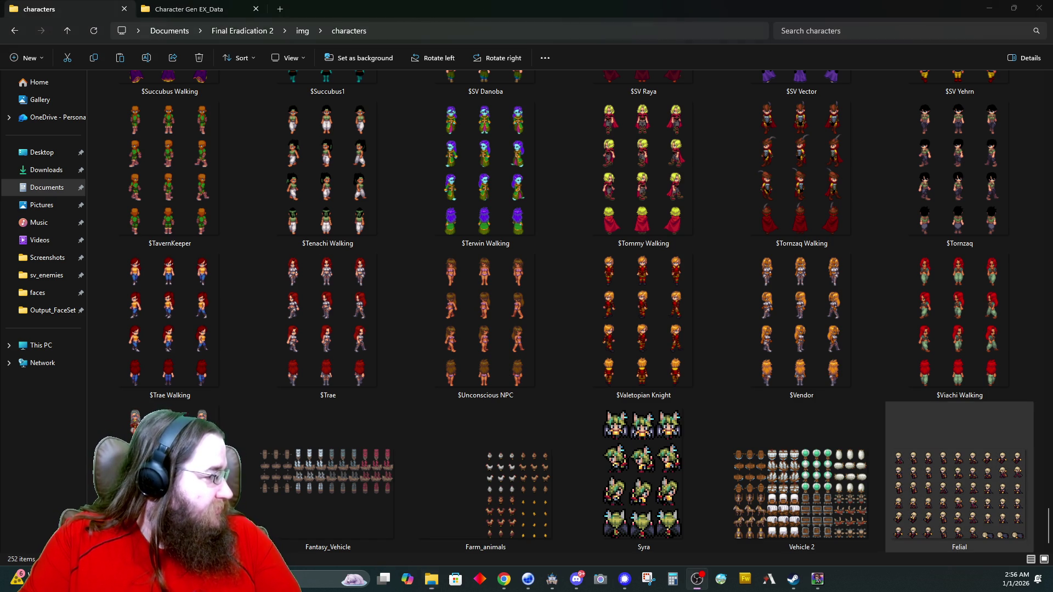
Leave the characters sprite folder and return to RPG Maker's sprite picker.
key(alt+Tab)
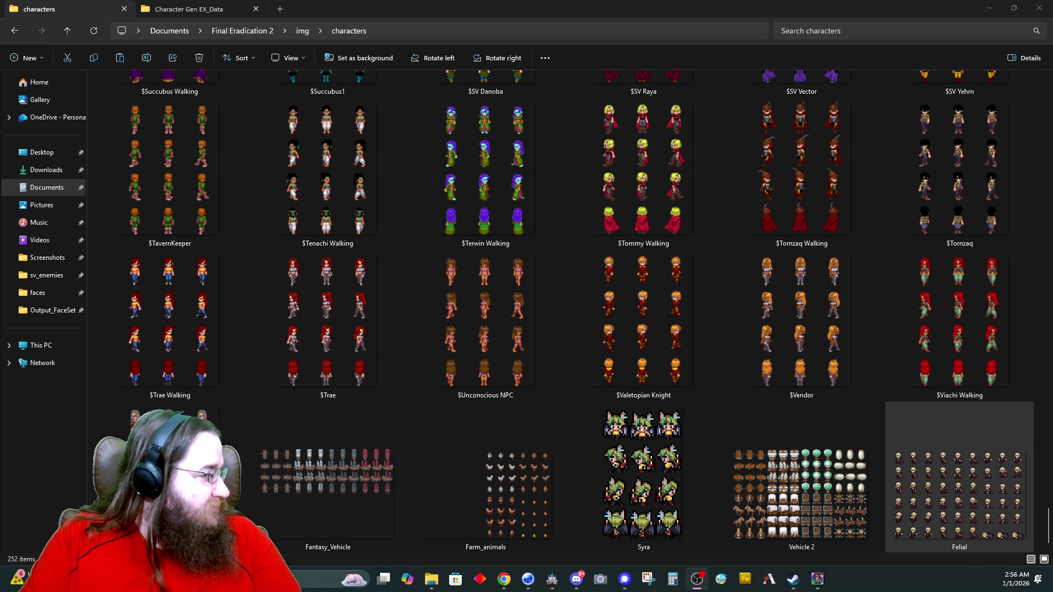
key(alt+Tab)
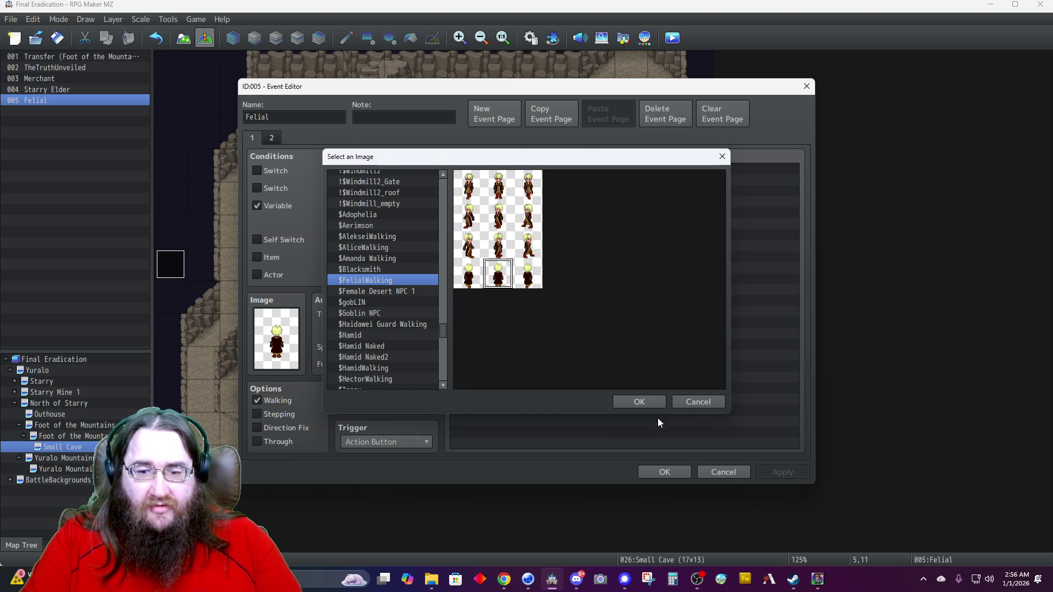
Cancel the sprite picker, close Felial's event, and open the TheTruthUnveiled event.
key(Escape)
click(726, 473)
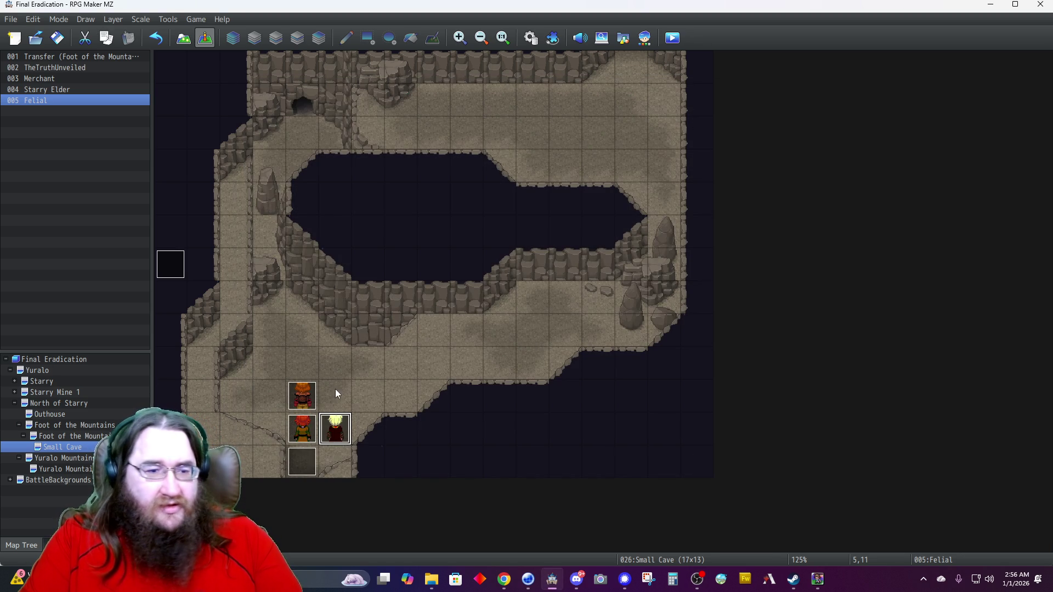
double_click(163, 262)
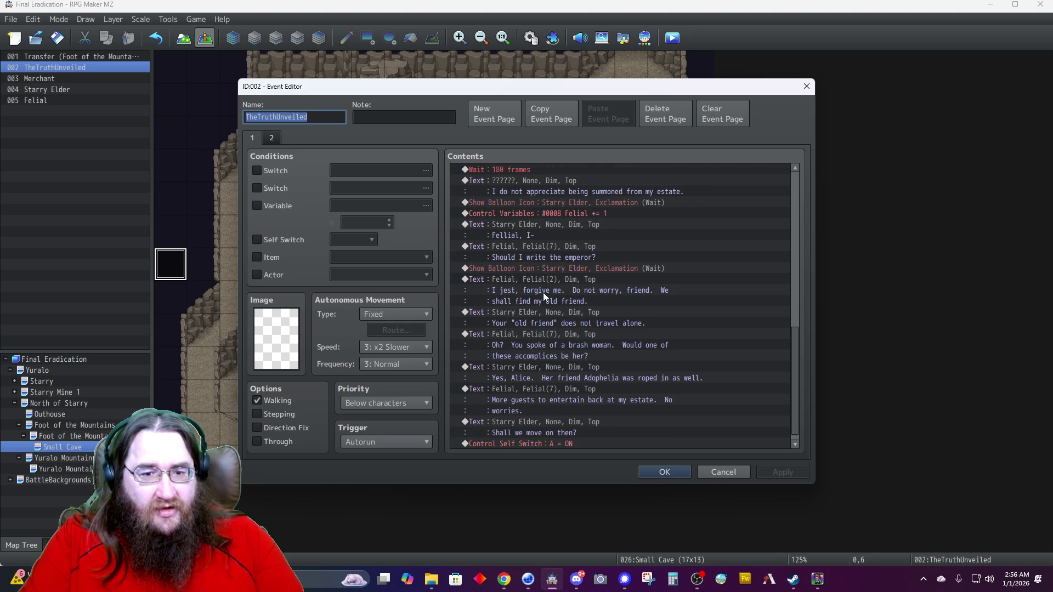
scroll(543, 291, up, 3)
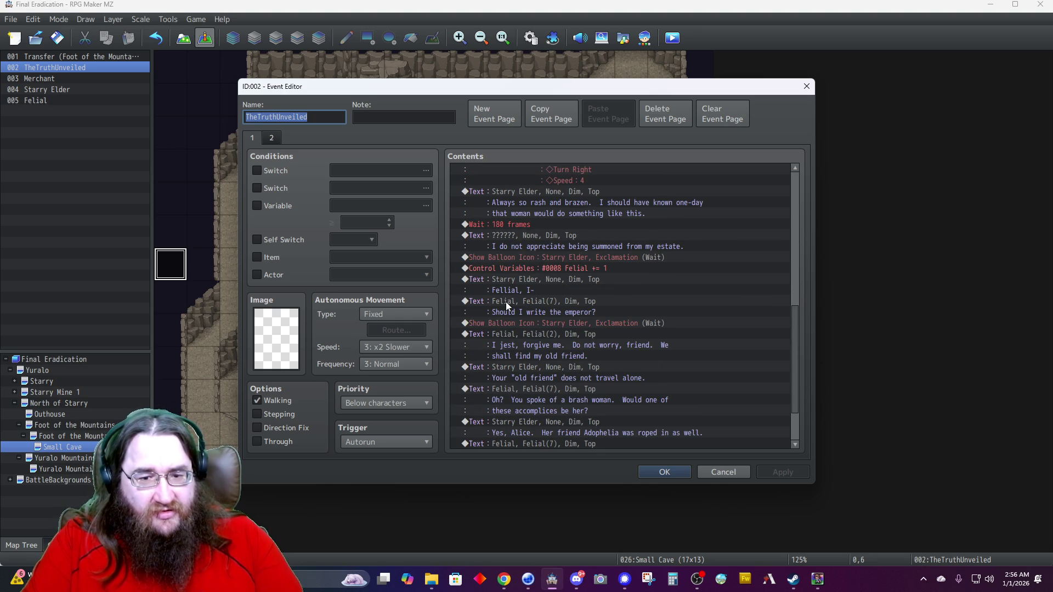
Give Felial's 'Should I write the emperor?' line the Felial(0) portrait.
click(505, 302)
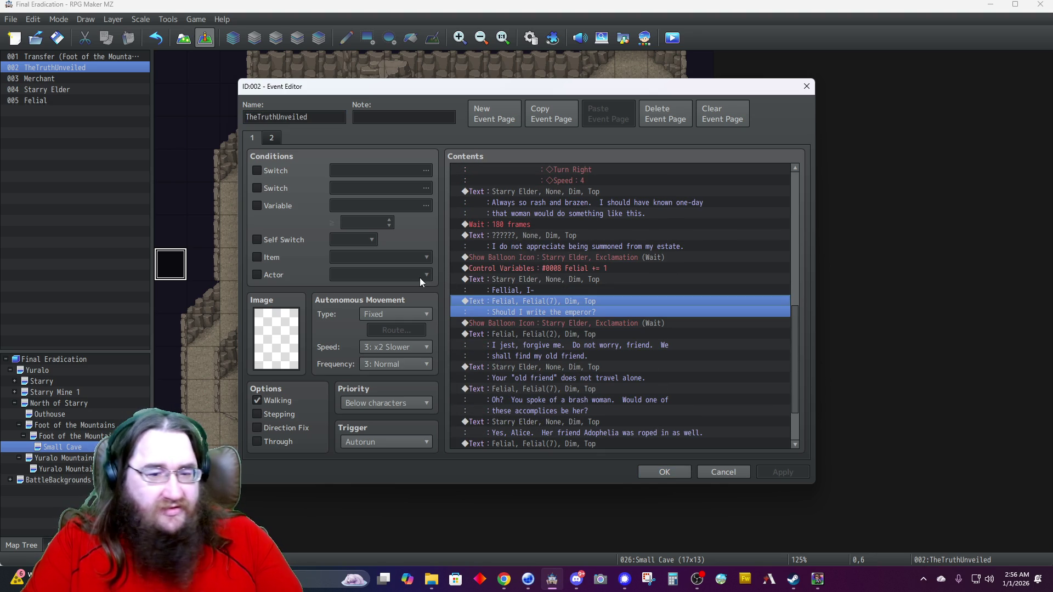
right_click(519, 305)
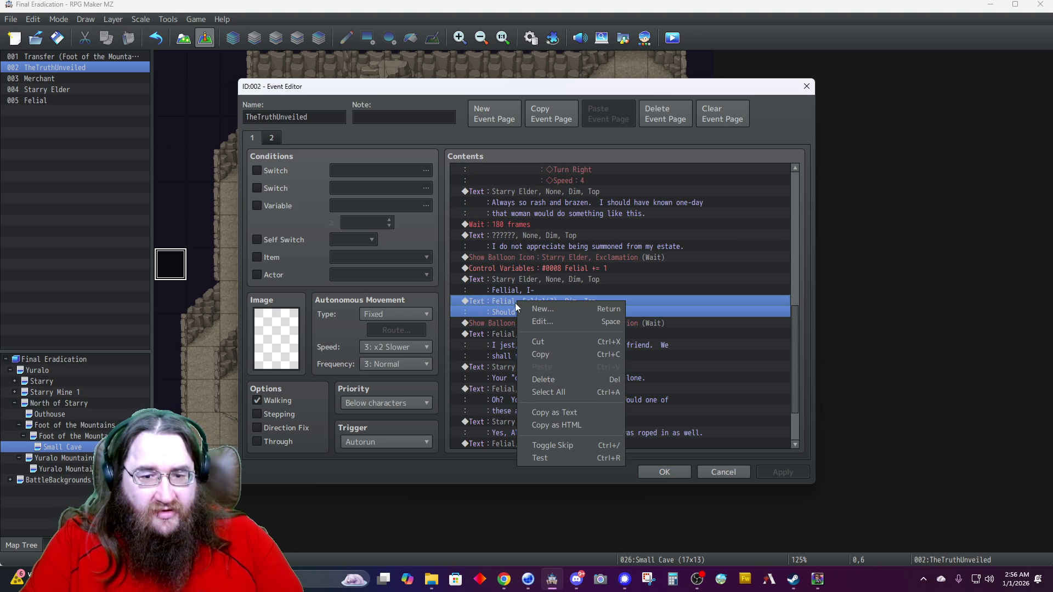
click(543, 321)
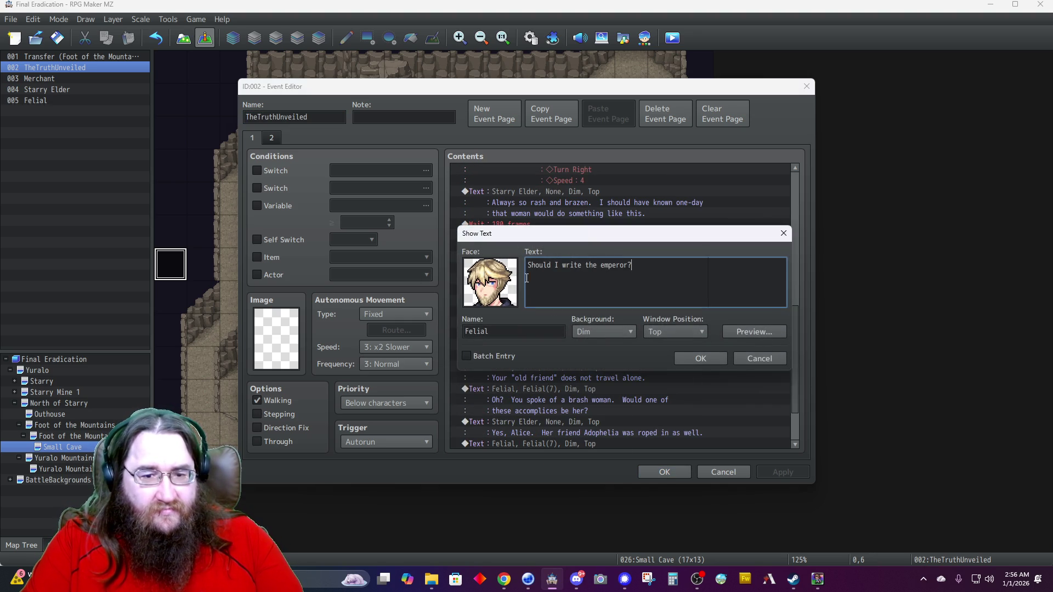
double_click(502, 287)
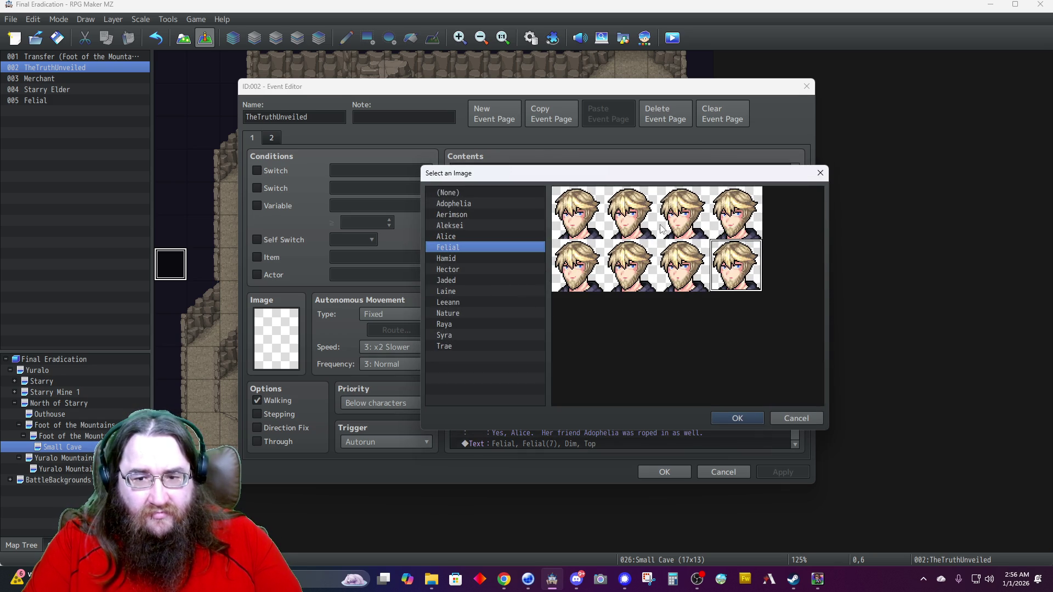
double_click(577, 219)
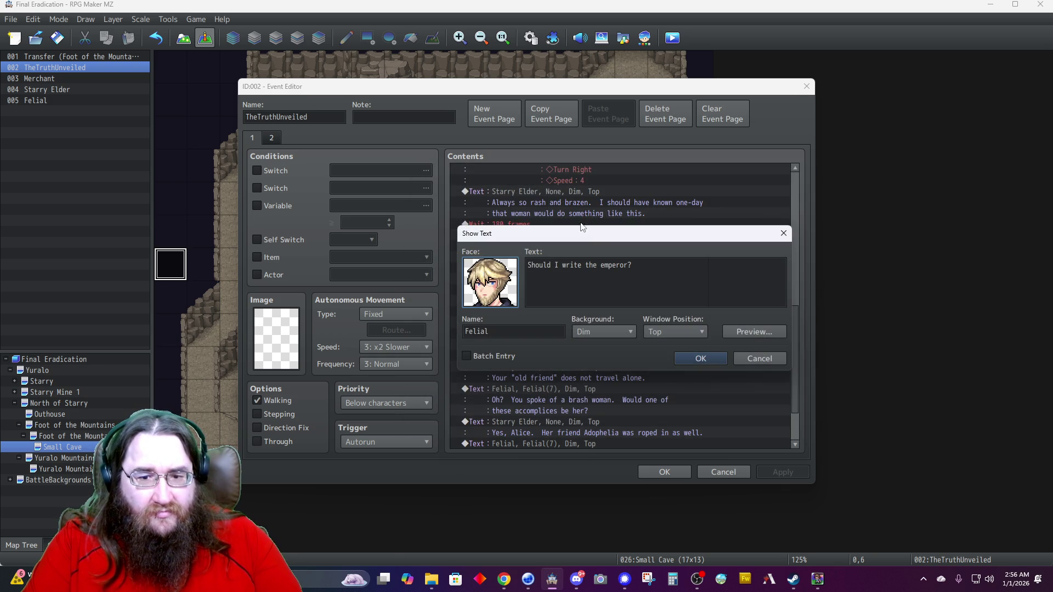
click(695, 359)
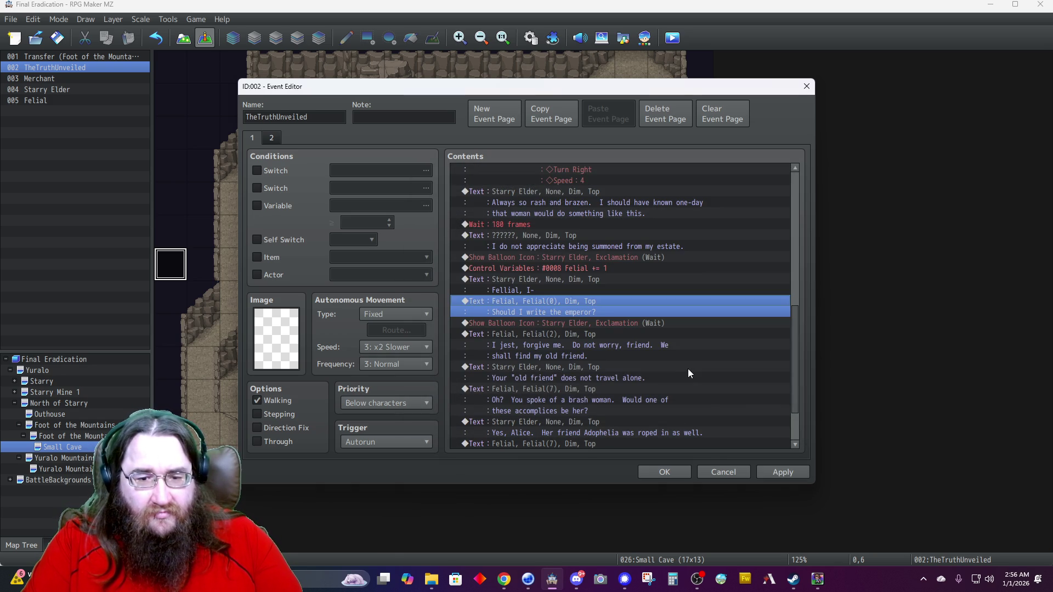
Give Felial's 'I jest, forgive me' line the Felial(1) portrait.
right_click(504, 335)
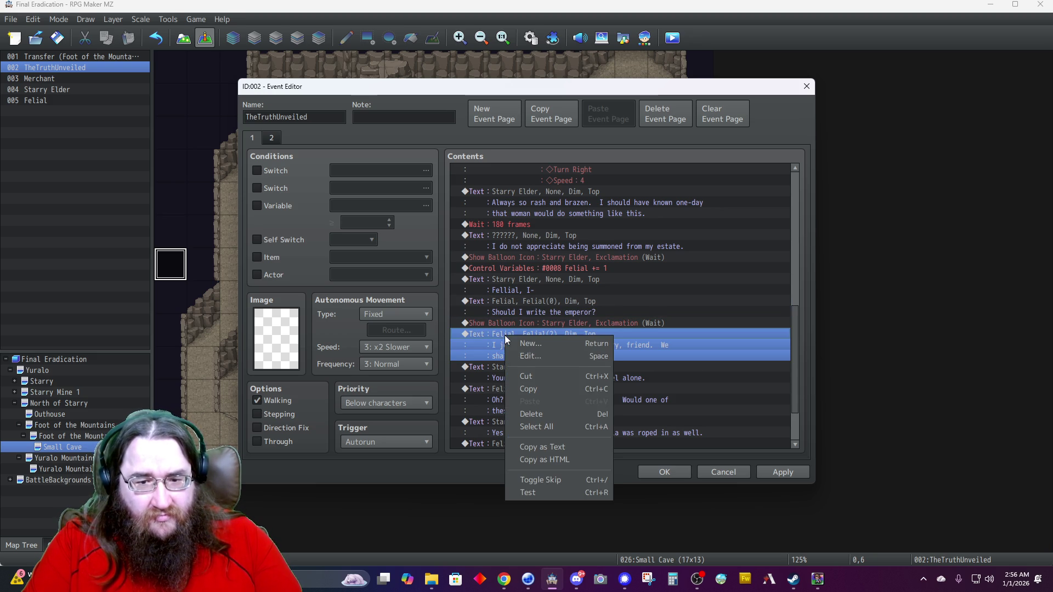
click(541, 354)
double_click(492, 282)
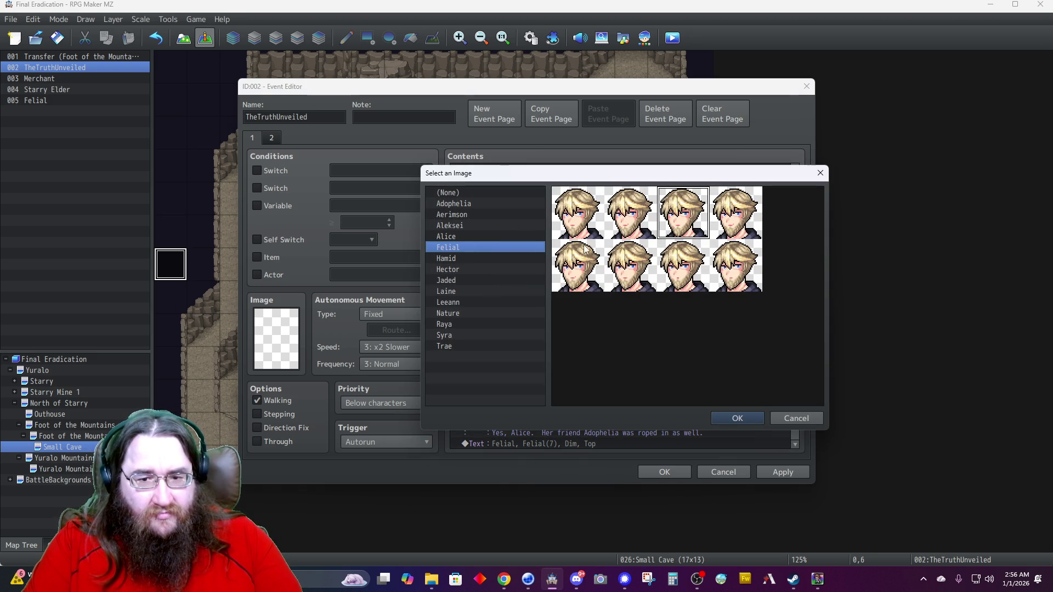
double_click(631, 216)
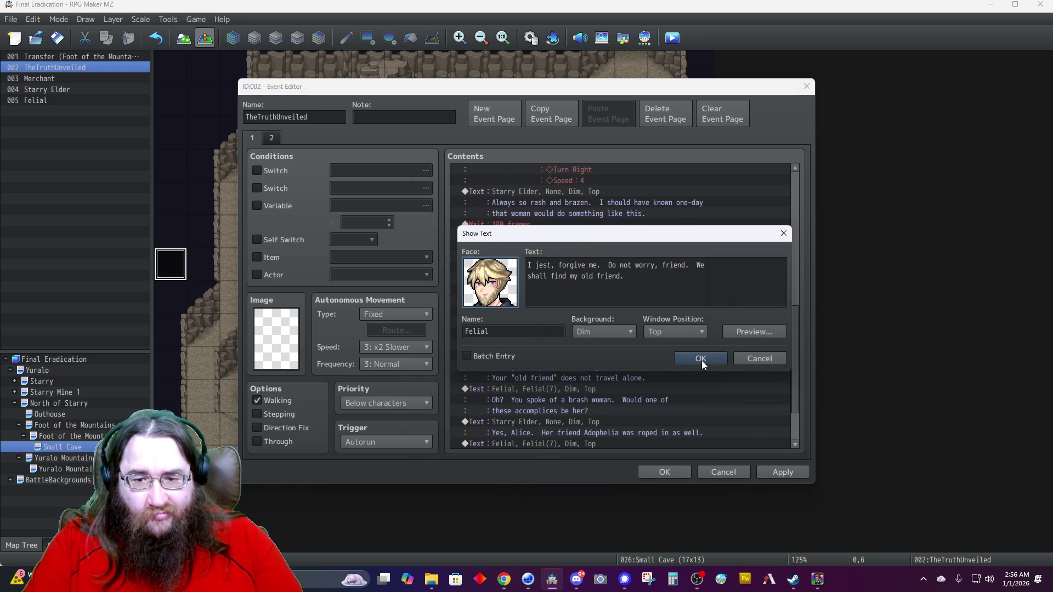
click(701, 359)
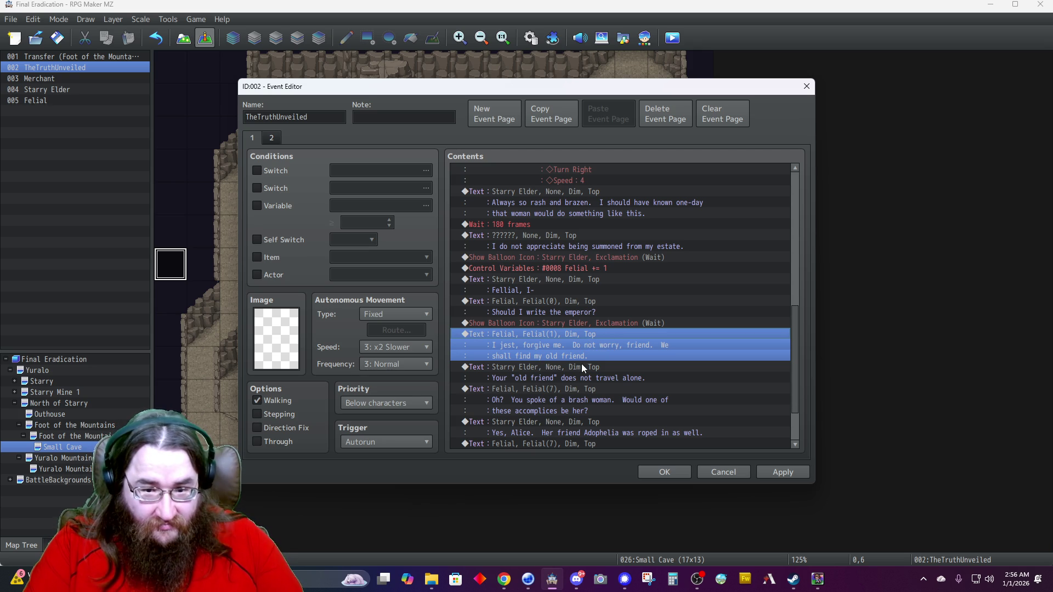
right_click(539, 388)
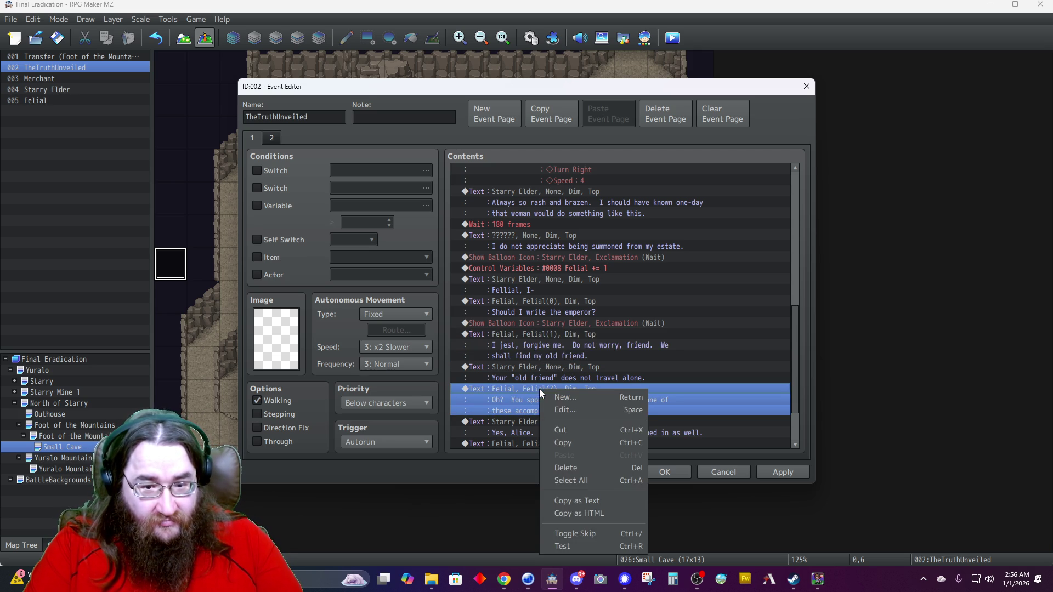
click(559, 411)
Set the brash-woman line's portrait to Felial(6).
double_click(496, 279)
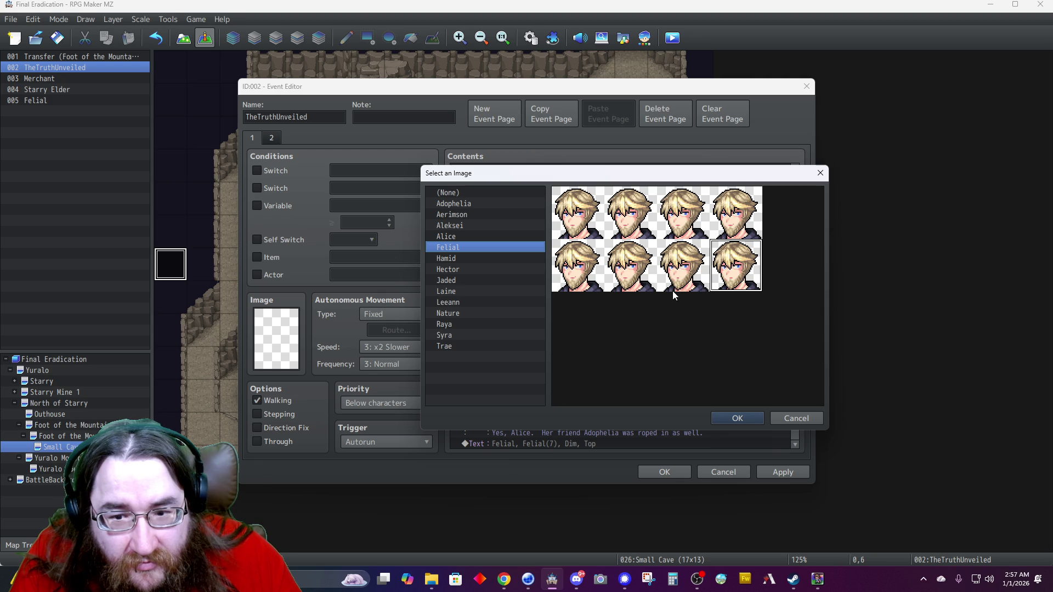
double_click(680, 285)
click(693, 361)
scroll(542, 417, down, 2)
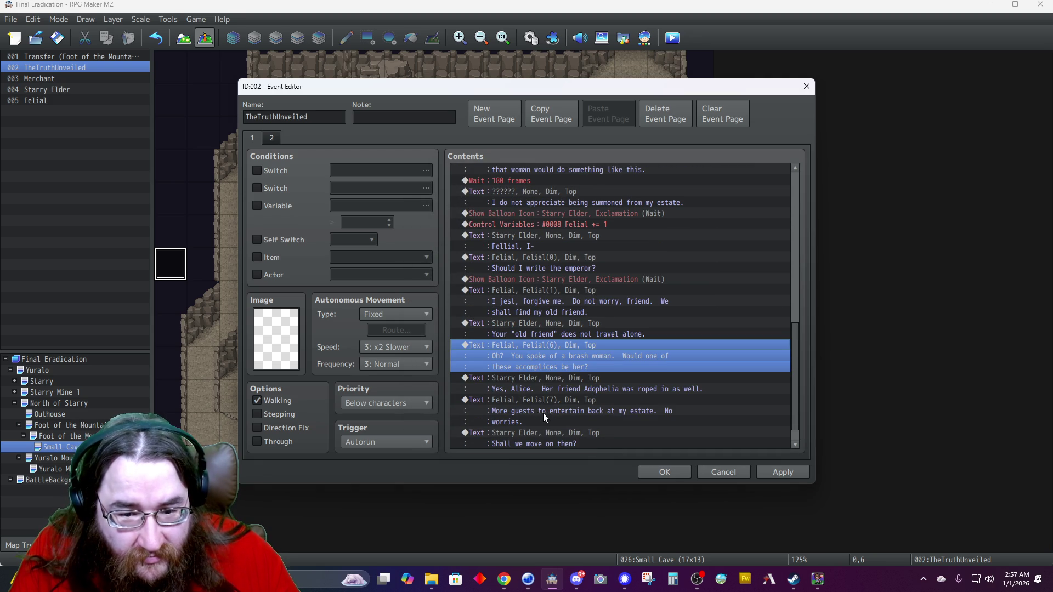
Set the 'More guests to entertain' line's portrait to Felial(3).
click(535, 401)
right_click(536, 402)
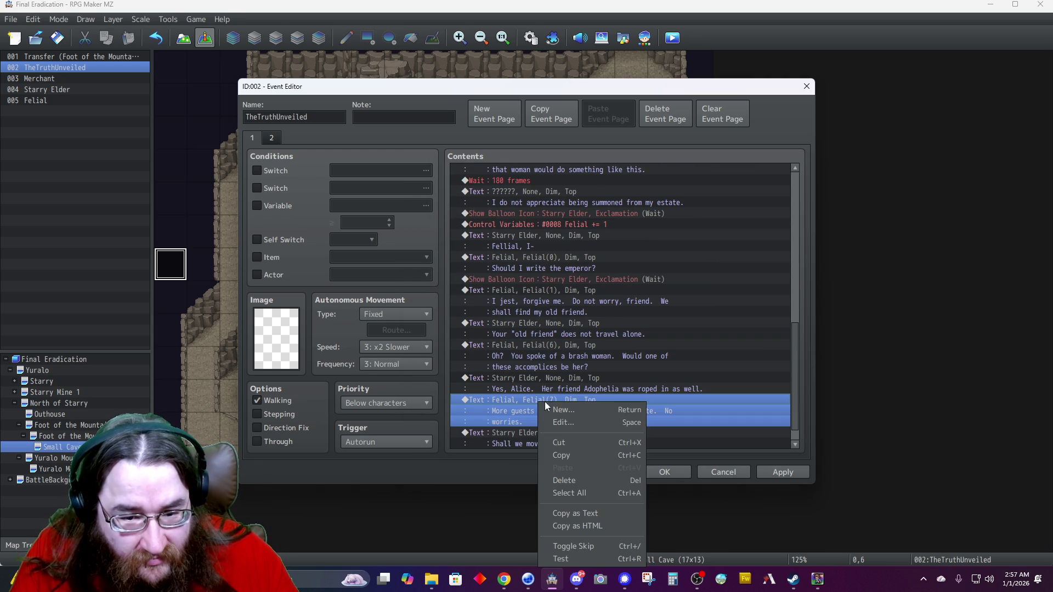
click(567, 421)
double_click(502, 296)
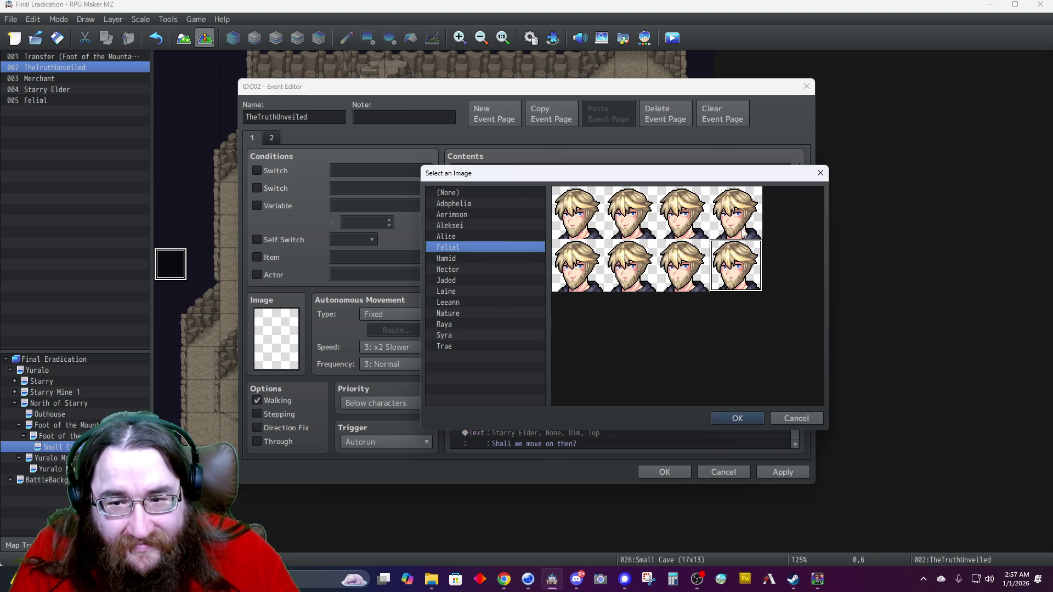
double_click(742, 274)
click(696, 359)
scroll(578, 417, down, 1)
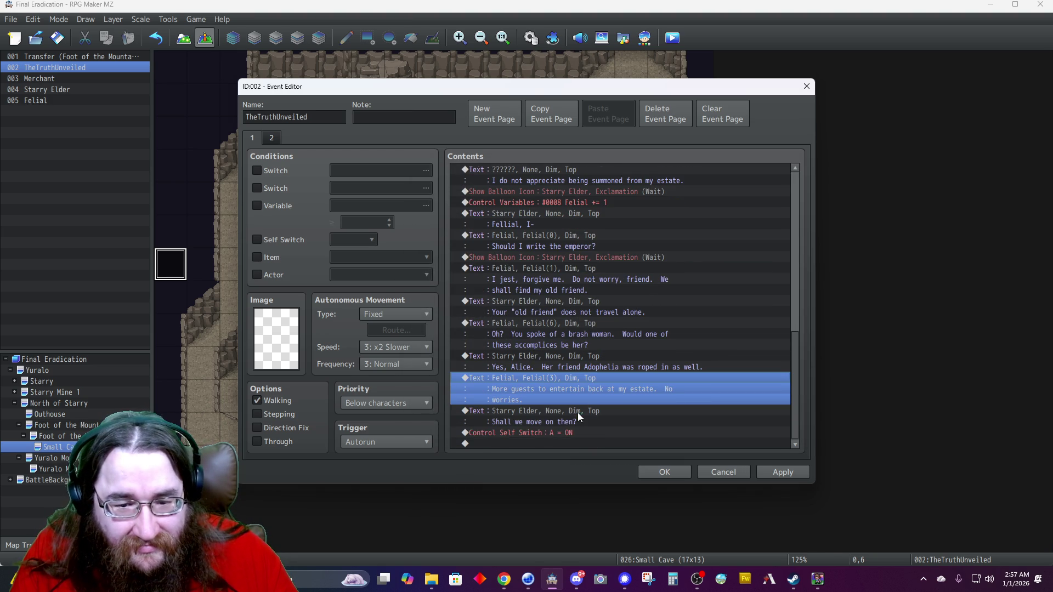
click(561, 433)
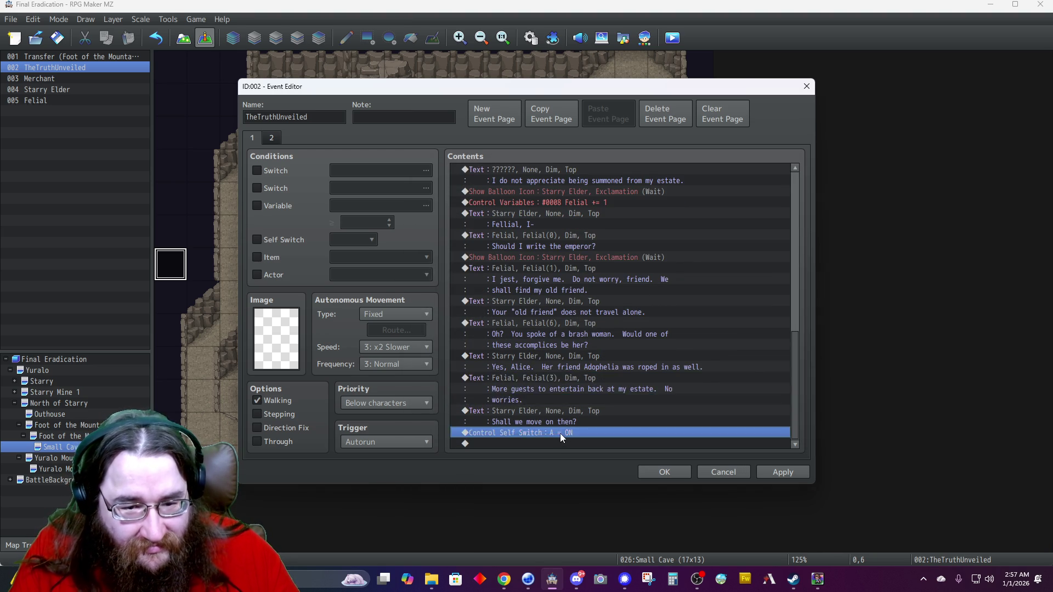
Insert a new message with Felial(1)'s face, Dim background and Top position.
key(Insert)
click(564, 175)
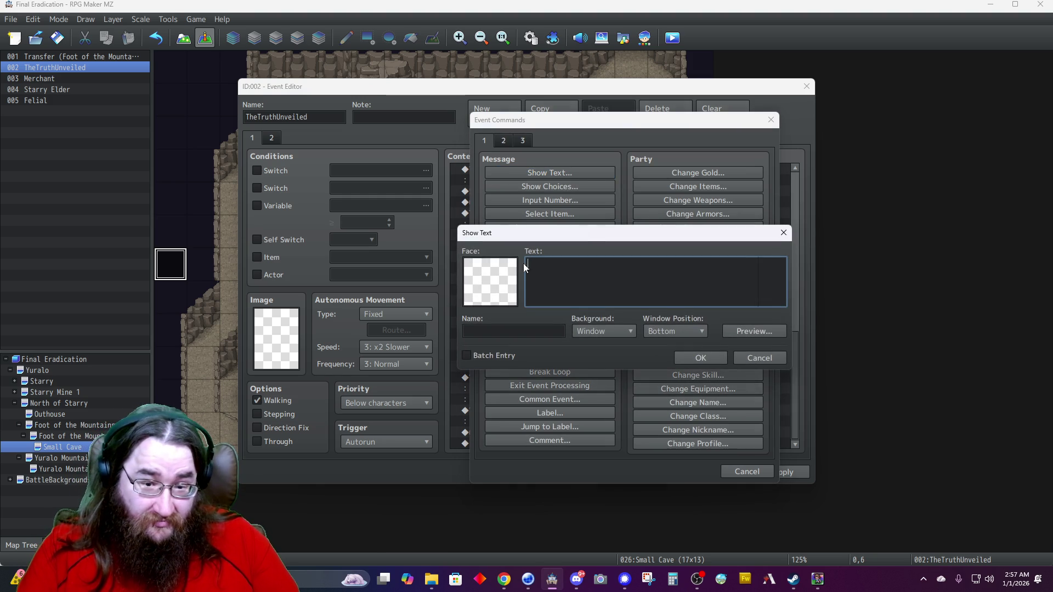
double_click(505, 279)
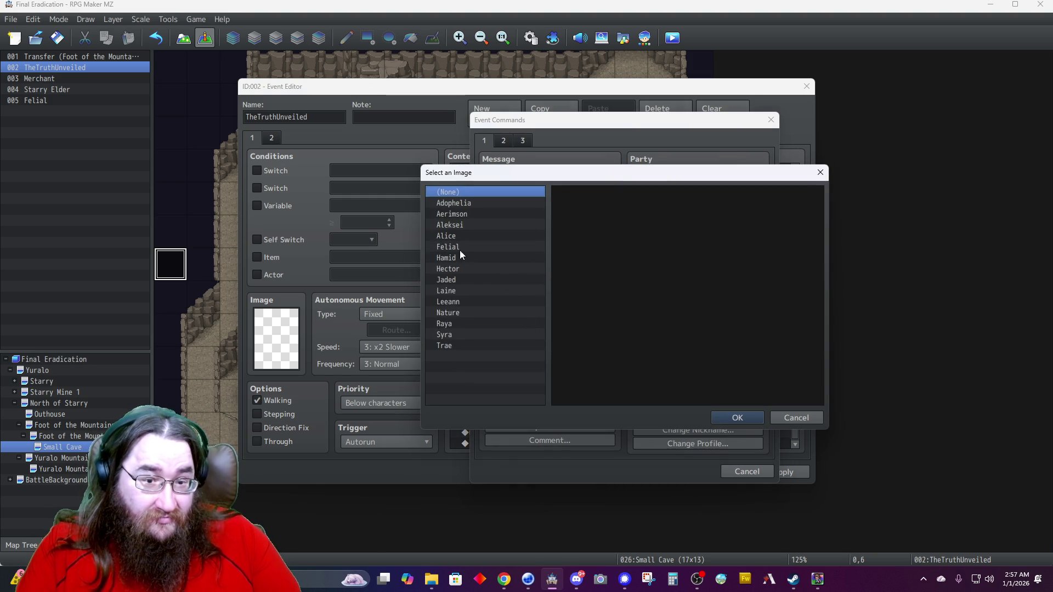
click(459, 248)
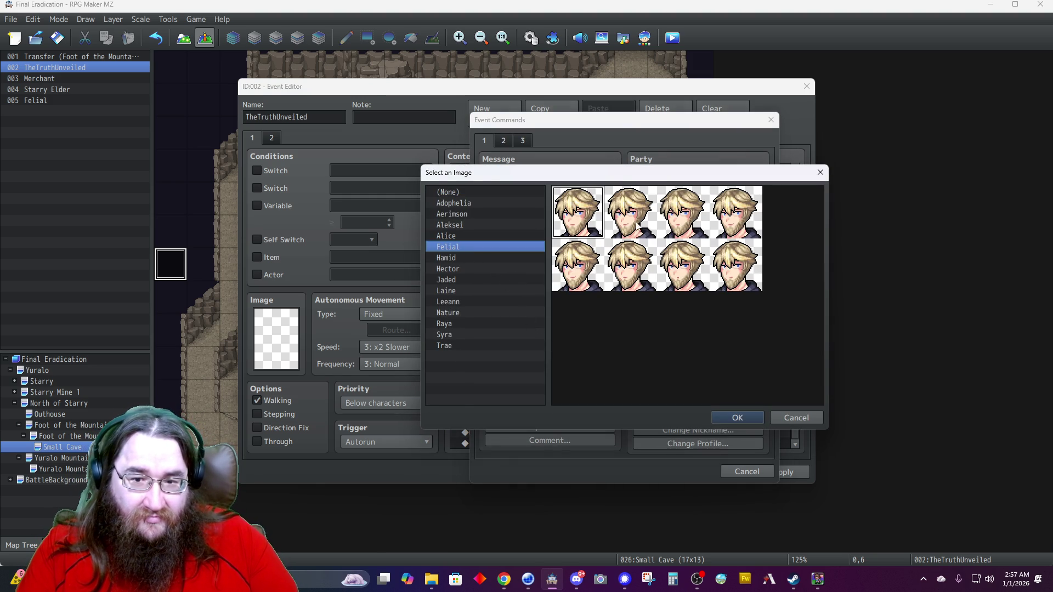
double_click(639, 227)
click(604, 331)
click(614, 357)
click(673, 330)
click(668, 344)
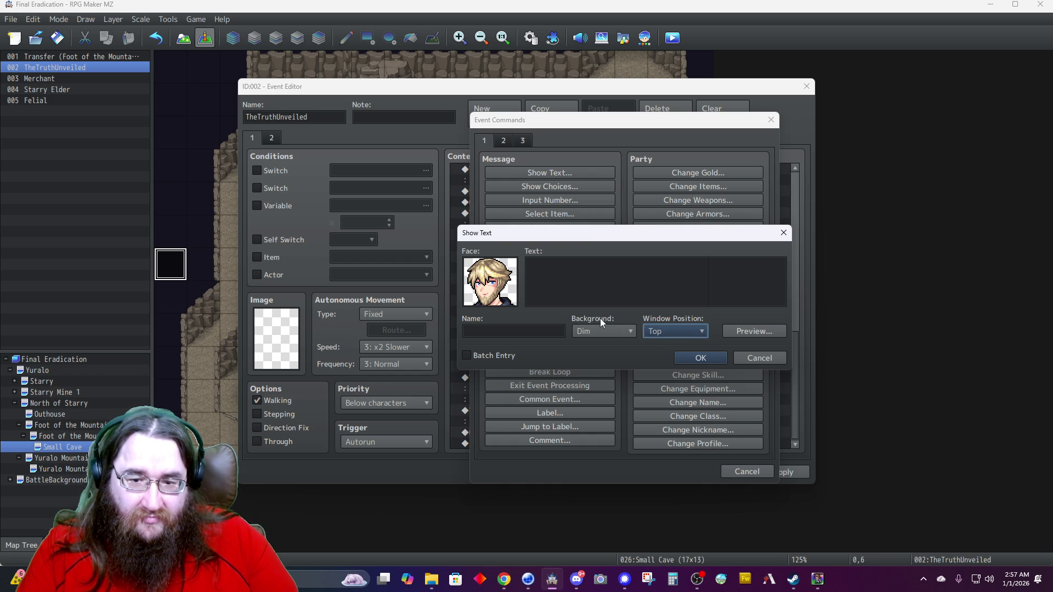
Write the message 'On me!' with speaker name 'Fellial' and confirm it.
click(596, 288)
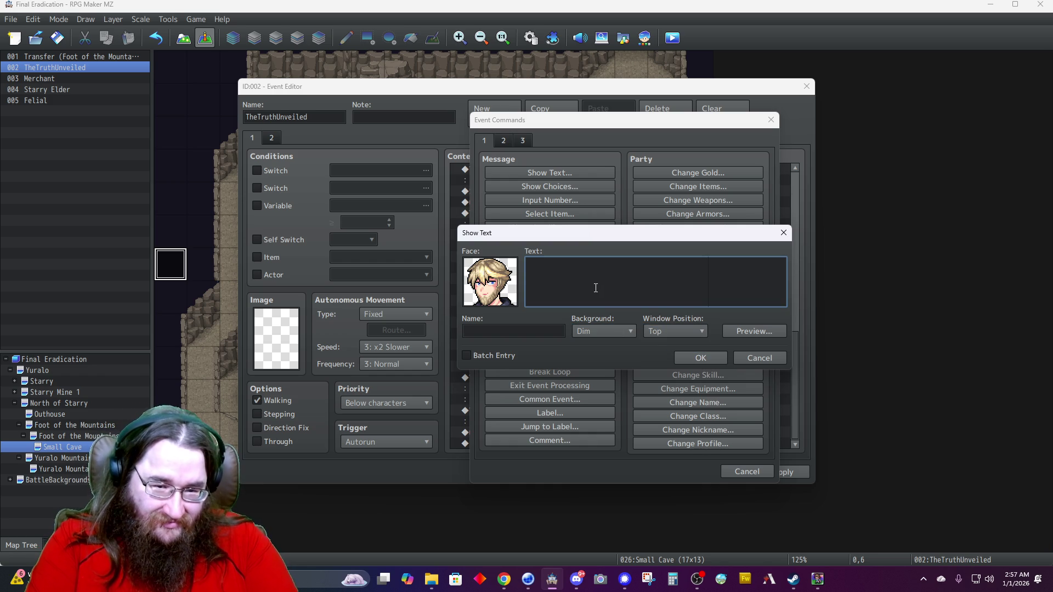
text(On me)
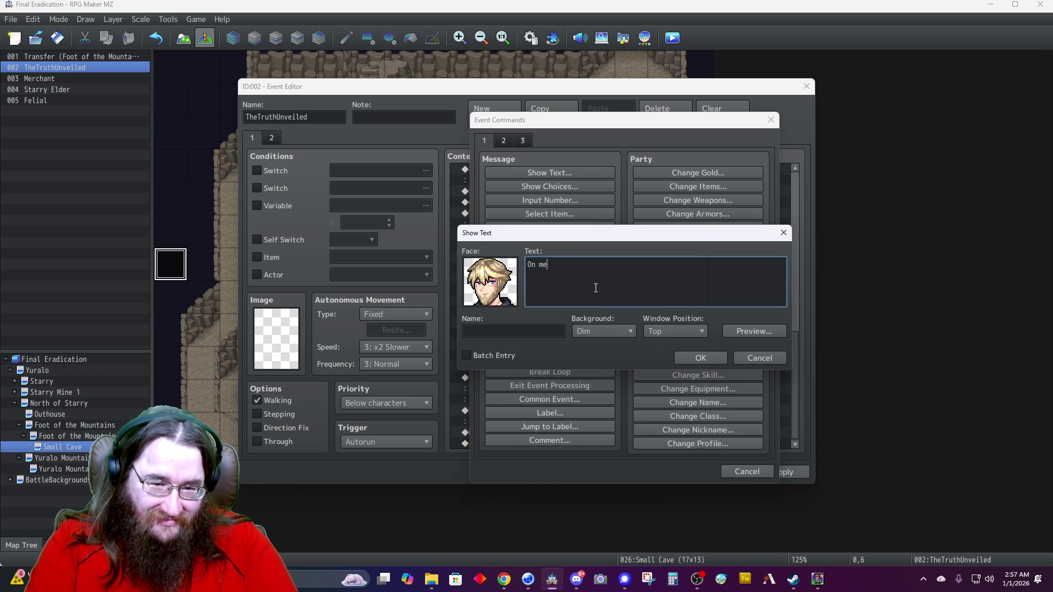
text( then.)
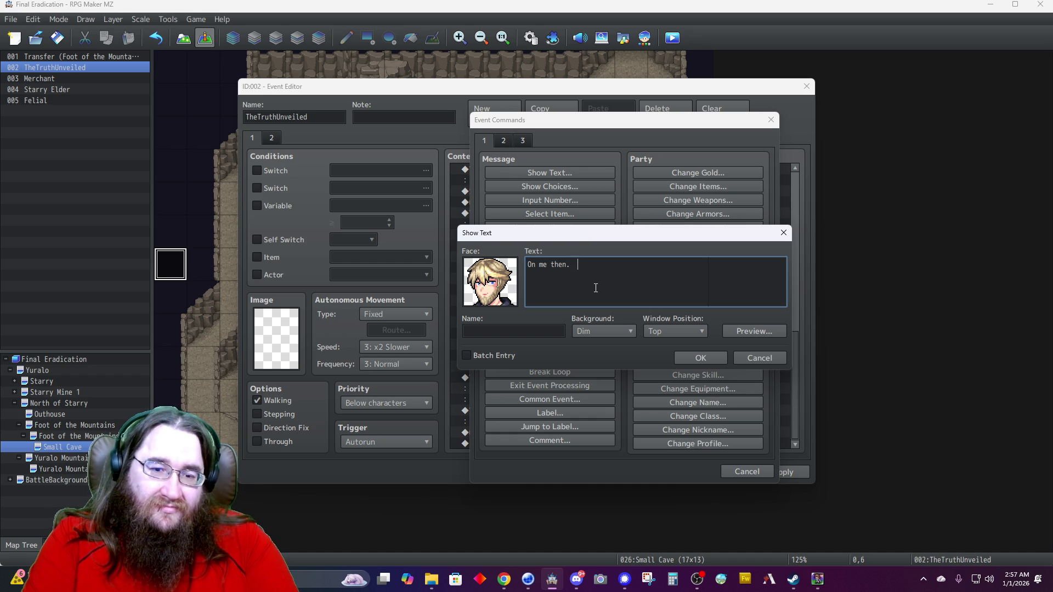
text(W)
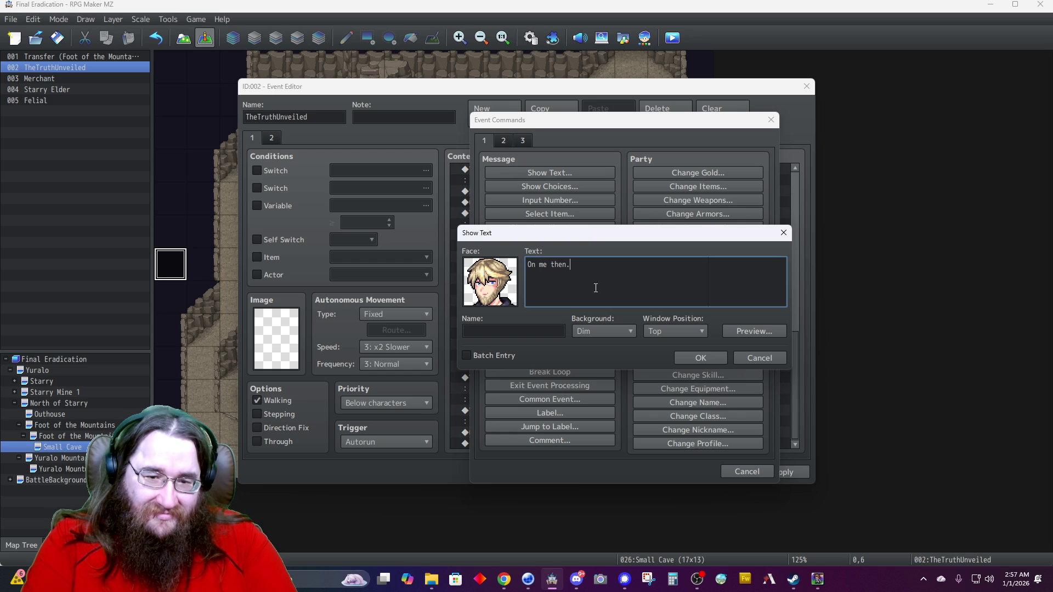
key(BackSpace)
key(BackSpace)
key(BackSpace)
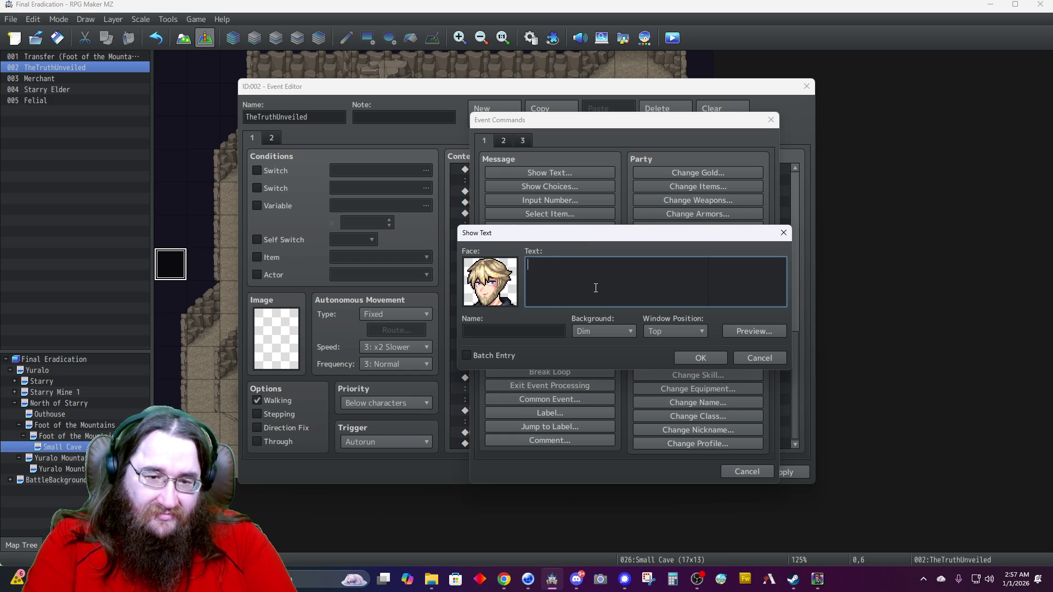
text(On me)
key(BackSpace)
key(BackSpace)
key(BackSpace)
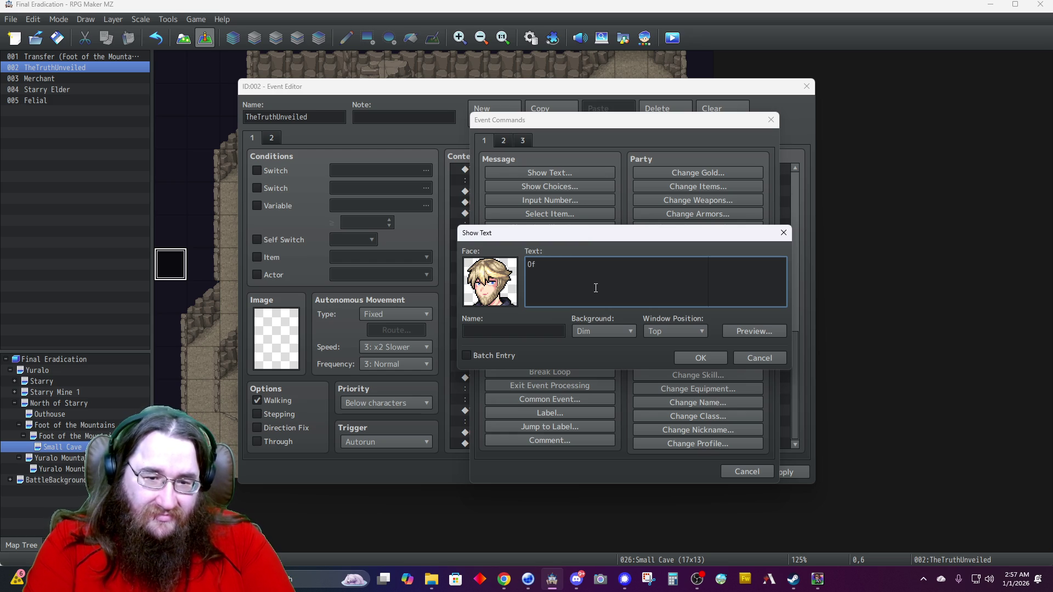
text(On me!)
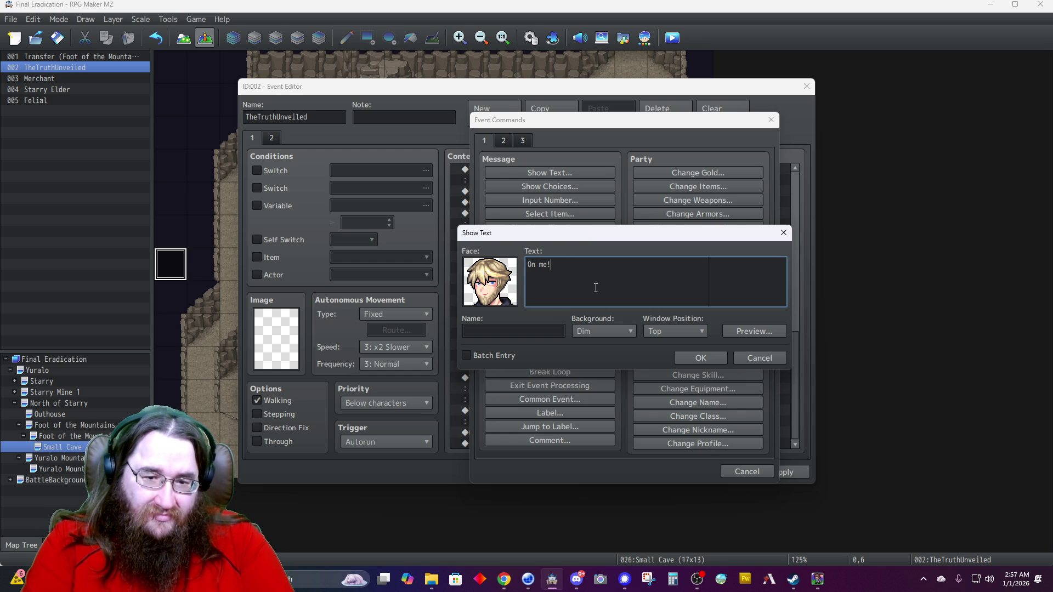
key(Tab)
text(Fellial)
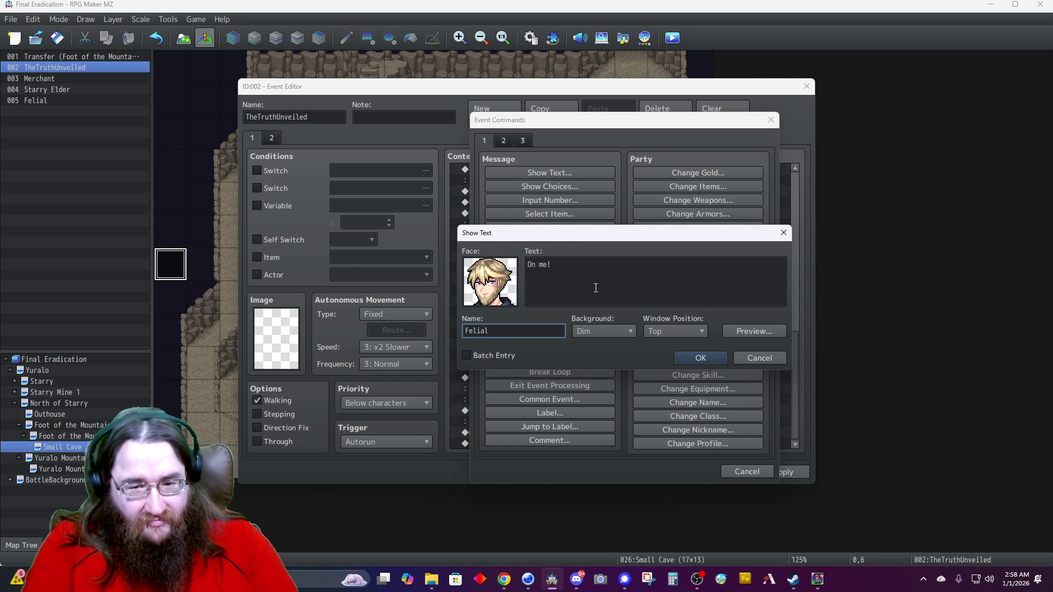
click(700, 357)
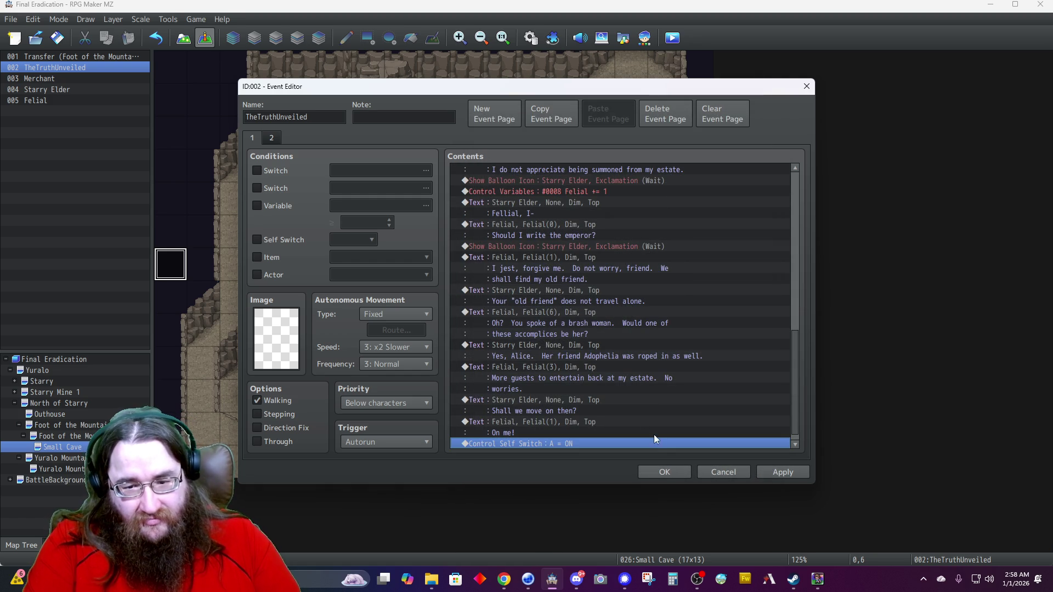
Save and close the TheTruthUnveiled event without adding further commands.
scroll(565, 435, down, 1)
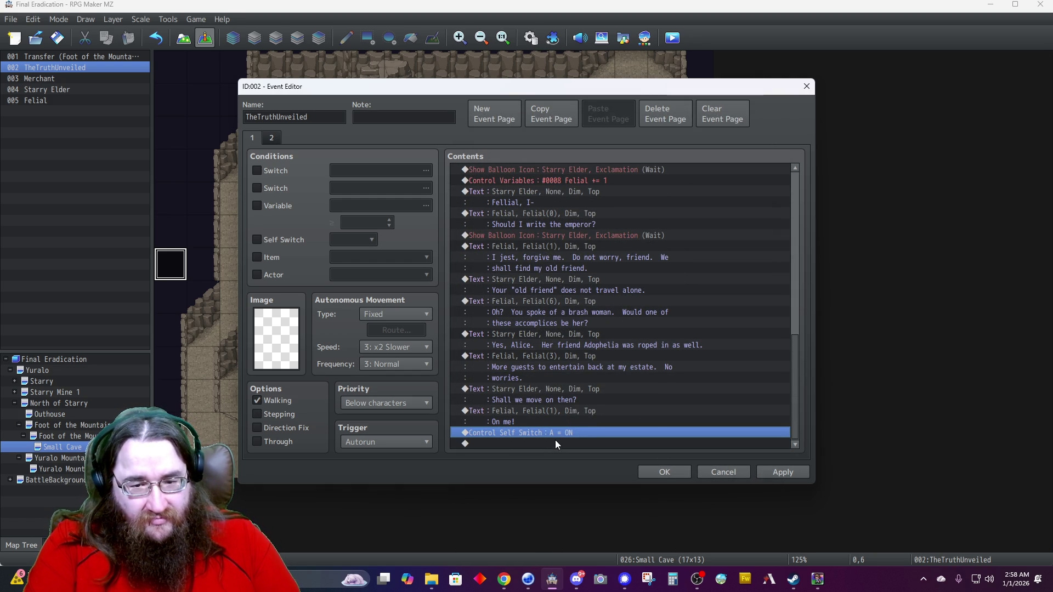
key(Insert)
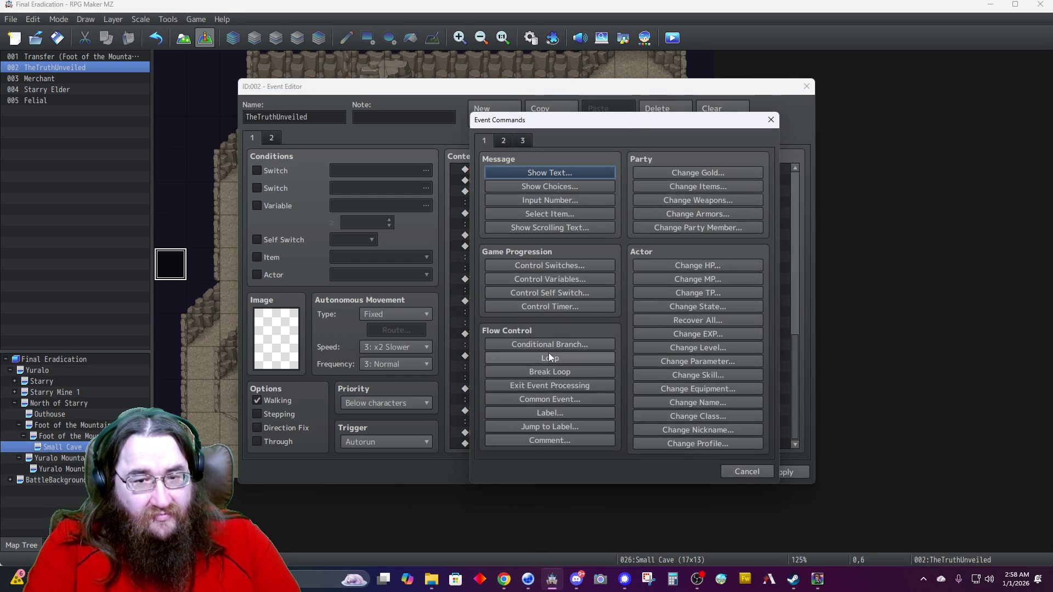
click(745, 471)
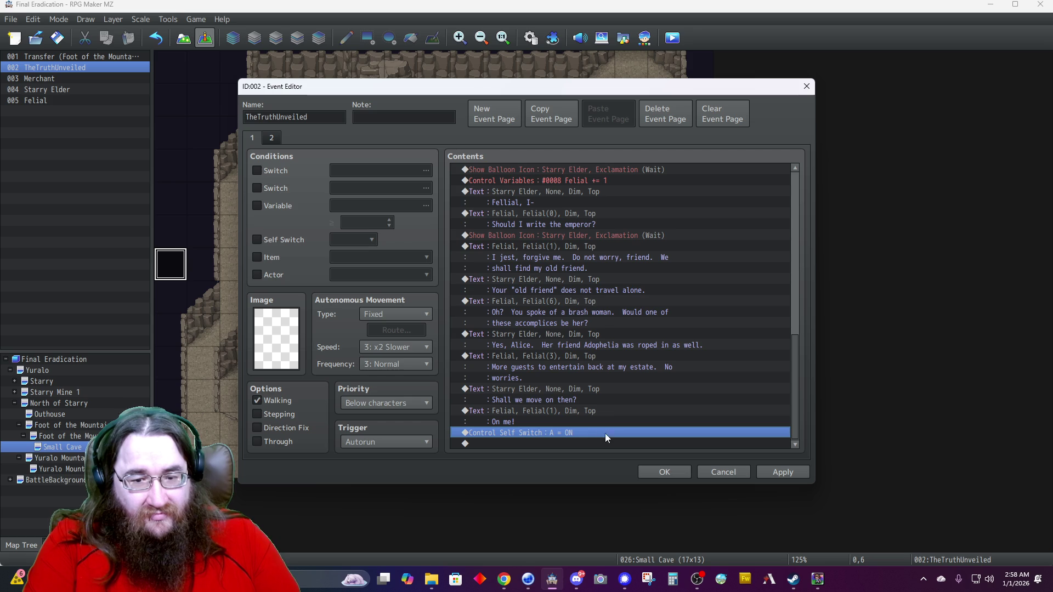
click(646, 472)
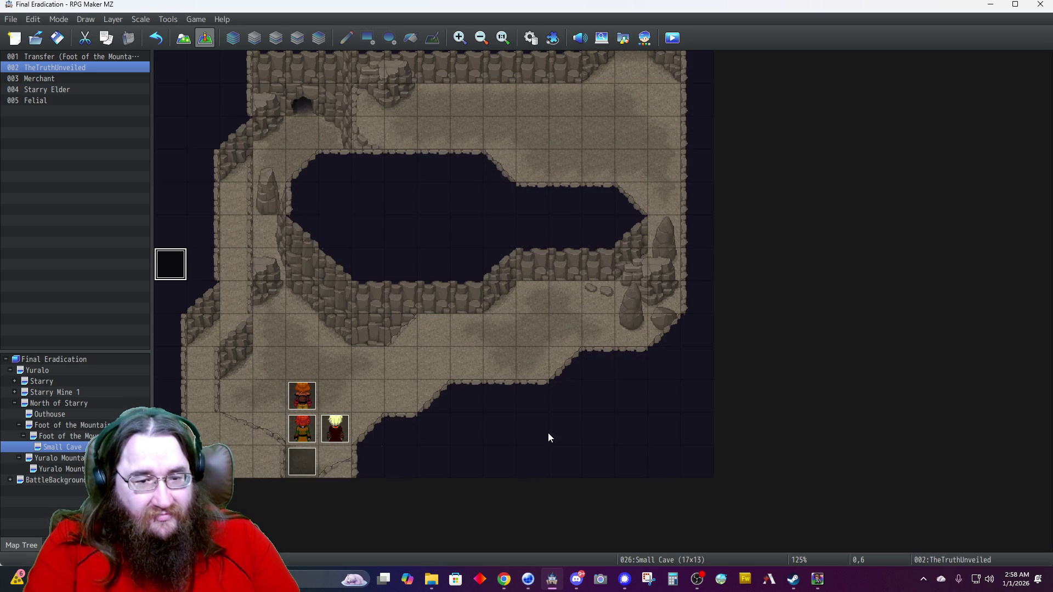
Add a blank Starry Elder page 2 conditioned on variable 0007 StarryElderCave ≥ 2.
double_click(300, 422)
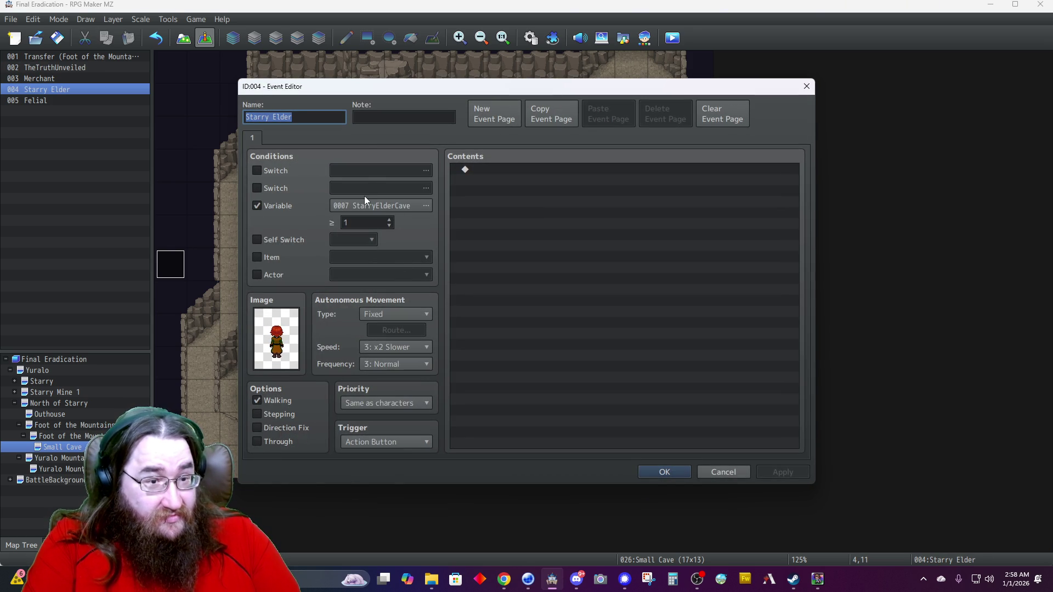
click(500, 113)
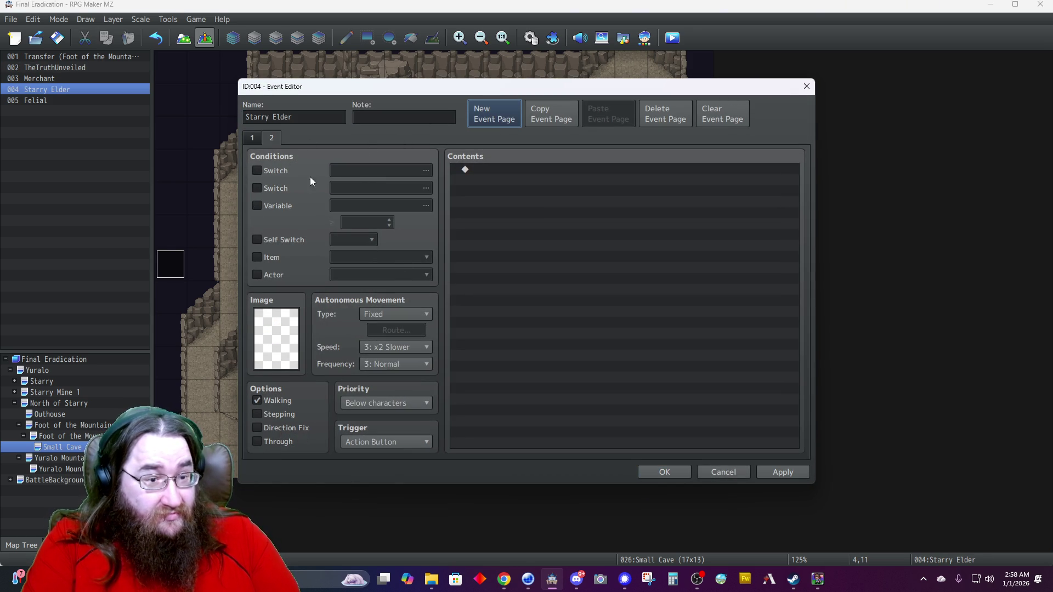
click(285, 205)
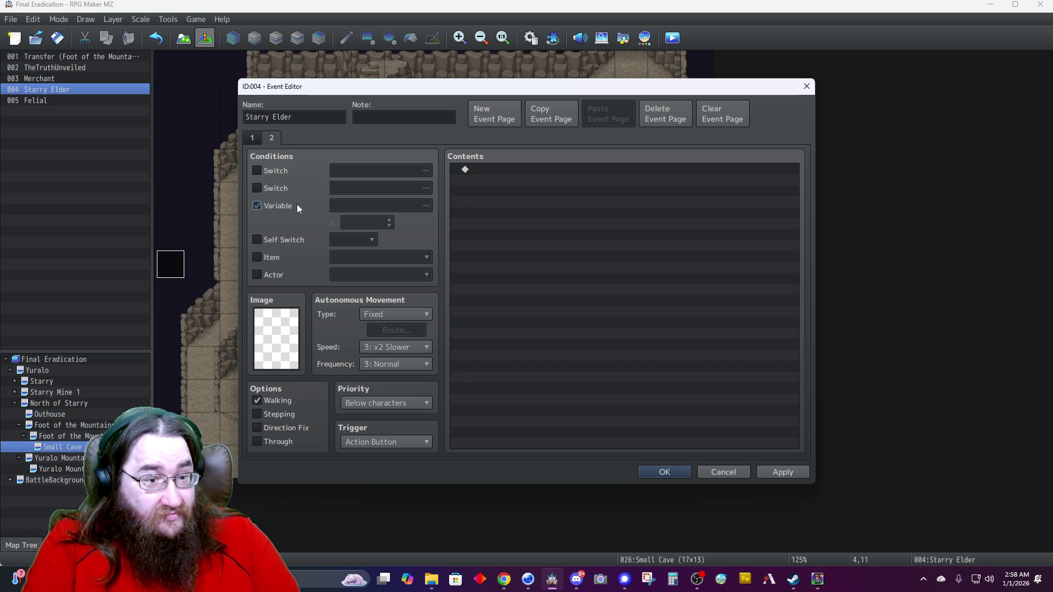
click(367, 205)
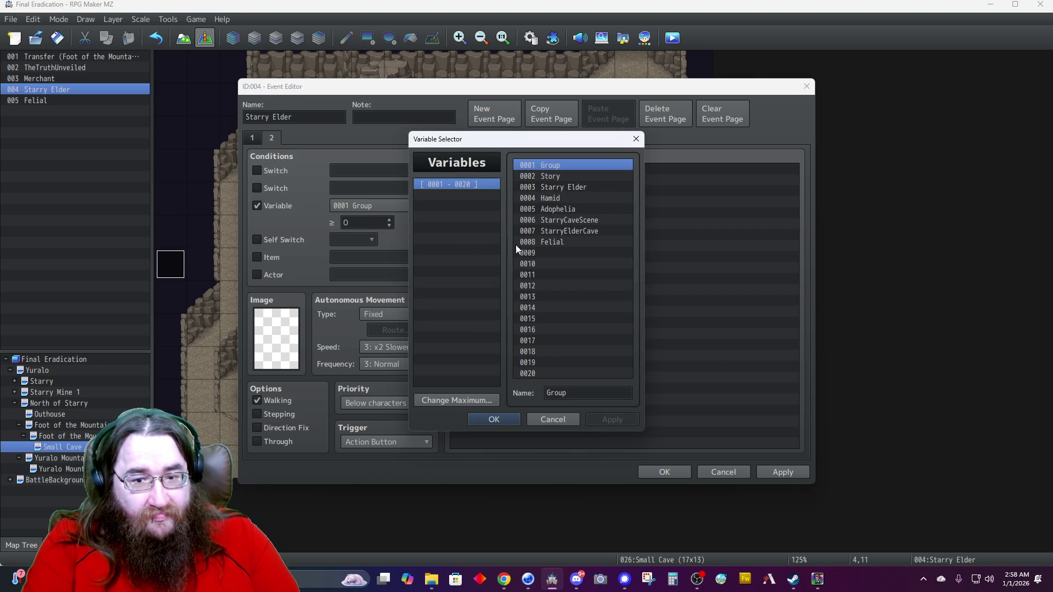
double_click(555, 231)
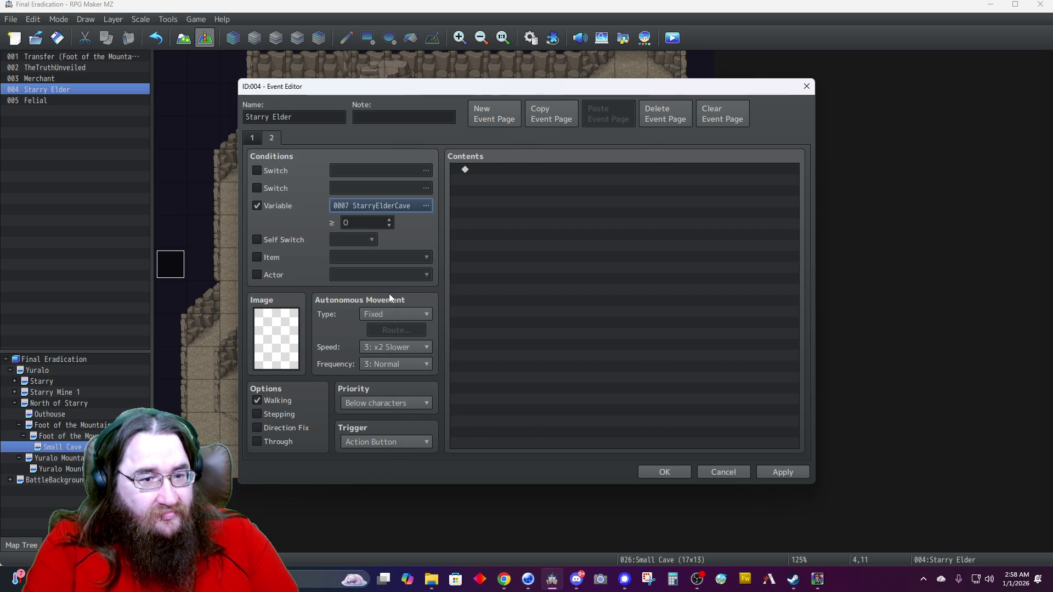
click(388, 219)
click(389, 219)
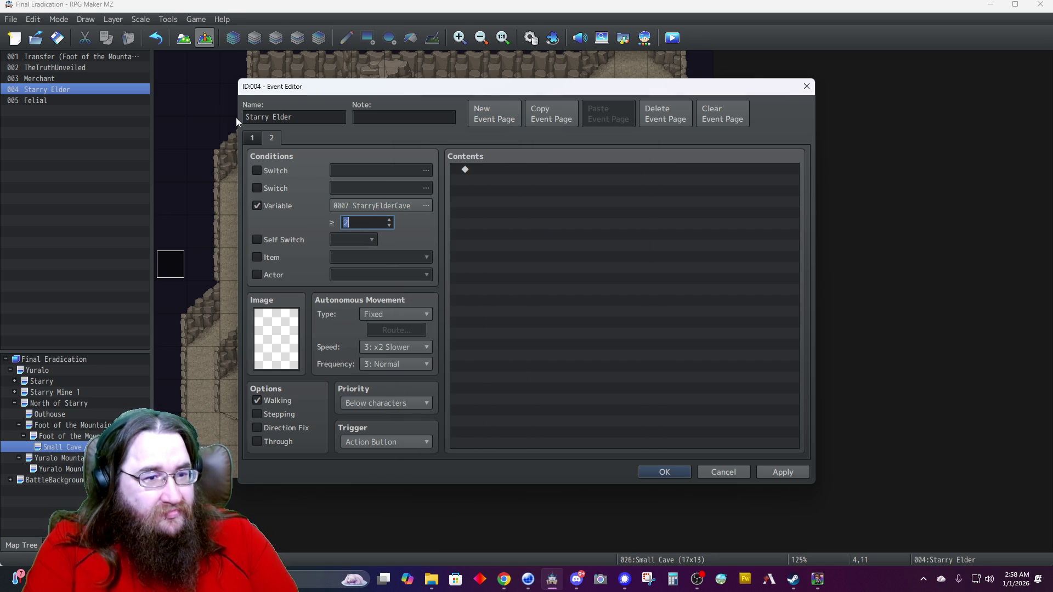
click(253, 136)
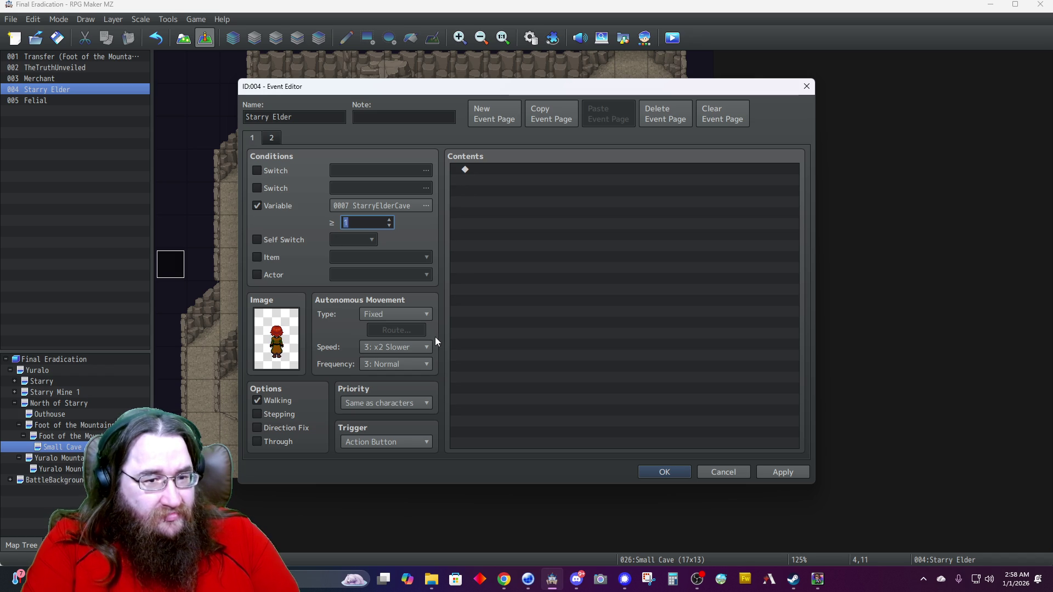
click(650, 473)
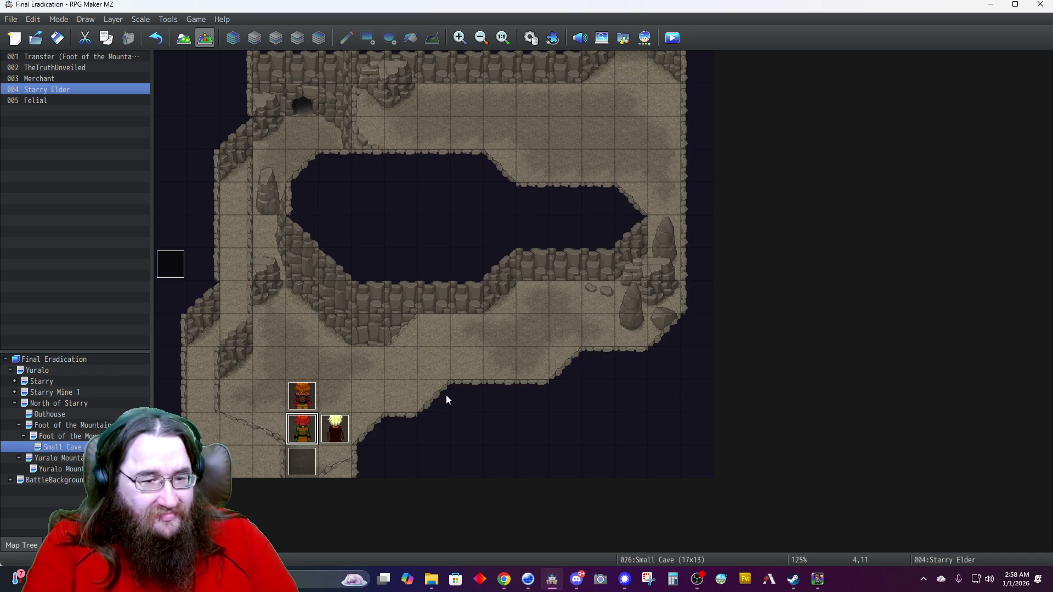
double_click(305, 402)
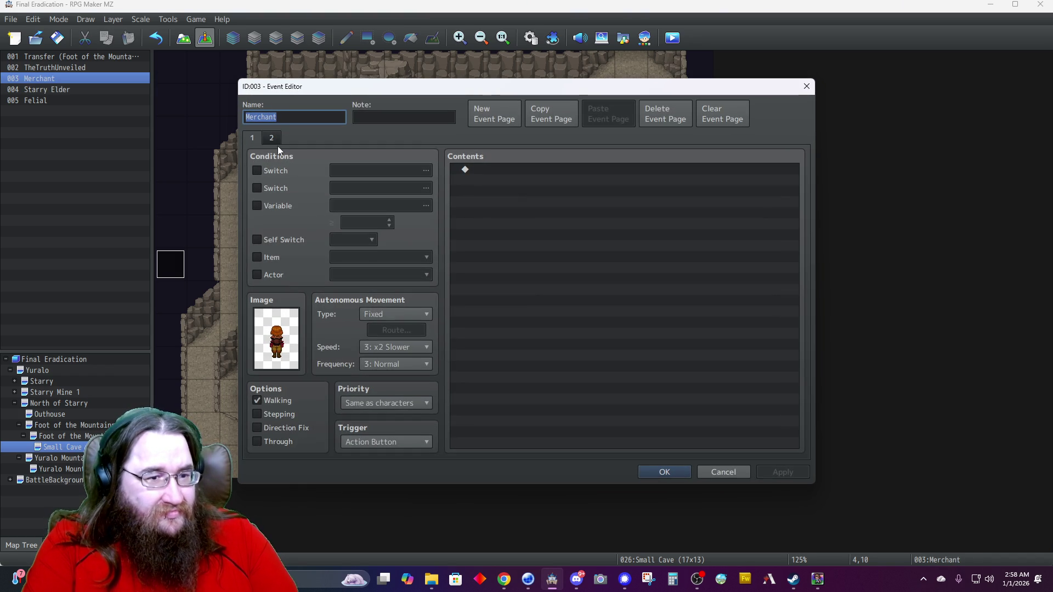
click(278, 144)
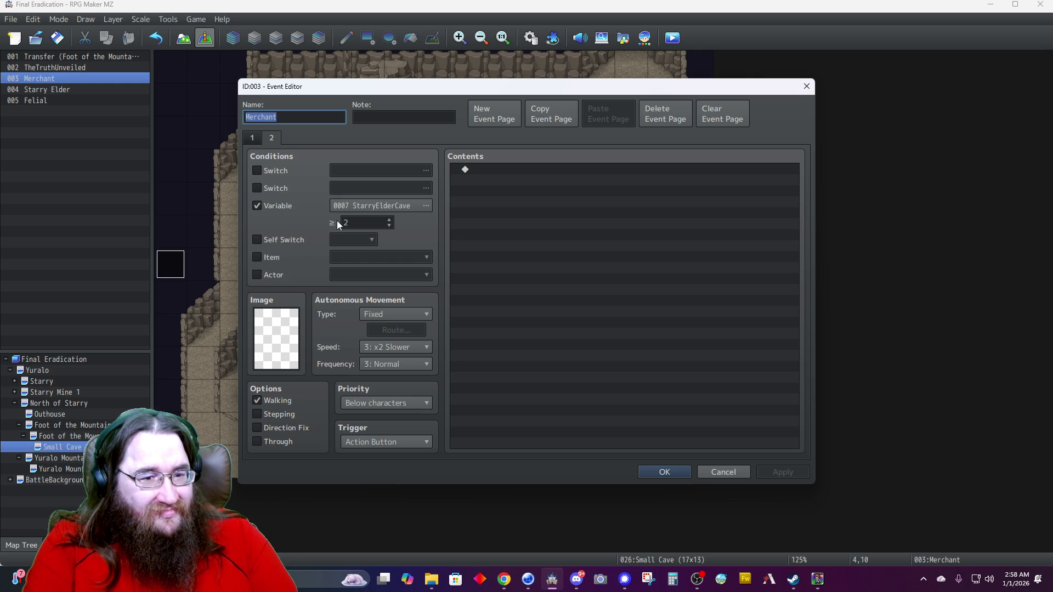
click(492, 110)
click(271, 206)
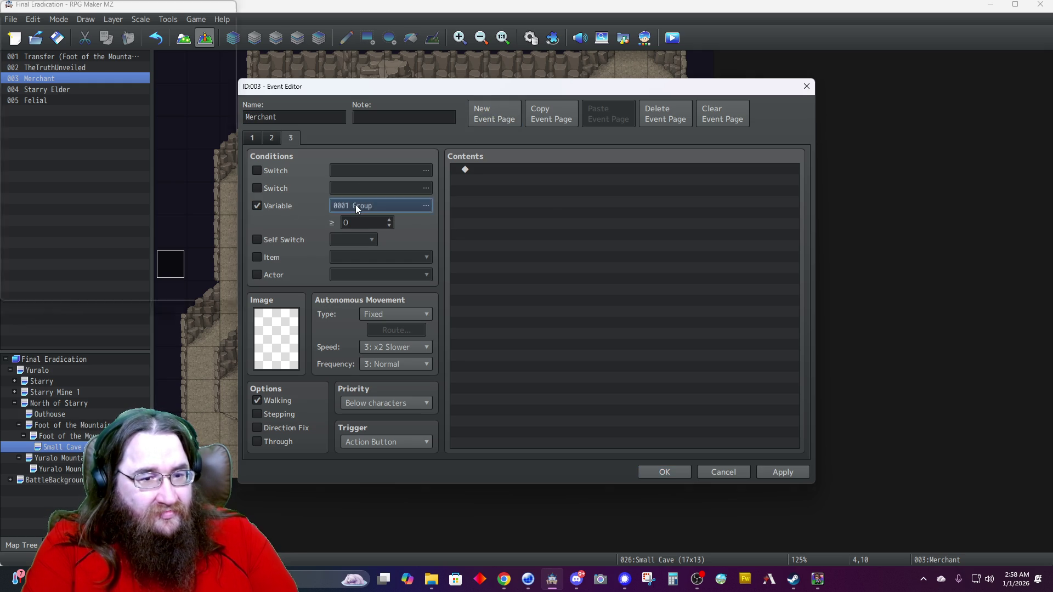
click(356, 205)
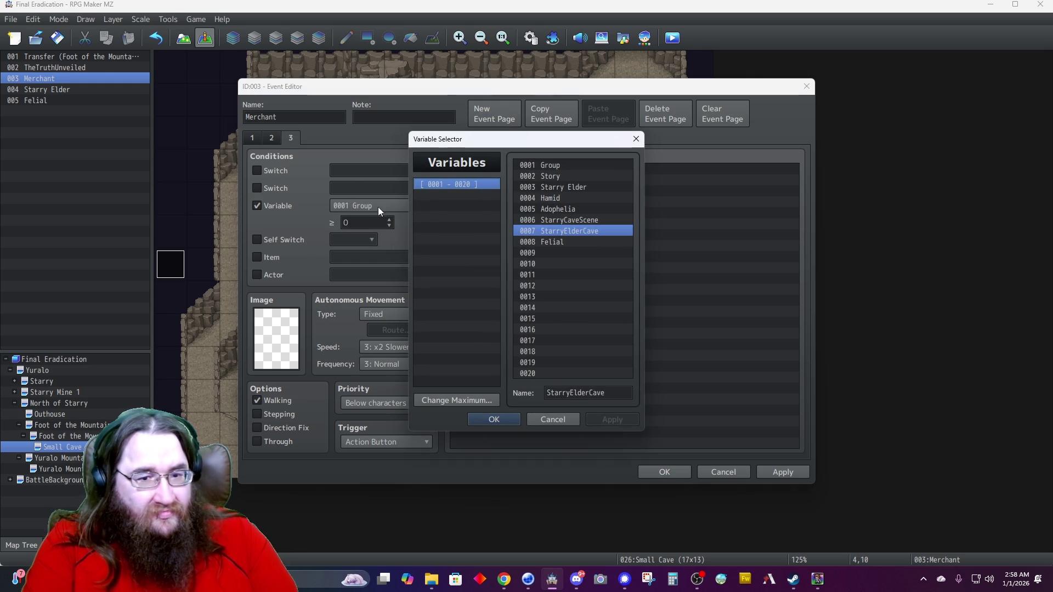
double_click(541, 231)
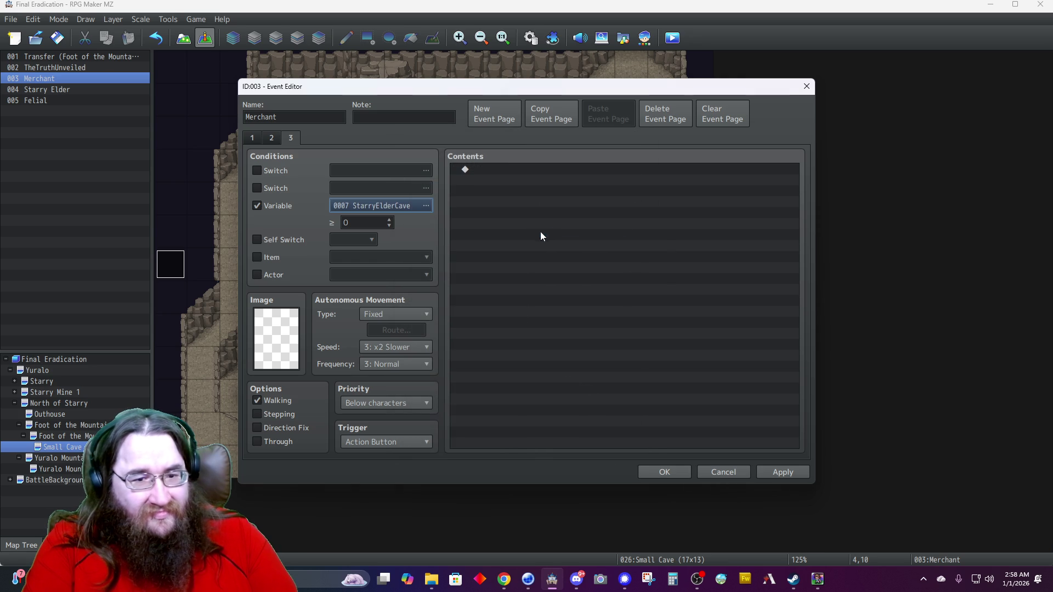
key(Tab)
click(390, 221)
click(391, 220)
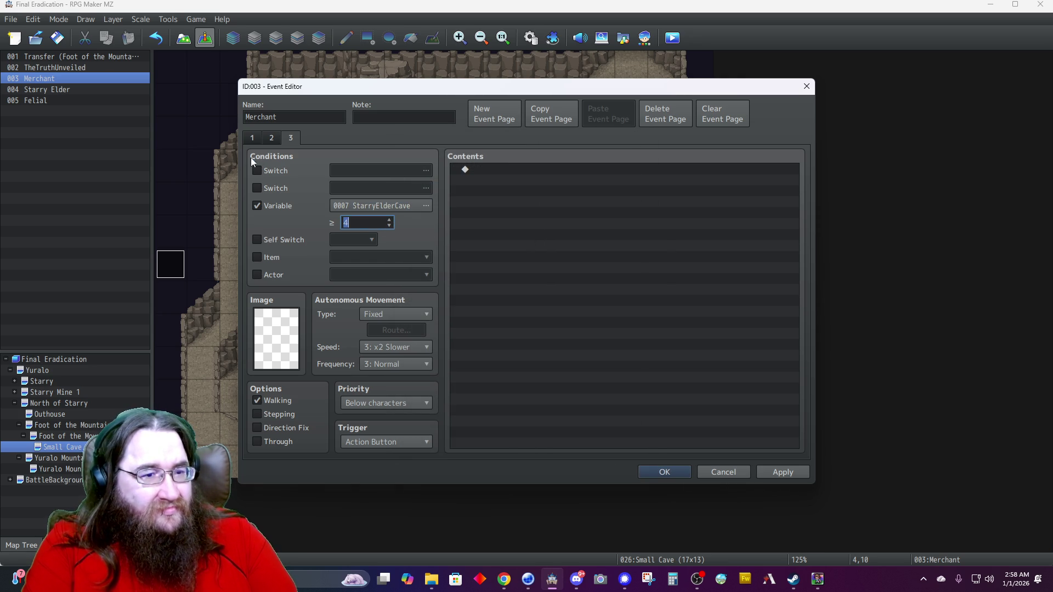
key(Down)
key(Down)
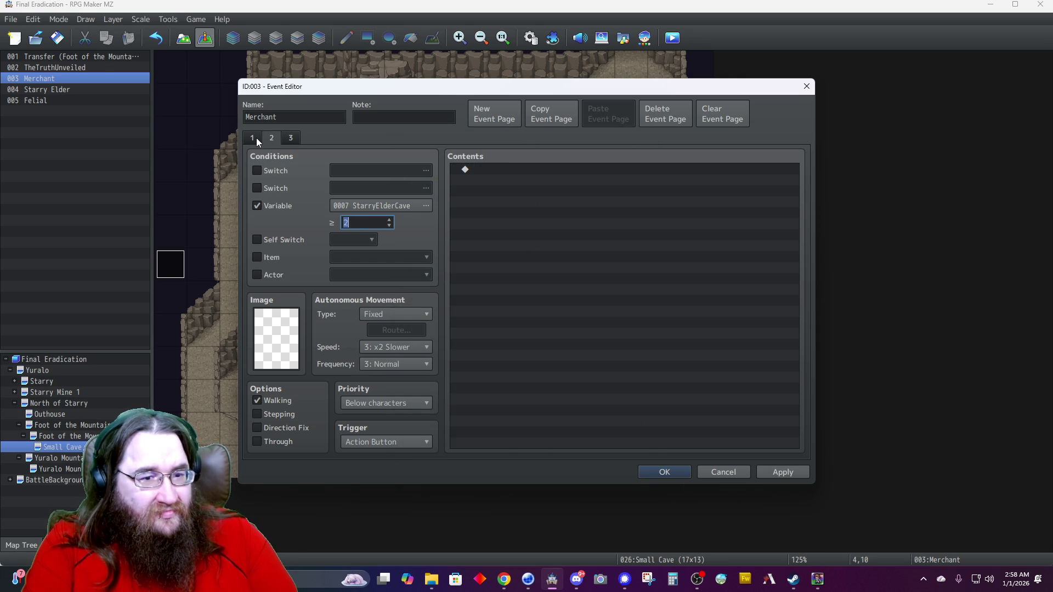
click(255, 137)
click(273, 137)
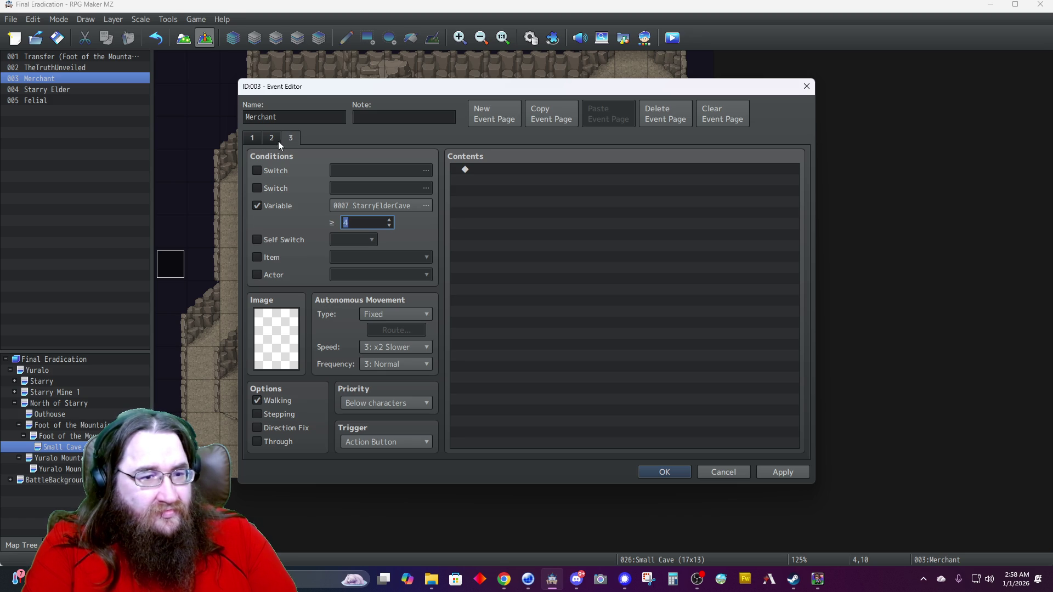
click(250, 141)
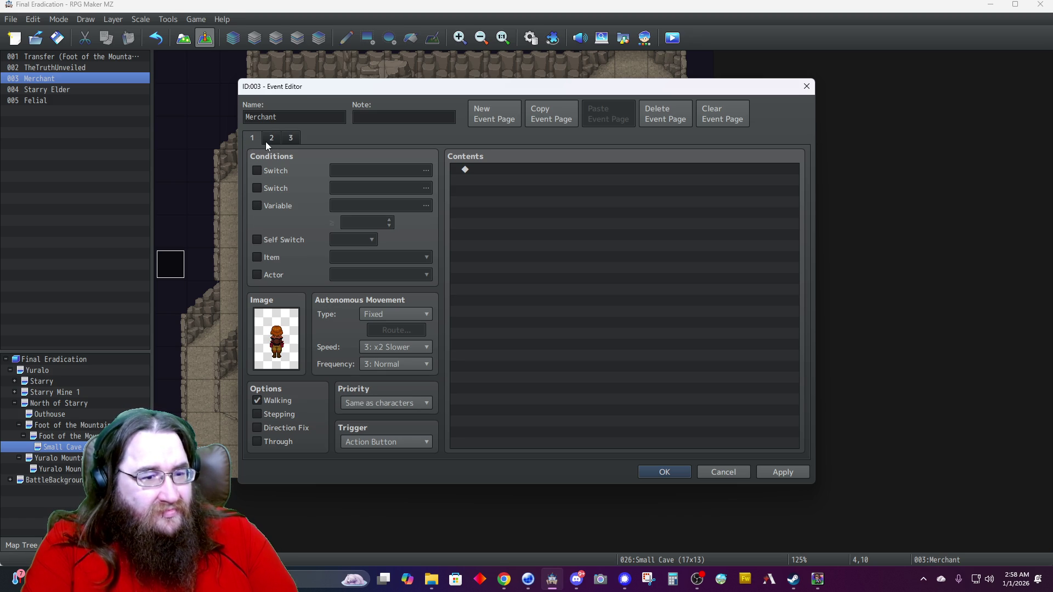
click(272, 139)
click(291, 140)
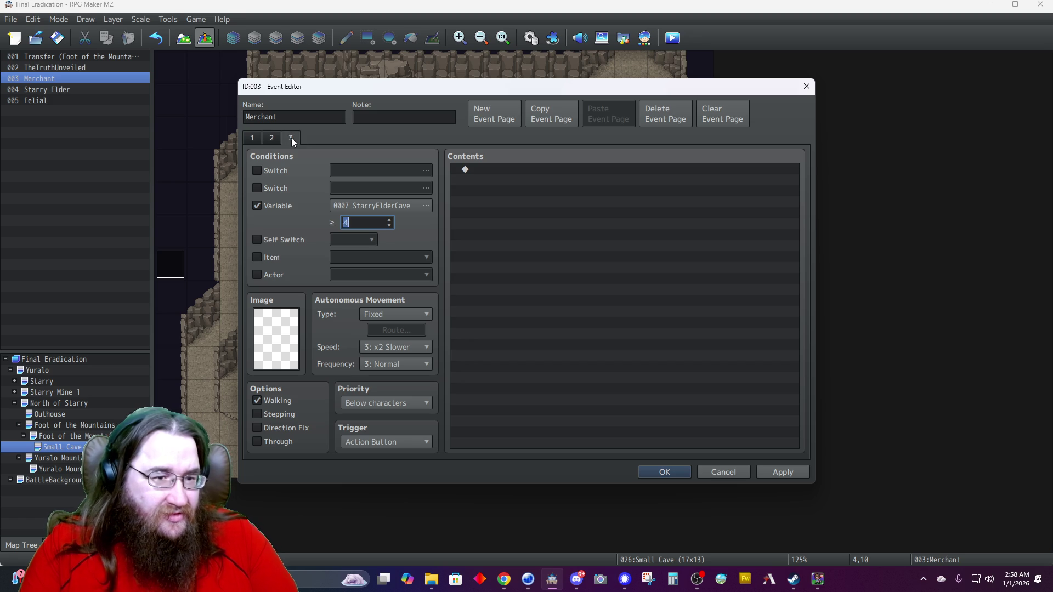
click(674, 111)
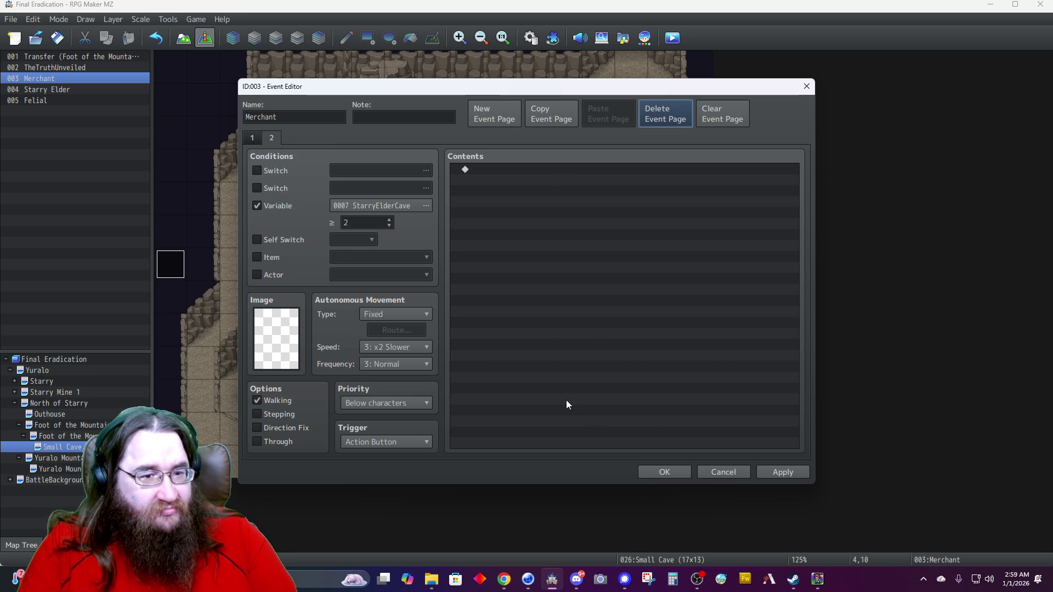
click(255, 139)
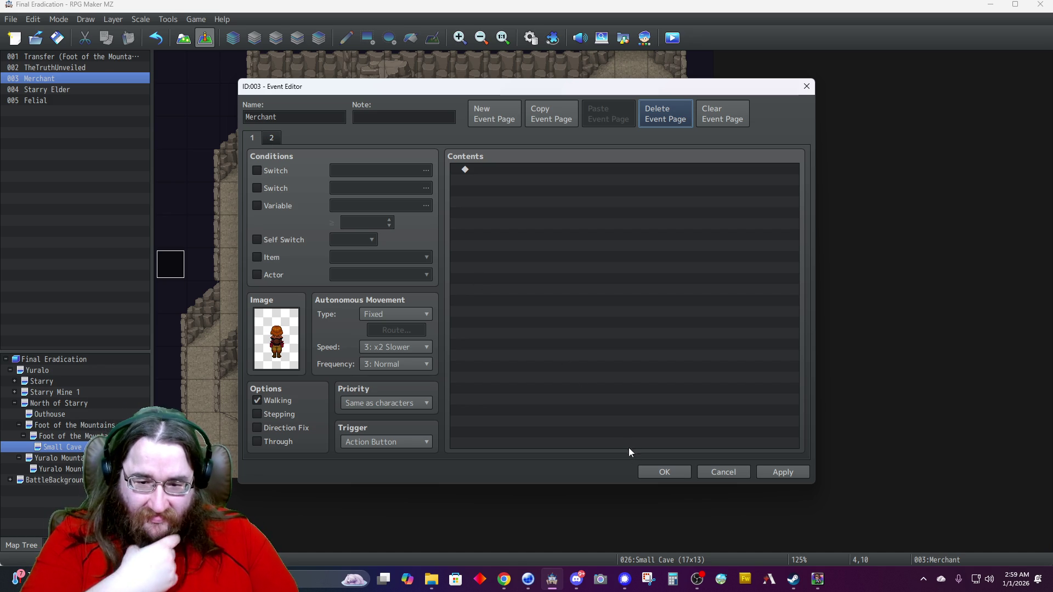
click(654, 475)
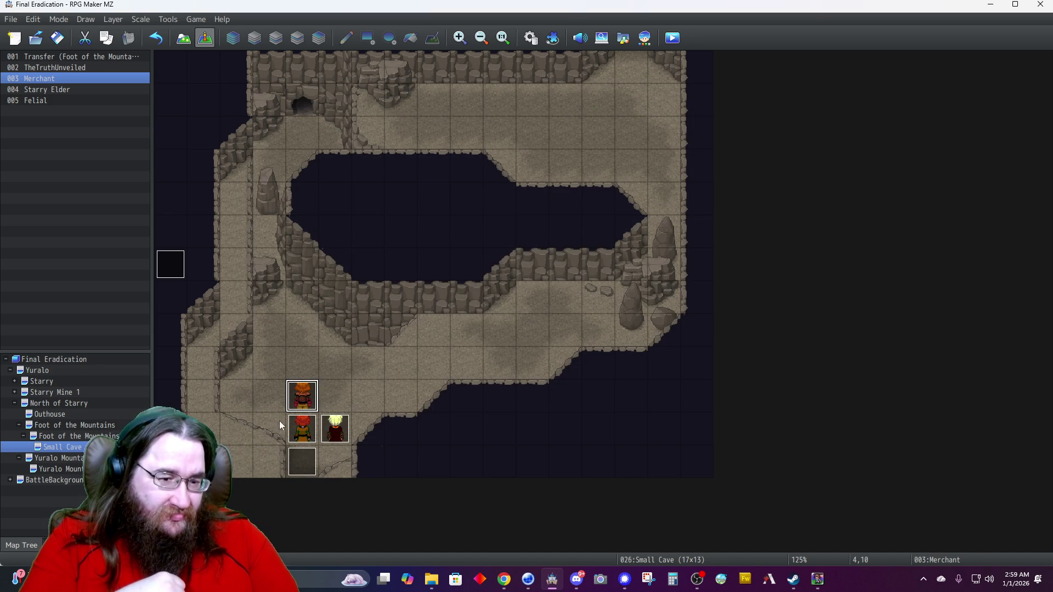
Review Starry Elder's second page and close its event.
click(307, 426)
double_click(307, 425)
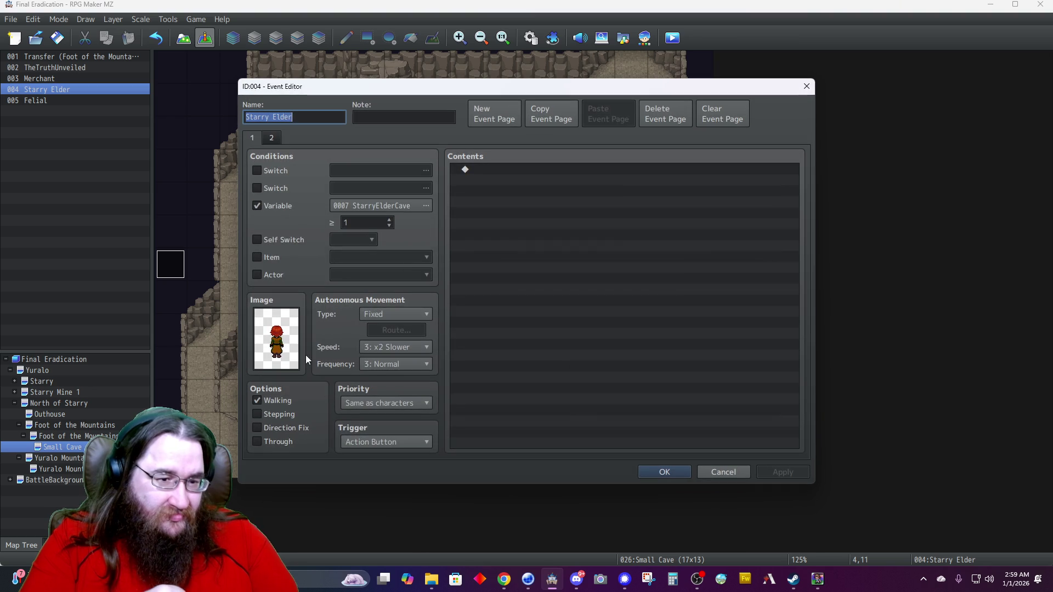
click(273, 139)
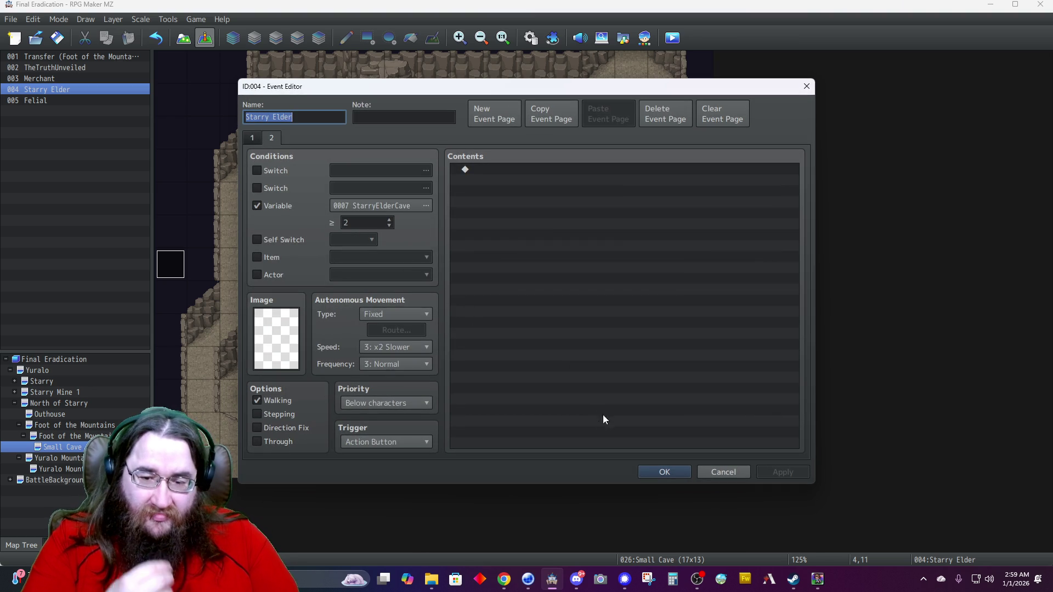
click(652, 473)
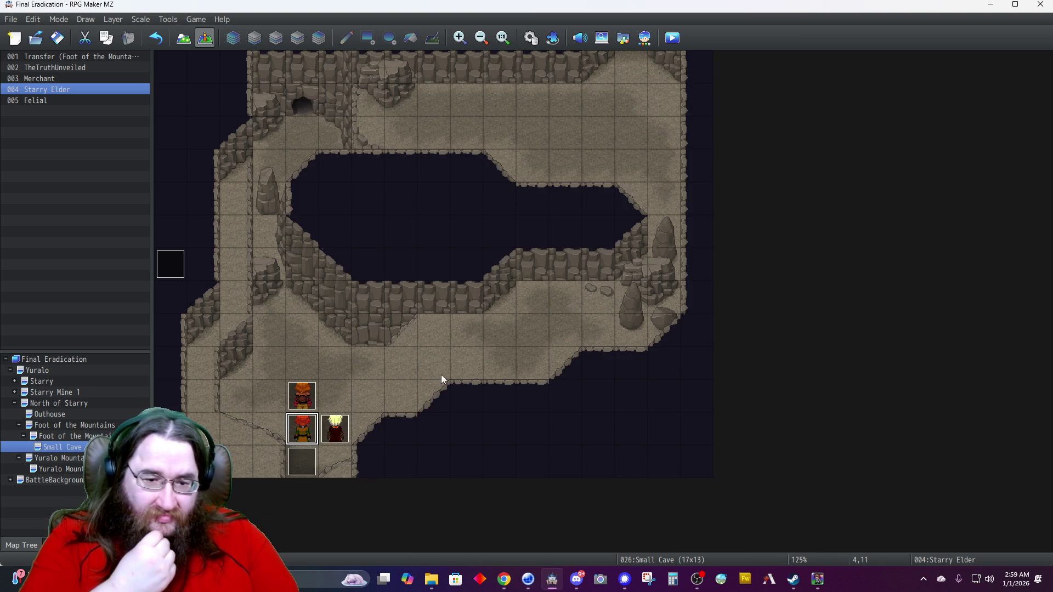
Keep Felial's page 2 condition (0008 Felial ≥ 2) and close his event.
double_click(335, 429)
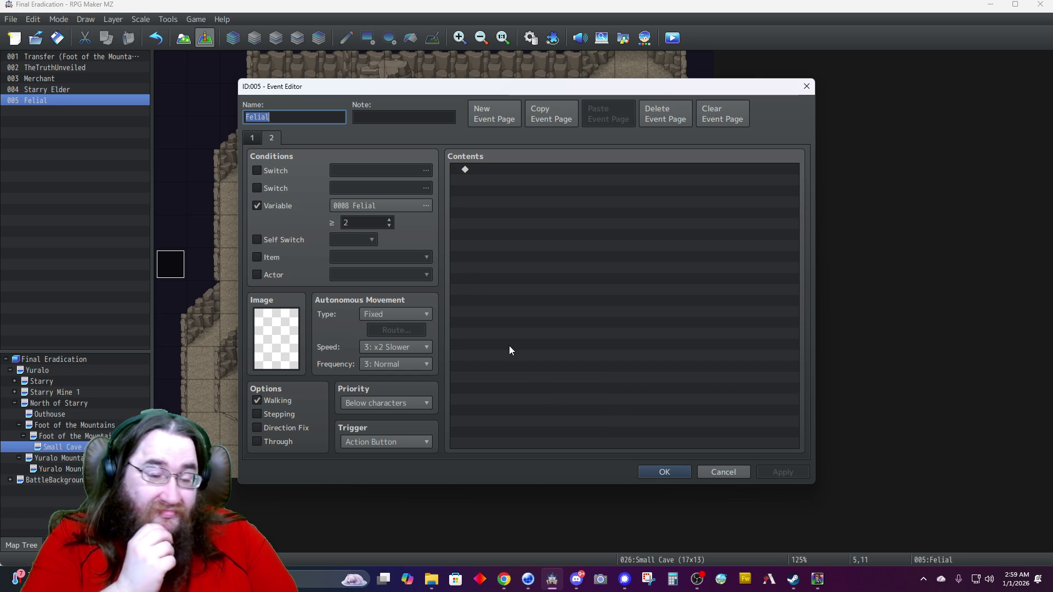
click(659, 474)
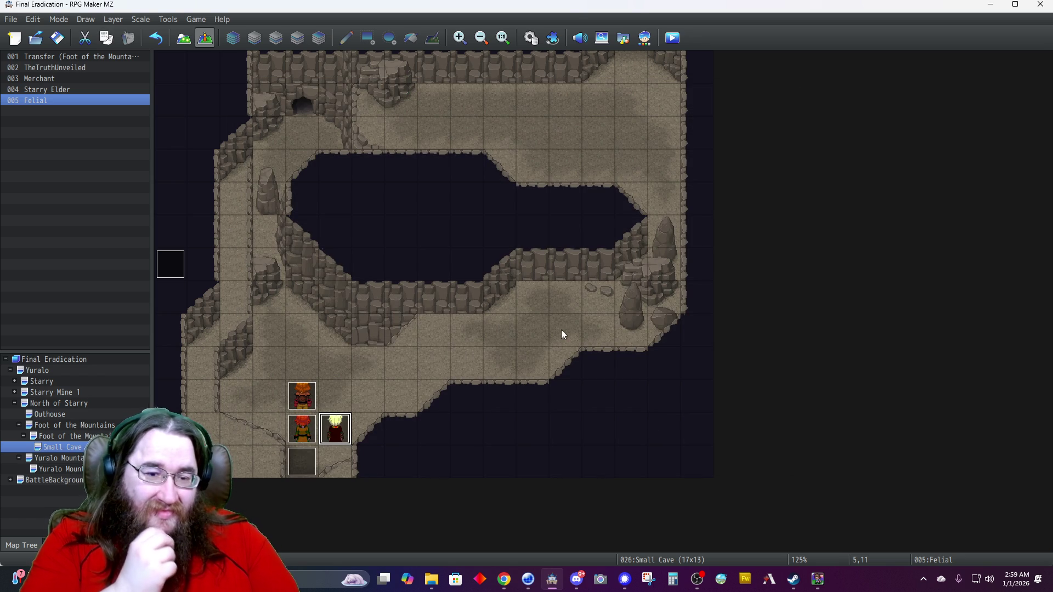
double_click(178, 272)
Insert a Fadeout Screen command above the Control Self Switch line.
scroll(513, 373, down, 1)
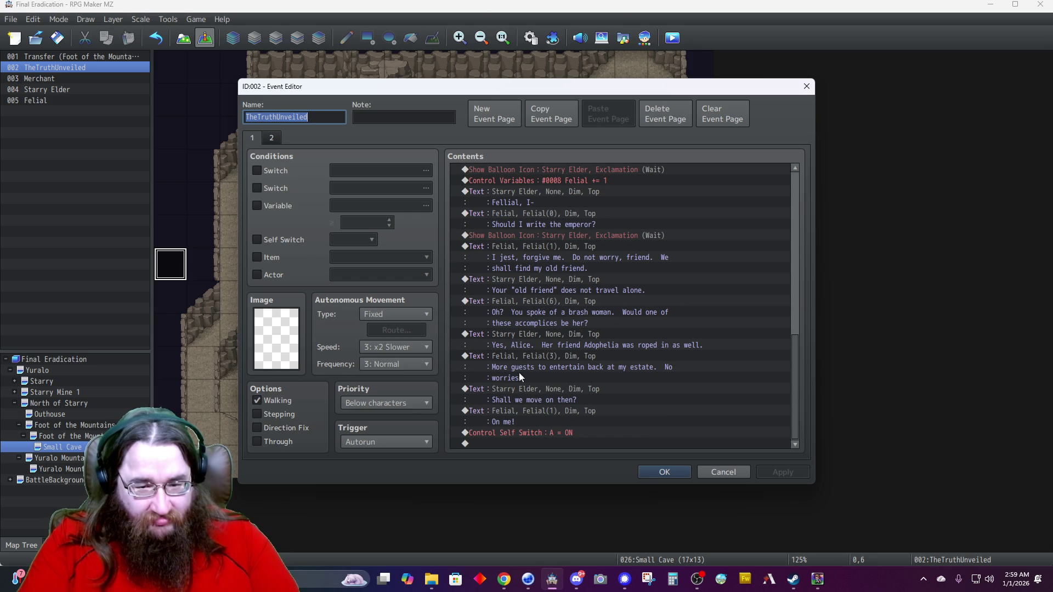
click(528, 433)
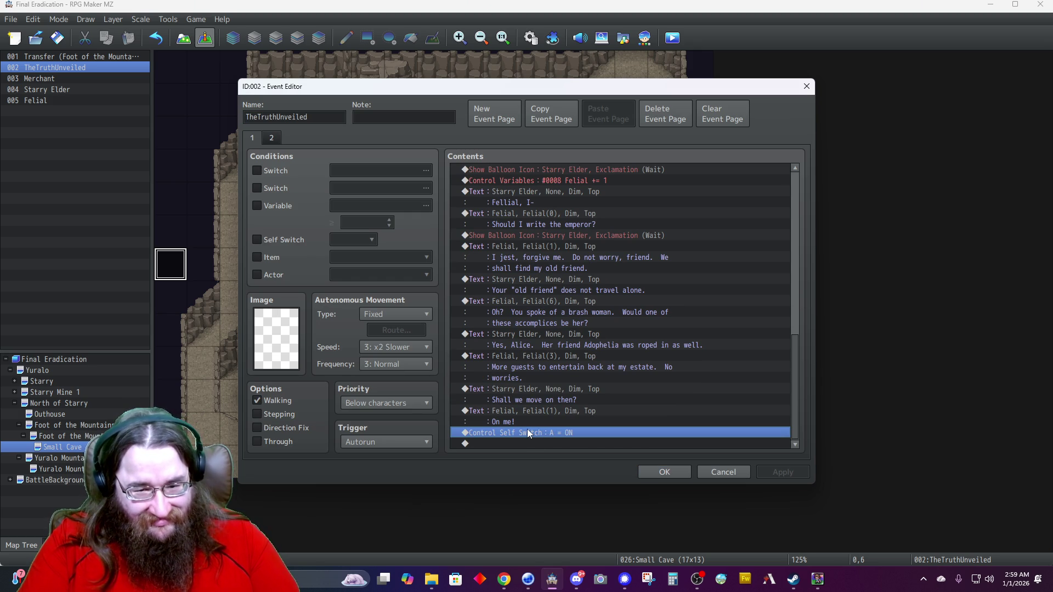
key(Insert)
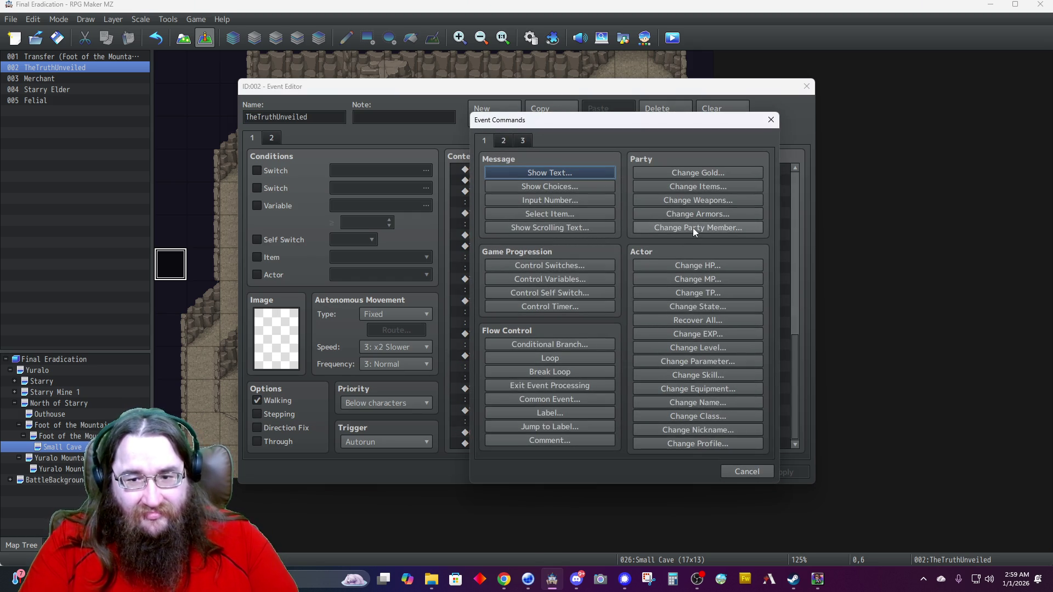
click(504, 140)
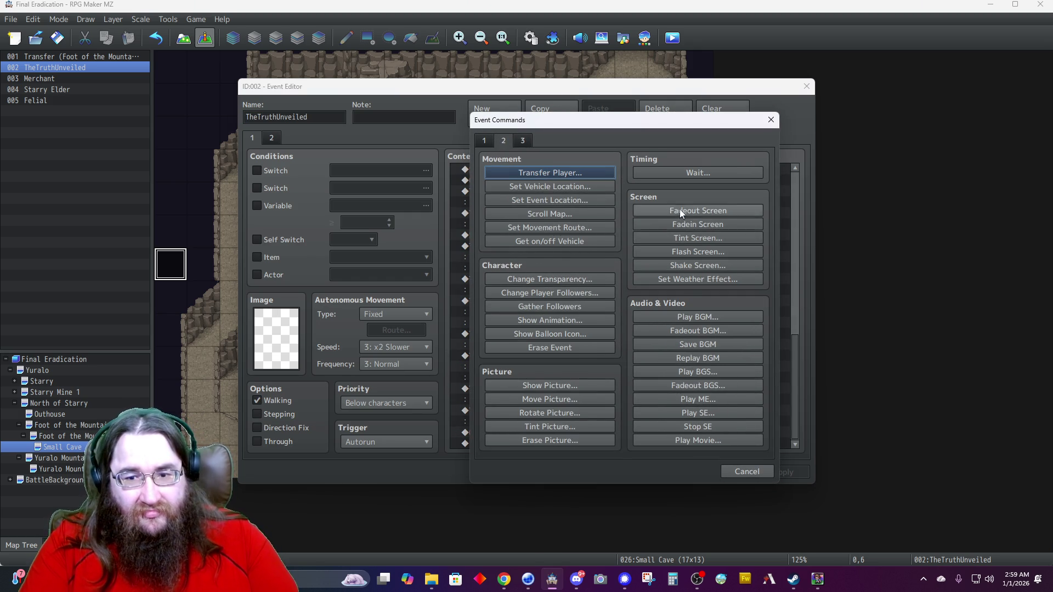
key(Escape)
Start a Control Variables command and look up StarryElderCave's variable number.
key(Insert)
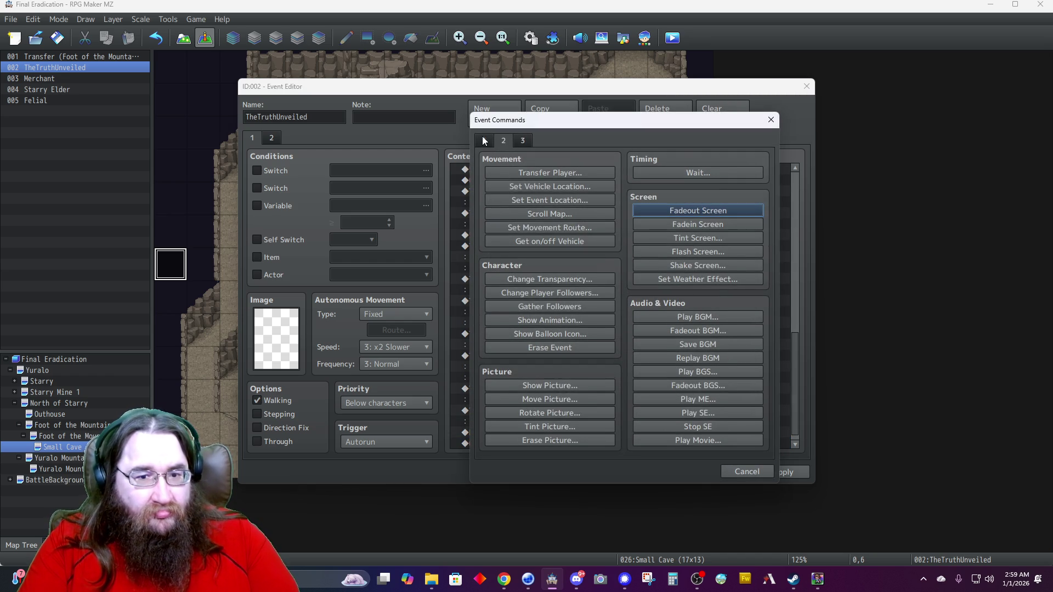
key(ctrl+shift+Tab)
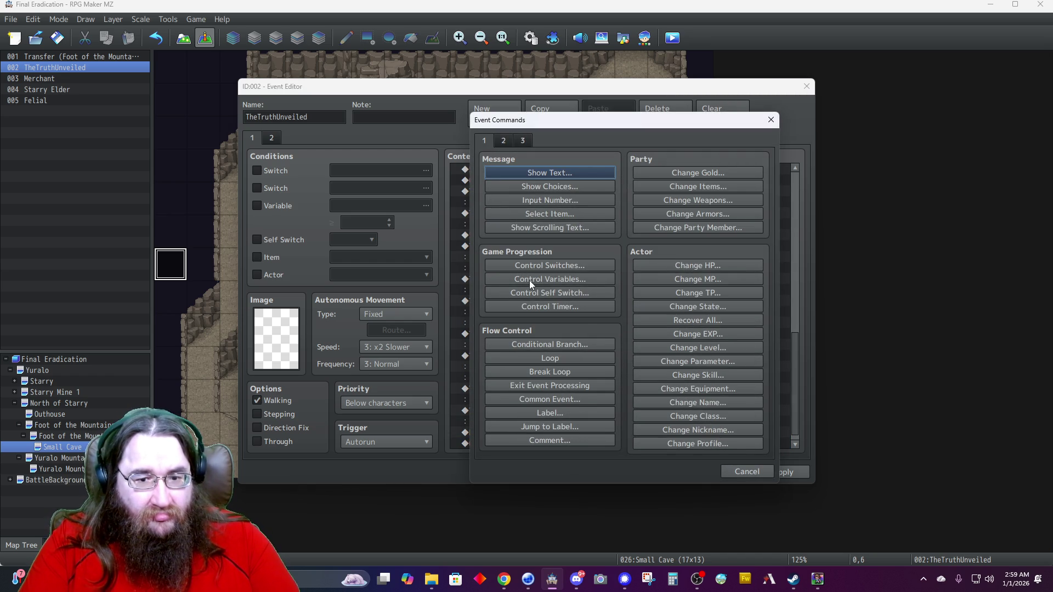
click(525, 280)
click(593, 222)
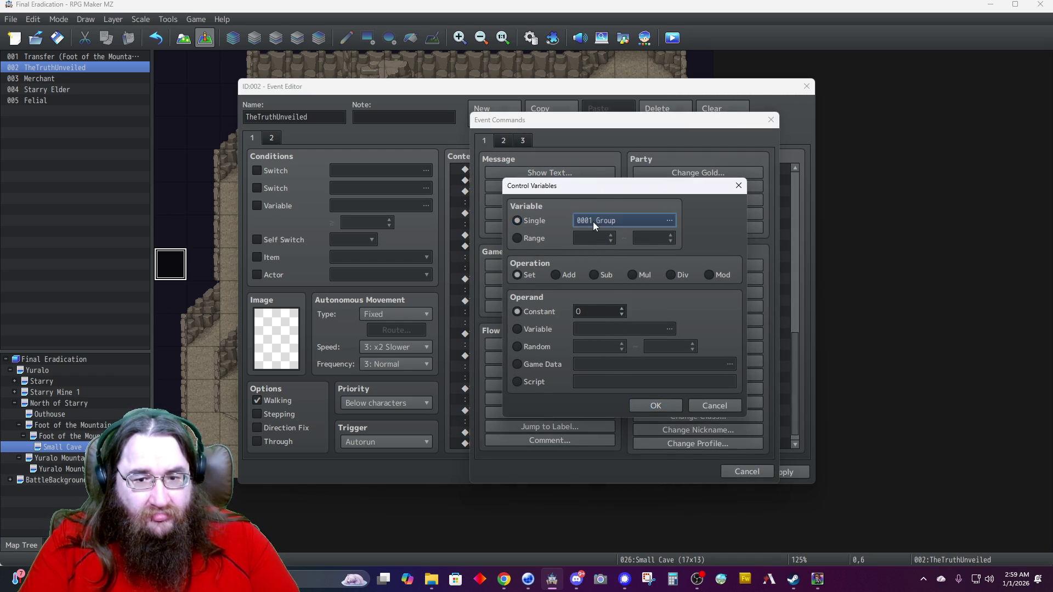
click(647, 259)
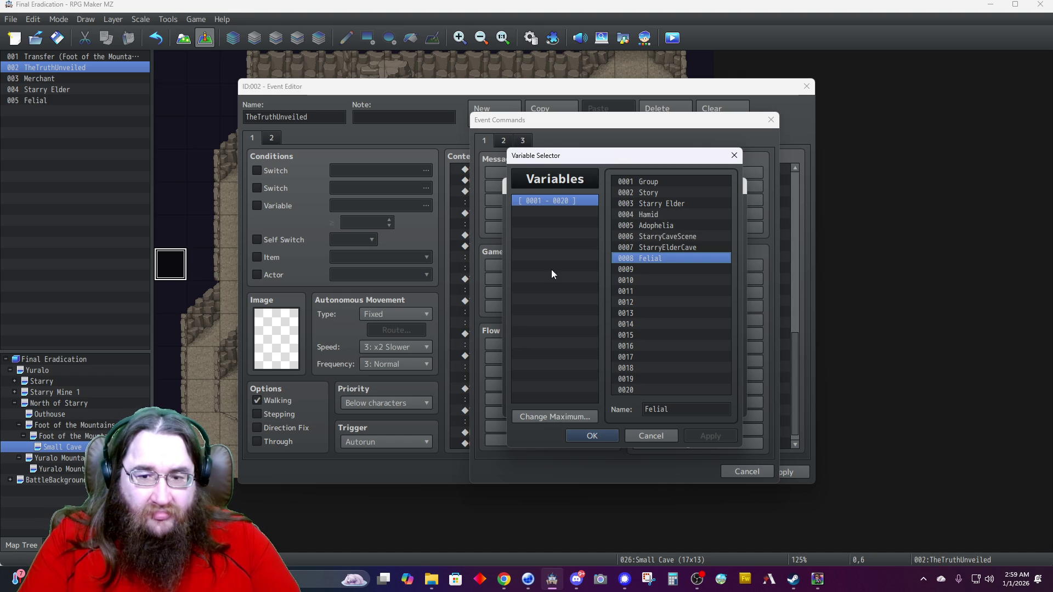
click(640, 250)
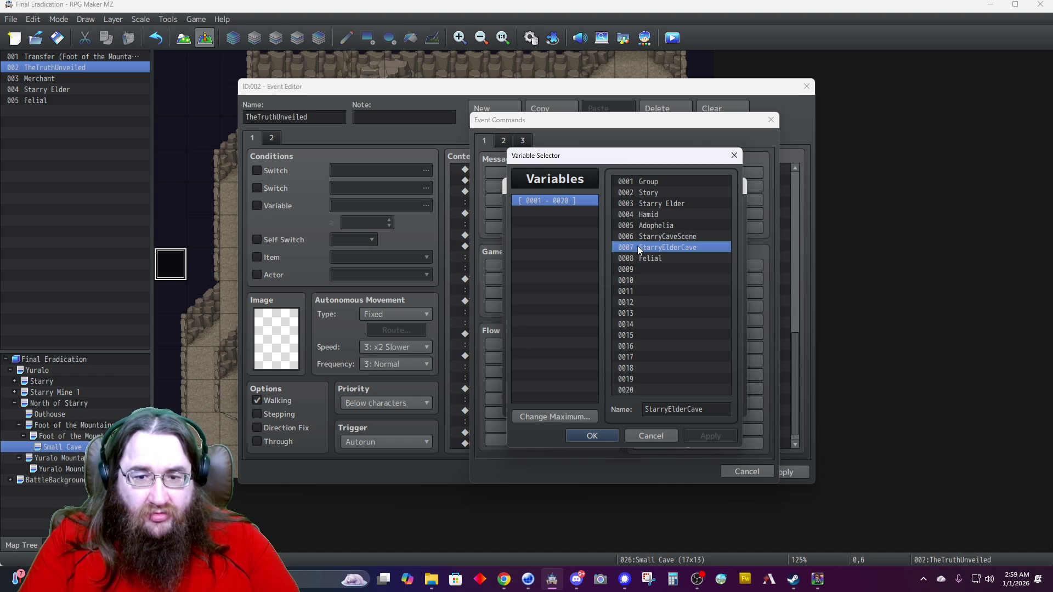
click(640, 436)
Set the command to add constant 1 to the variable range 7–8.
click(526, 237)
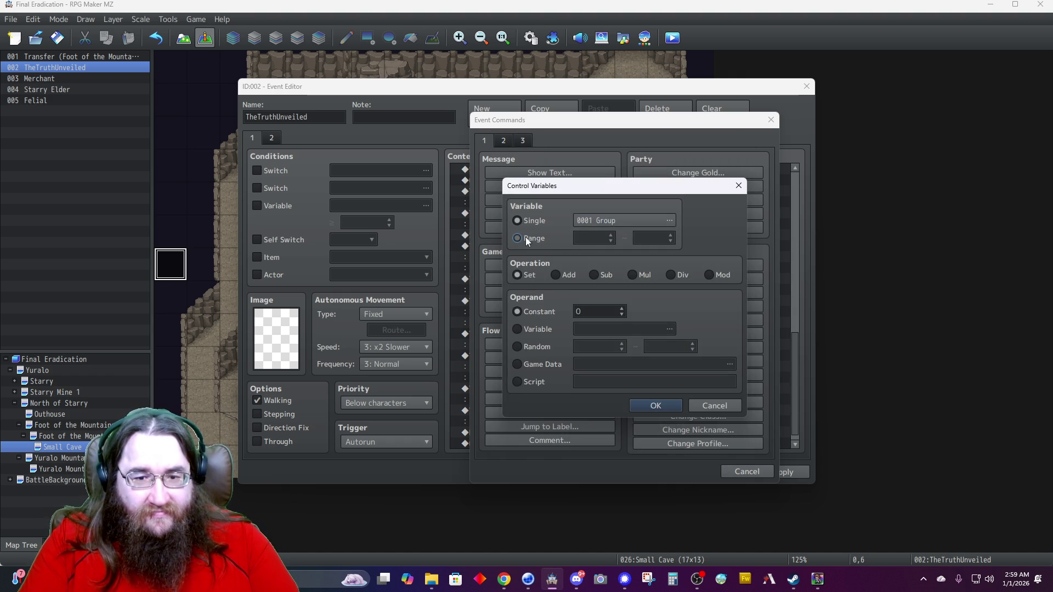
text(7)
key(Tab)
text(8)
click(556, 275)
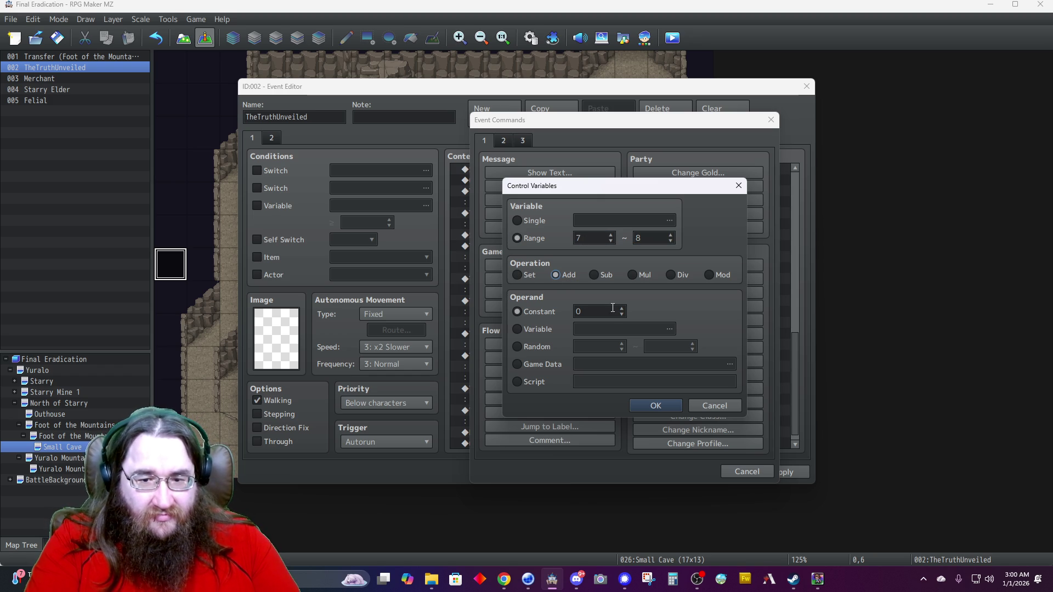
click(622, 308)
click(655, 407)
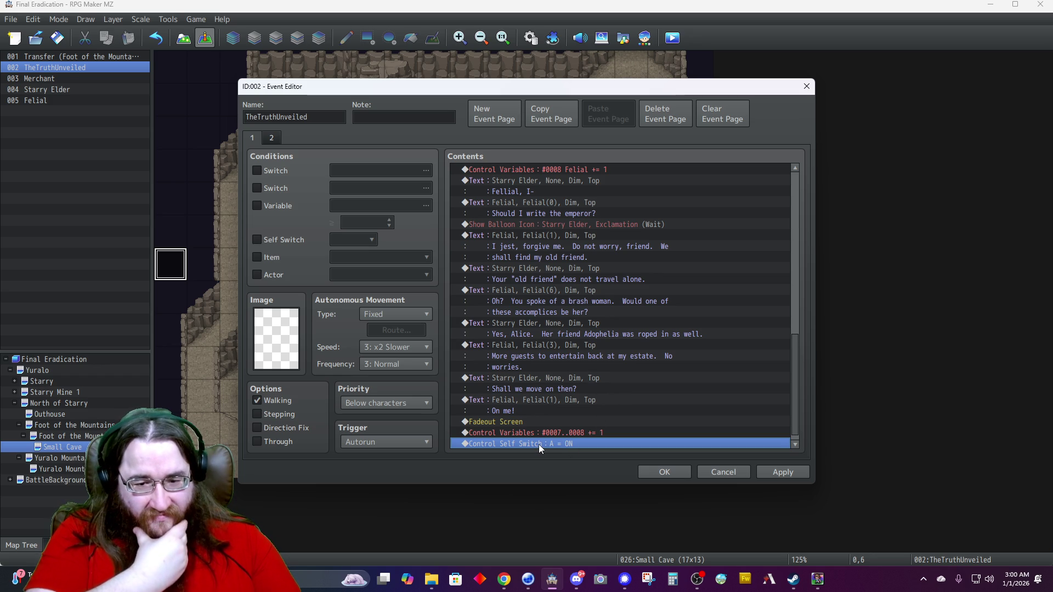
Add a Transfer Player to Yuralo Mountains tile 3,11, facing Up.
scroll(541, 443, down, 1)
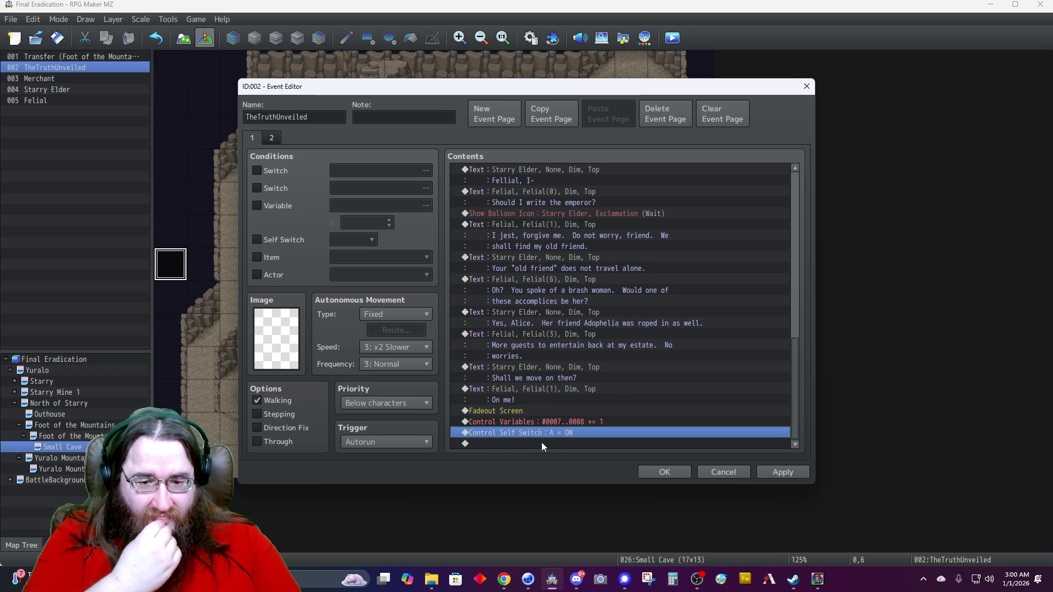
double_click(534, 444)
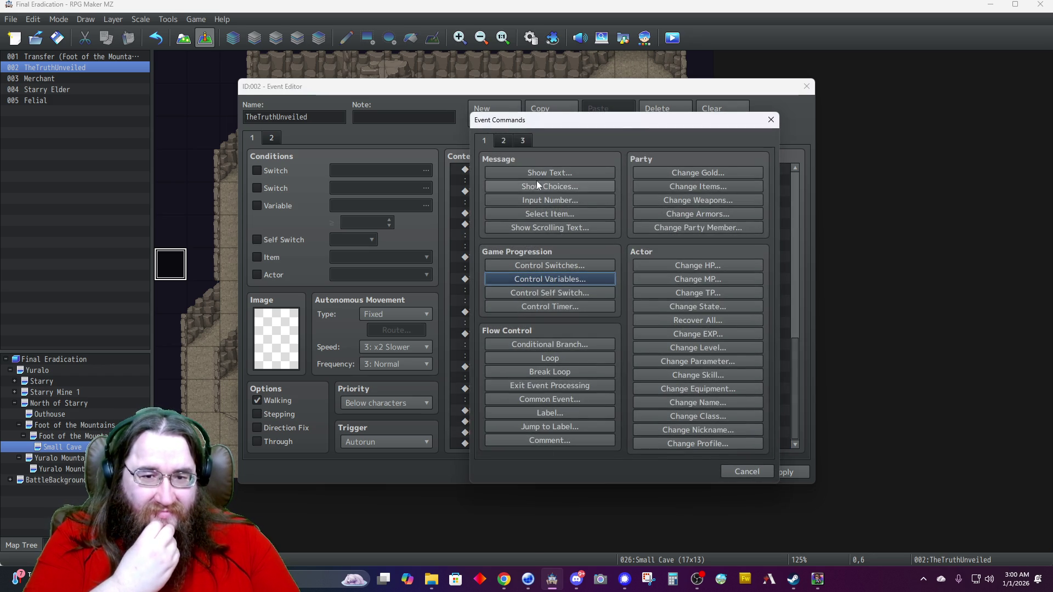
click(501, 143)
click(524, 173)
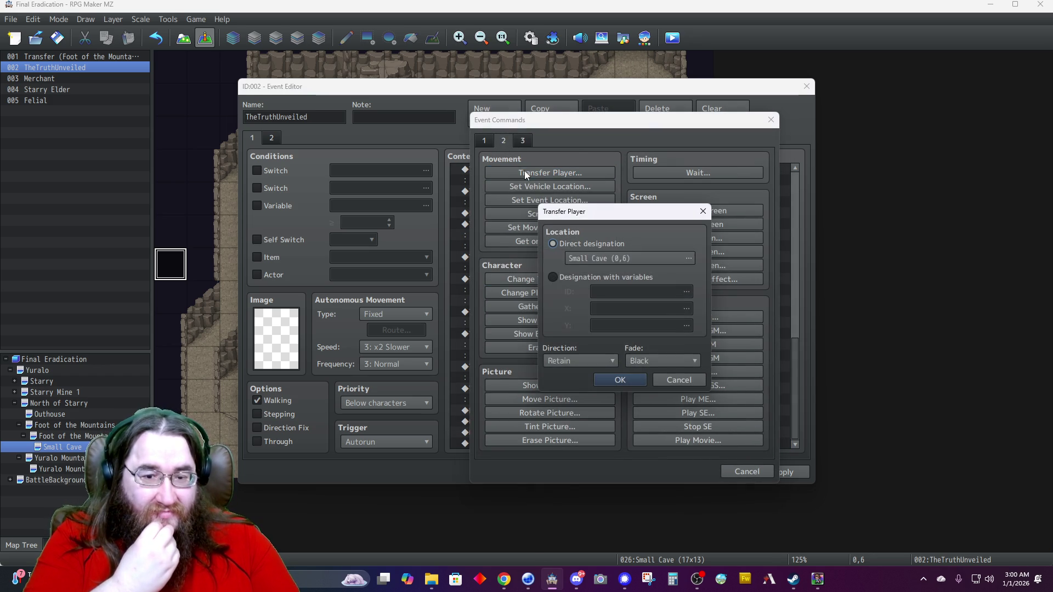
click(574, 261)
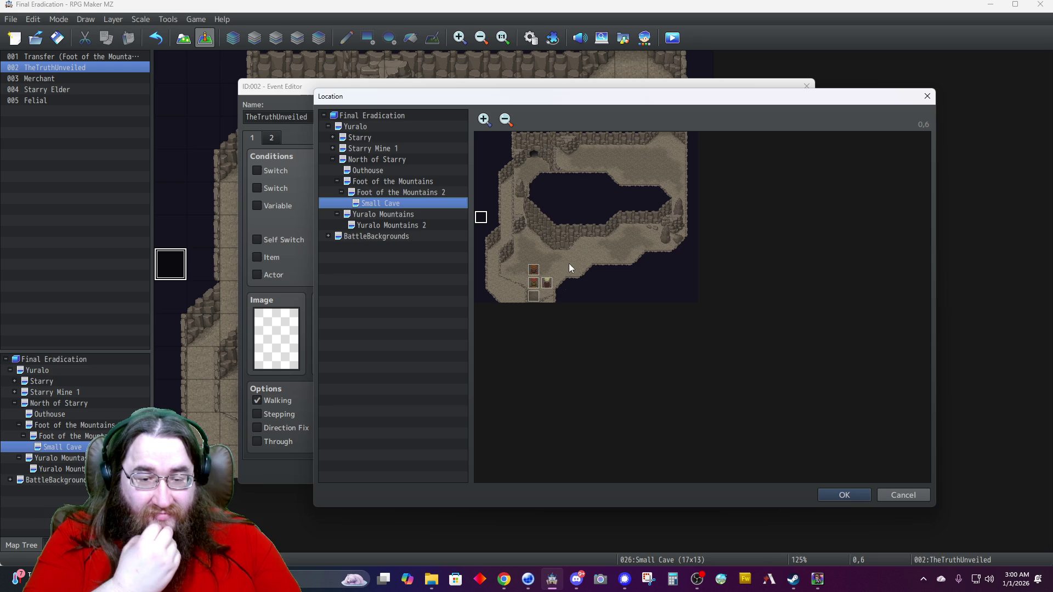
click(366, 218)
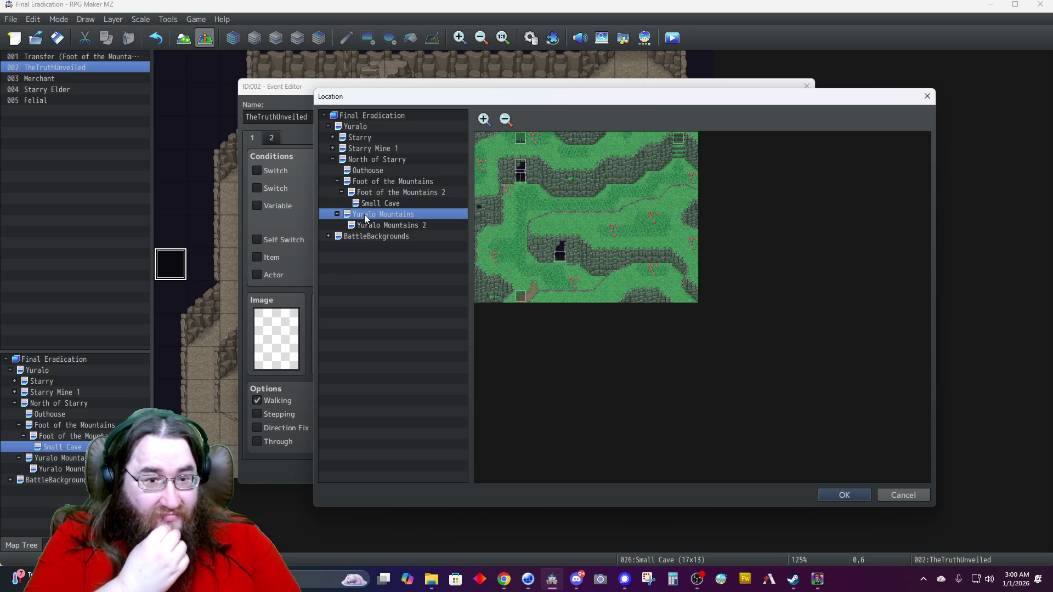
click(522, 283)
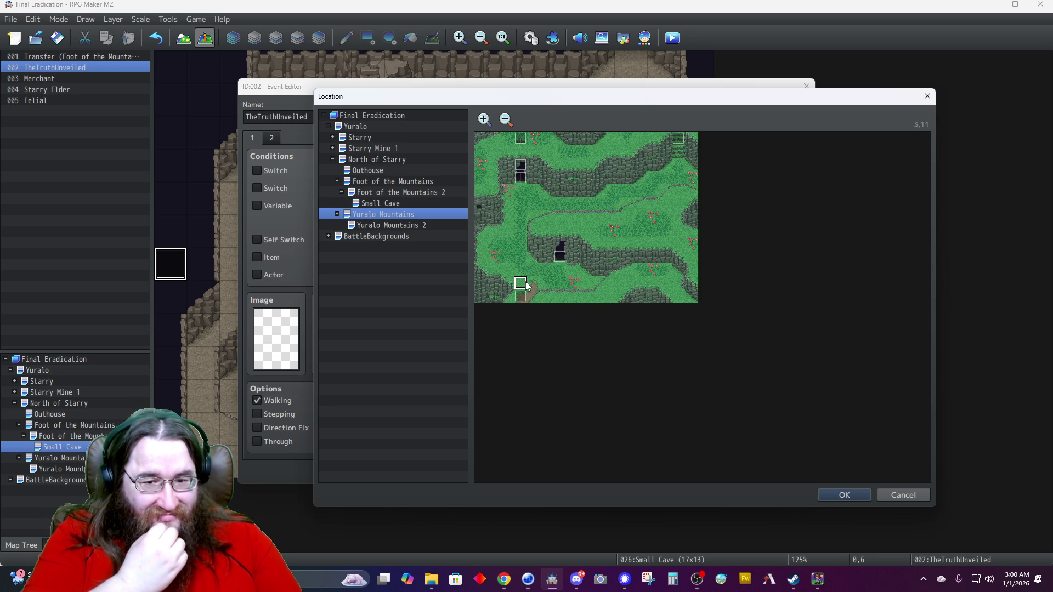
click(841, 493)
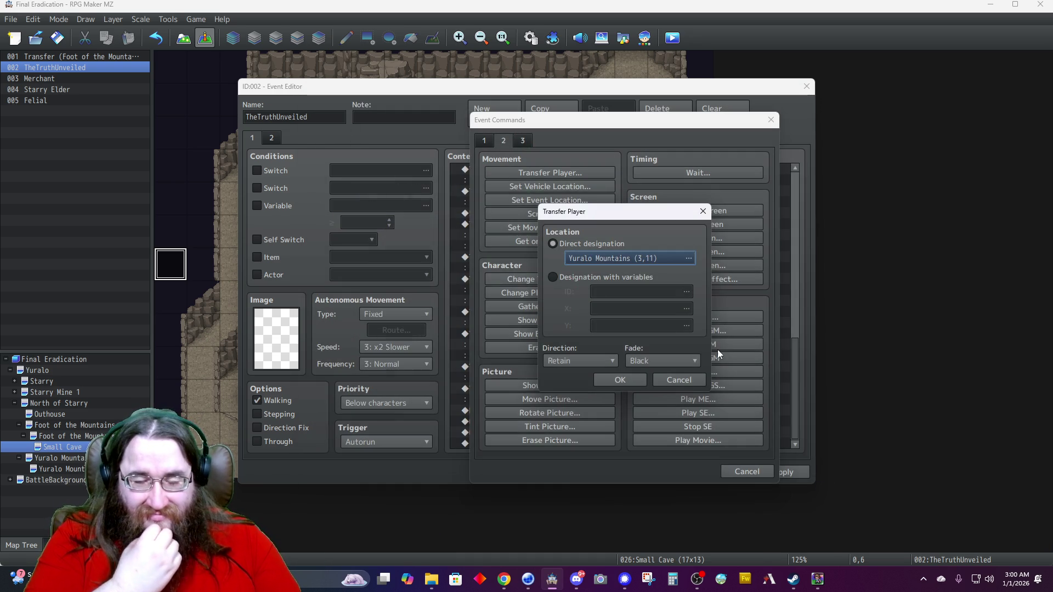
click(578, 362)
click(552, 426)
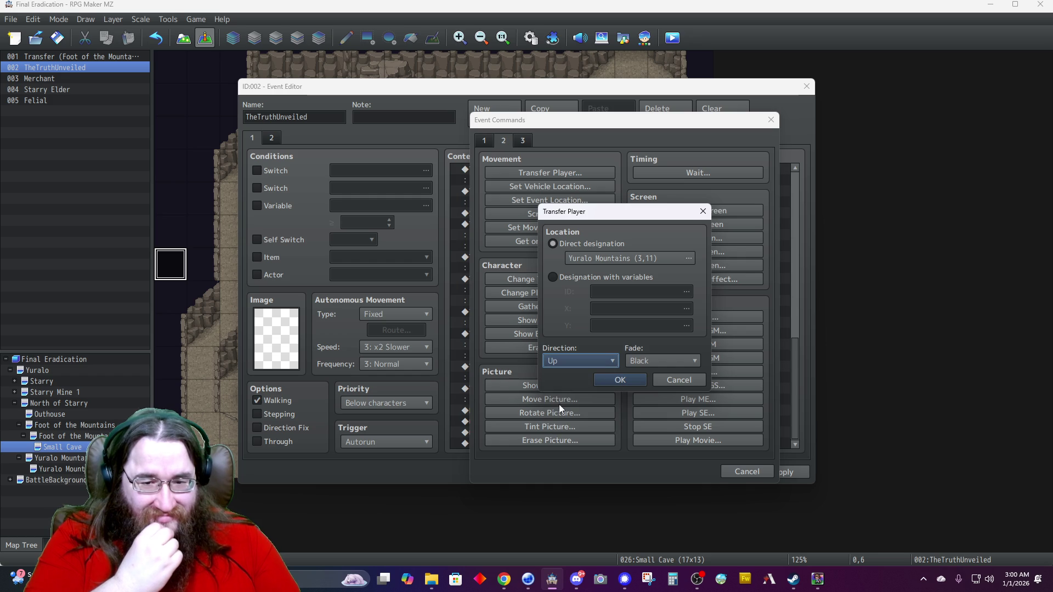
click(608, 380)
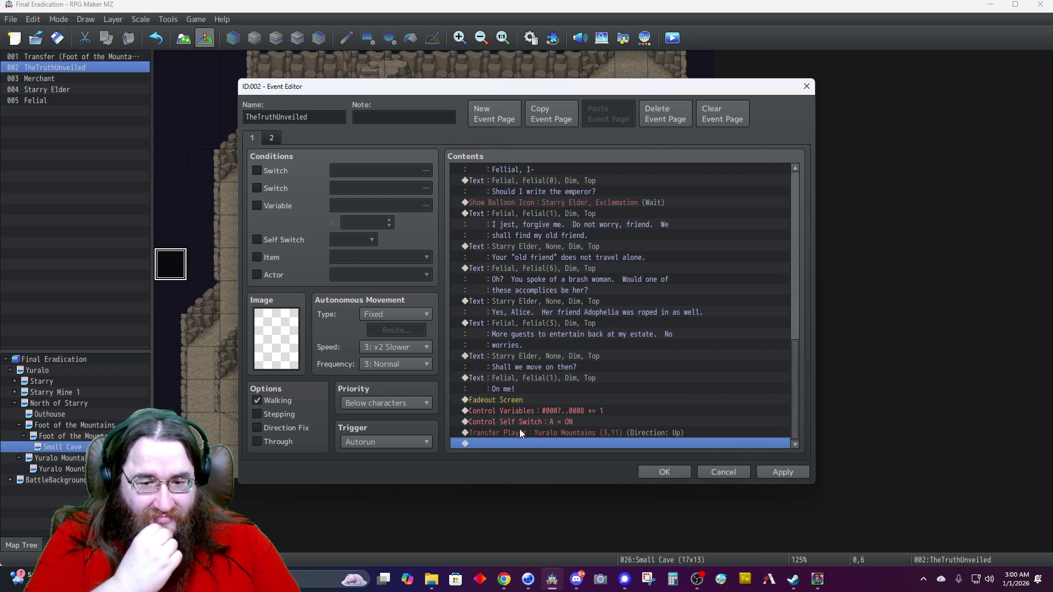
Insert Change Transparency OFF before the transfer and save the event.
click(519, 432)
key(Insert)
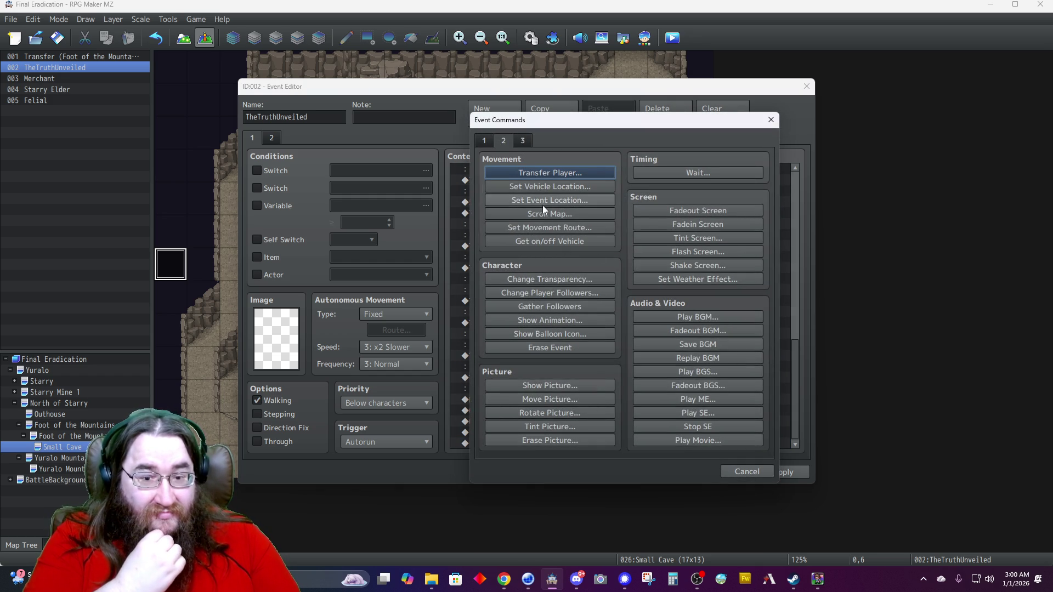
click(544, 276)
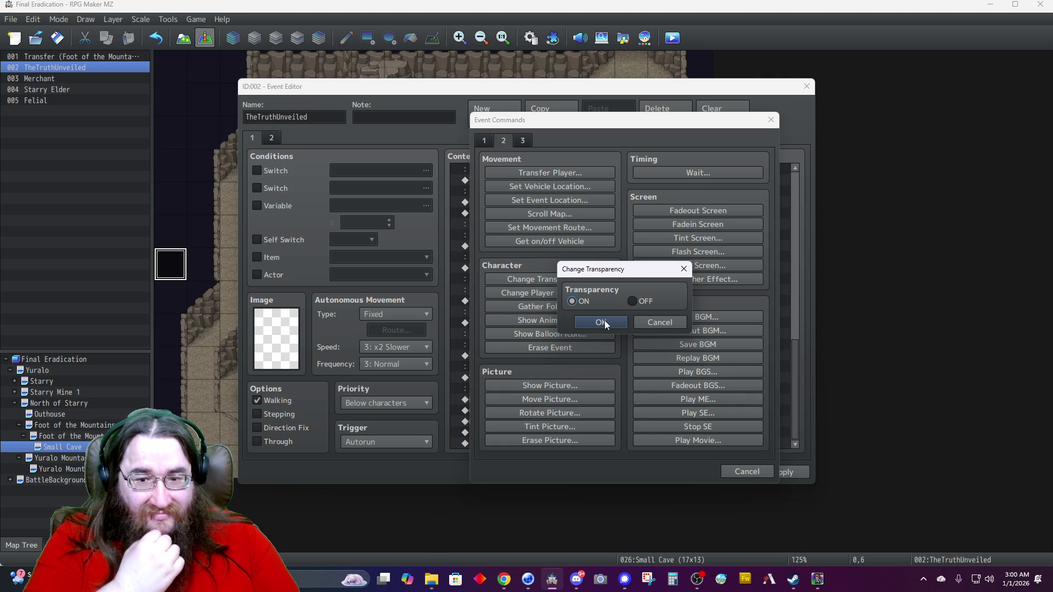
click(633, 301)
click(600, 322)
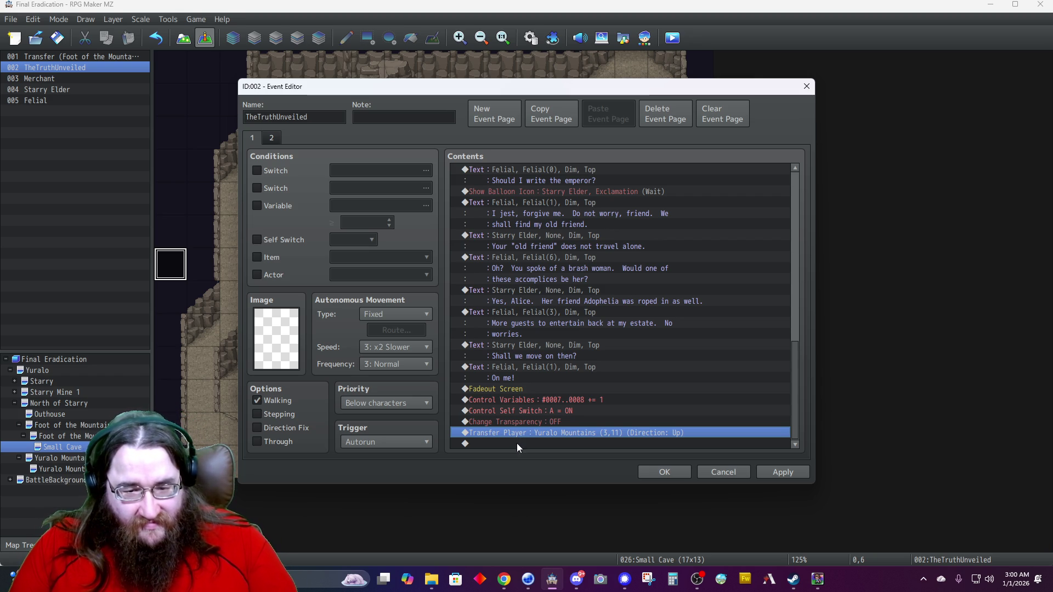
click(662, 473)
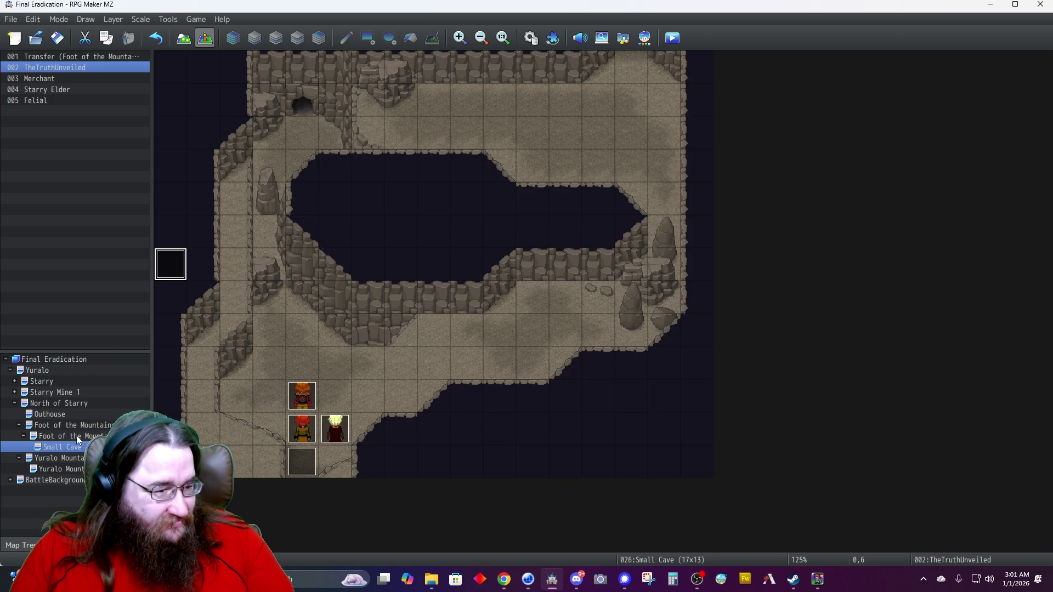
Create an Autorun event named 'Out Of The Cave' at tile 0,12 on Yuralo Mountains.
click(65, 458)
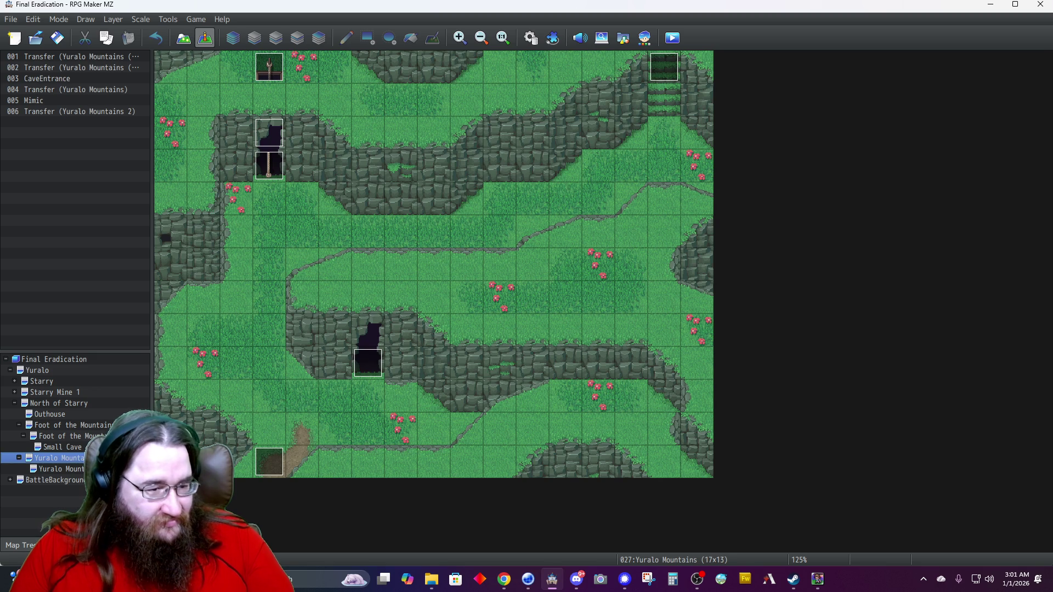
double_click(171, 463)
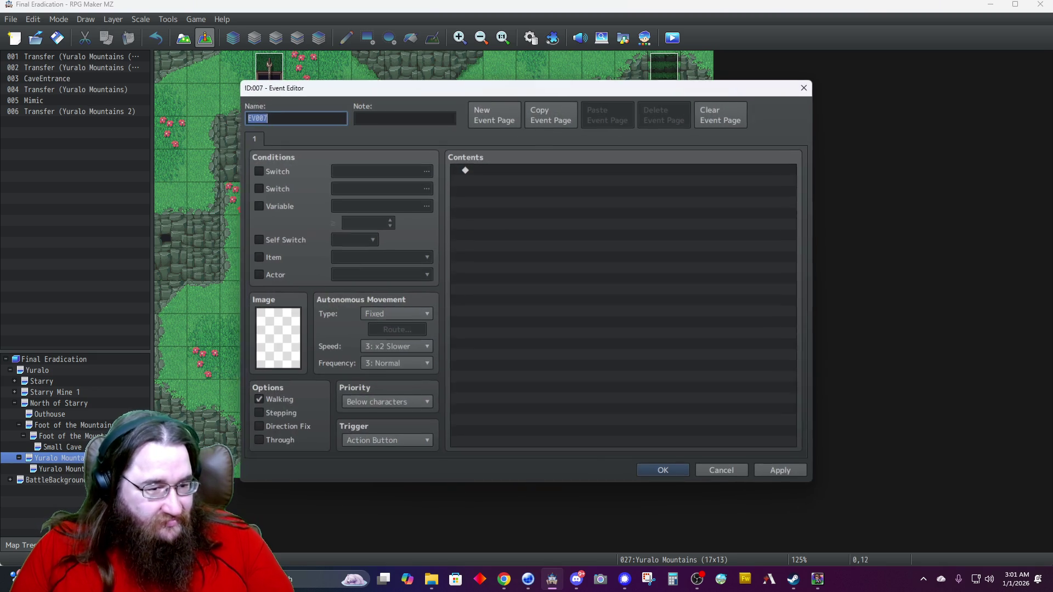
click(375, 442)
click(374, 493)
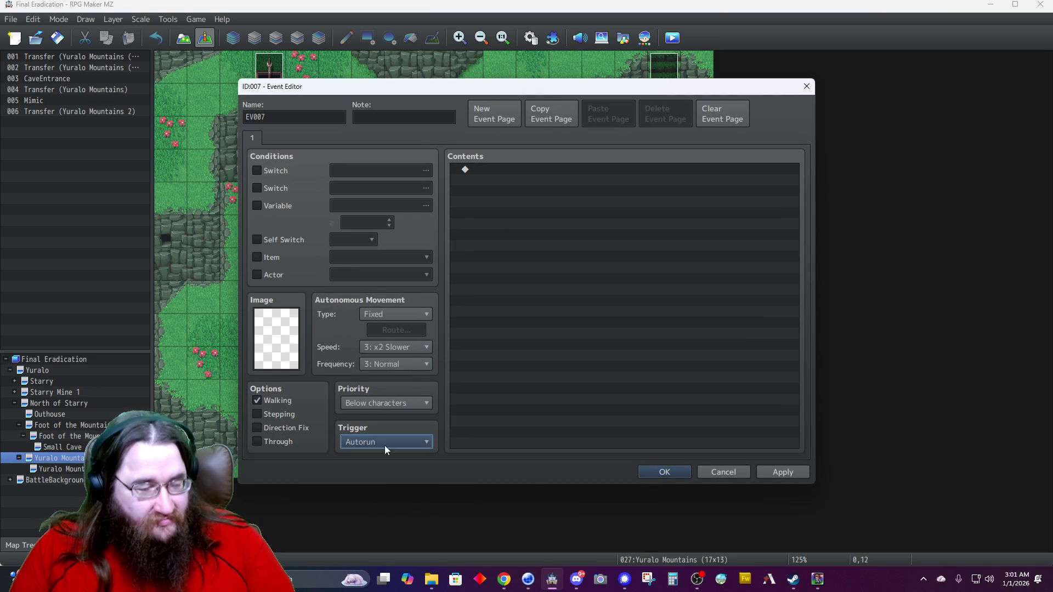
double_click(297, 111)
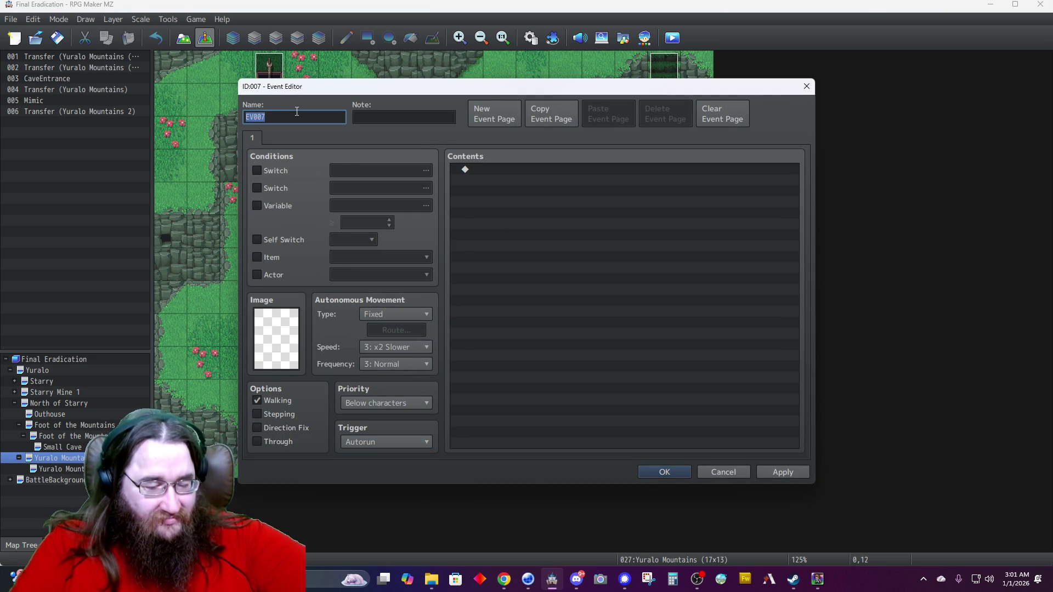
text(Out)
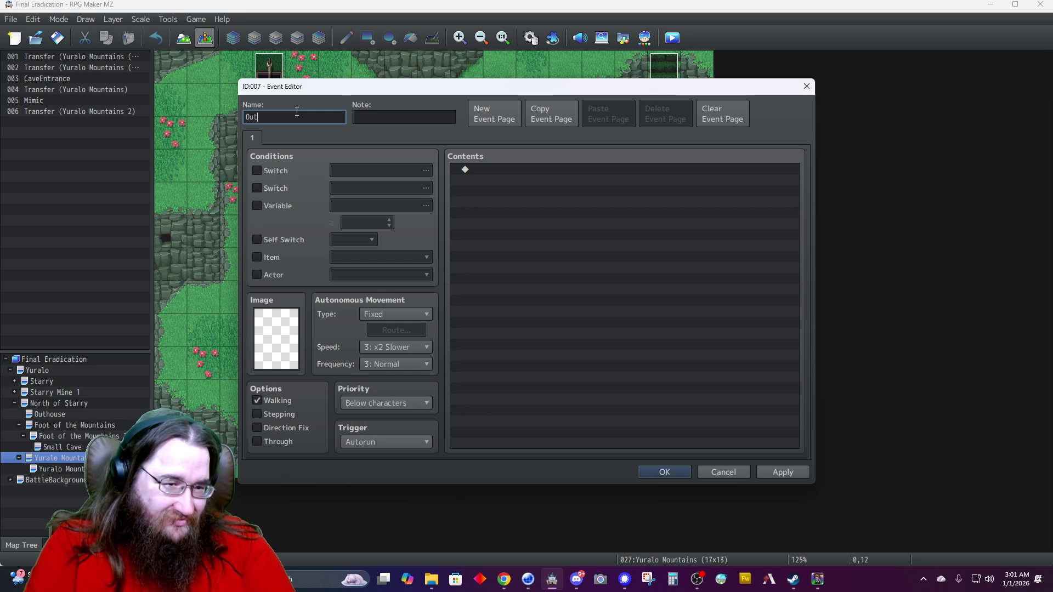
text( Of The Cave)
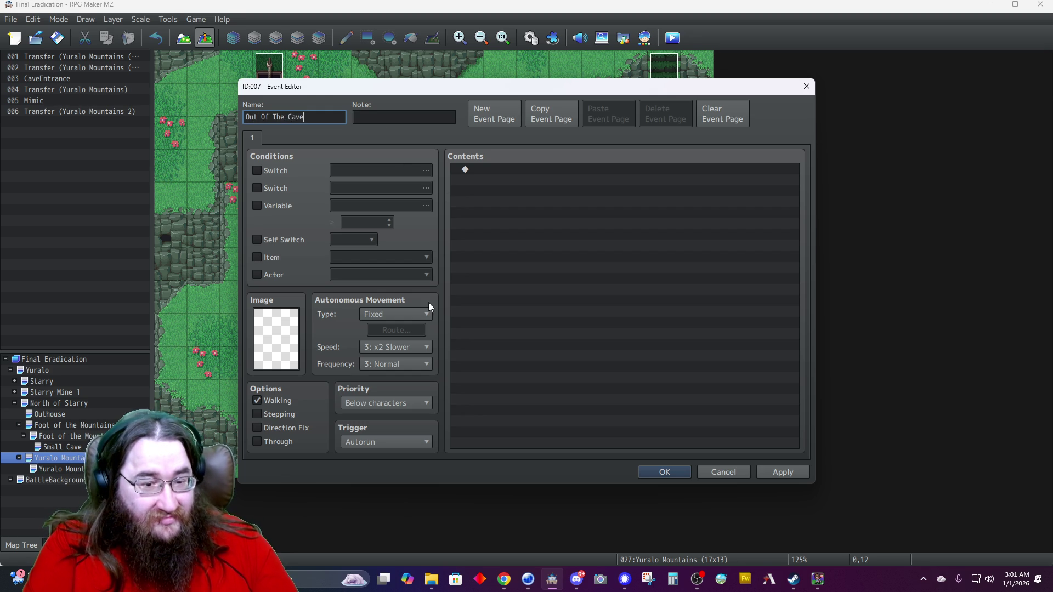
double_click(501, 171)
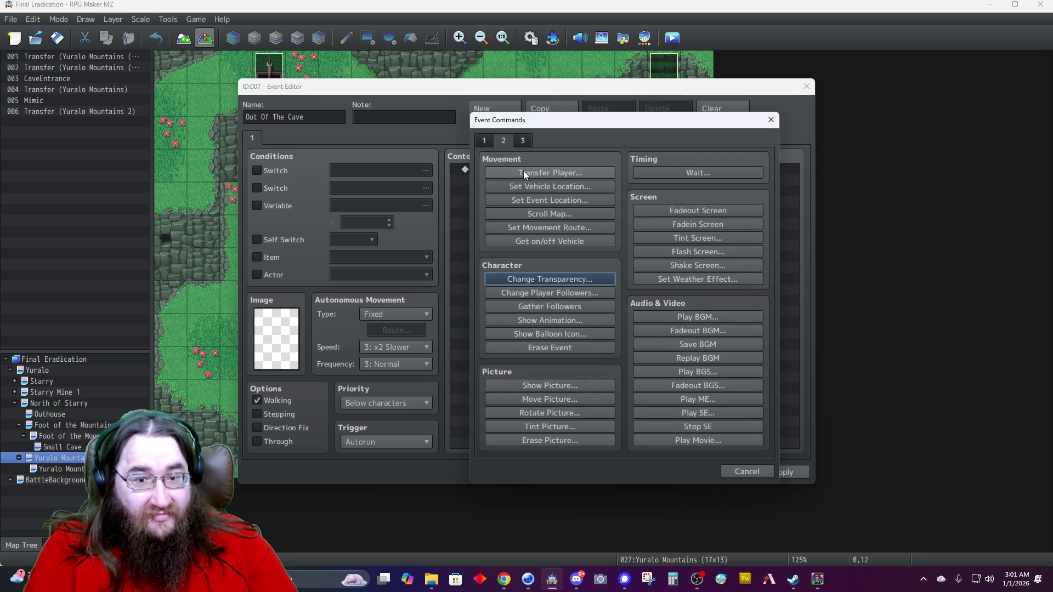
Start a new Show Text message using one of Alice's faces.
click(488, 146)
click(519, 172)
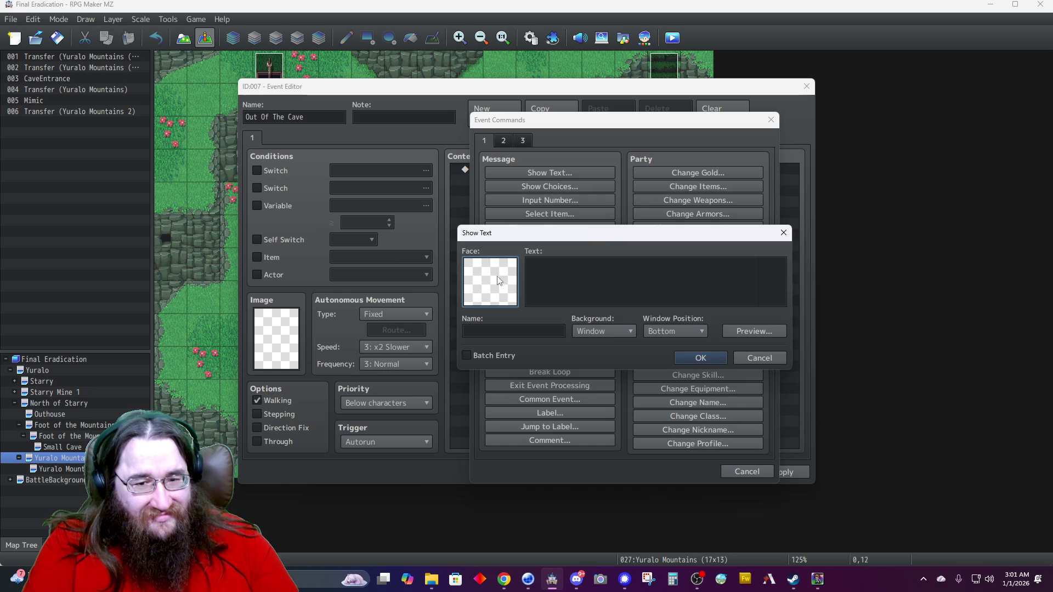
double_click(491, 279)
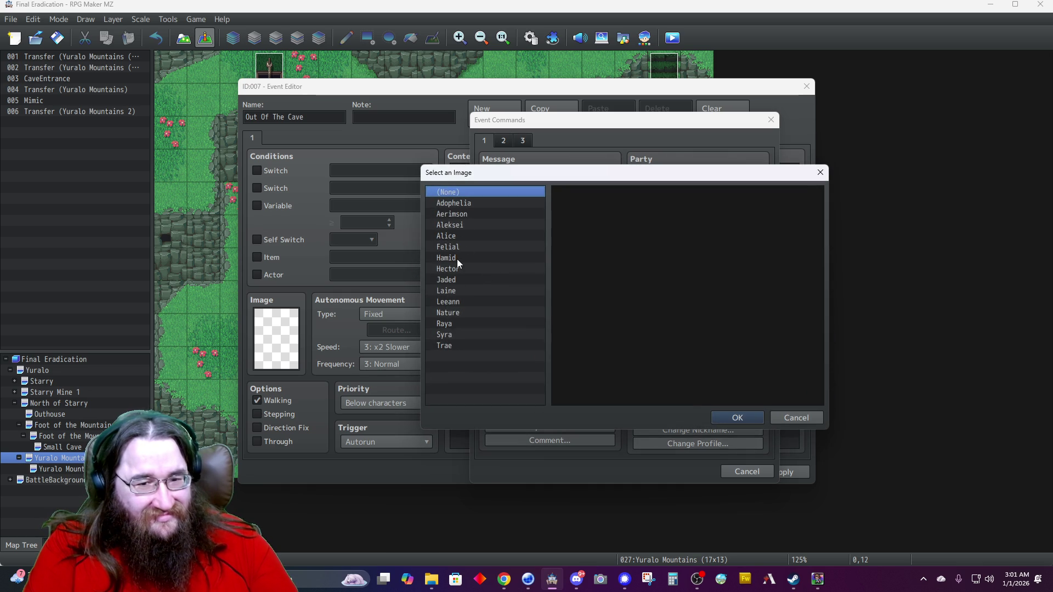
click(456, 237)
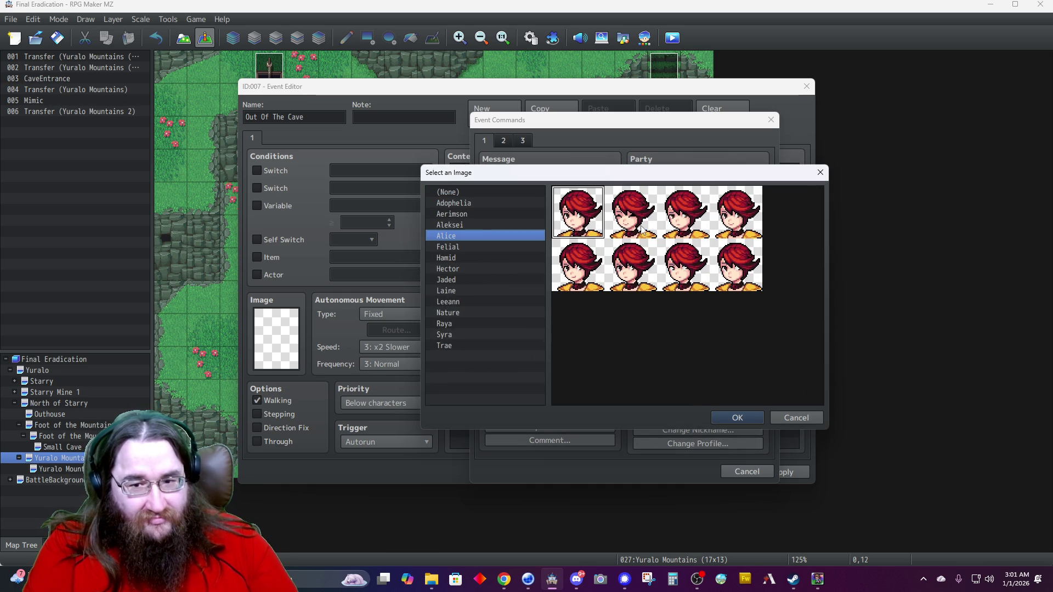
double_click(677, 236)
Enter 'I guess we're with you. No going home now.' as Alice, Dim, Top.
click(603, 269)
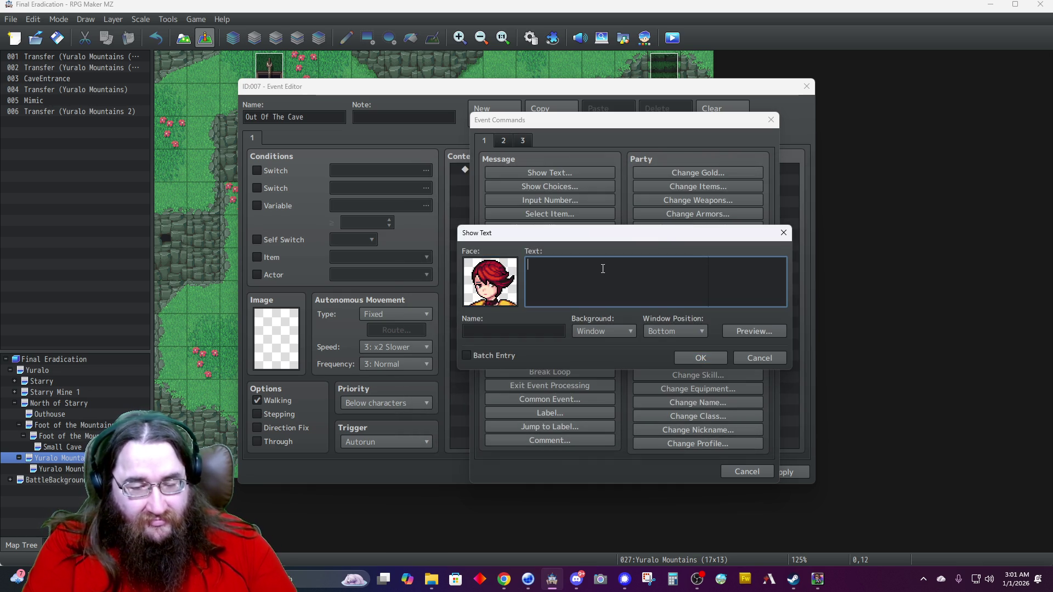
text(I guess we)
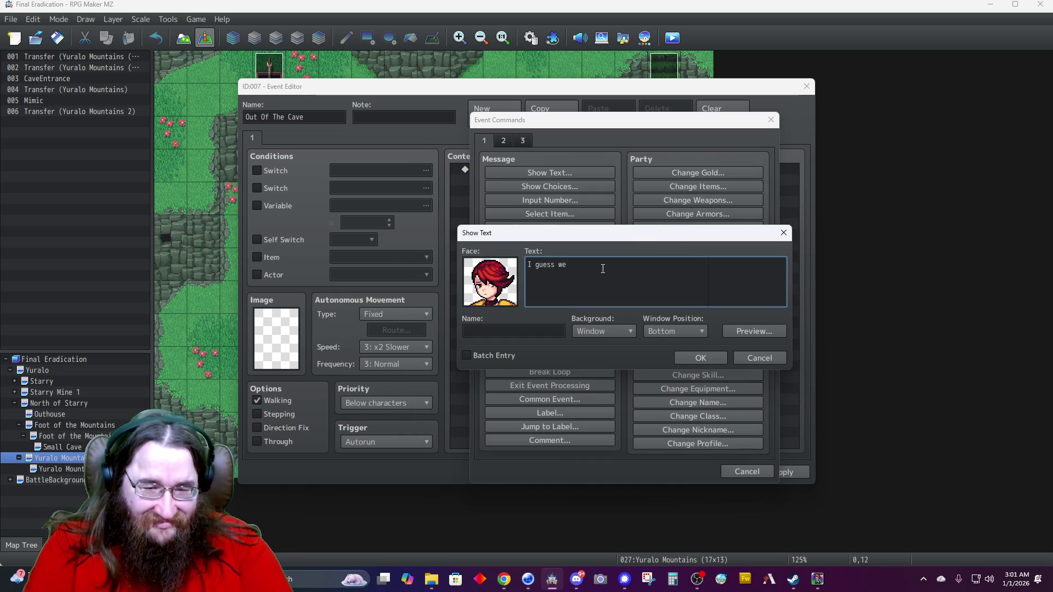
text('re with you.  N)
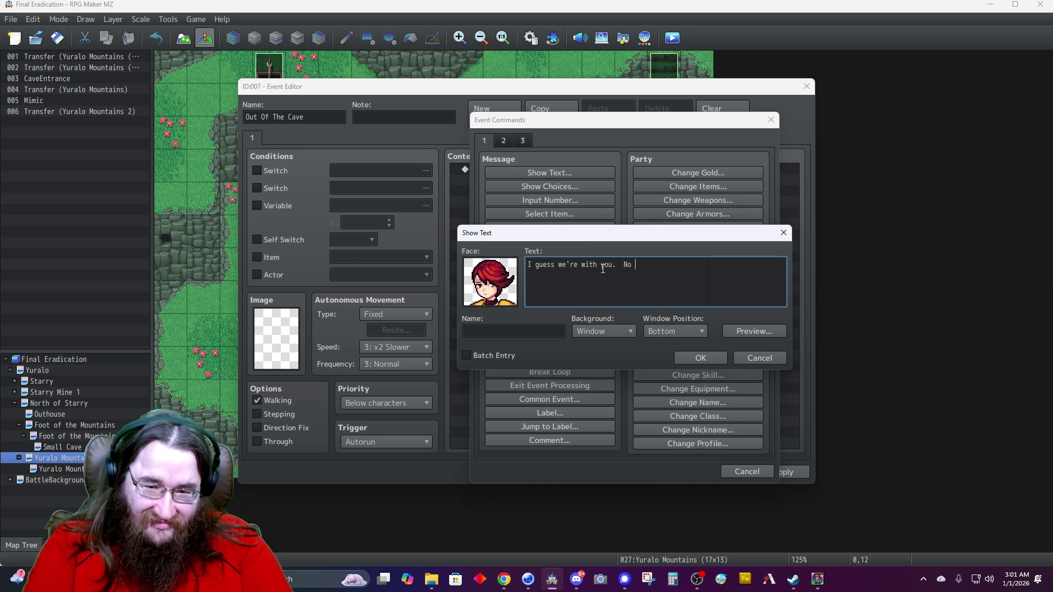
text(oing home now.)
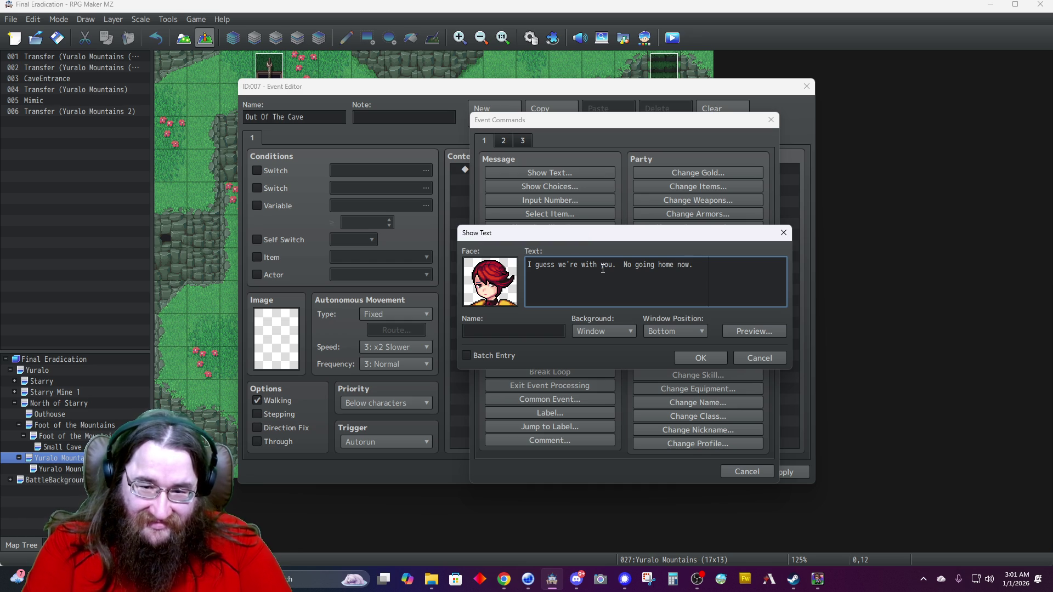
key(Tab)
text(a)
key(BackSpace)
key(BackSpace)
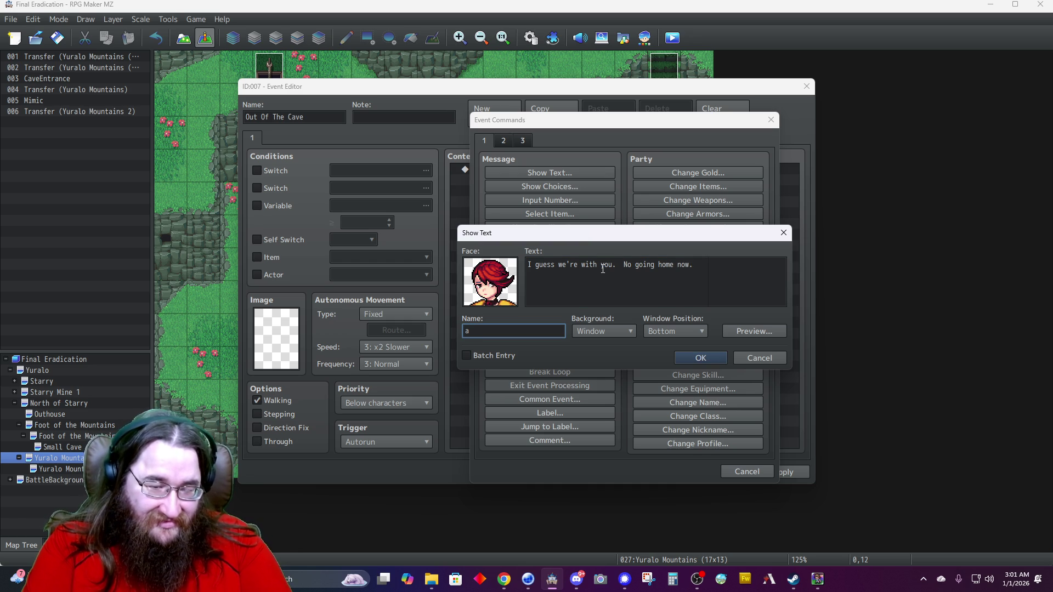
text(Alice)
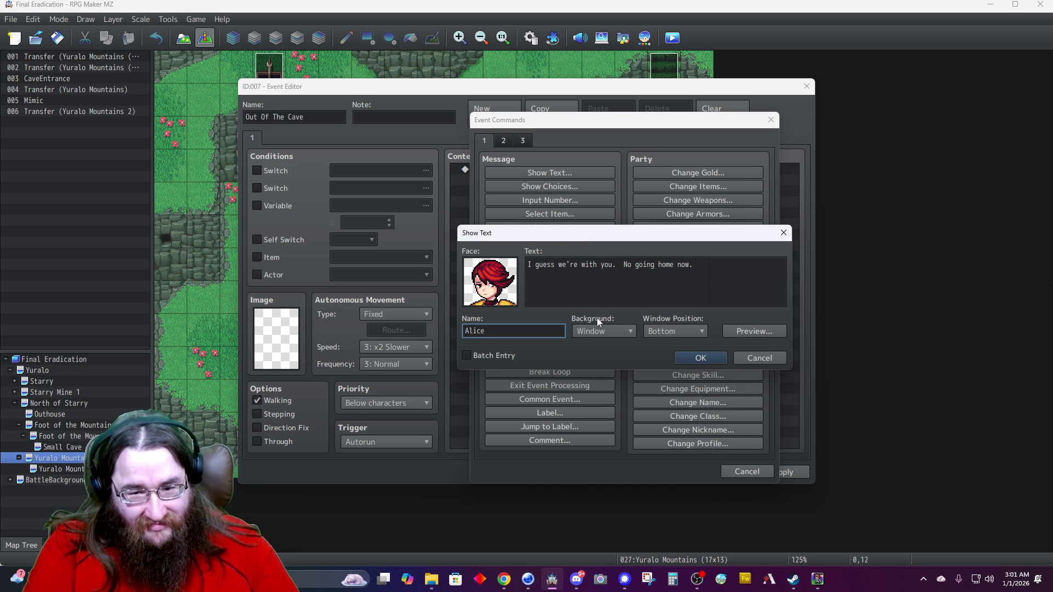
click(599, 331)
click(596, 350)
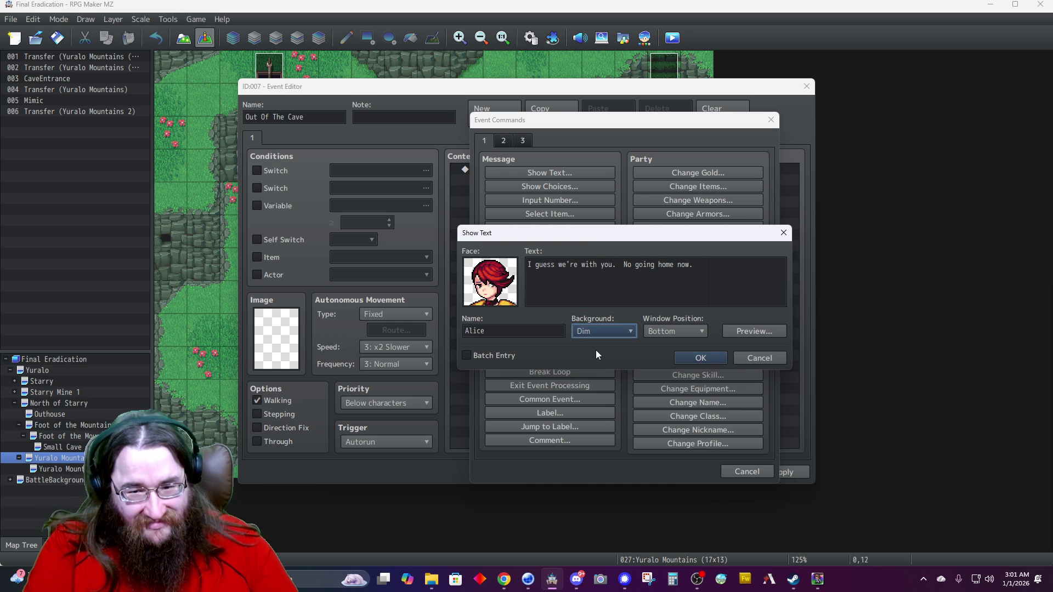
click(660, 331)
click(666, 342)
click(694, 360)
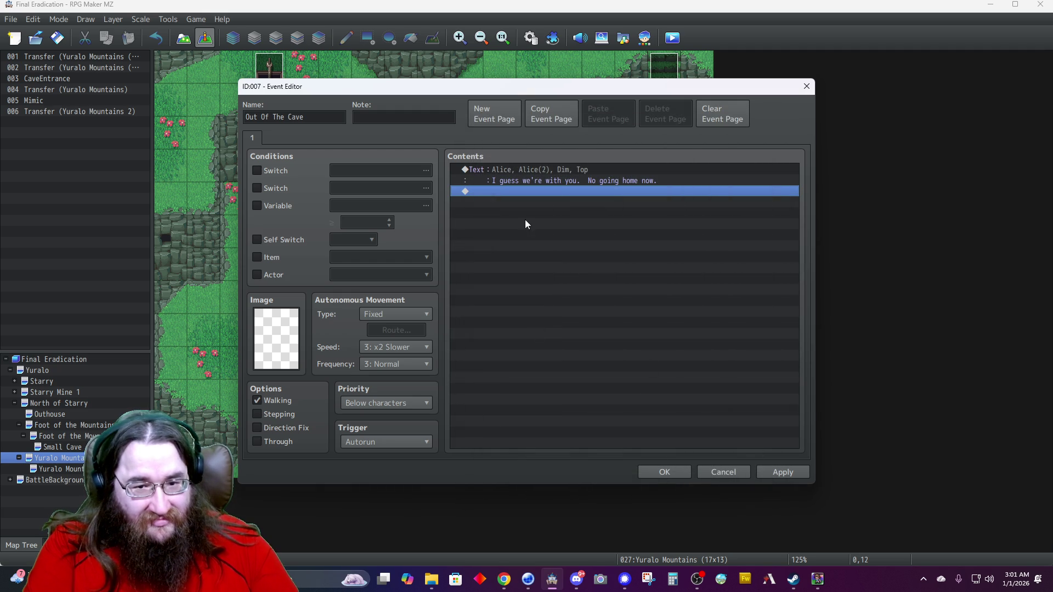
Start a new Show Text message using Adophelia's second face.
double_click(525, 191)
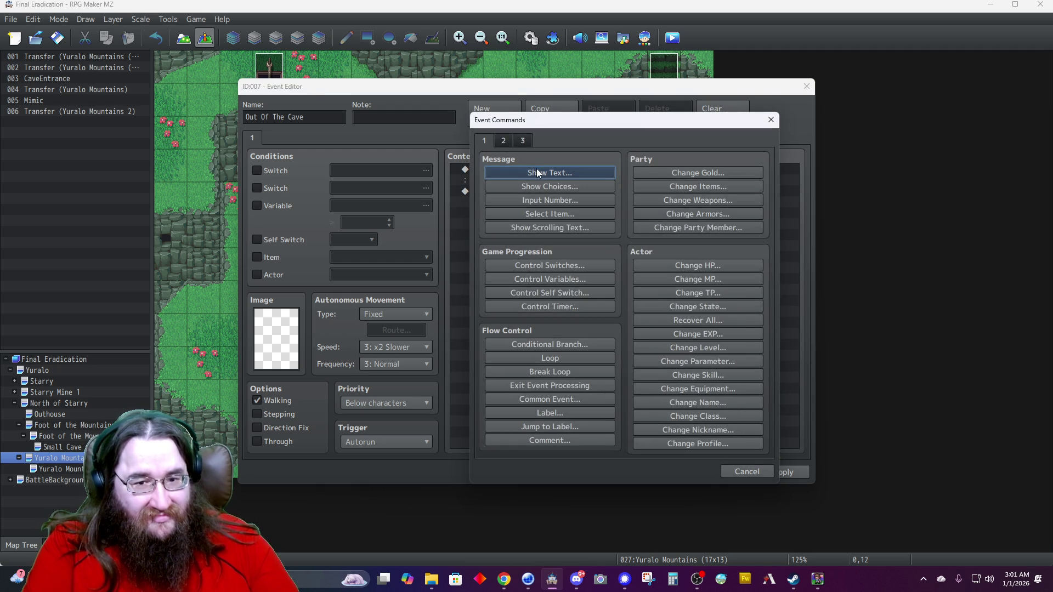
click(537, 171)
double_click(487, 280)
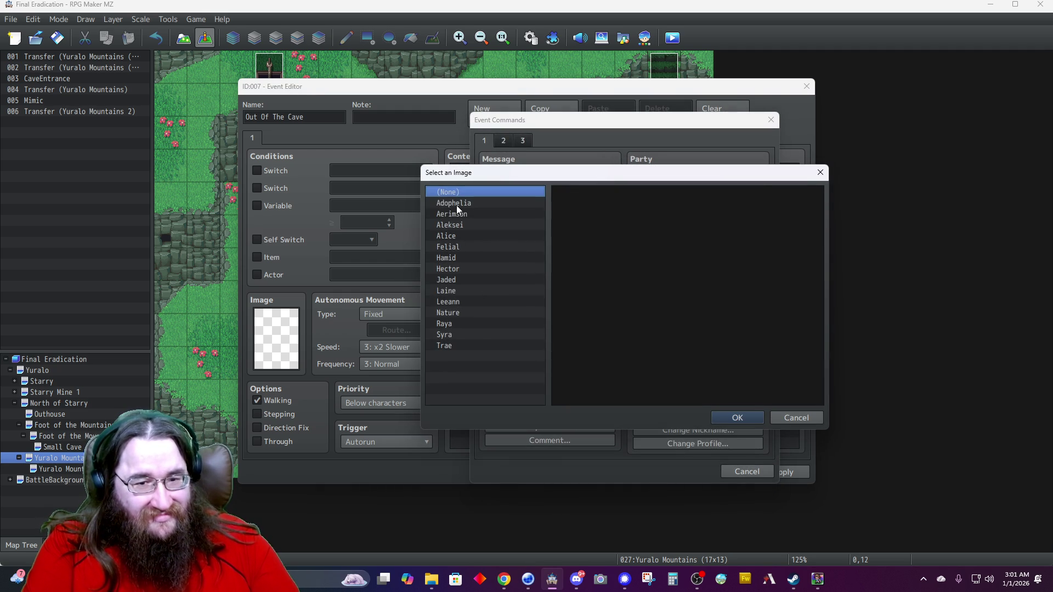
click(455, 204)
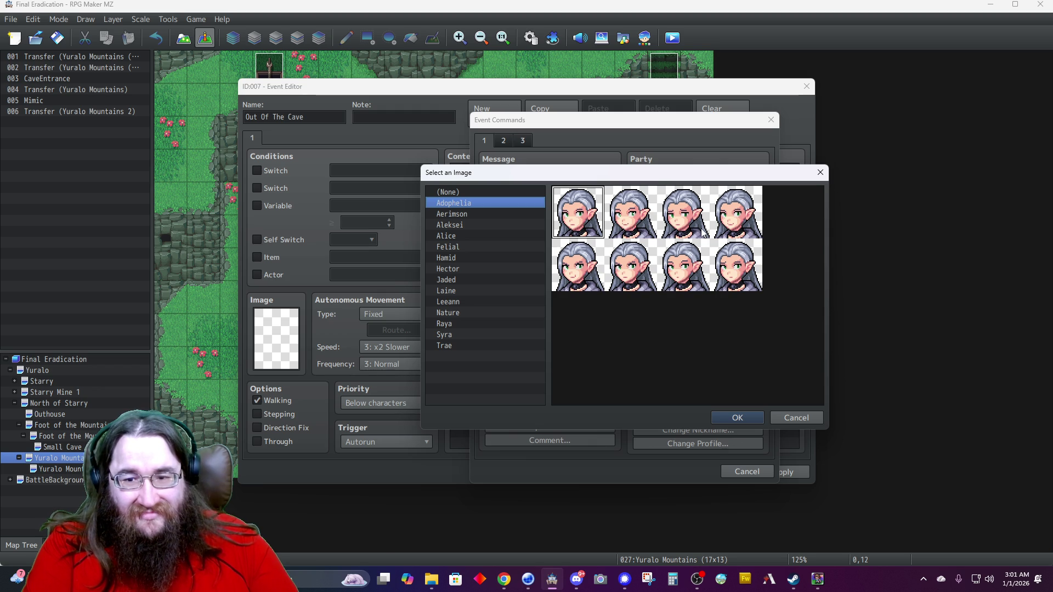
double_click(627, 233)
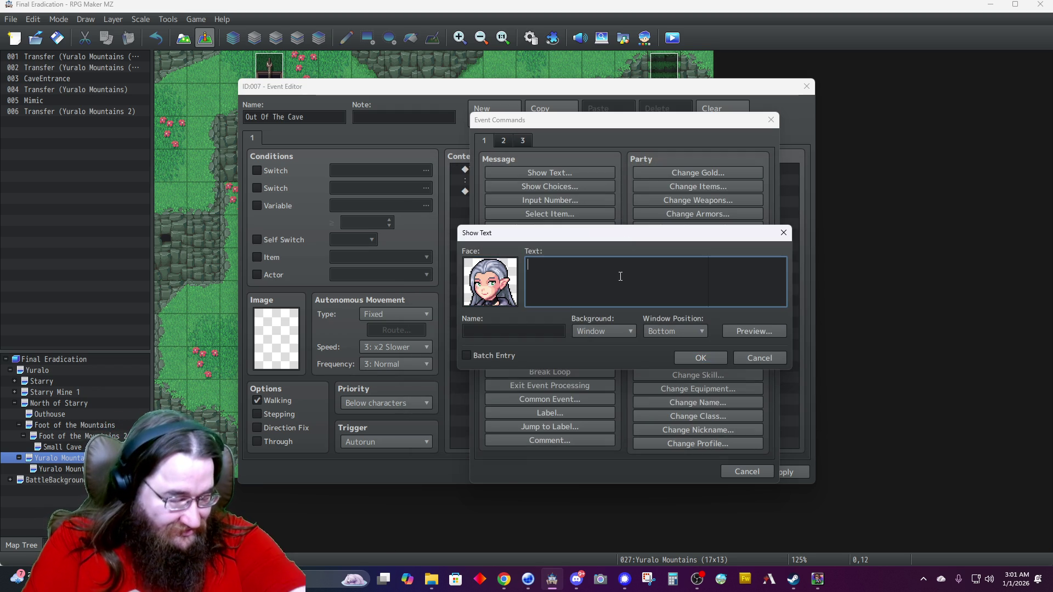
Enter 'We were outgrowing Starry anyway.' as Adophelia with a Dim background at Top position.
text(You wer)
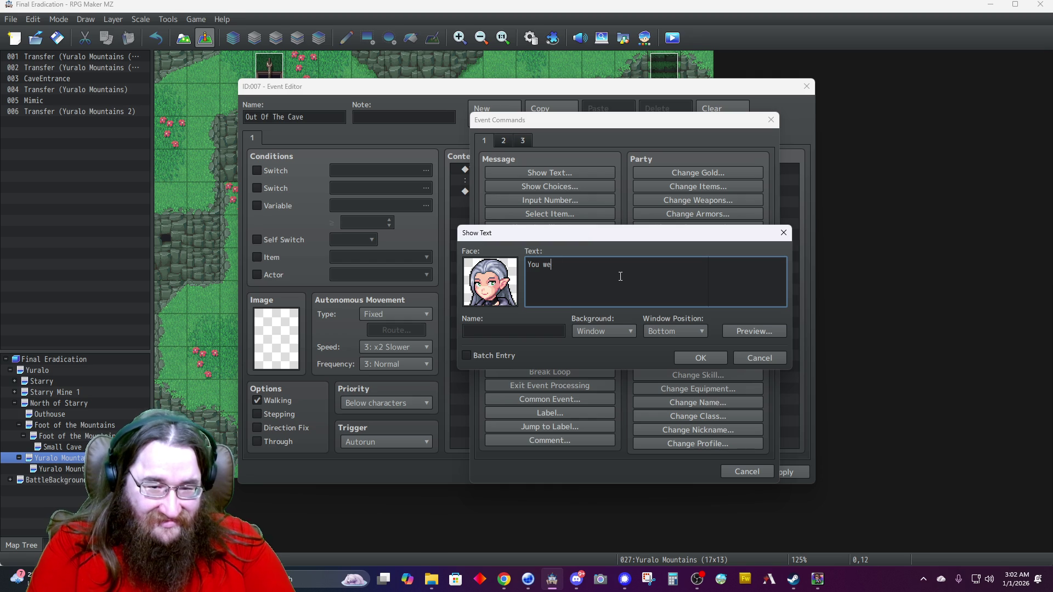
text(always)
key(BackSpace)
key(BackSpace)
key(BackSpace)
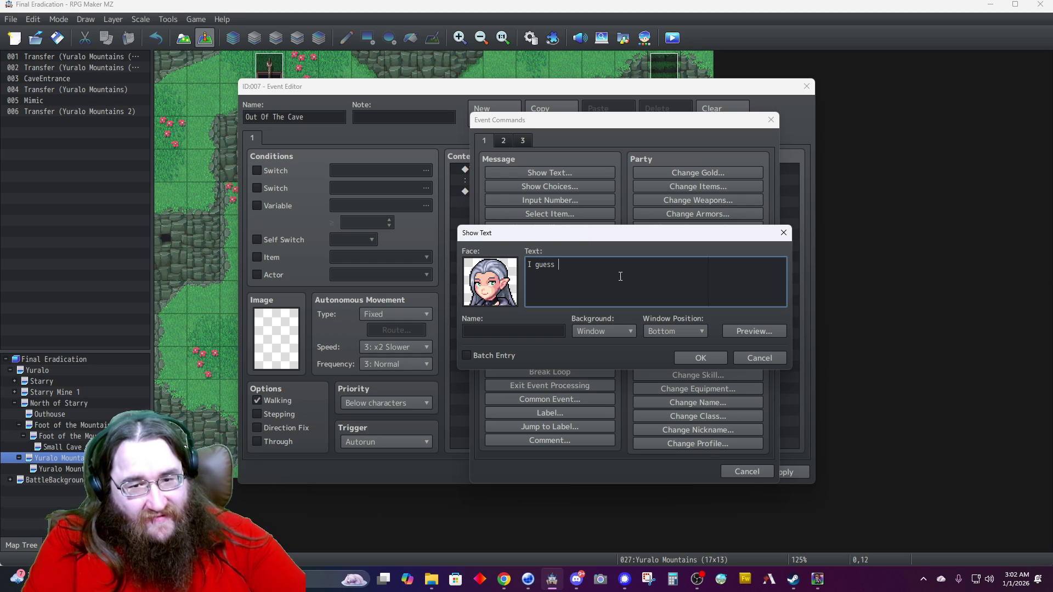
key(BackSpace)
key(BackSpace)
key(BackSpace)
text(We were outgrowing Starr)
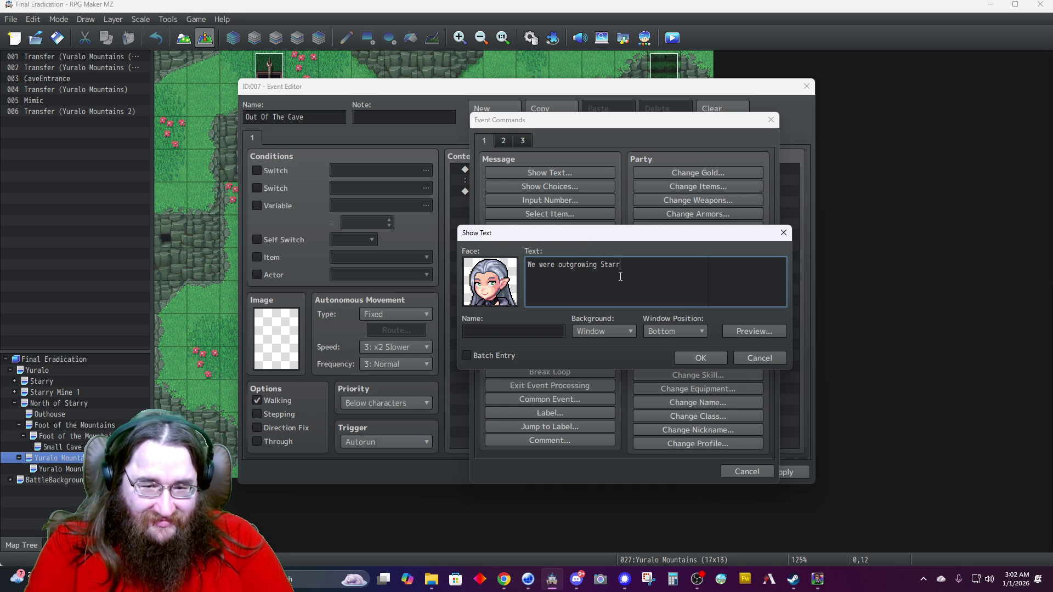
text(y anyway.)
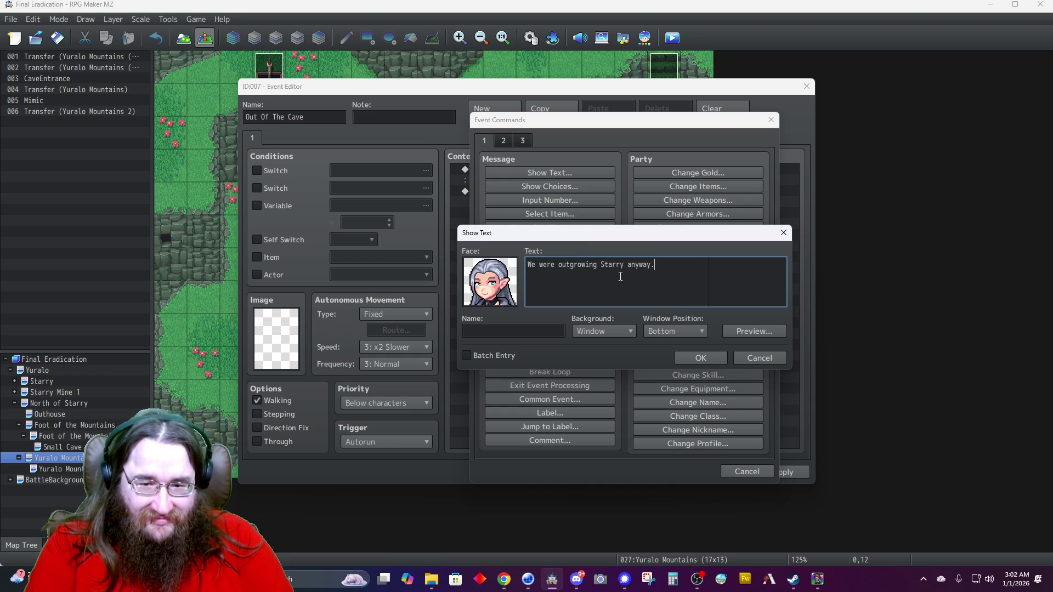
key(Tab)
text(doph)
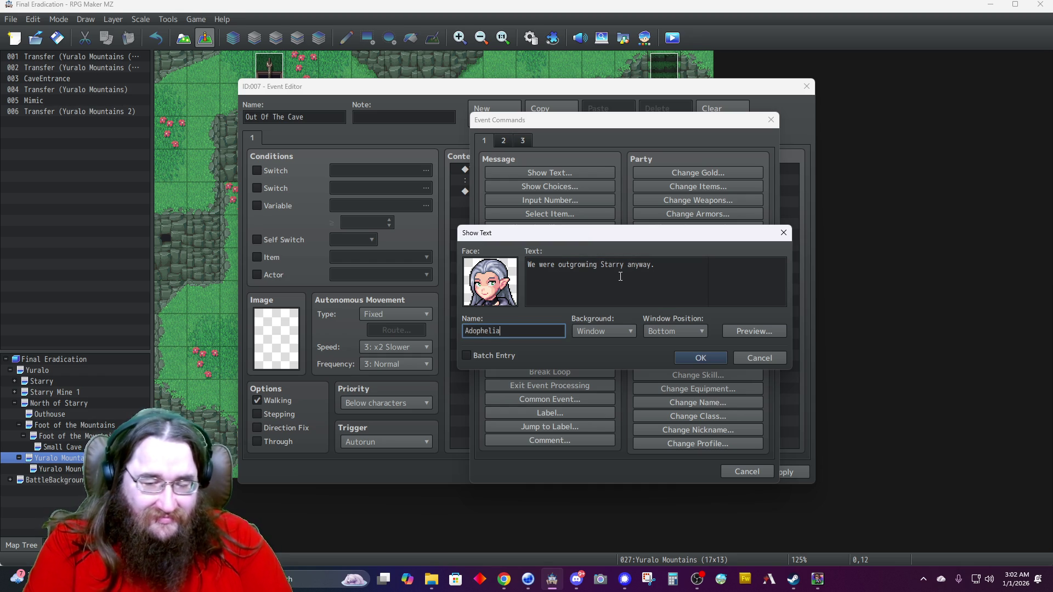
click(627, 328)
click(608, 353)
click(676, 329)
click(666, 344)
click(698, 357)
double_click(519, 213)
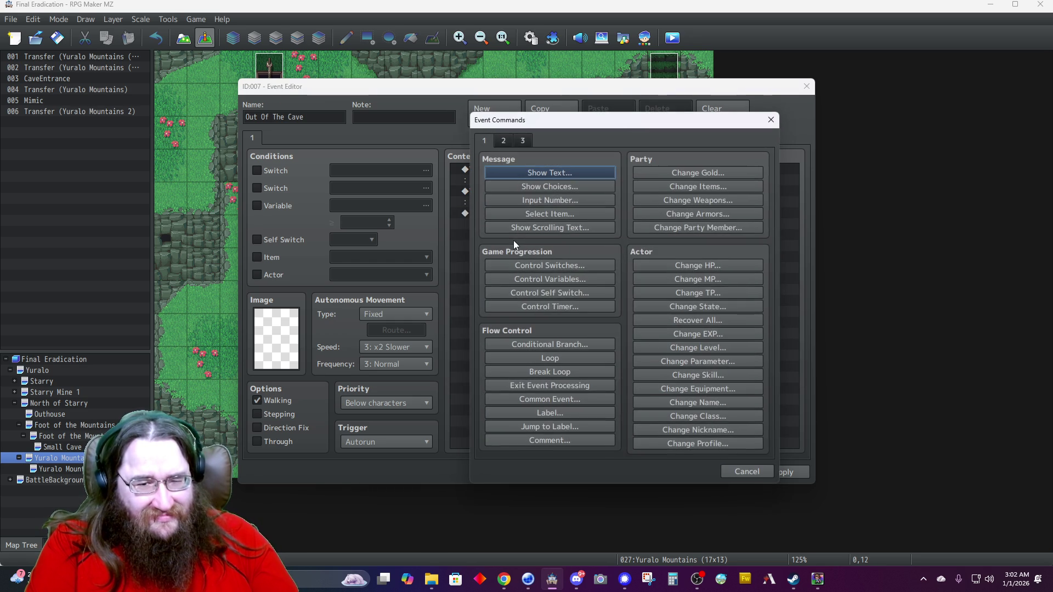
Start a new text message using Hamid's first face.
click(528, 171)
double_click(486, 269)
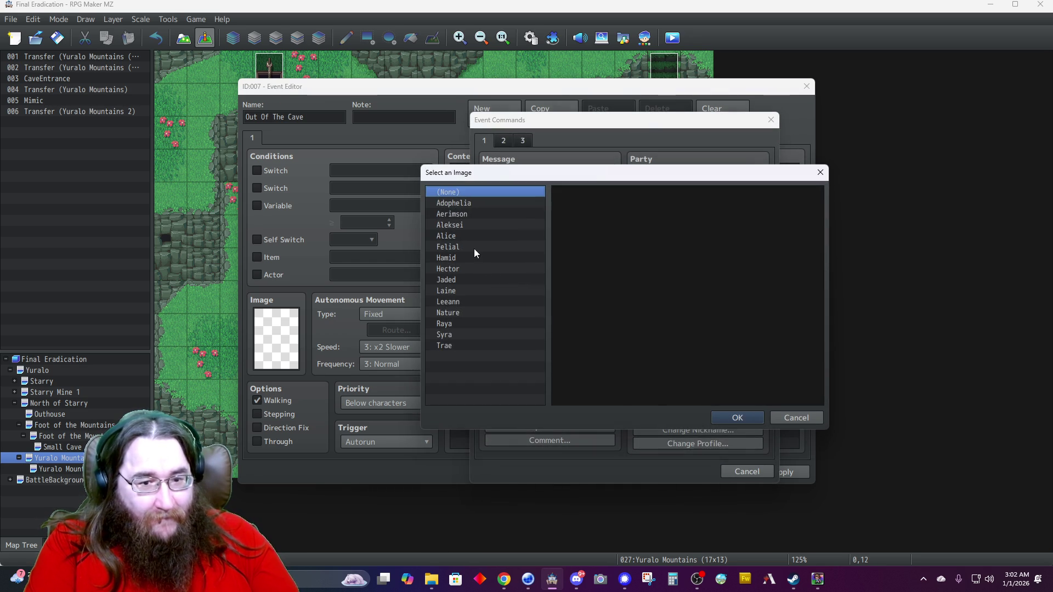
click(460, 259)
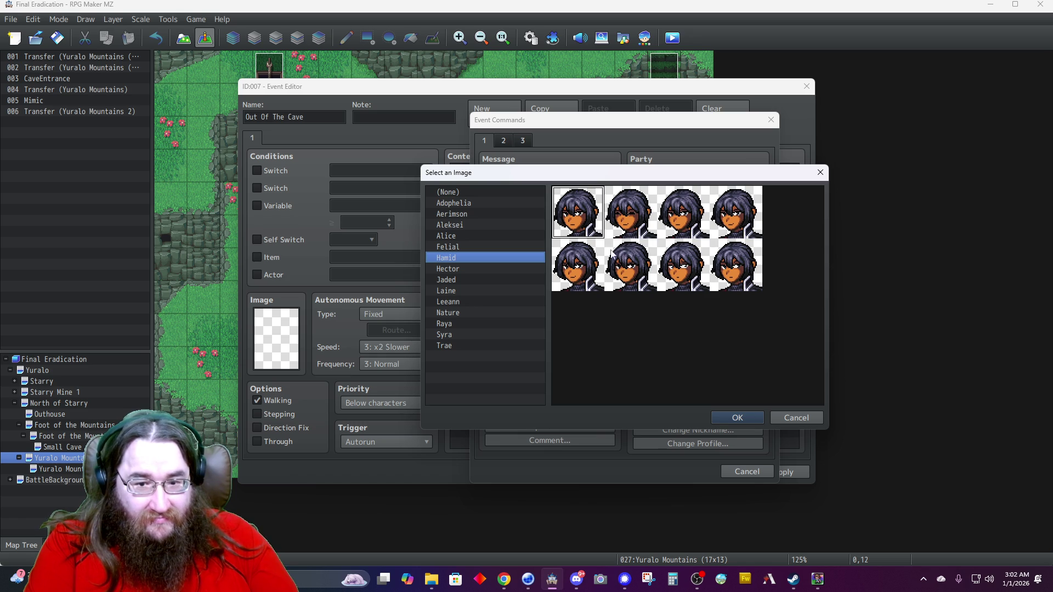
double_click(584, 225)
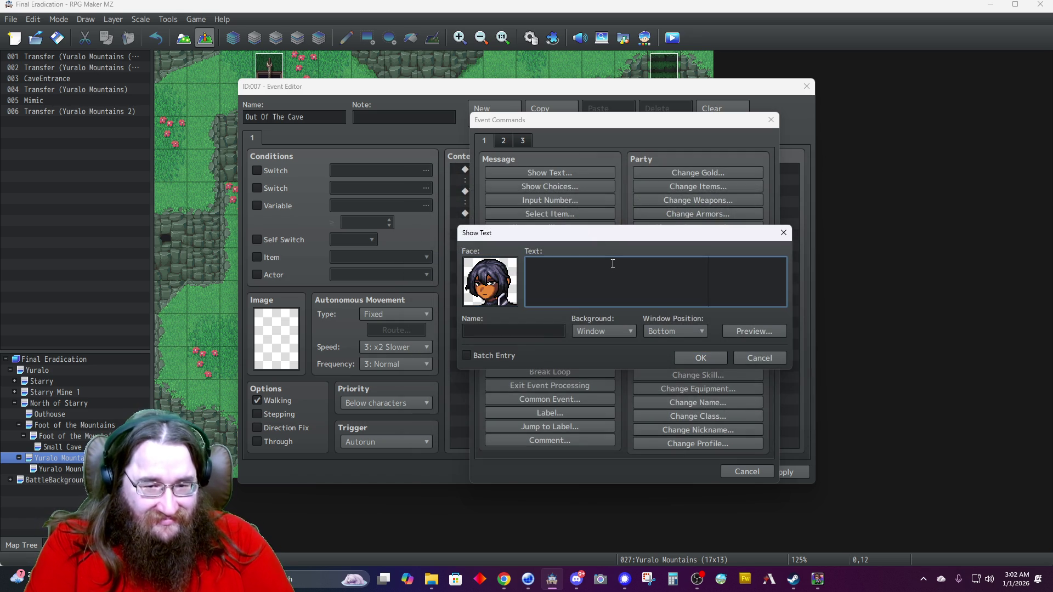
text(You)
Enter 'You have my apologies. The both of you.' as Hamid, dimmed and positioned at Top.
key(BackSpace)
key(BackSpace)
key(BackSpace)
text(You have)
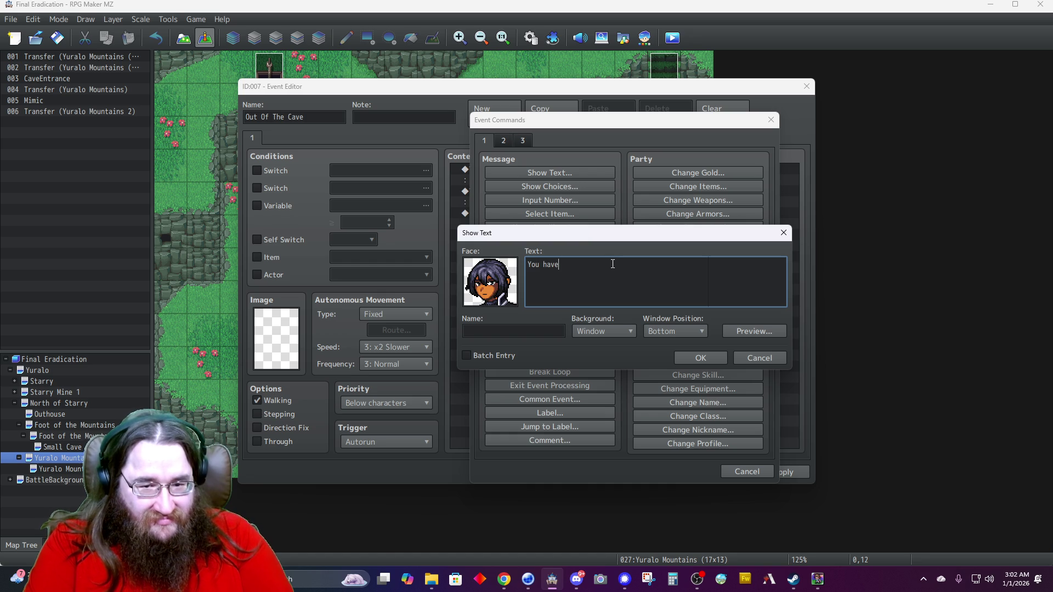
text( my apologies. The both of you.)
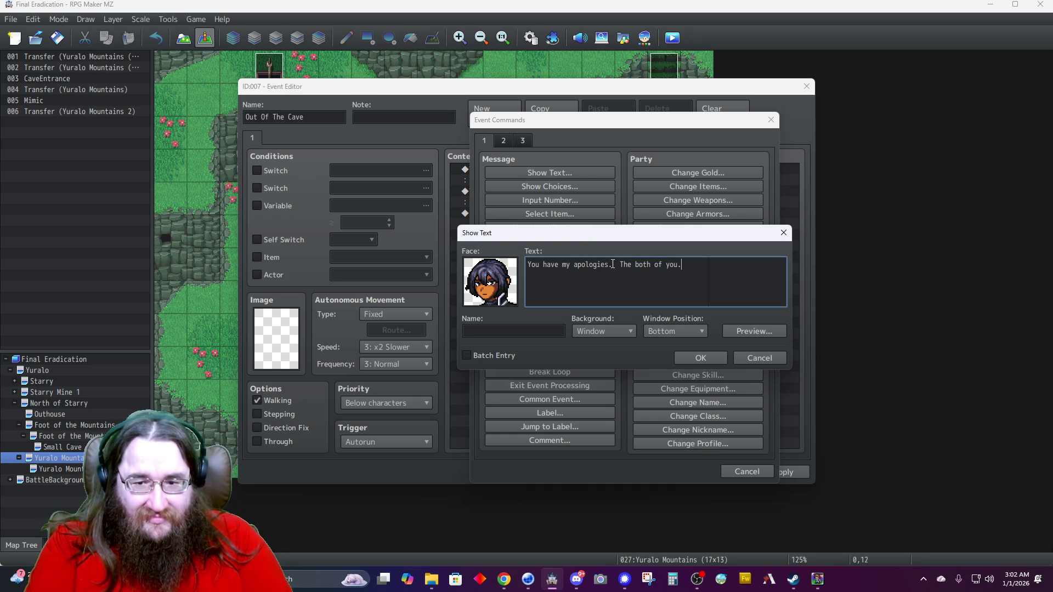
key(Tab)
text(Hamid)
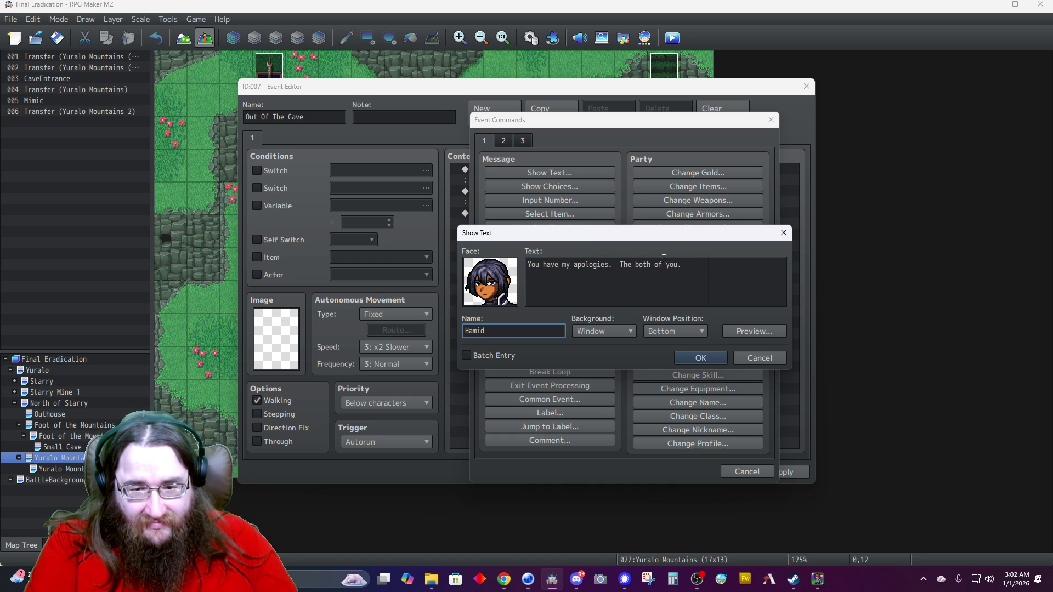
click(587, 335)
click(591, 344)
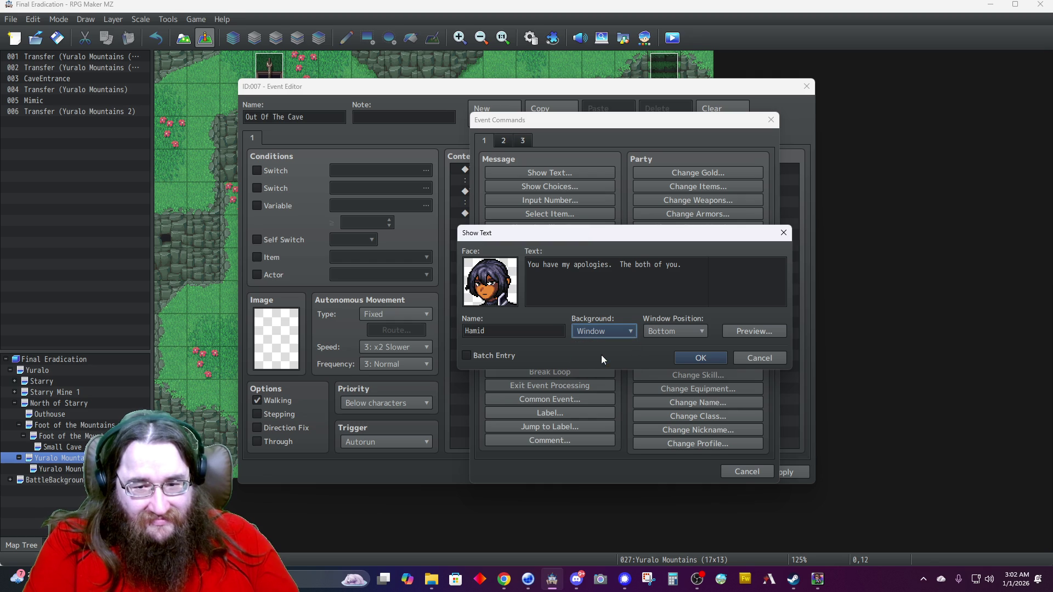
key(Down)
click(657, 334)
click(659, 347)
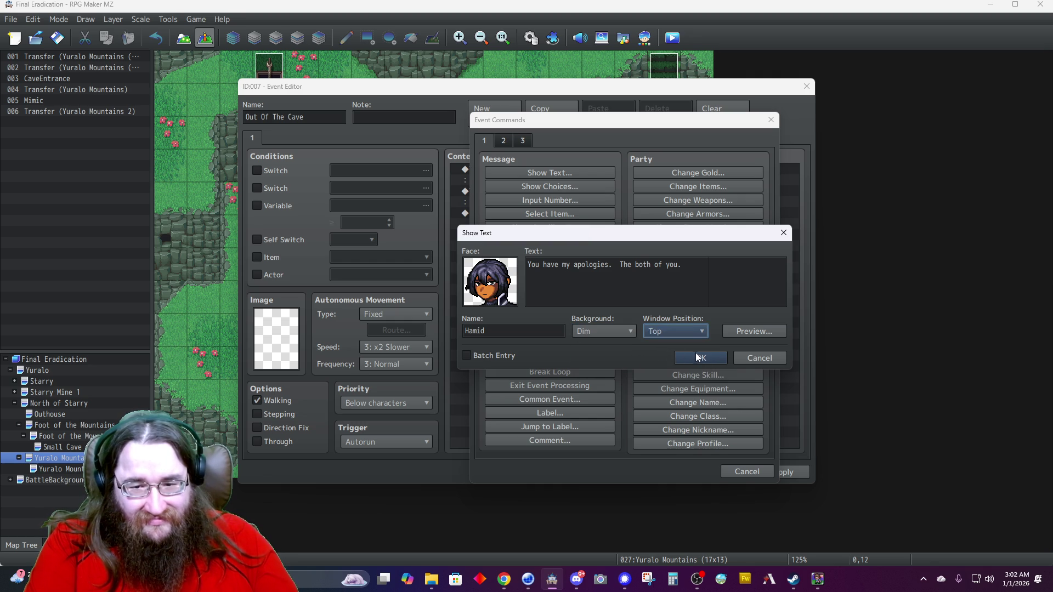
click(694, 361)
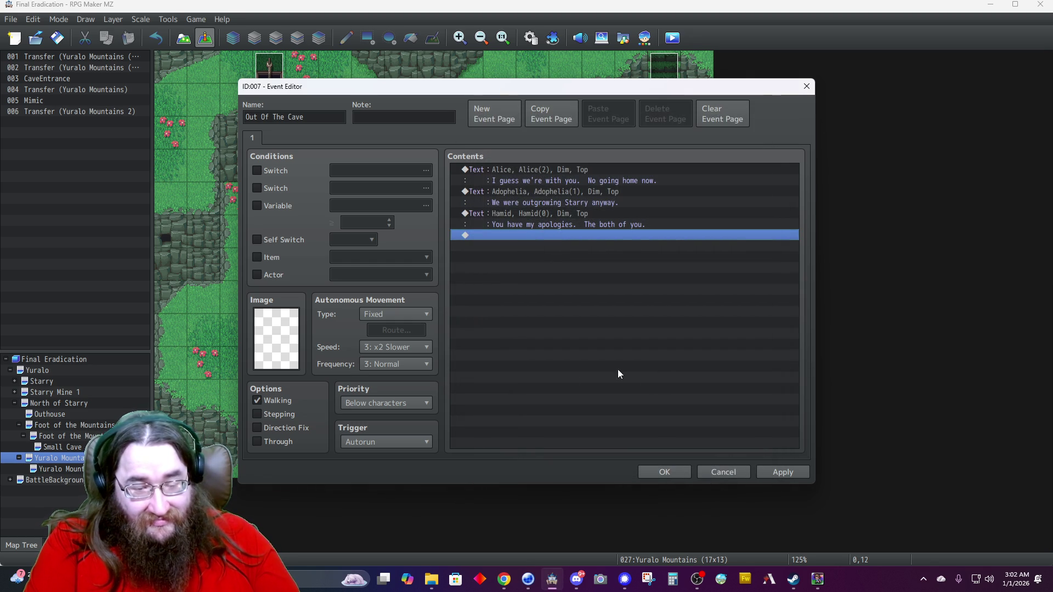
Draft a new Show Text message with Alice's second face, beginning 'No worries'.
double_click(512, 236)
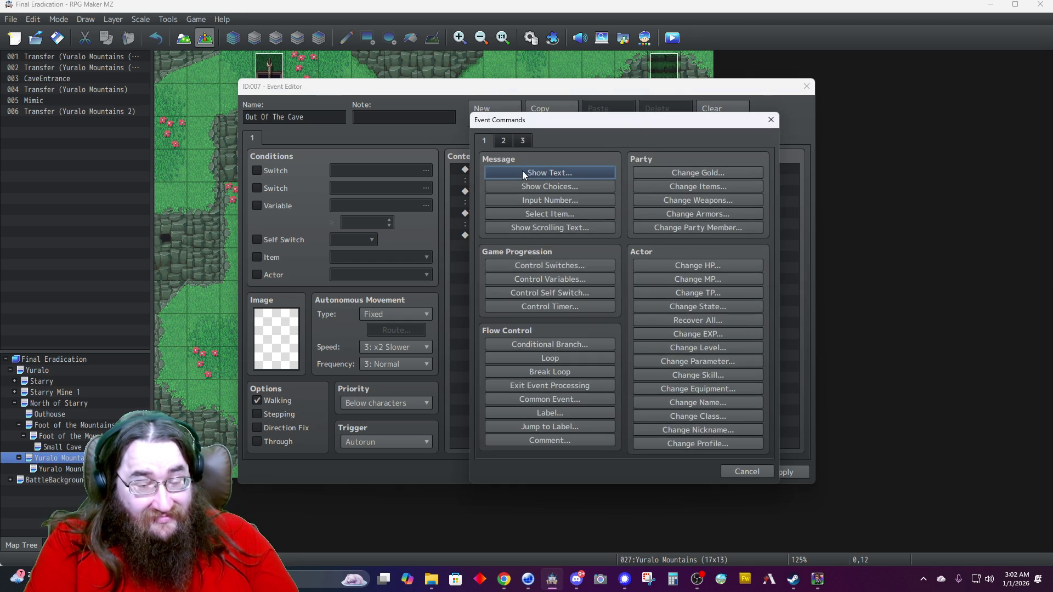
click(522, 171)
double_click(491, 266)
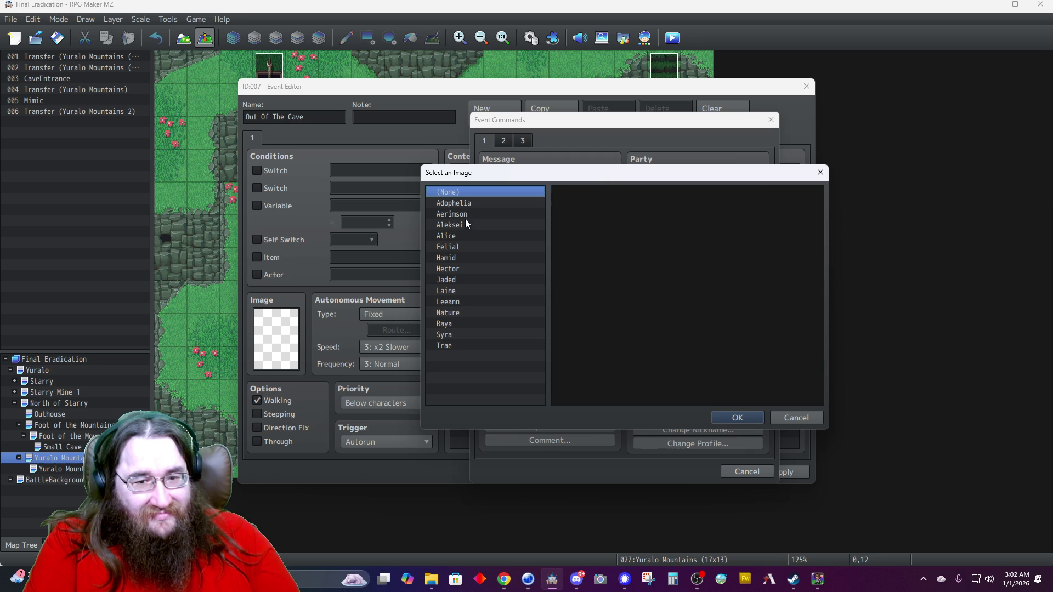
click(469, 235)
click(630, 231)
double_click(630, 232)
text(No worr)
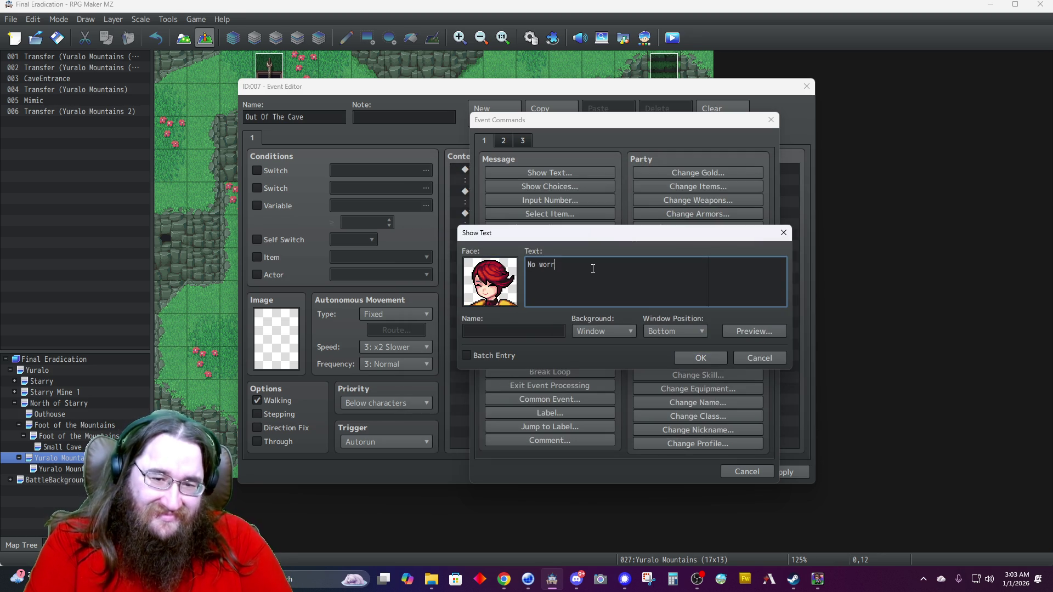
text(ies)
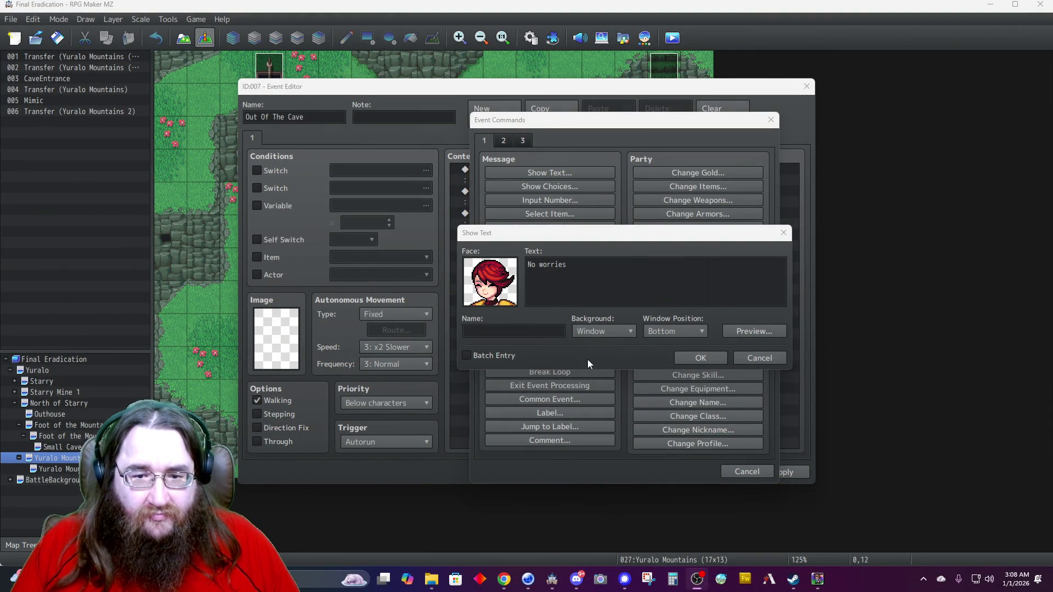
click(624, 288)
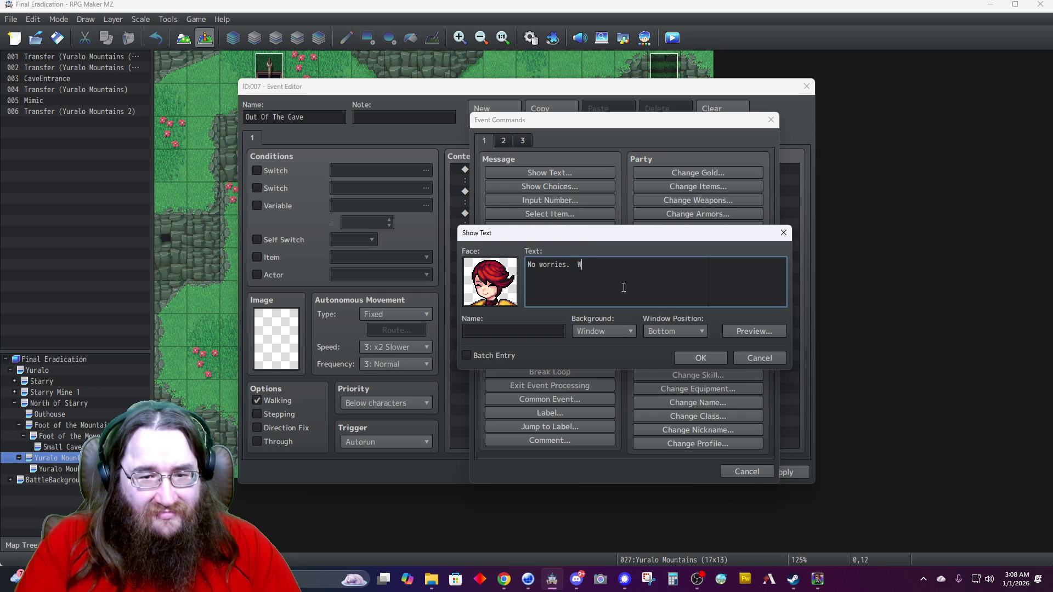
Finish Alice's line 'We will just hold it over you forever and ever.' with Dim background, Top position.
text(We will just hold it over you f)
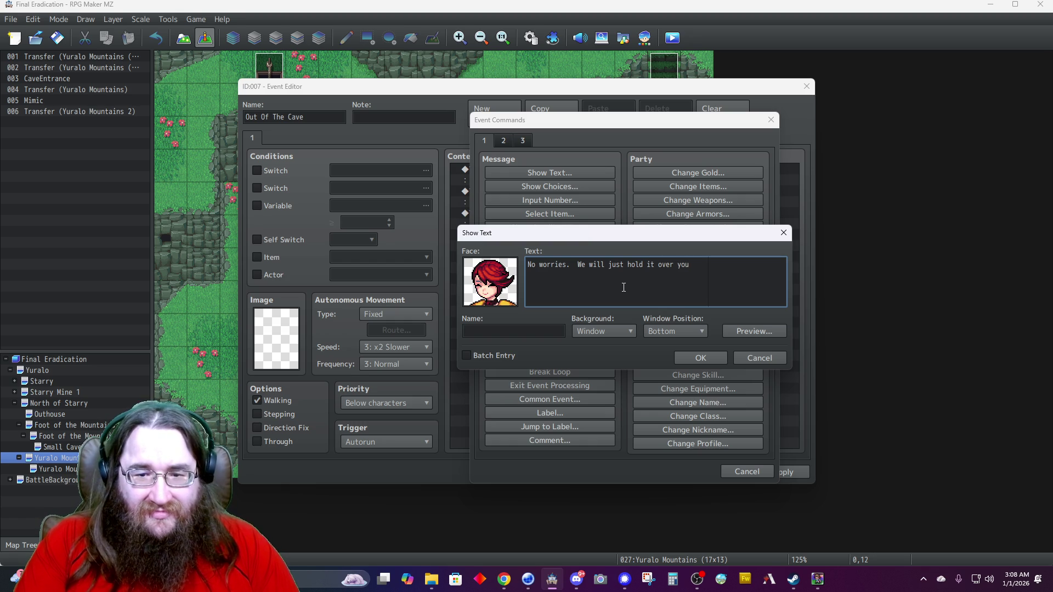
text(o)
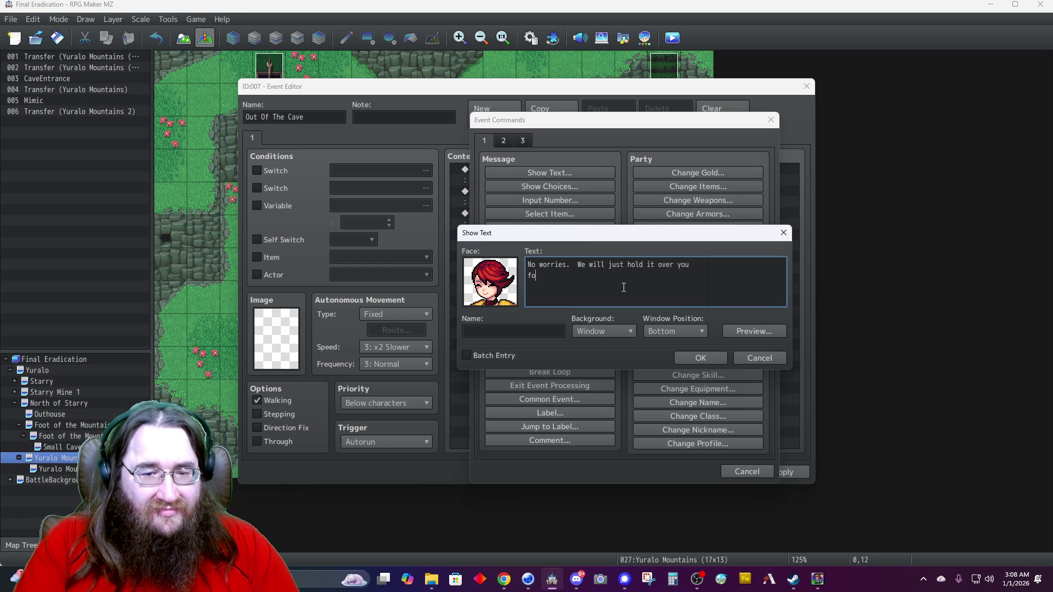
text(rever and ever)
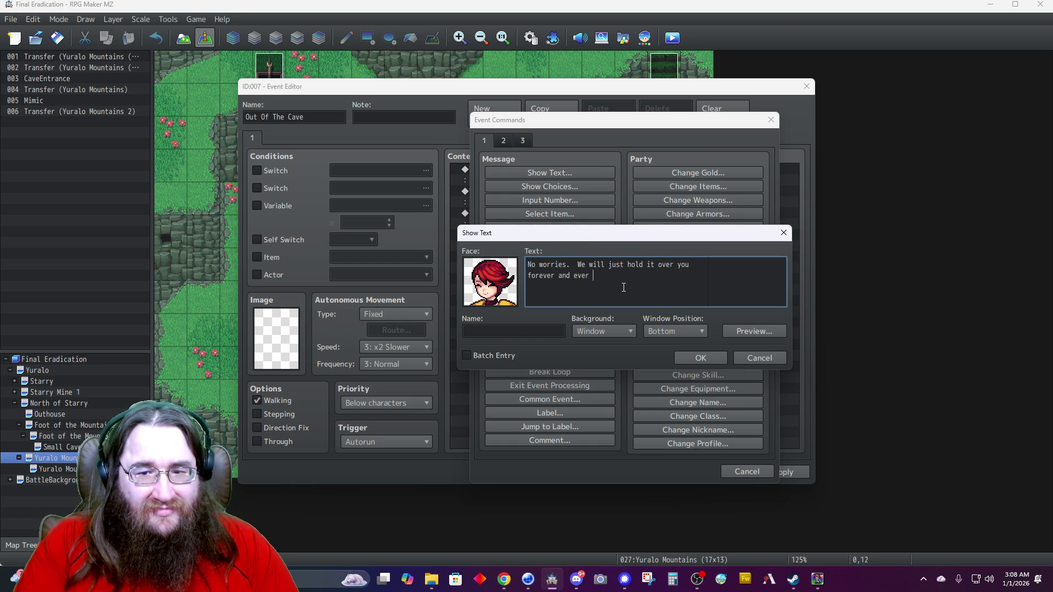
text(.)
key(Tab)
text(Alice)
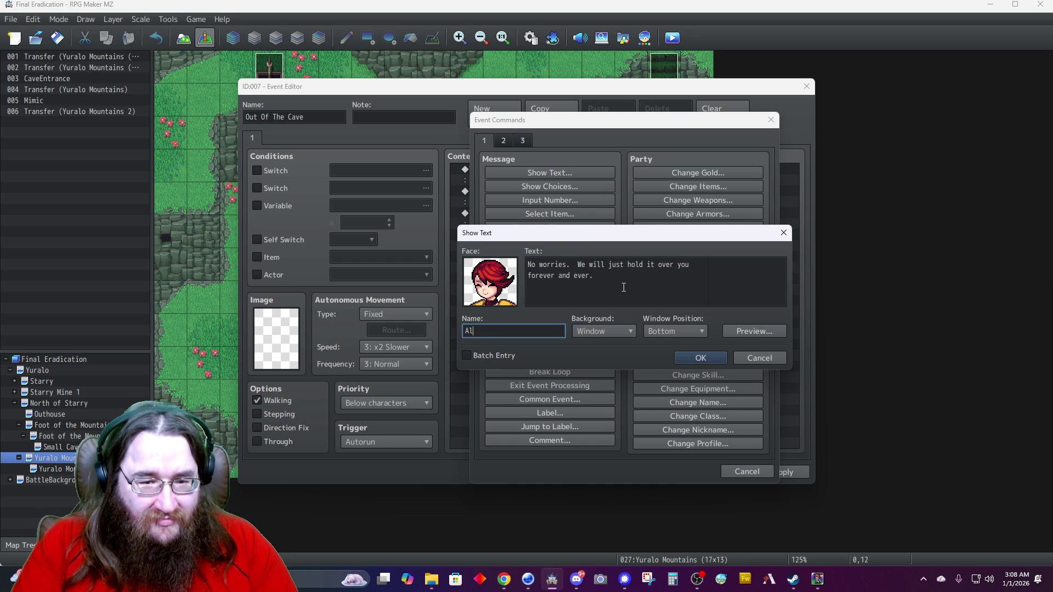
click(588, 328)
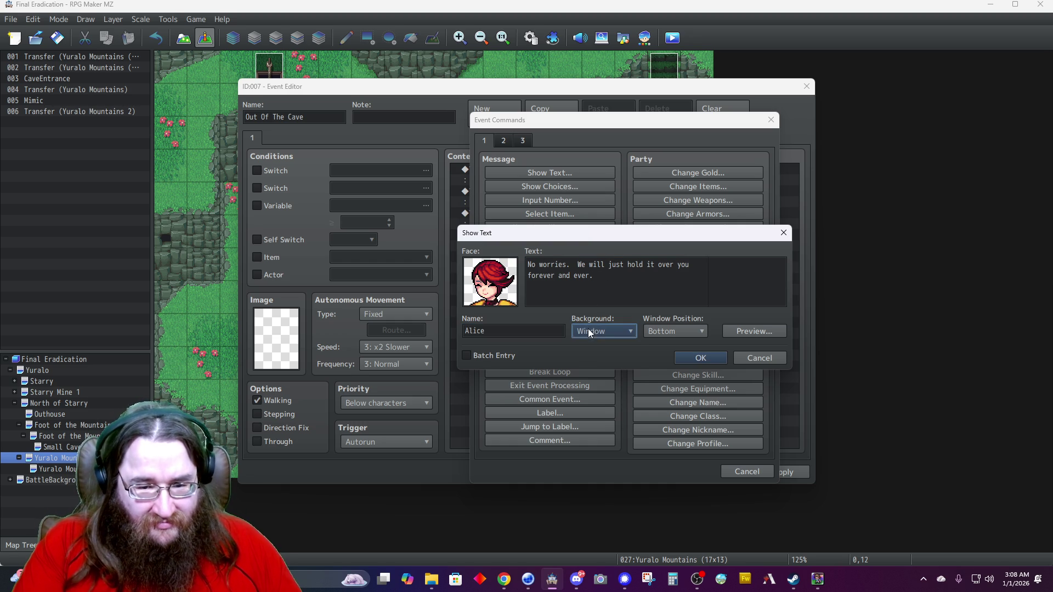
click(604, 354)
click(673, 332)
click(670, 344)
click(696, 357)
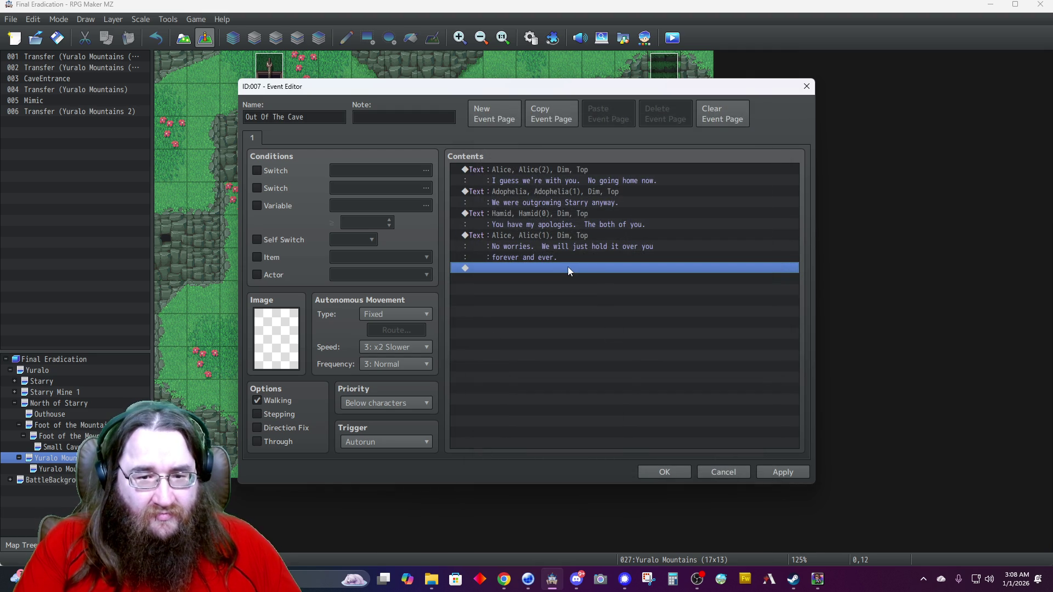
double_click(567, 268)
Start a new text message using Hamid's bottom-right face portrait.
click(545, 174)
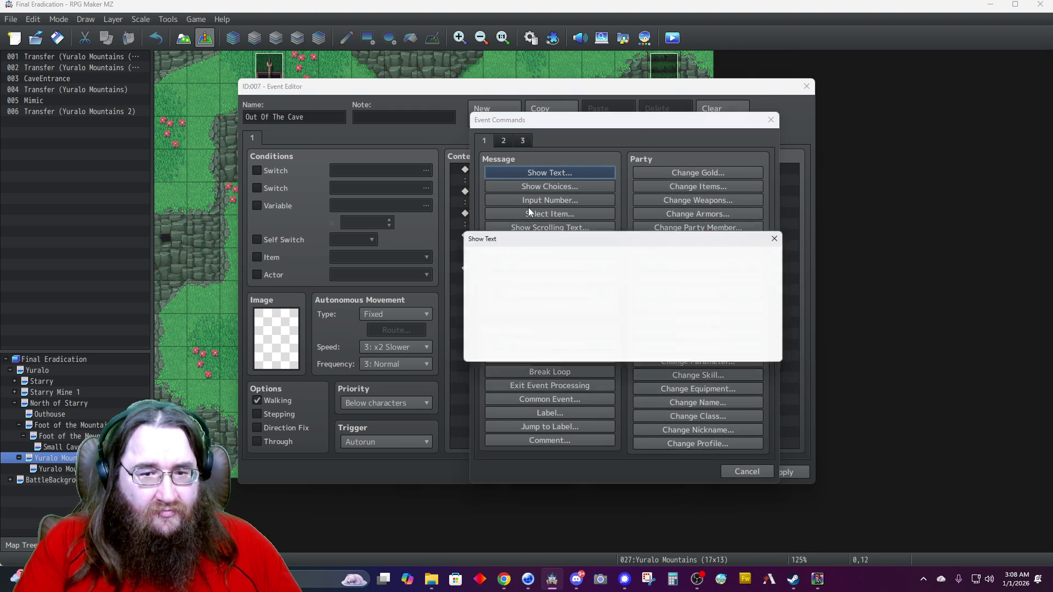
double_click(494, 265)
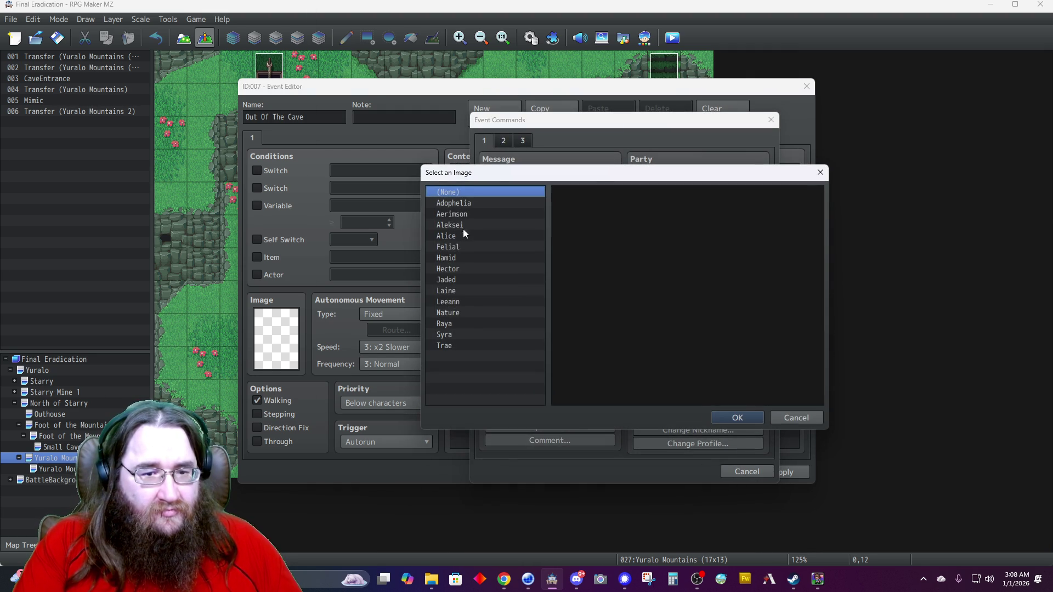
click(454, 258)
double_click(760, 277)
Enter 'Great.' as Hamid with a Dim background at Top position.
click(643, 288)
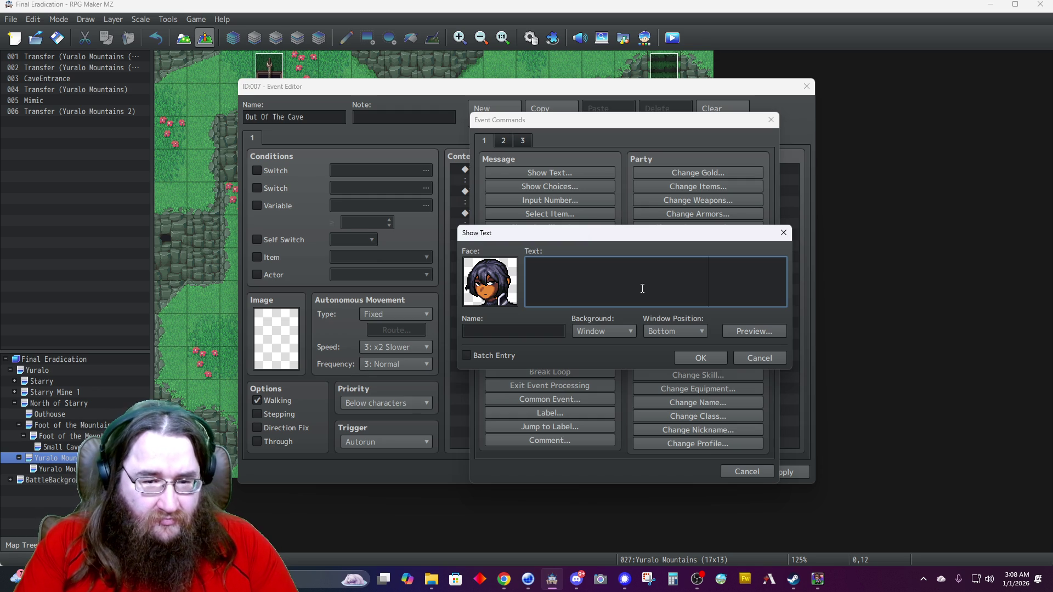
text(Great.)
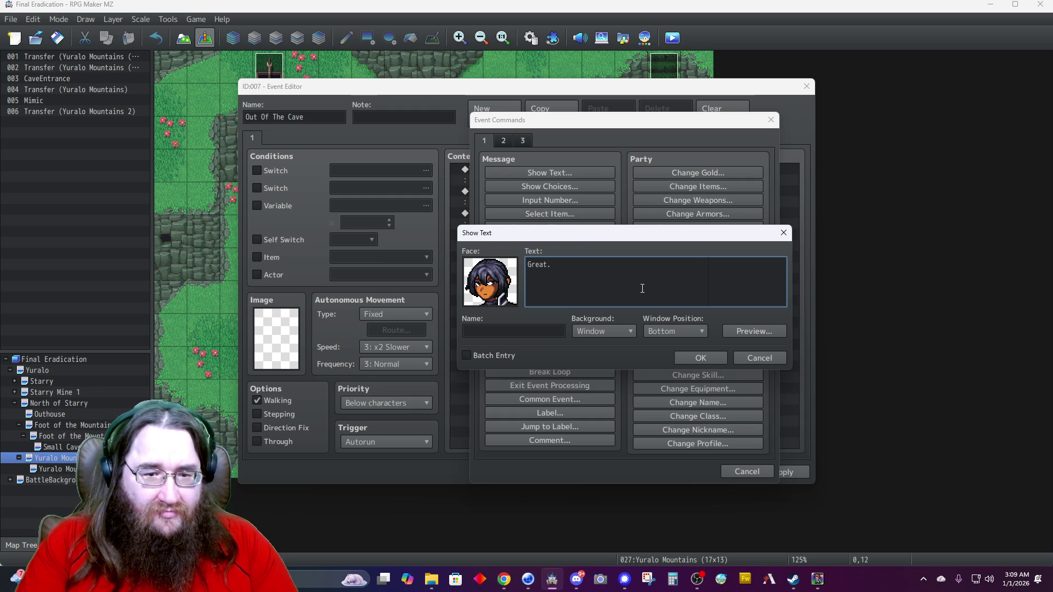
key(Tab)
text(Hamid)
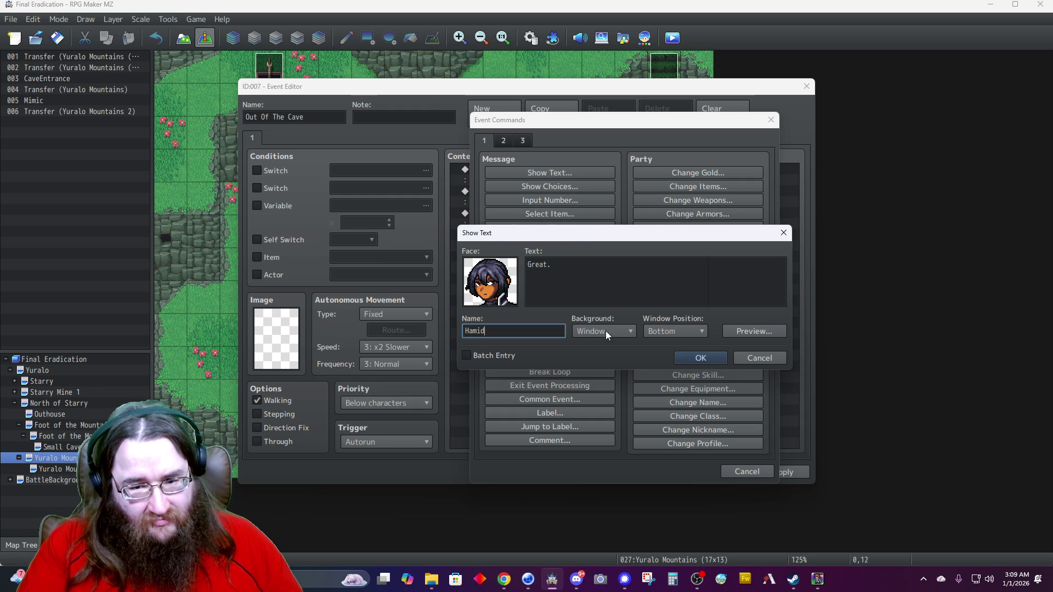
click(609, 330)
click(603, 357)
click(671, 328)
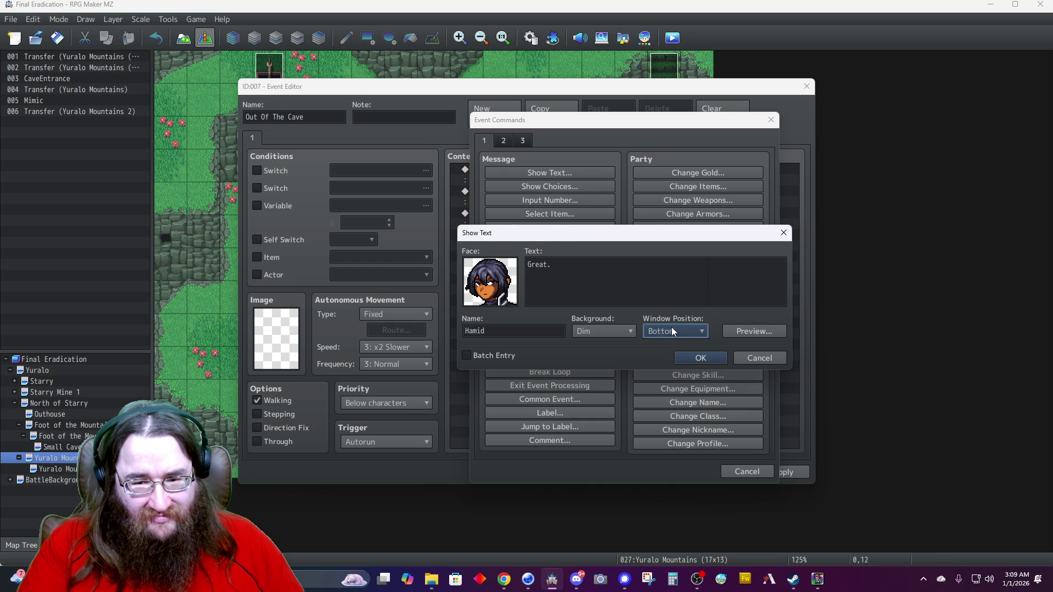
click(675, 344)
click(700, 359)
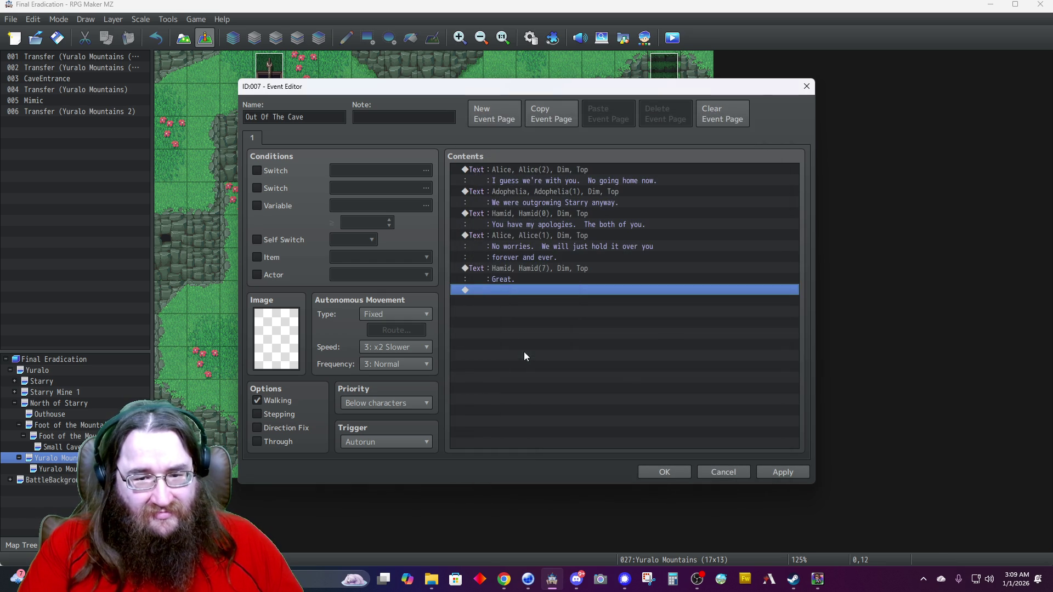
Start a new text message using Adophelia's third face.
double_click(515, 290)
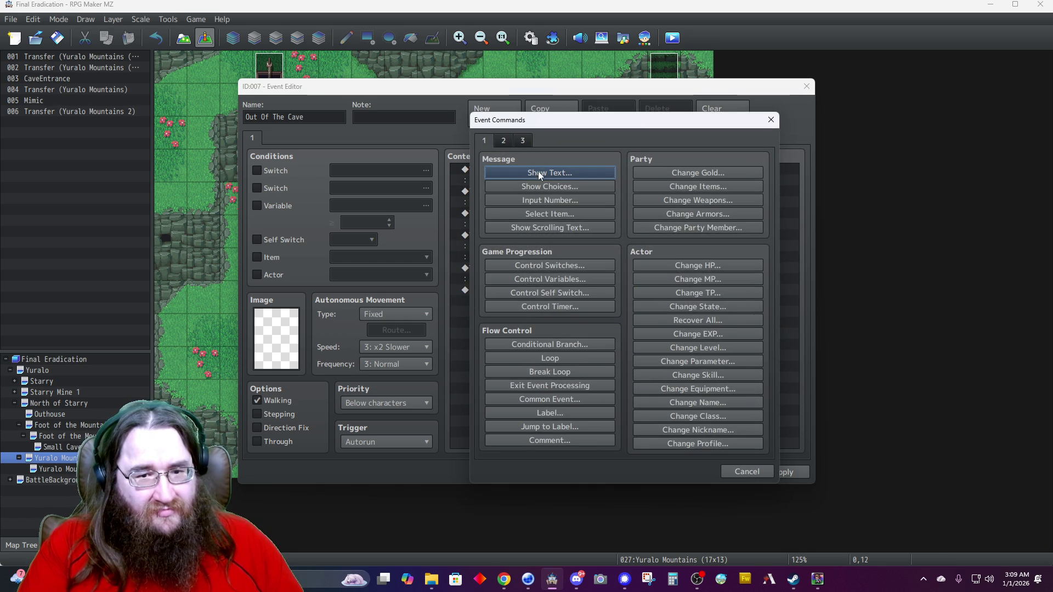
click(537, 171)
double_click(490, 280)
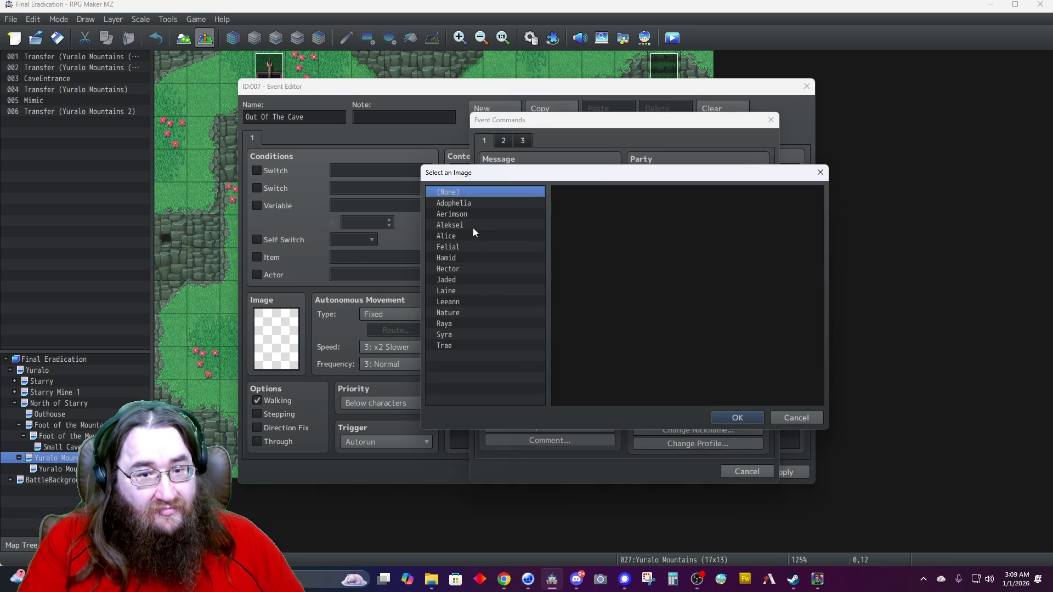
click(467, 203)
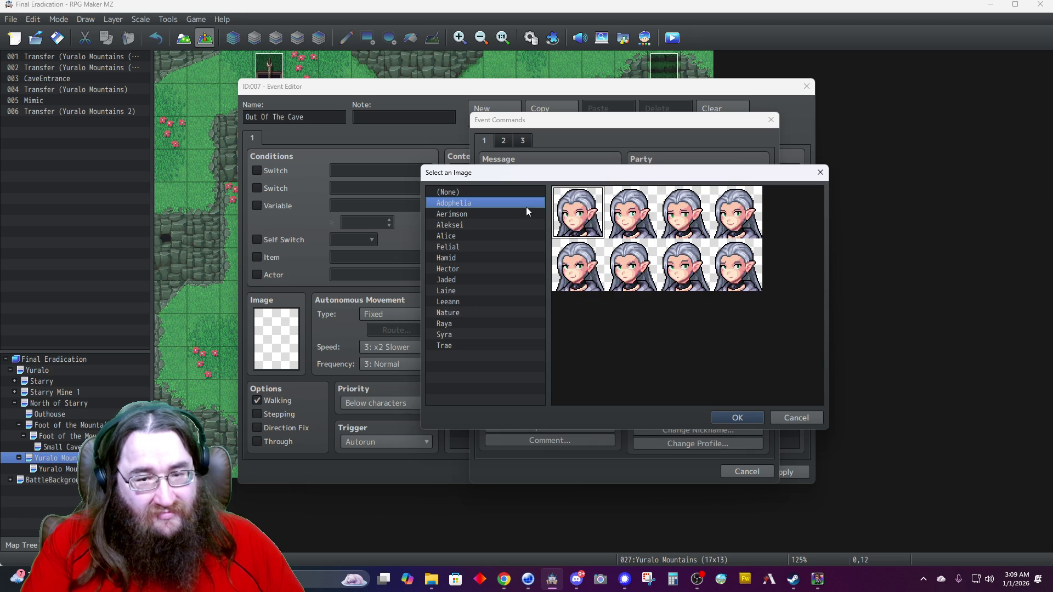
double_click(680, 225)
Type the two-line text 'I can't believe the elder would turn us over to Felial like this.'.
click(638, 266)
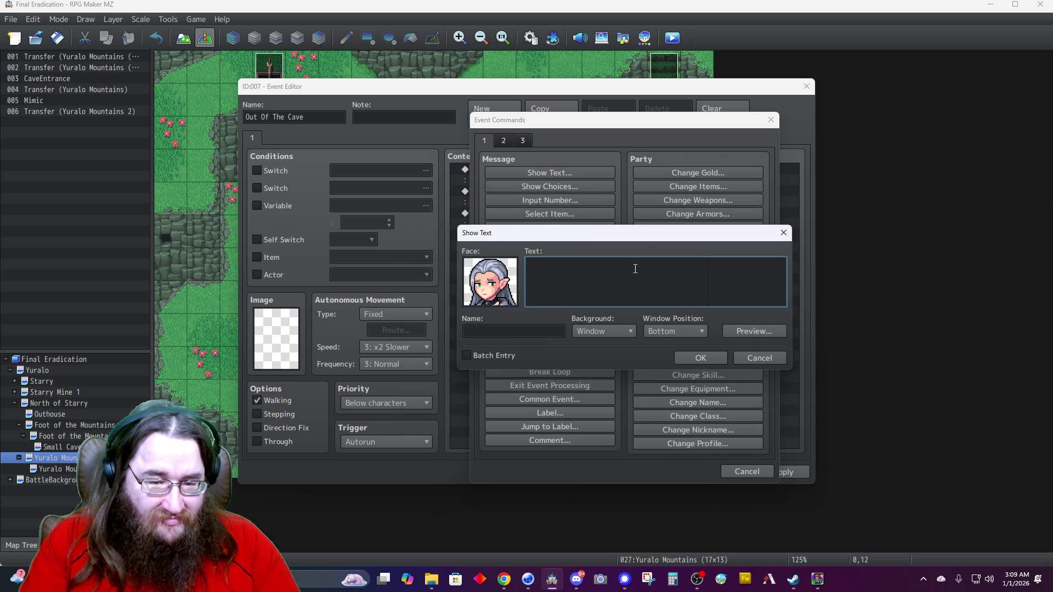
text(I can')
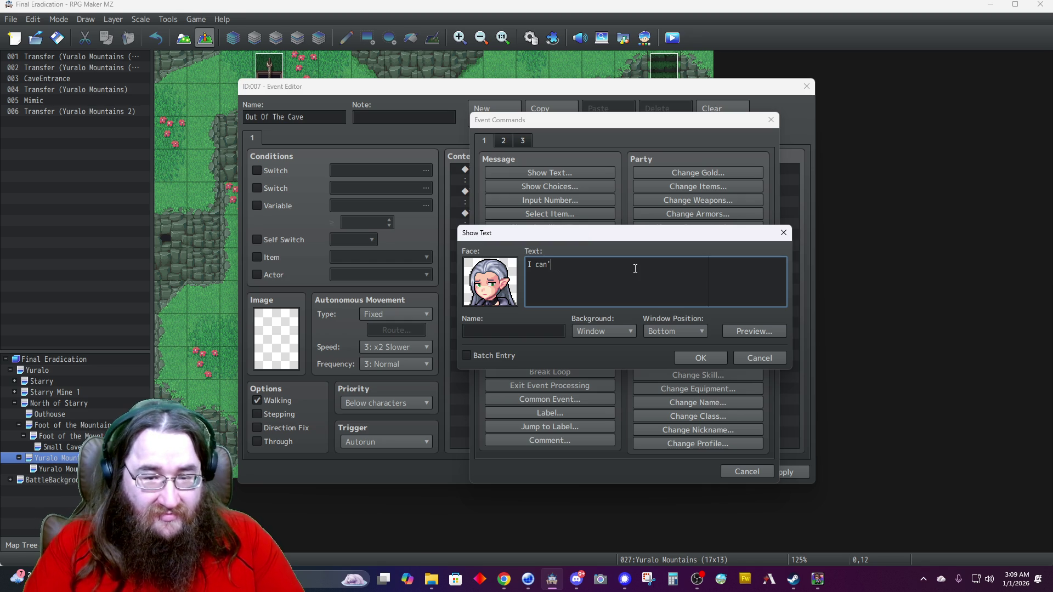
text(t beli)
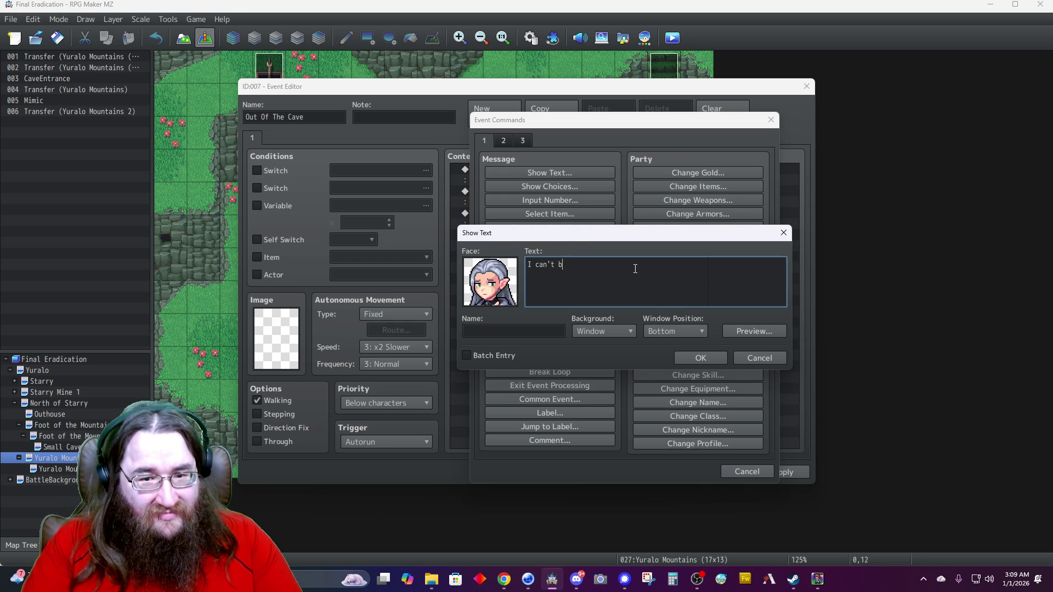
text(eve they would)
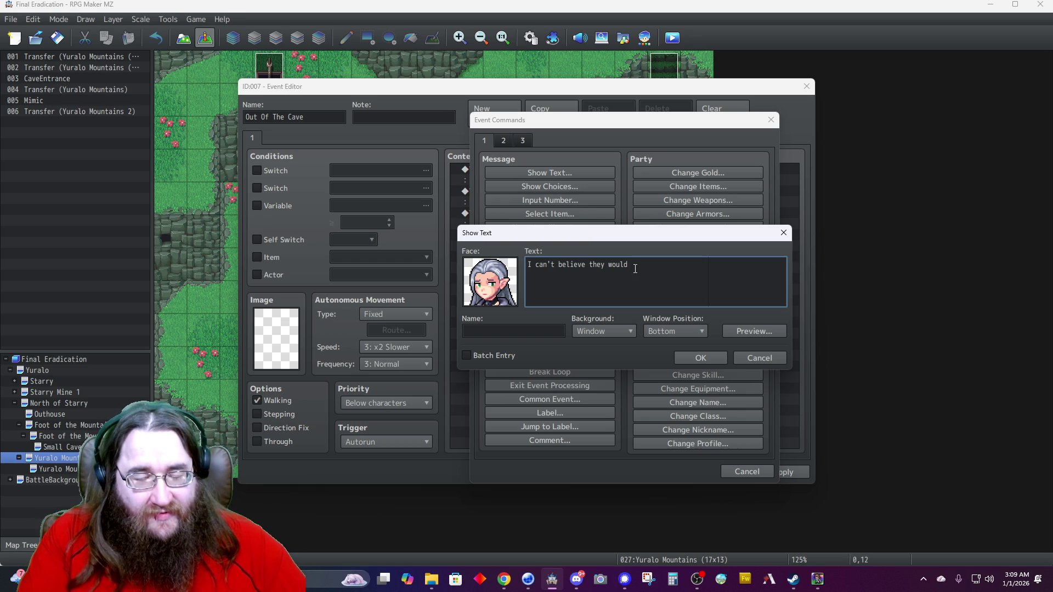
key(BackSpace)
key(BackSpace)
key(BackSpace)
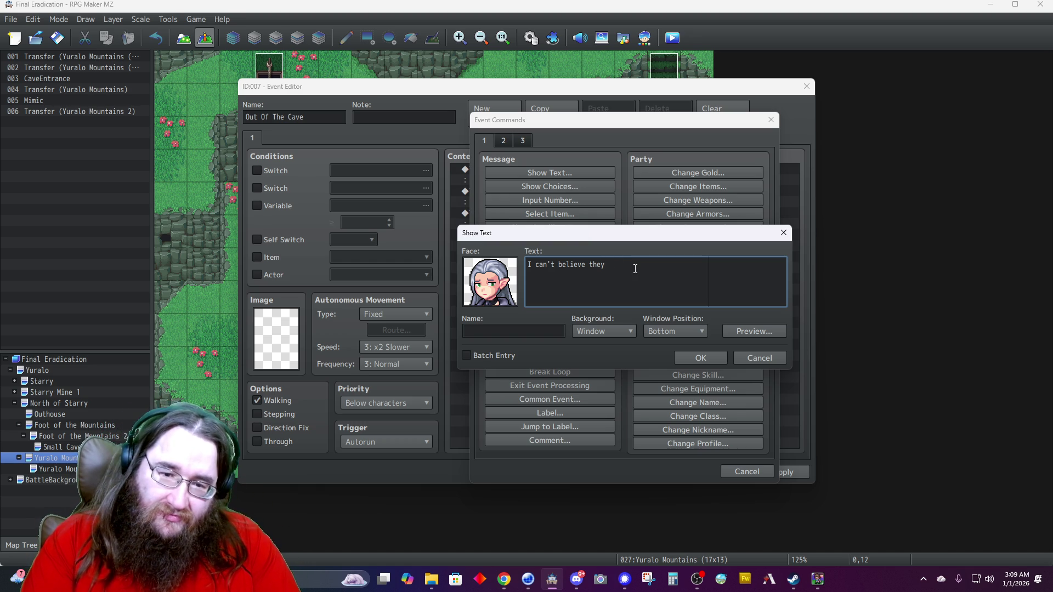
text(elder )
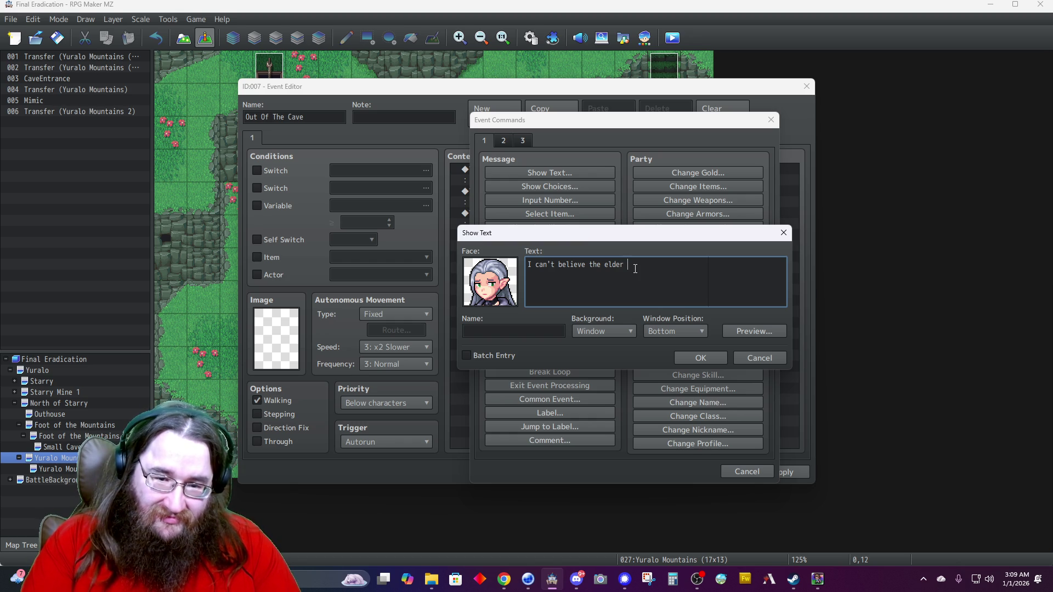
text(would turn us over)
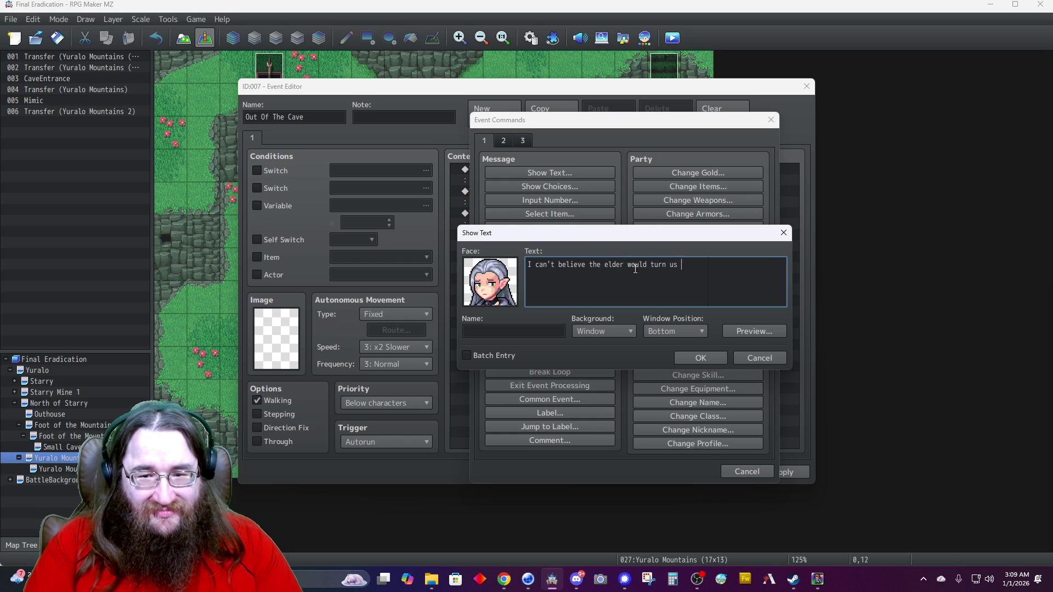
key(Return)
text(to Feli)
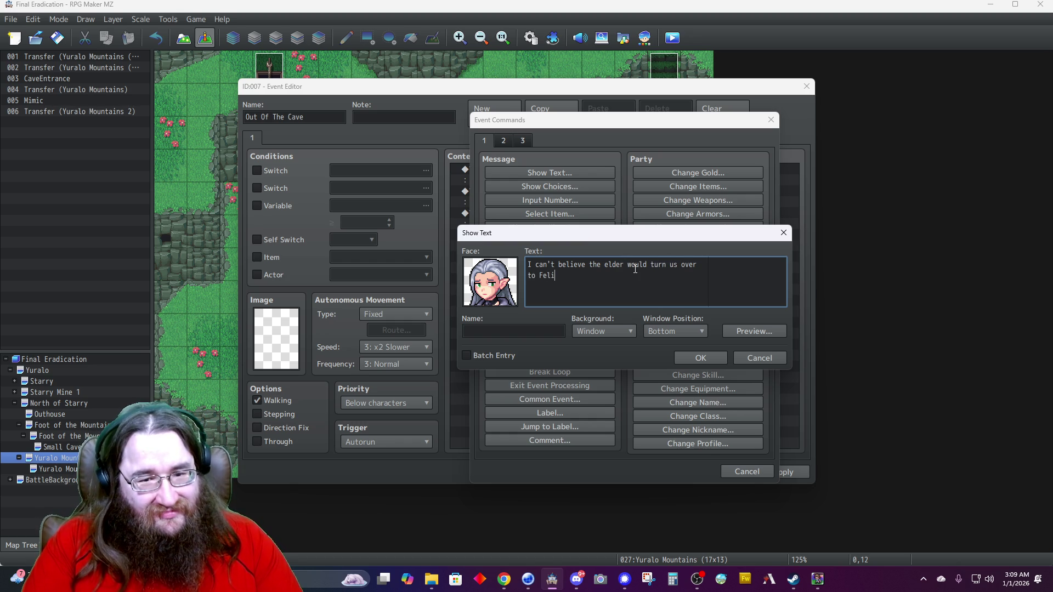
text(al like th)
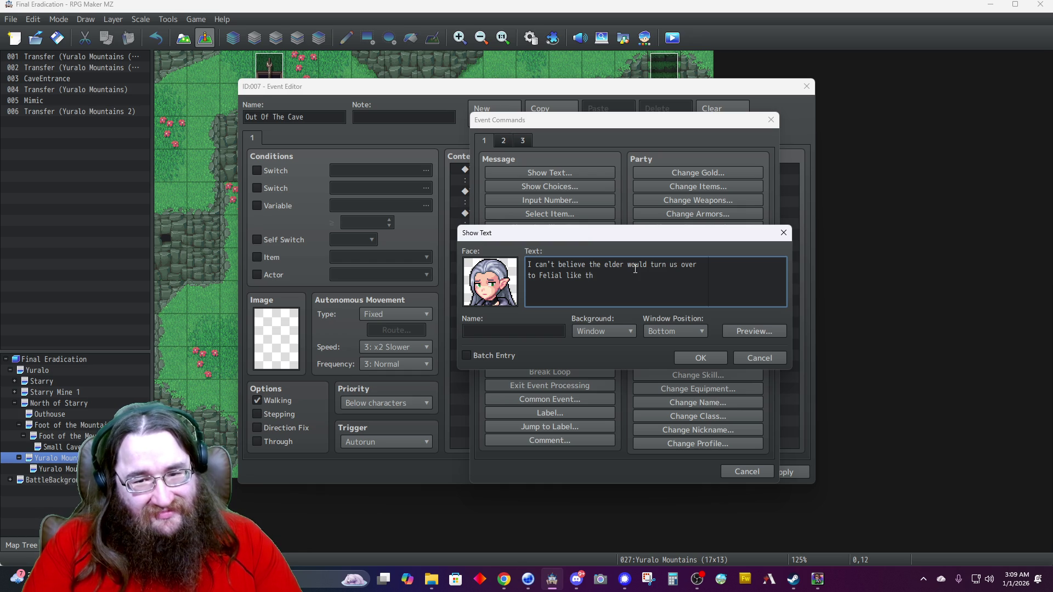
Name the speaker Adophelia, set a Dim background and Top position, and confirm the message.
key(Tab)
text(Adophelia)
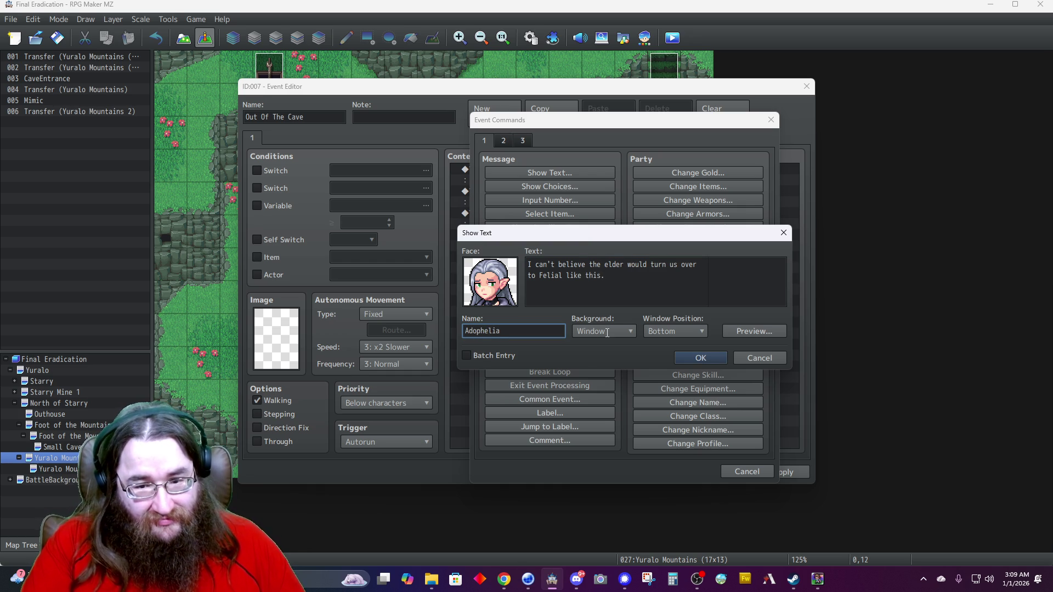
click(606, 332)
click(608, 351)
click(667, 331)
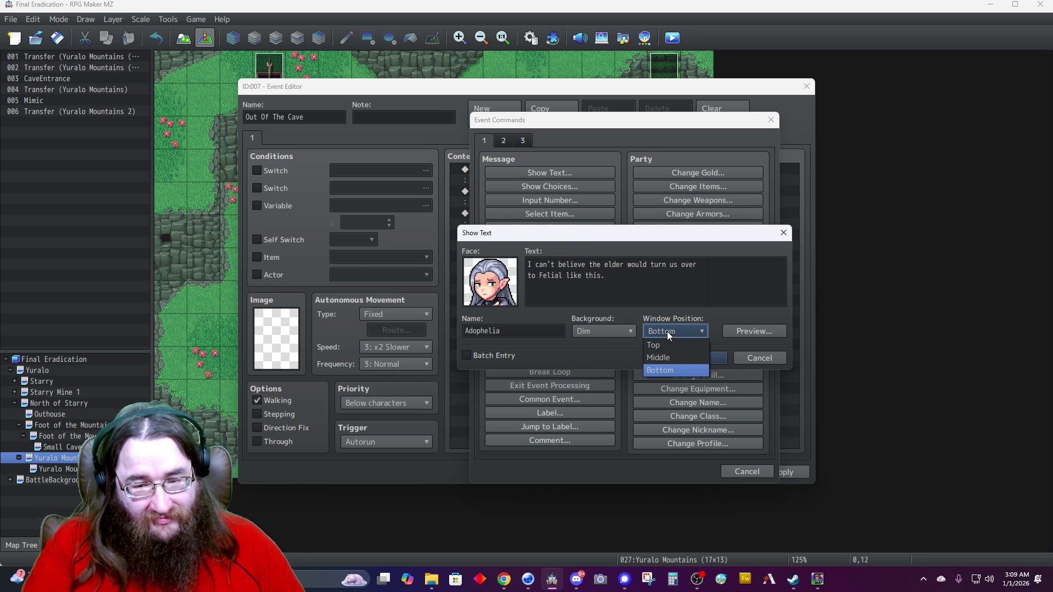
click(655, 345)
click(688, 356)
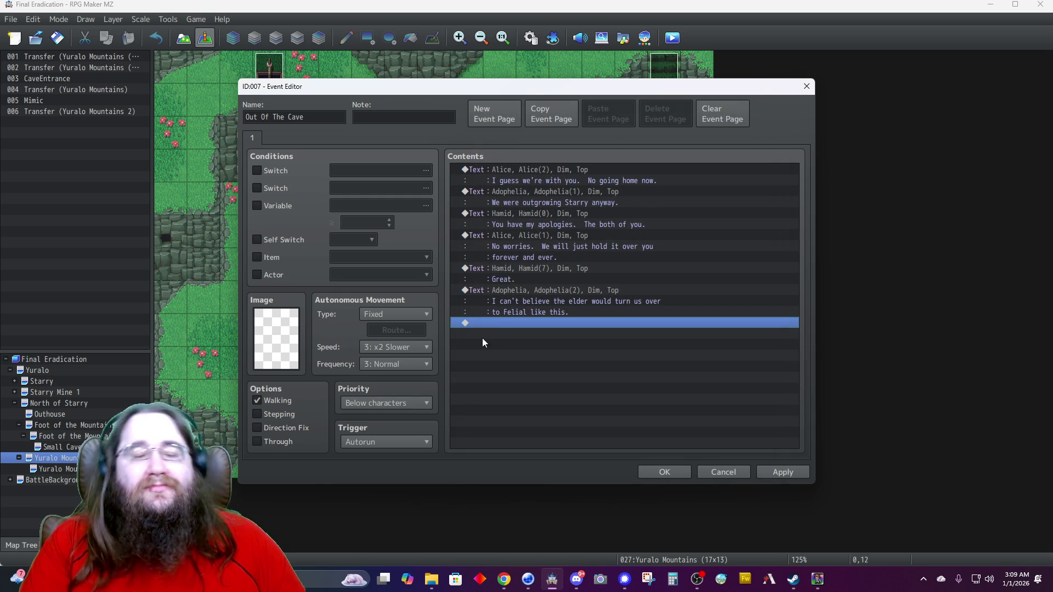
double_click(500, 324)
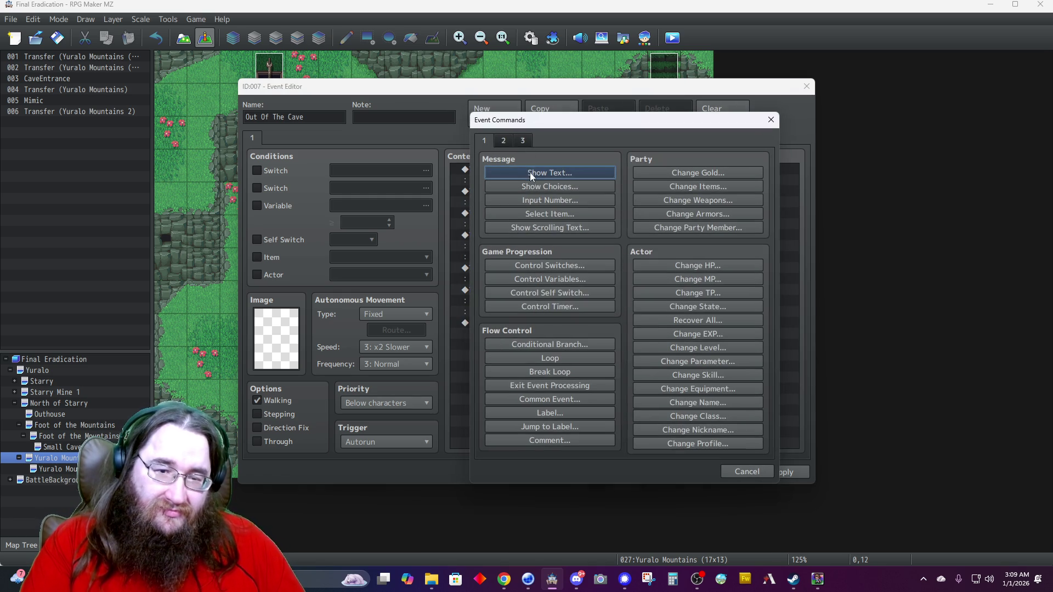
Start a new text message using Alice's third face.
click(530, 175)
double_click(491, 269)
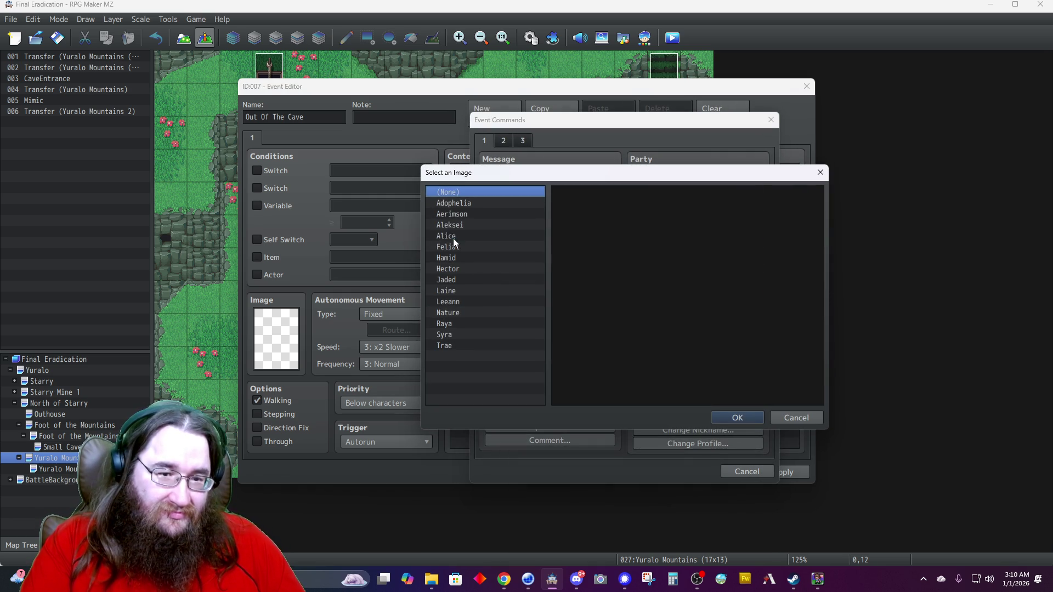
click(453, 235)
double_click(683, 233)
Enter 'Who's Felial?' as Alice with a Dim background at Top position.
text(I can.)
key(BackSpace)
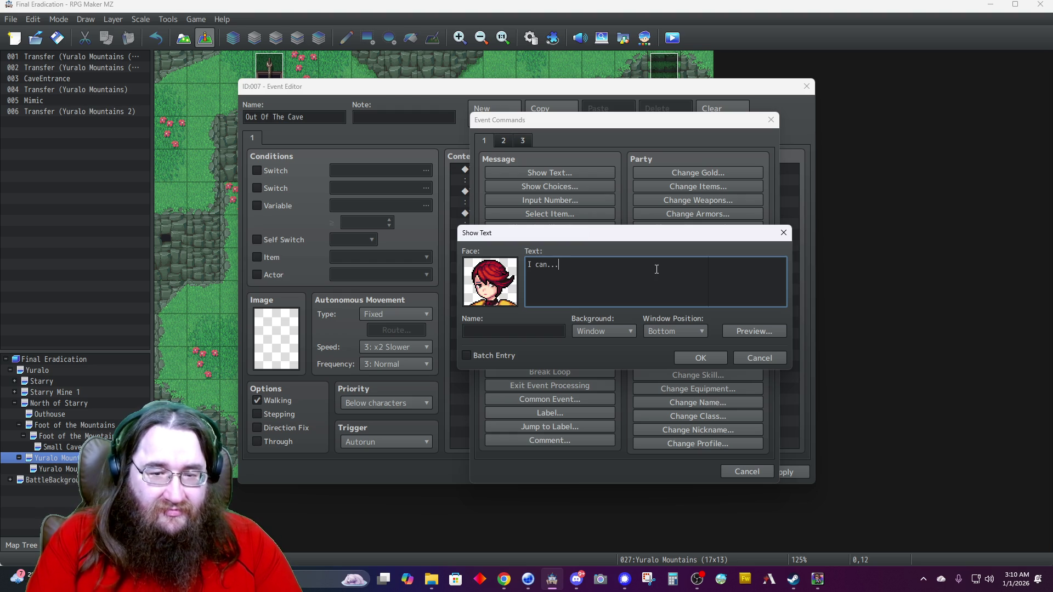
key(BackSpace)
key(BackSpace)
key(BackSpace)
text(Who's )
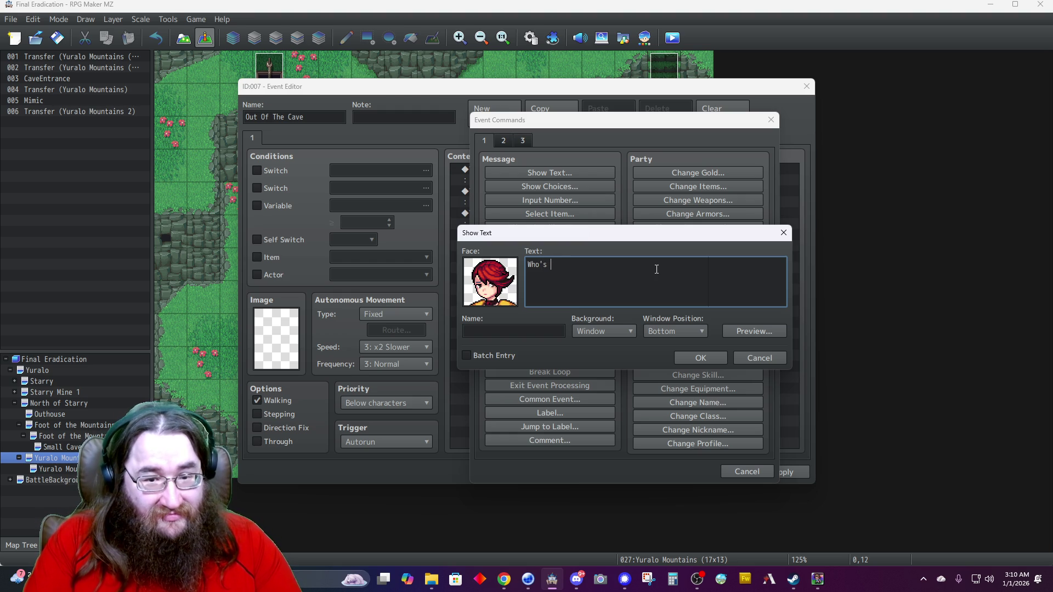
text(Felial?)
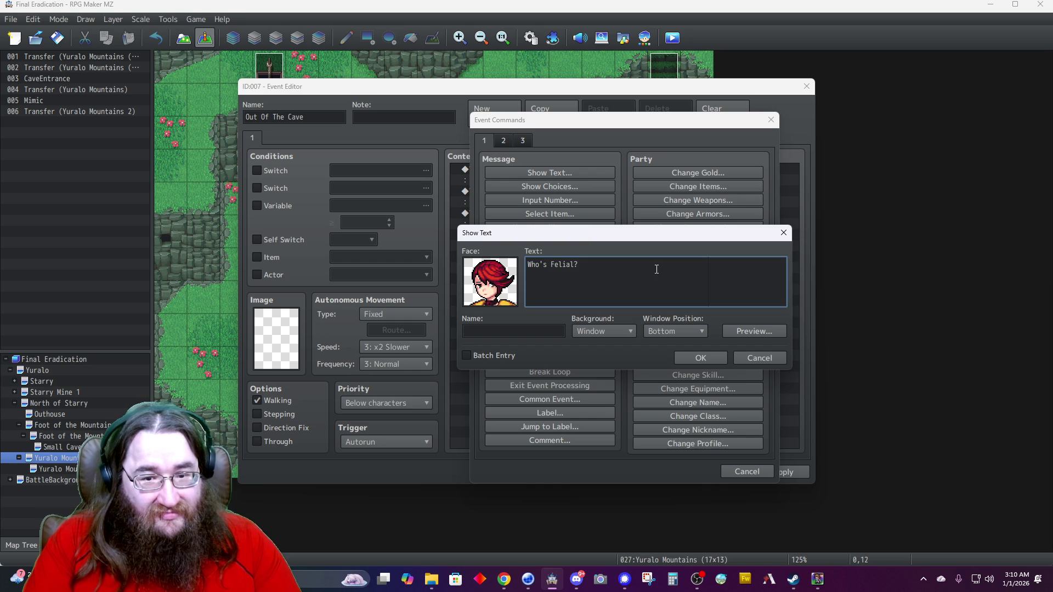
key(Tab)
text(Alice)
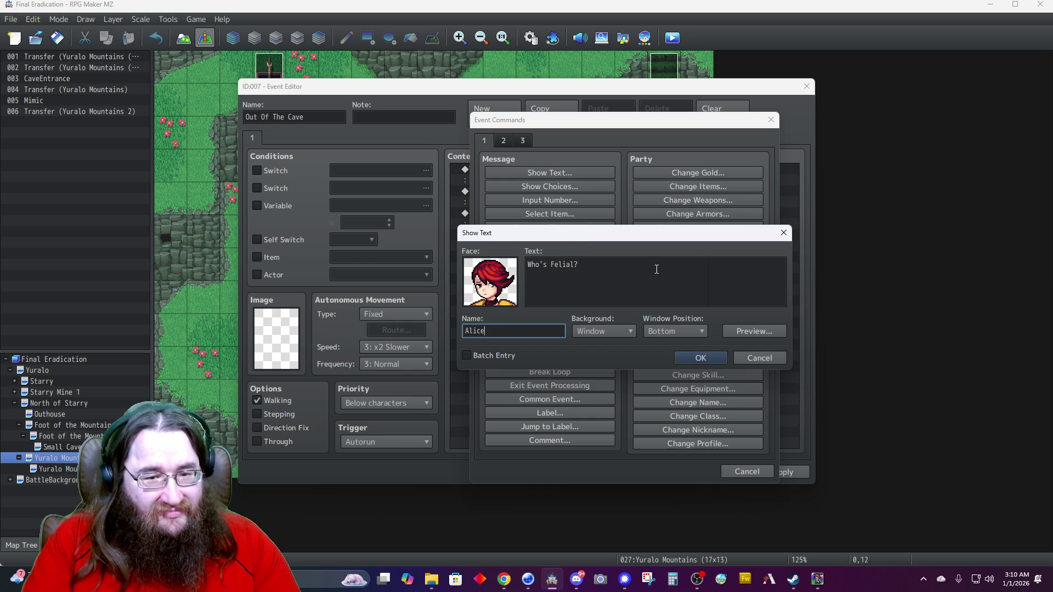
click(608, 333)
click(591, 352)
click(670, 332)
click(667, 344)
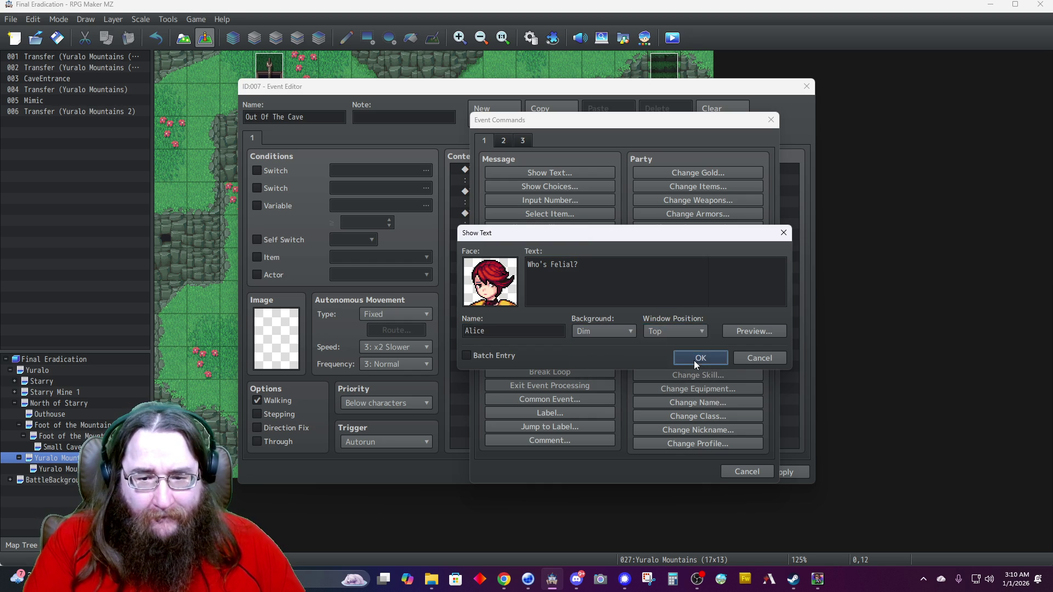
click(698, 359)
Start a new text message using Adophelia's first face.
double_click(511, 345)
click(524, 172)
double_click(493, 290)
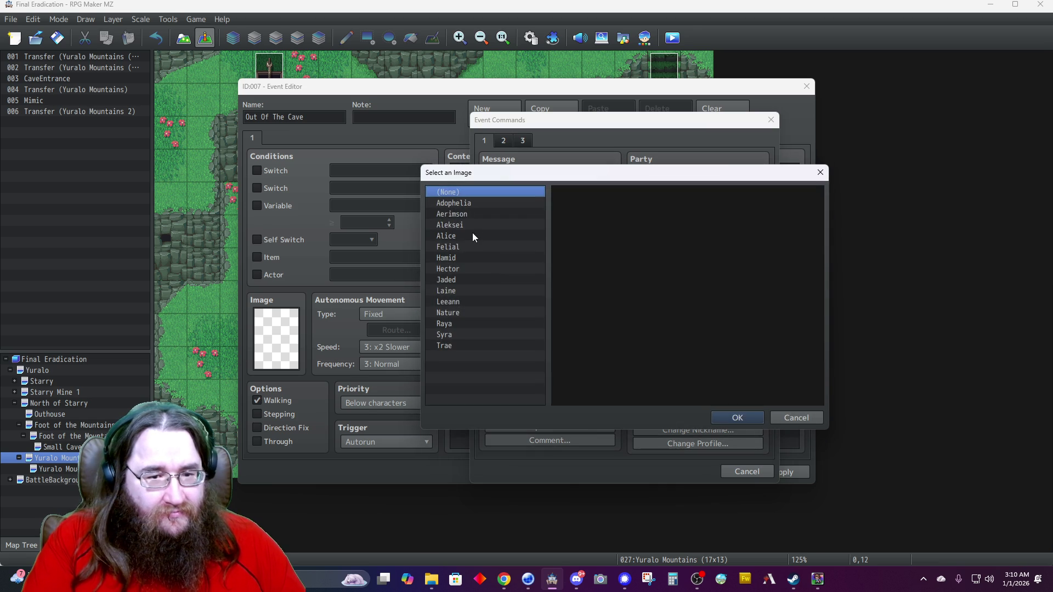
click(497, 204)
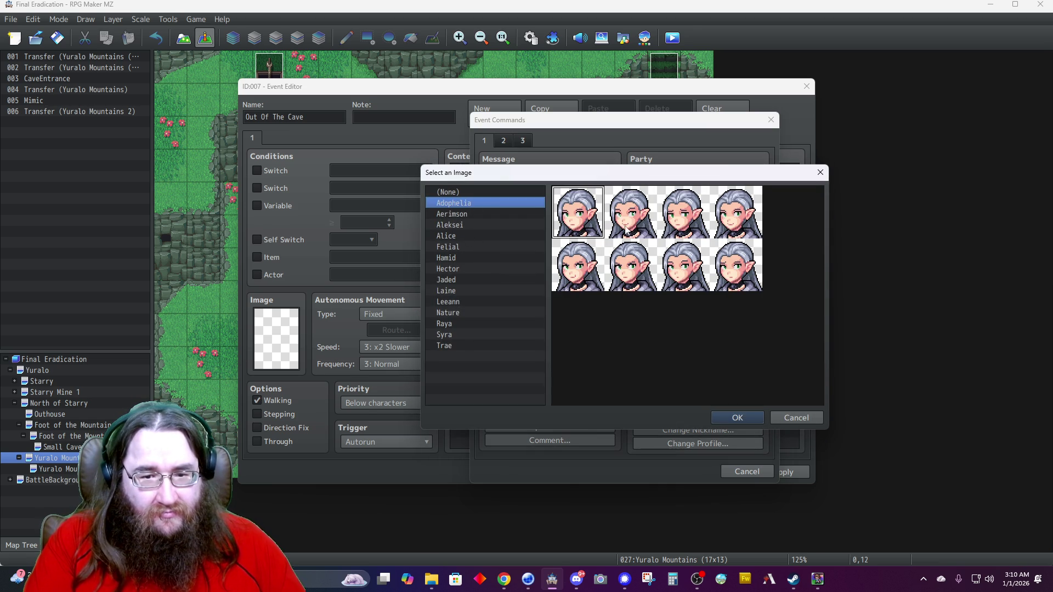
double_click(576, 221)
Type 'He's the lord who lives in the estate east of Starry' with speaker Adophelia.
click(595, 284)
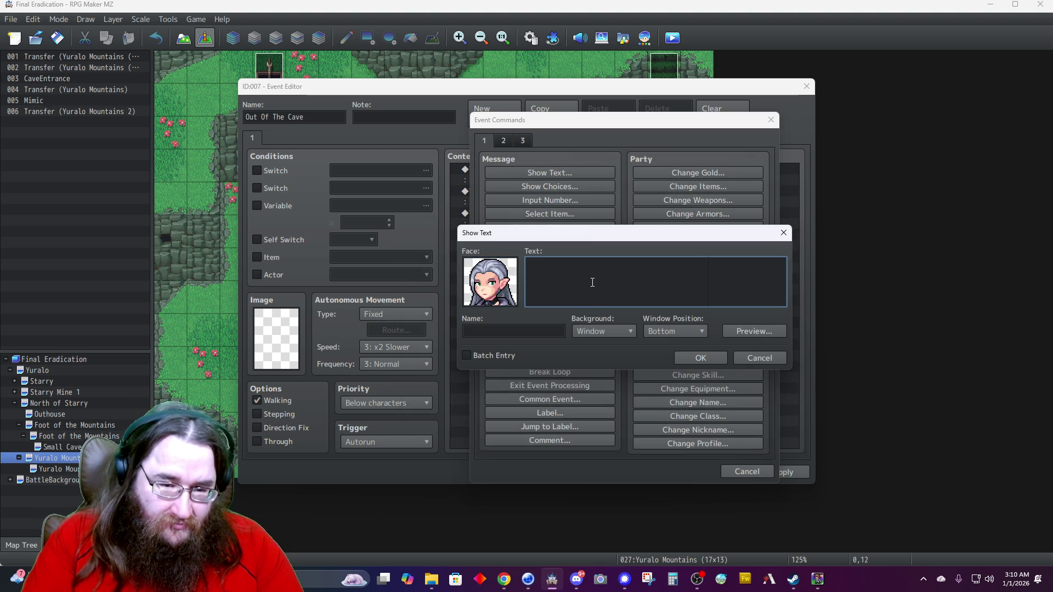
text(He)
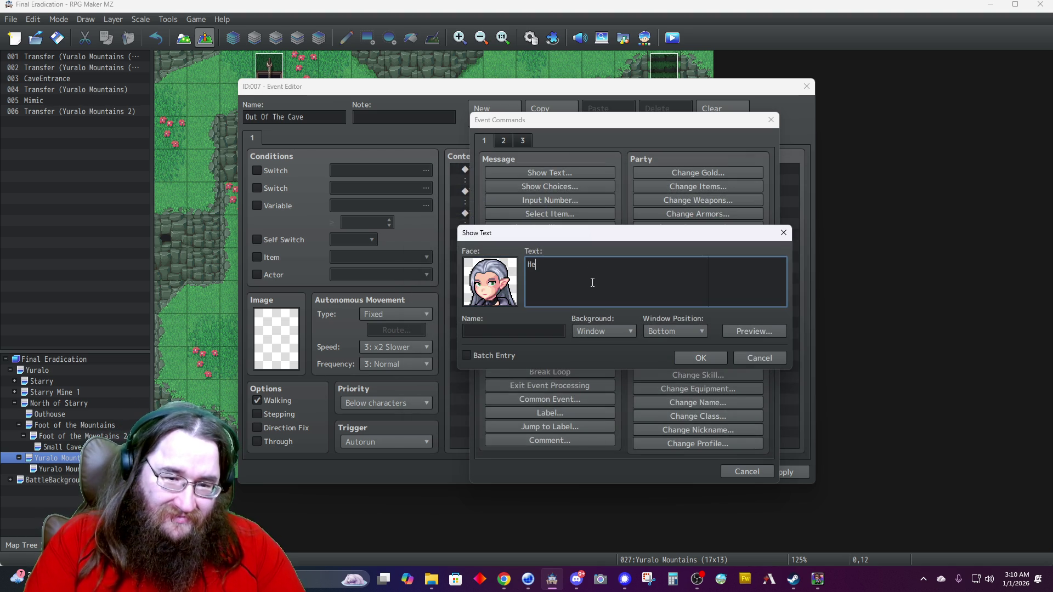
text(He's the gu)
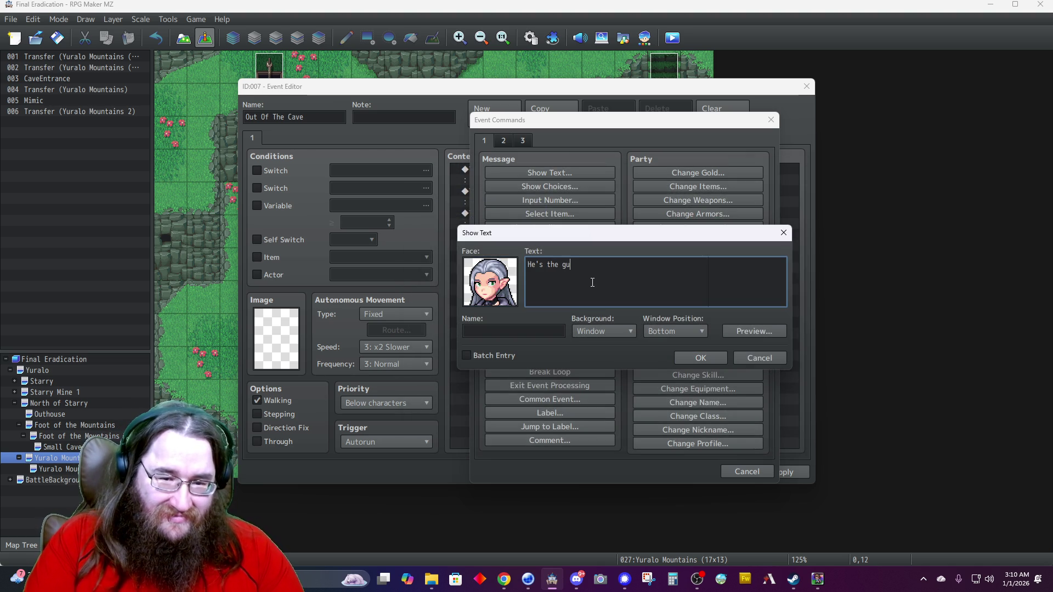
key(BackSpace)
key(BackSpace)
text(l)
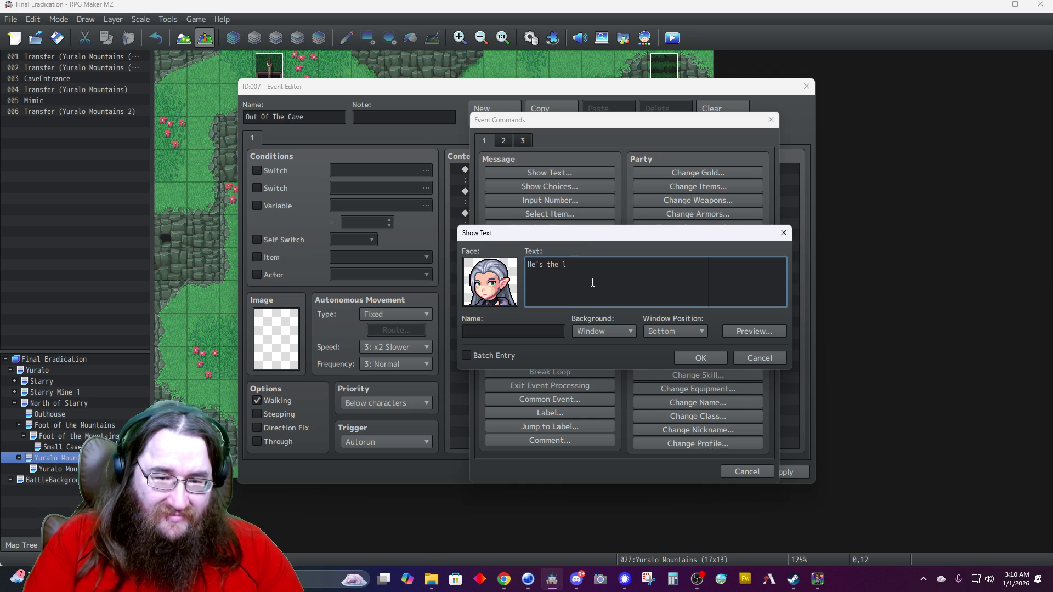
text(ord who liv)
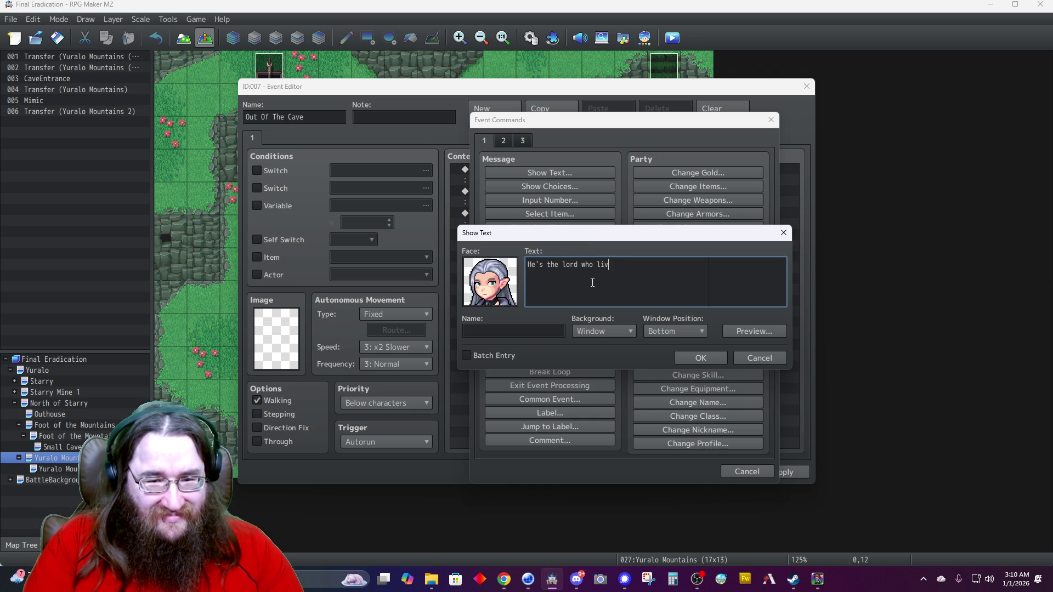
text(es in the estate)
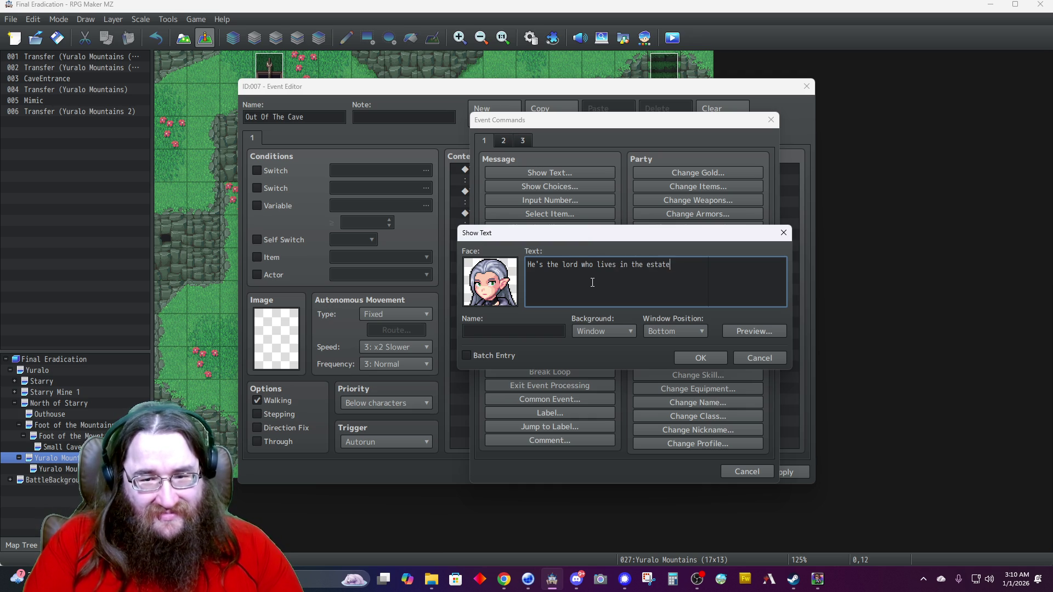
text( east of Starry.)
key(Tab)
text(dophelia)
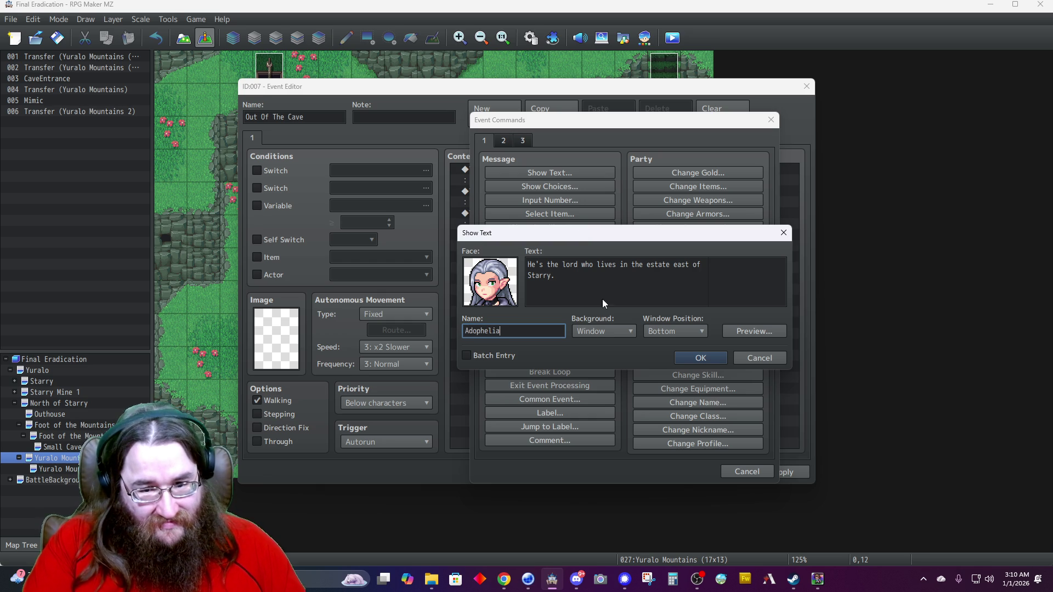
Set a Dim background and Top position, end the line with 'and-', and confirm.
click(601, 330)
click(598, 355)
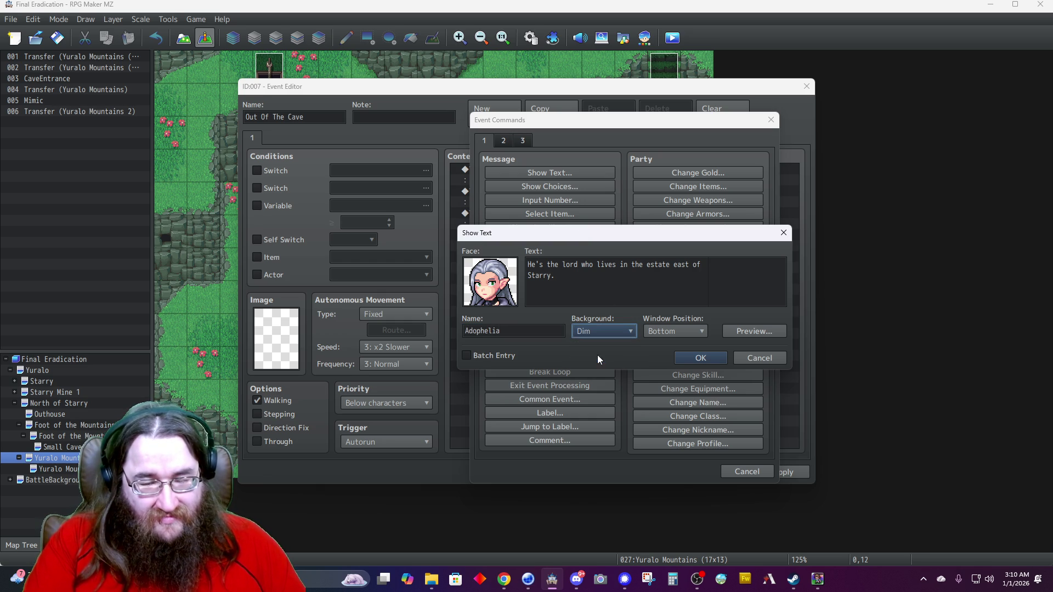
click(674, 330)
click(673, 343)
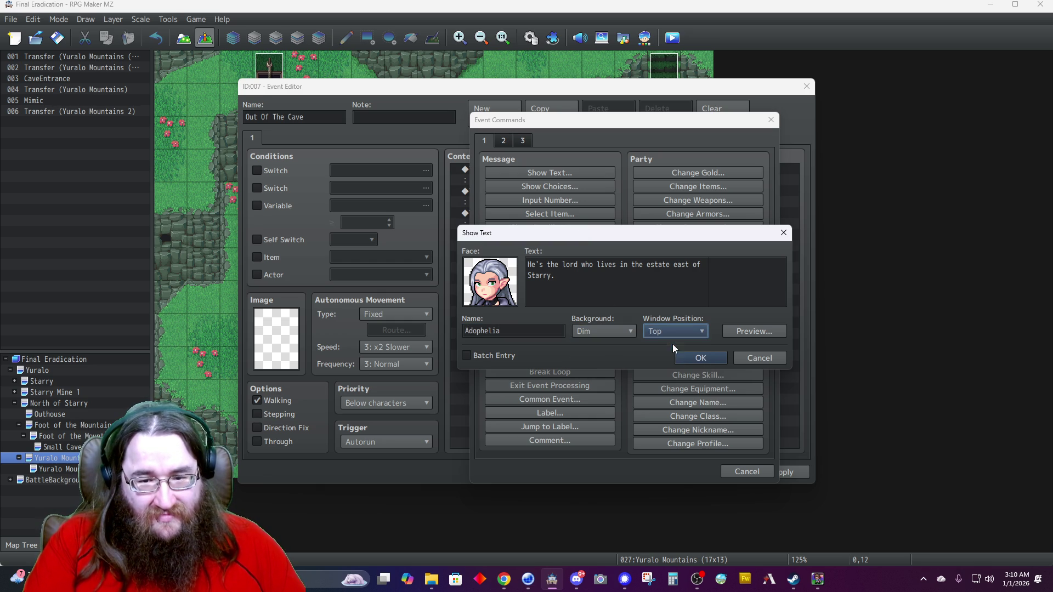
click(622, 289)
text(and-)
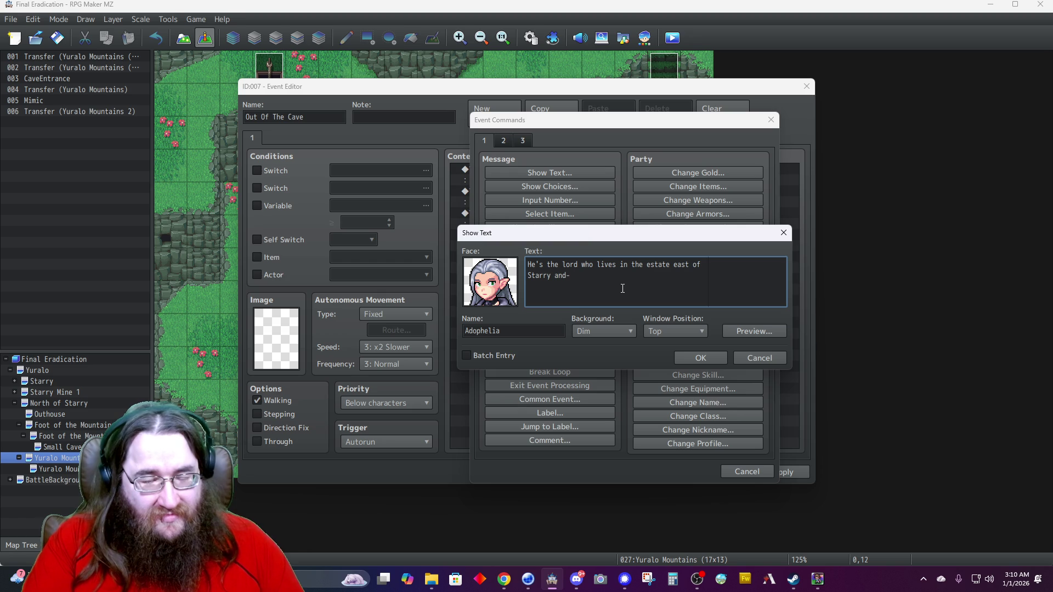
click(696, 356)
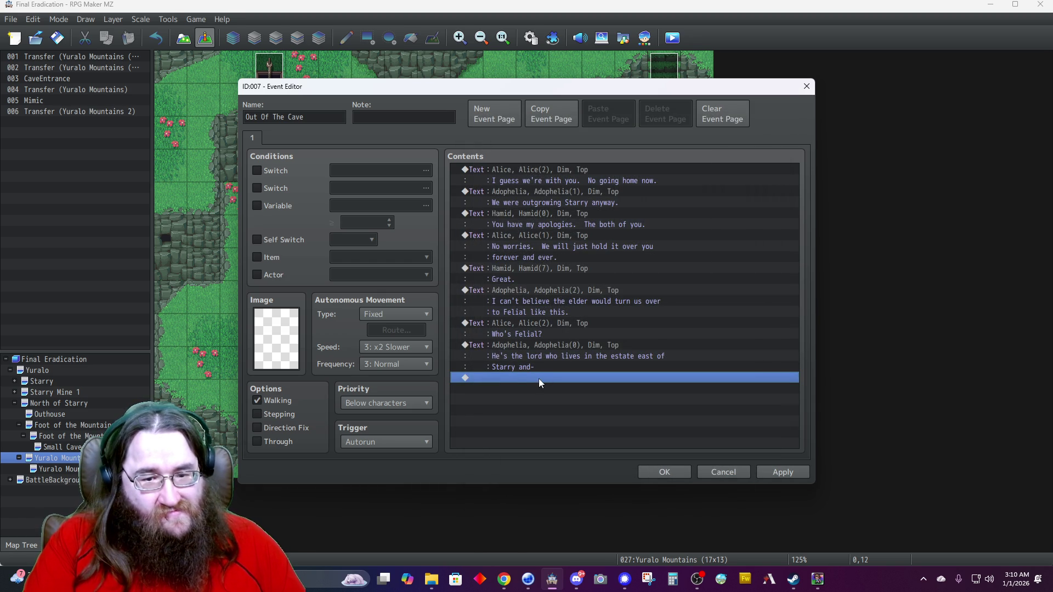
Start a new text message using Hamid's first face.
double_click(538, 378)
click(526, 174)
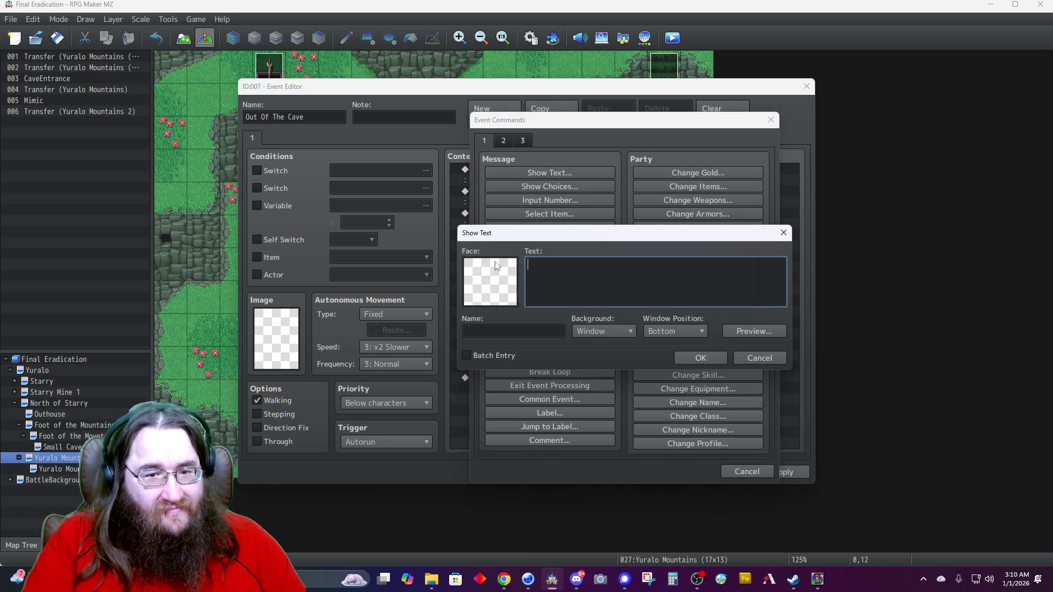
double_click(488, 282)
click(465, 258)
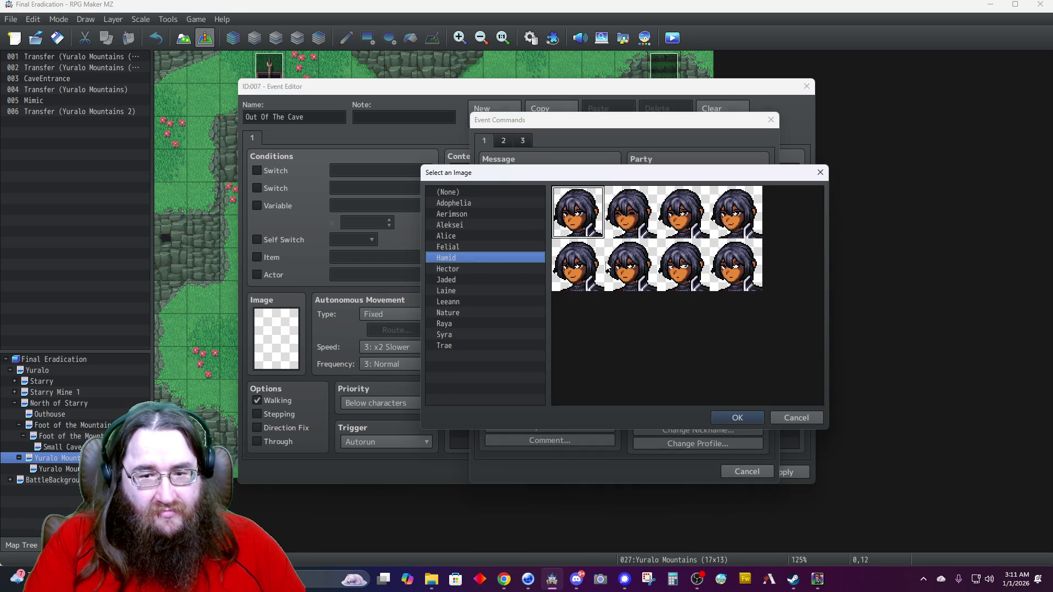
double_click(577, 225)
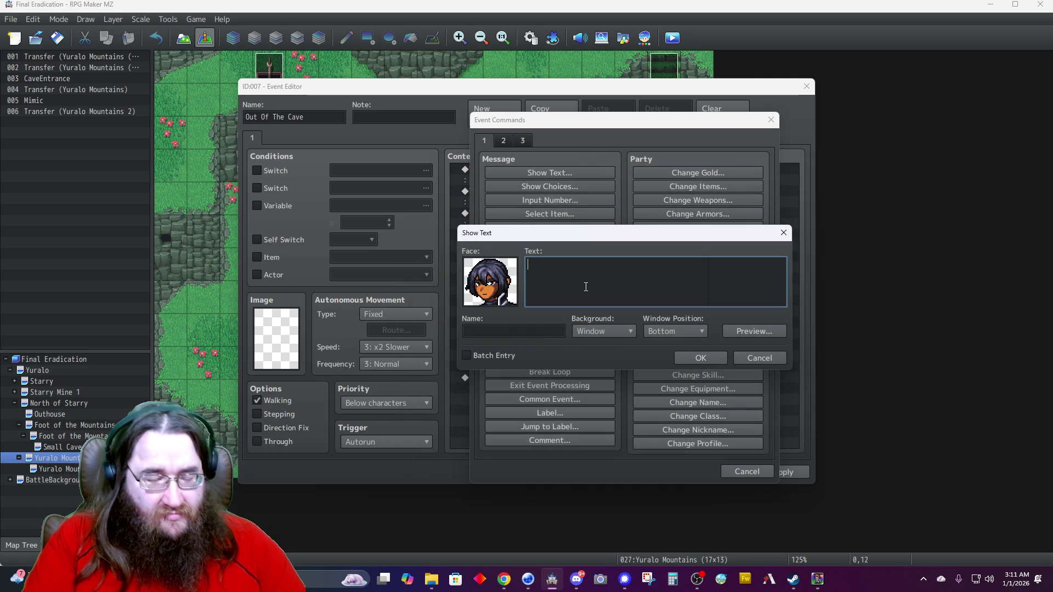
Type Hamid's line about once calling him friend and rising through the ranks since those days.
text(I once called him)
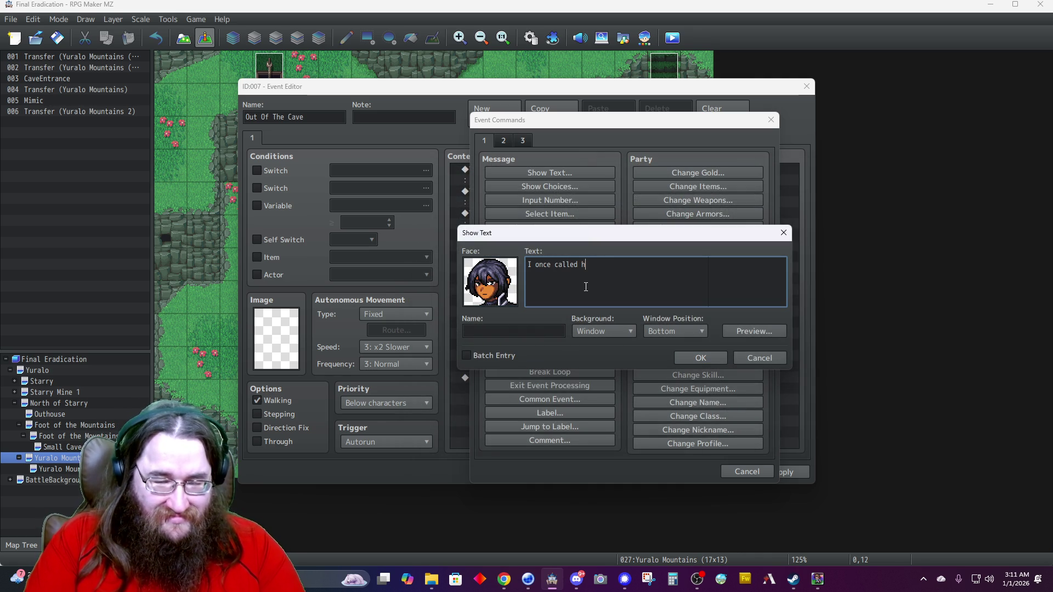
key(BackSpace)
key(BackSpace)
key(BackSpace)
text(friend)
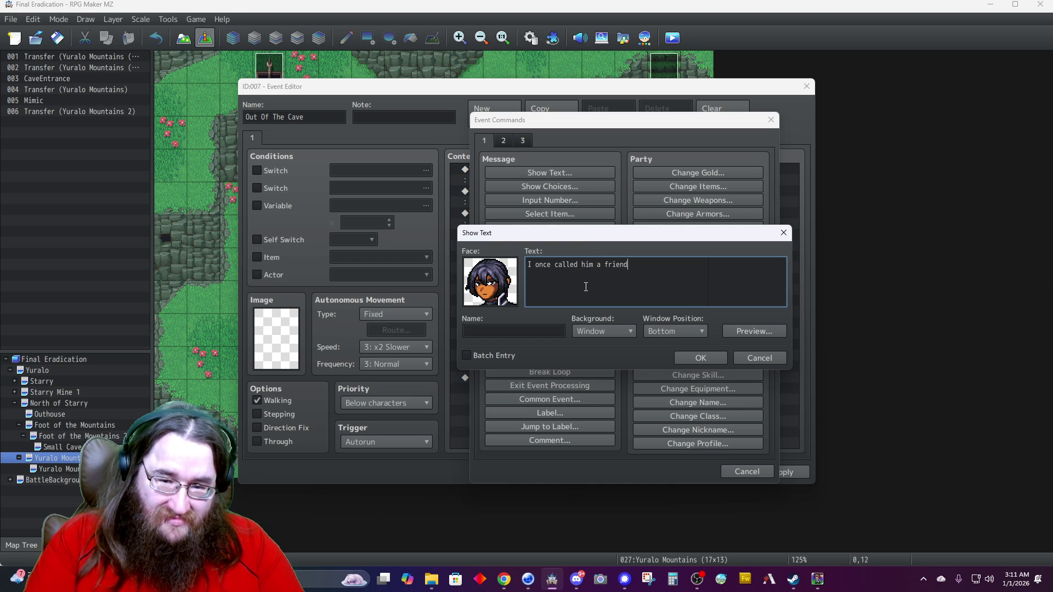
text( also.)
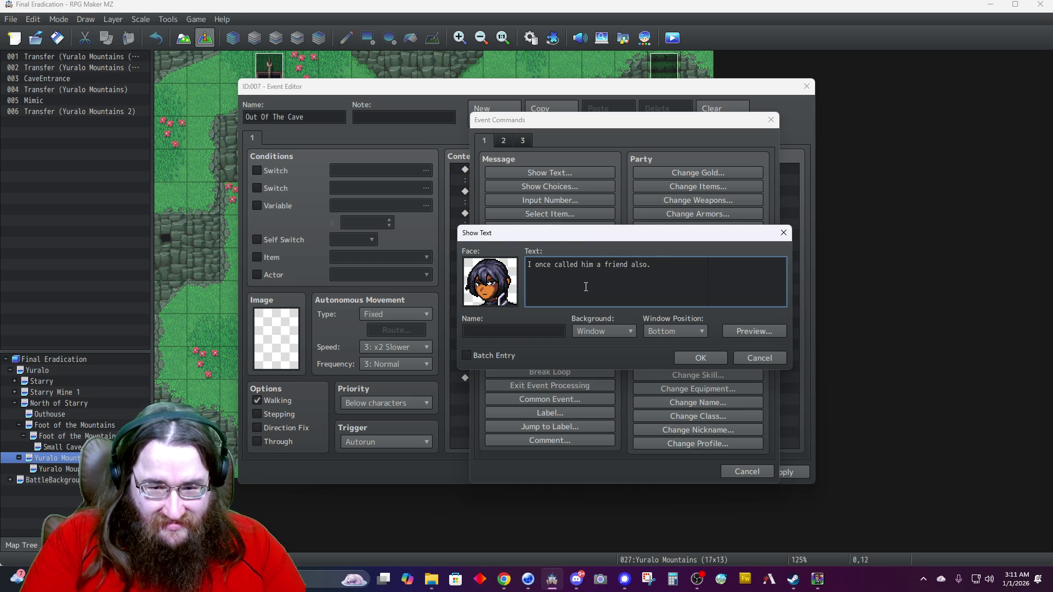
text(  He sure has)
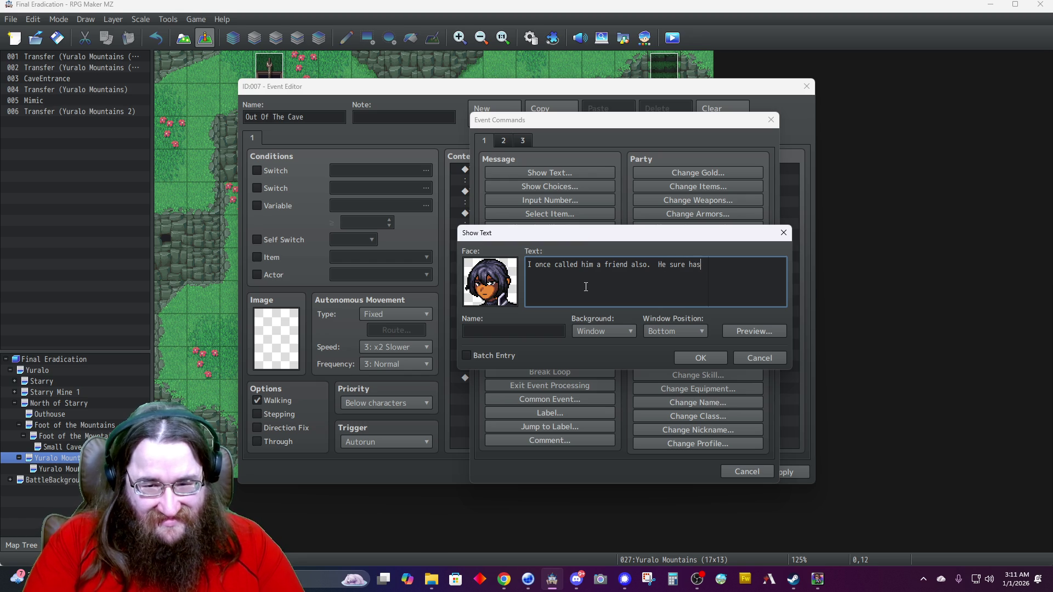
text( risen)
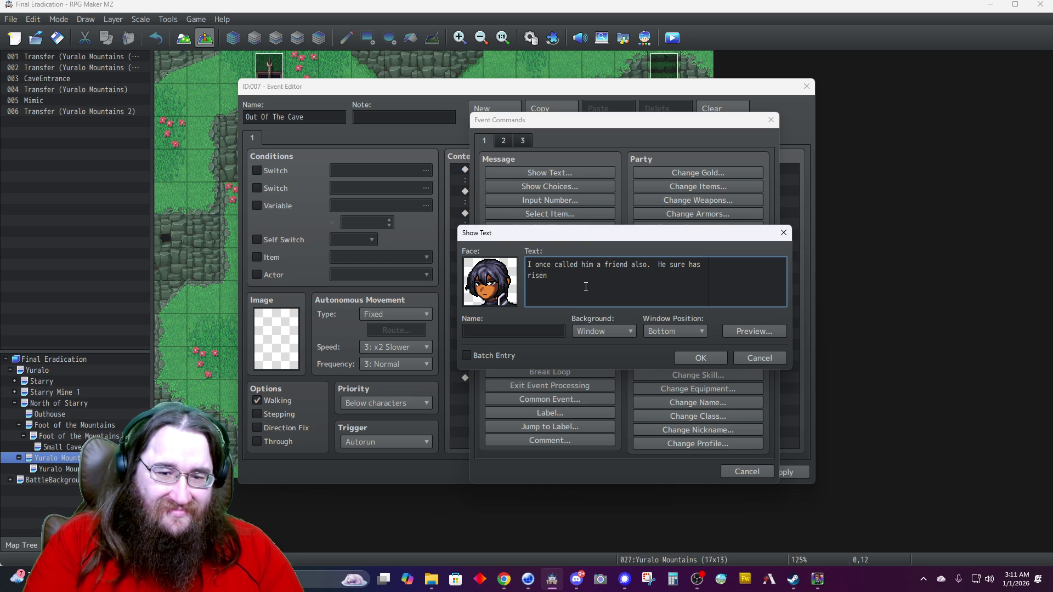
text(through the ranks since)
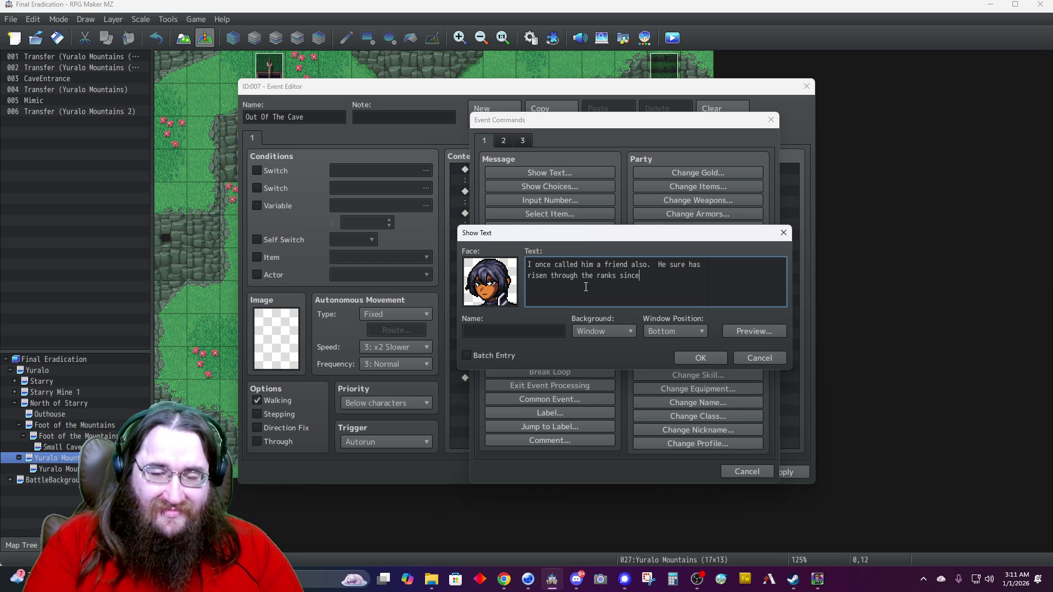
text( thos)
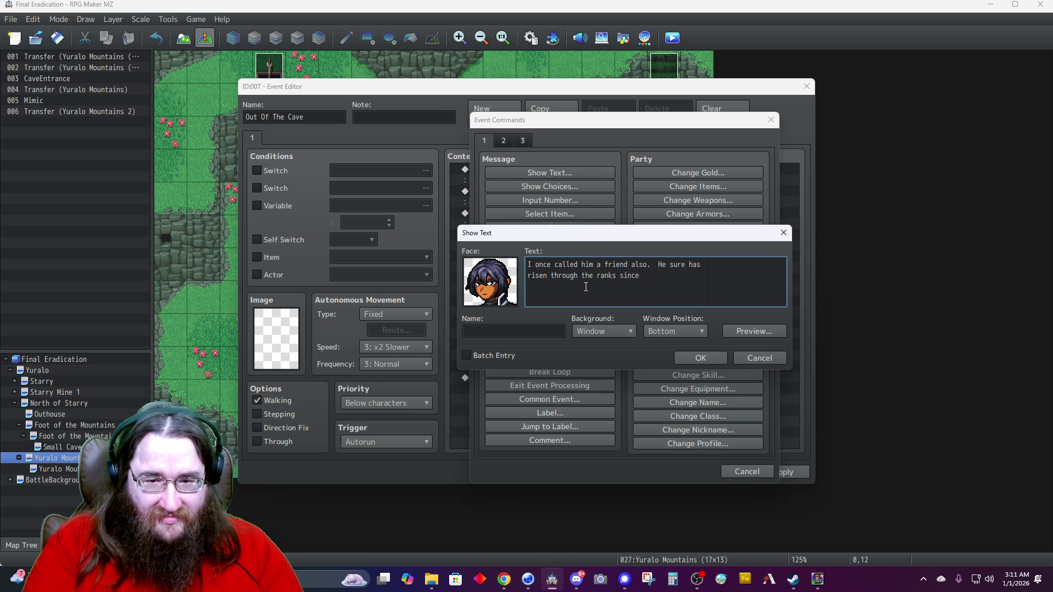
text(e days though.)
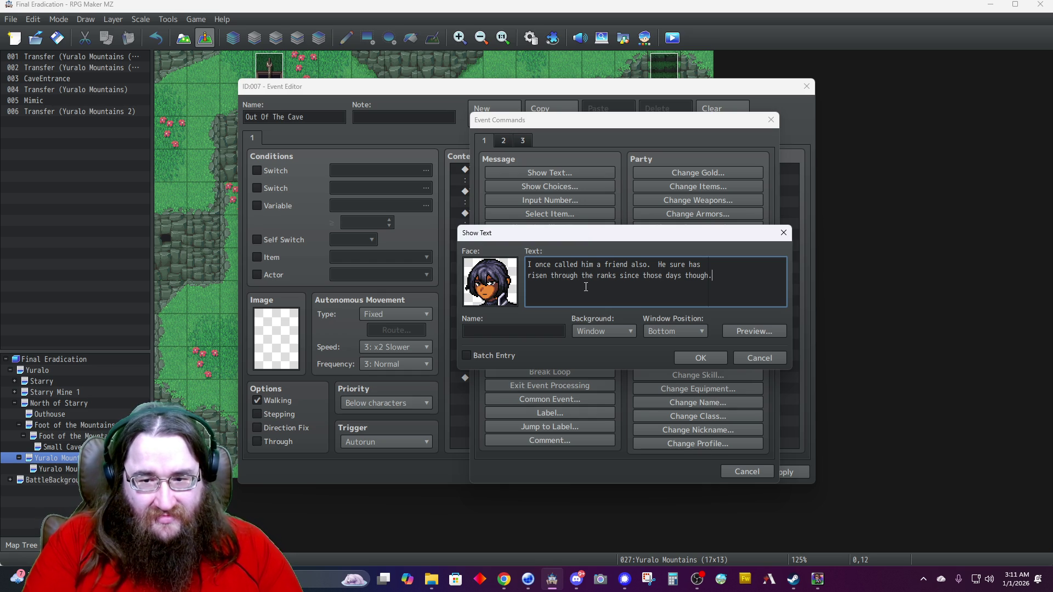
key(BackSpace)
key(BackSpace)
key(BackSpace)
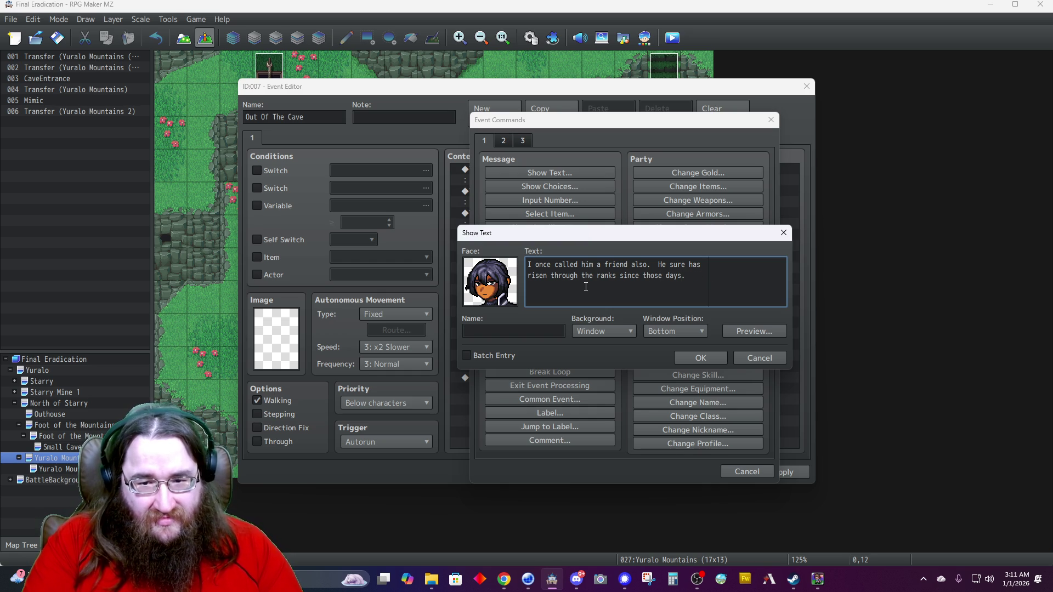
Name the speaker Hamid, set a Dim background and Top position, and confirm the line.
key(Tab)
text(Hamid)
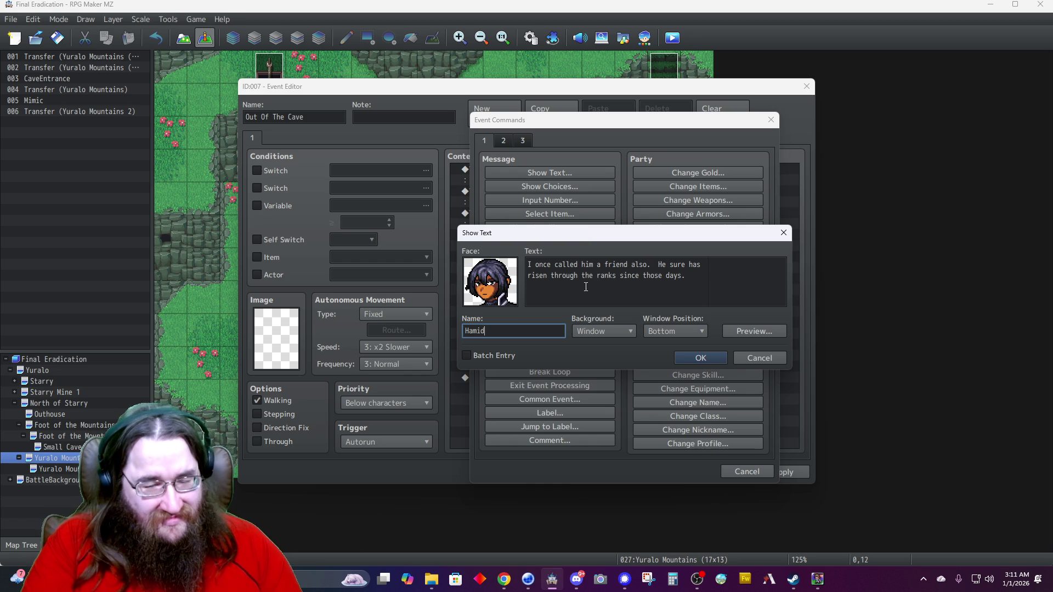
click(591, 332)
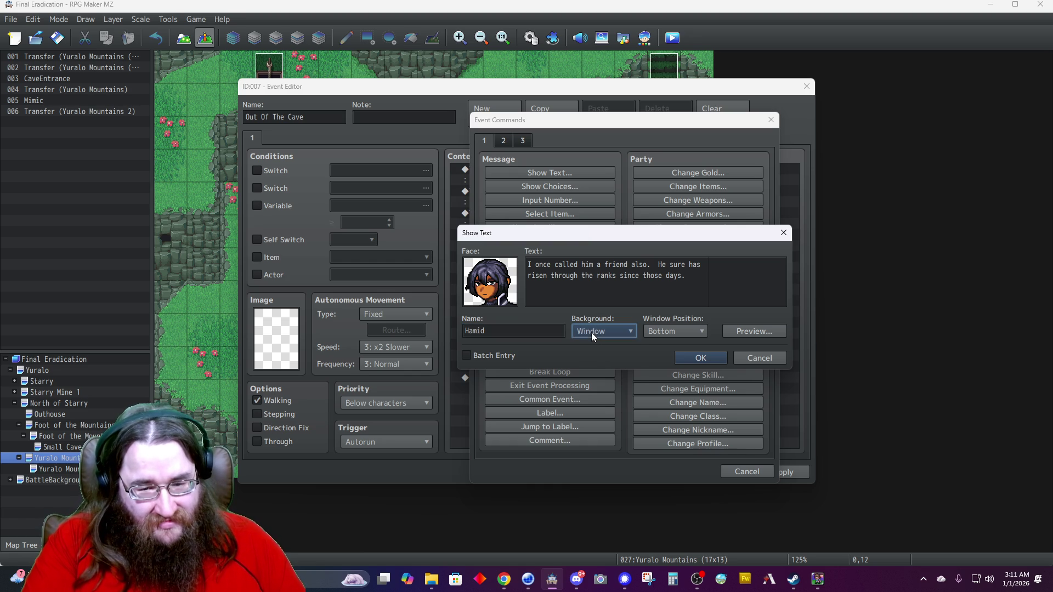
click(599, 354)
click(663, 330)
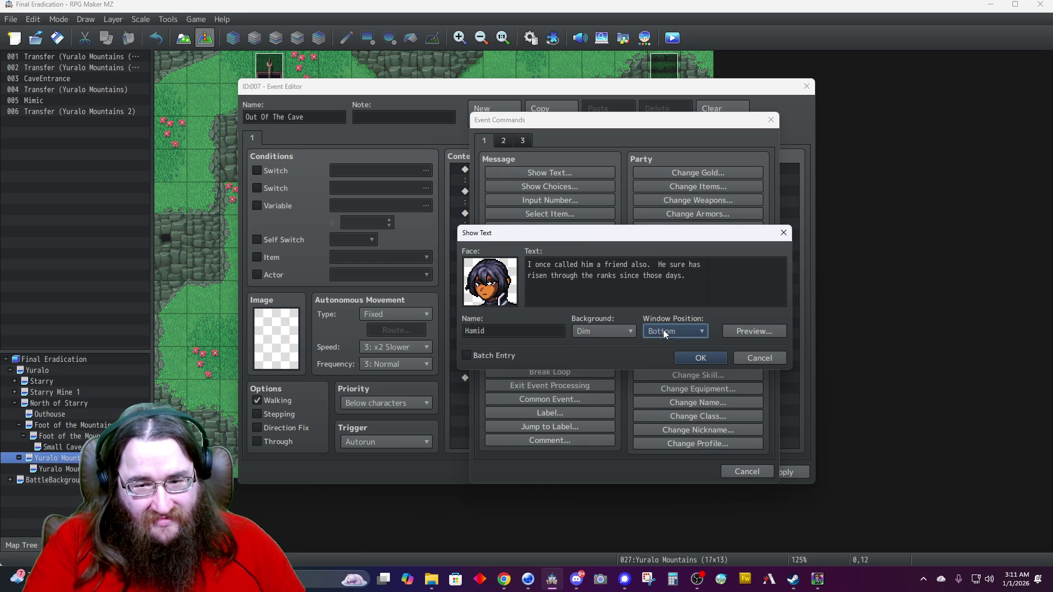
click(656, 346)
click(688, 358)
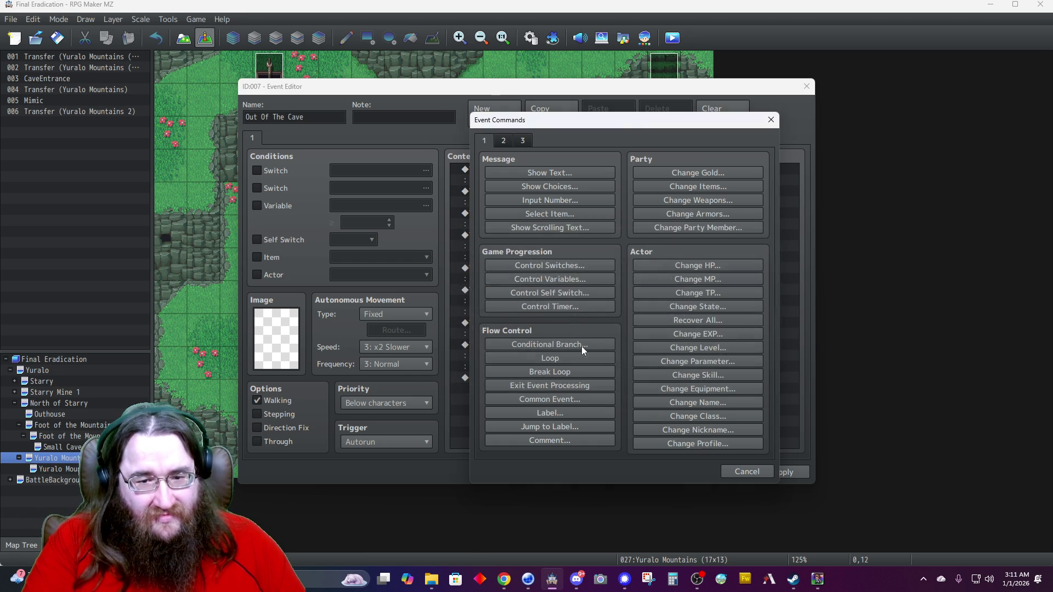
double_click(498, 411)
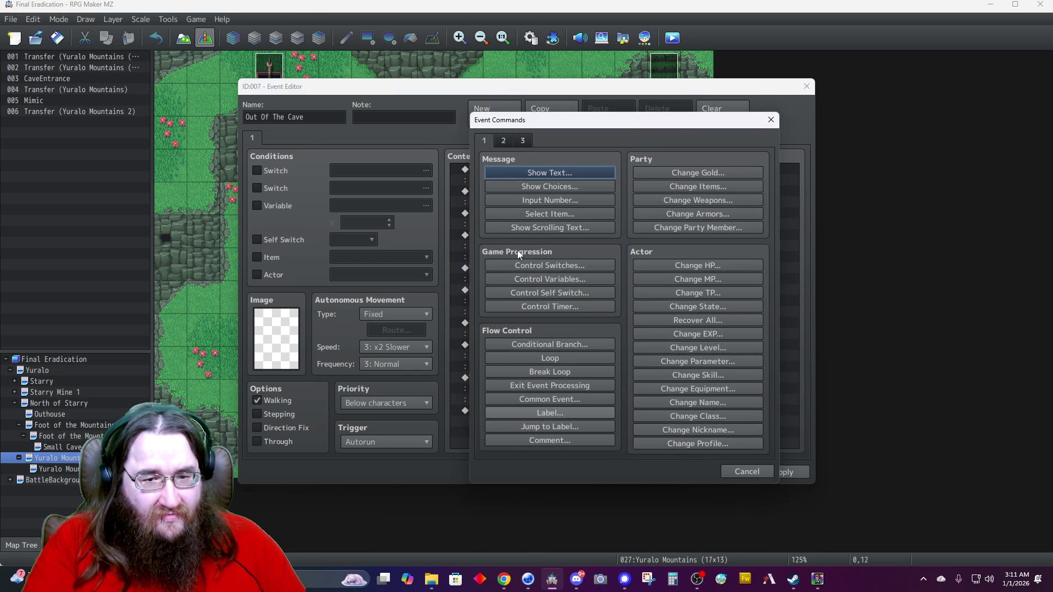
Add a message with Alice's third face reading 'So let's try to avoid a reunion then.'.
click(533, 172)
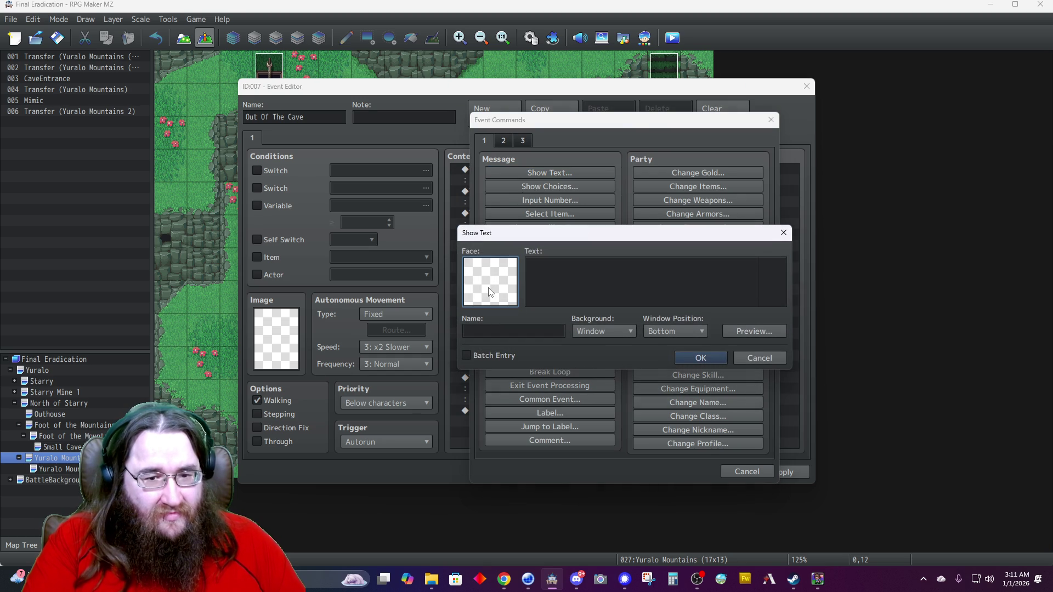
double_click(497, 278)
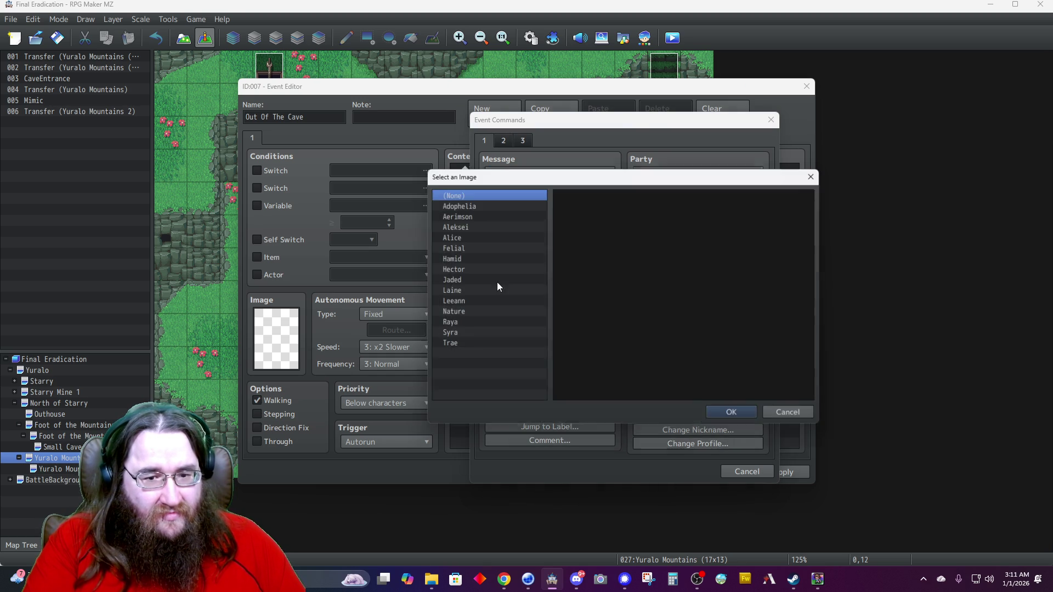
click(462, 235)
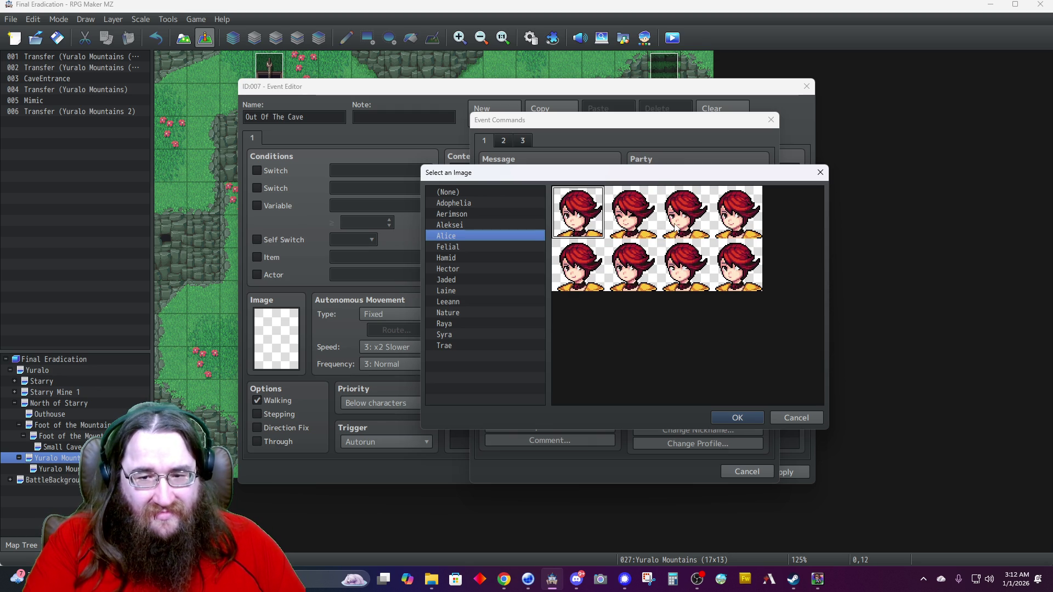
double_click(676, 227)
text(Hmm.)
key(BackSpace)
key(BackSpace)
key(BackSpace)
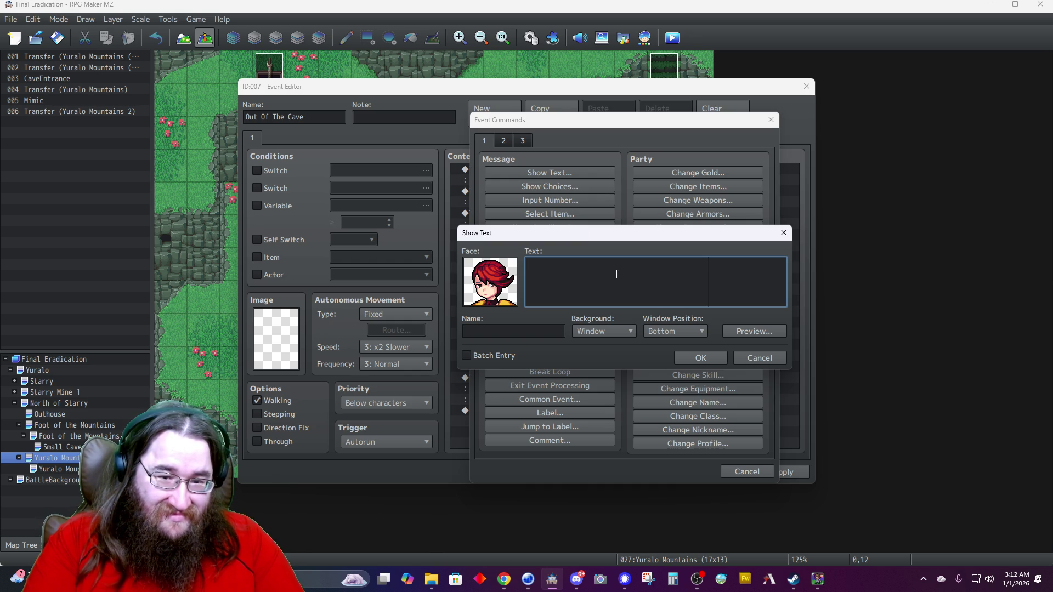
text(So let's try to avoid a reunion then.)
Name the speaker Alice and give the message a Dim background at the Top position.
key(Tab)
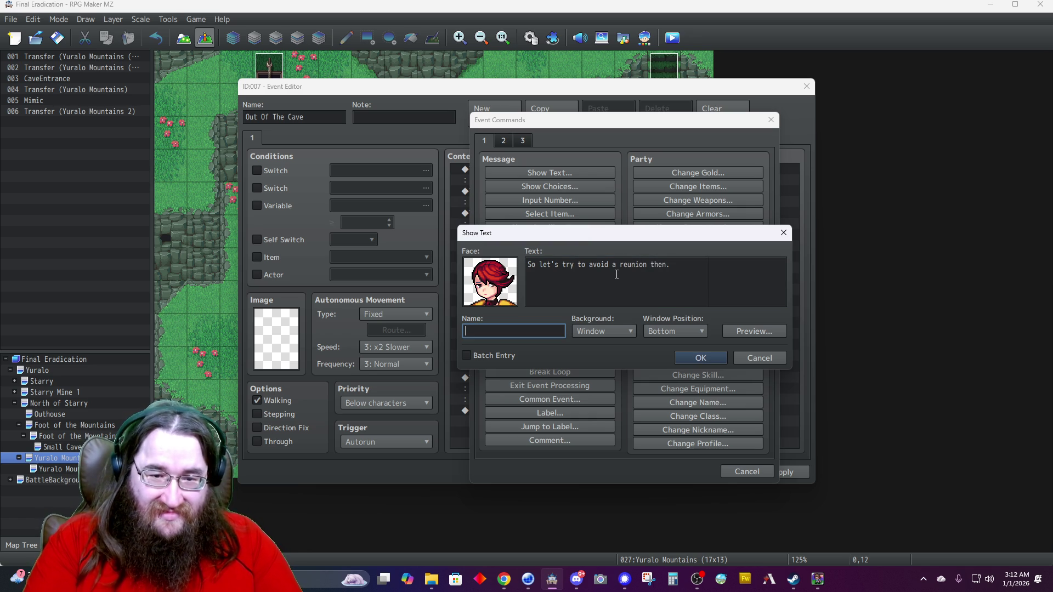
text(Alice)
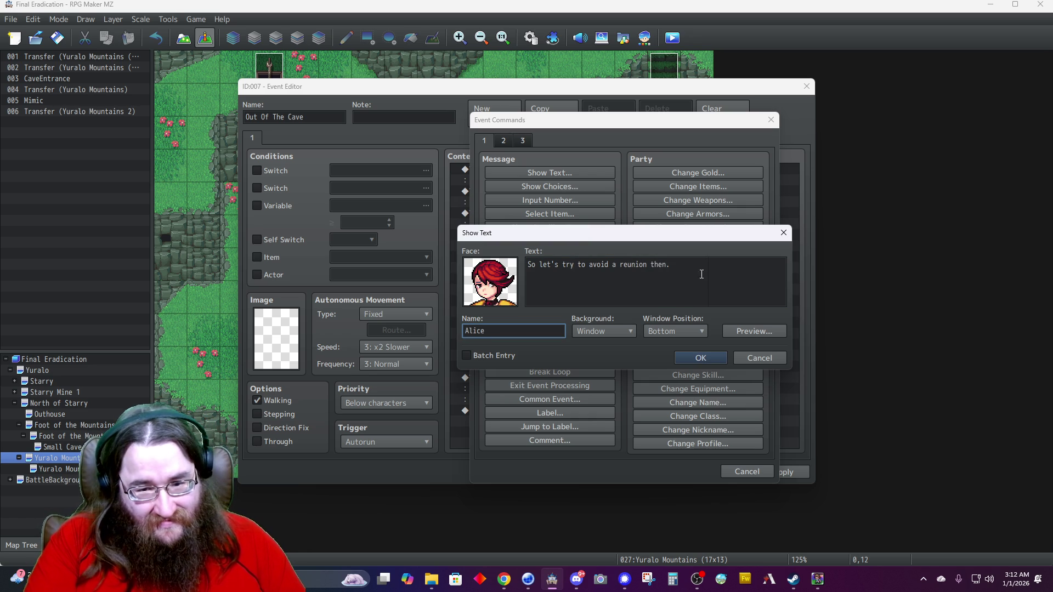
click(604, 332)
click(587, 354)
click(681, 331)
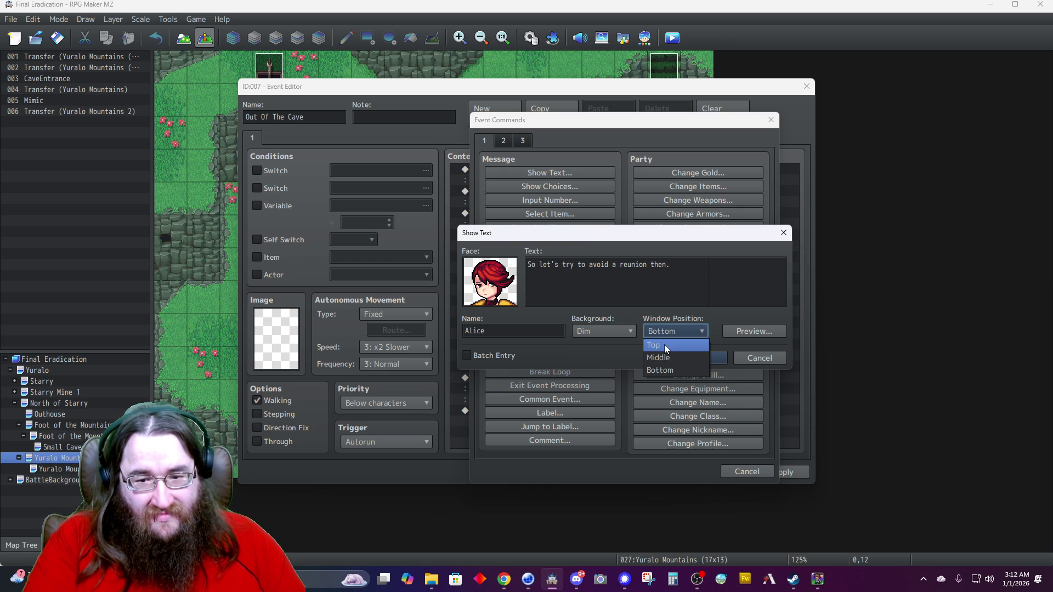
click(664, 345)
click(694, 357)
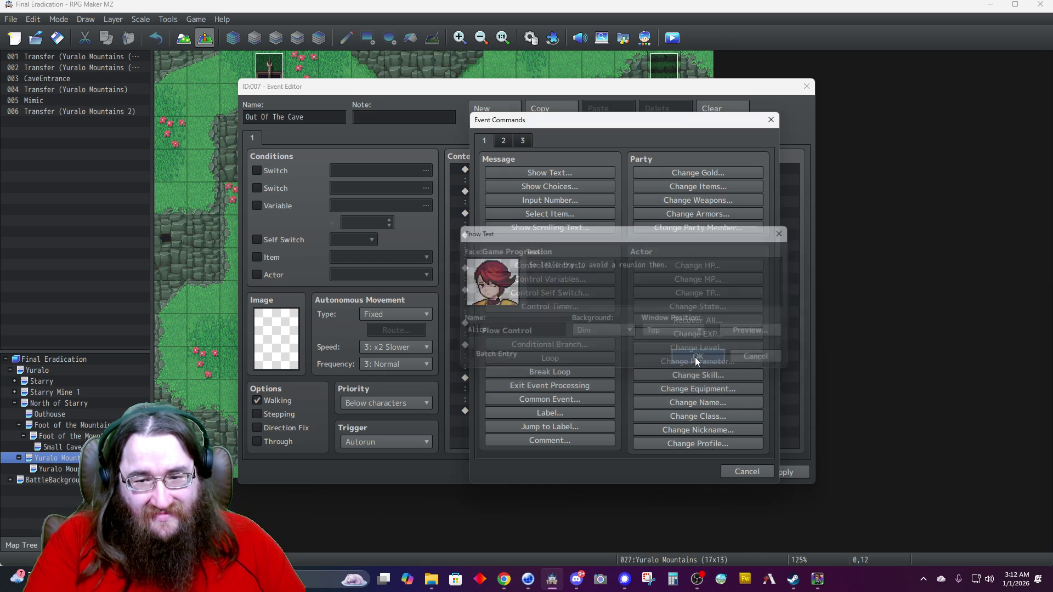
Add Control Self Switch A = ON and save the Out Of The Cave event.
double_click(521, 434)
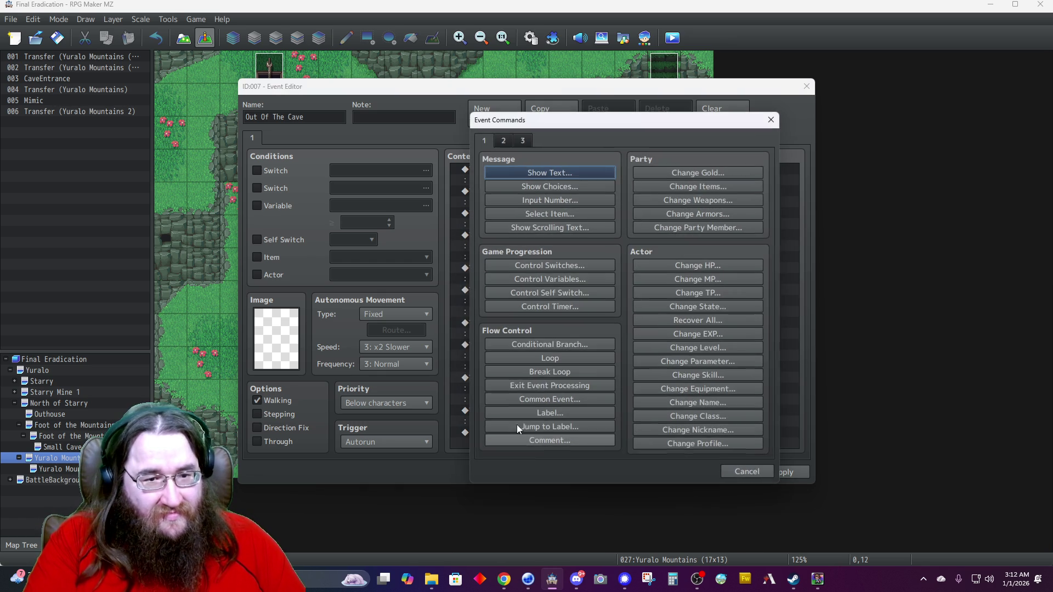
click(544, 295)
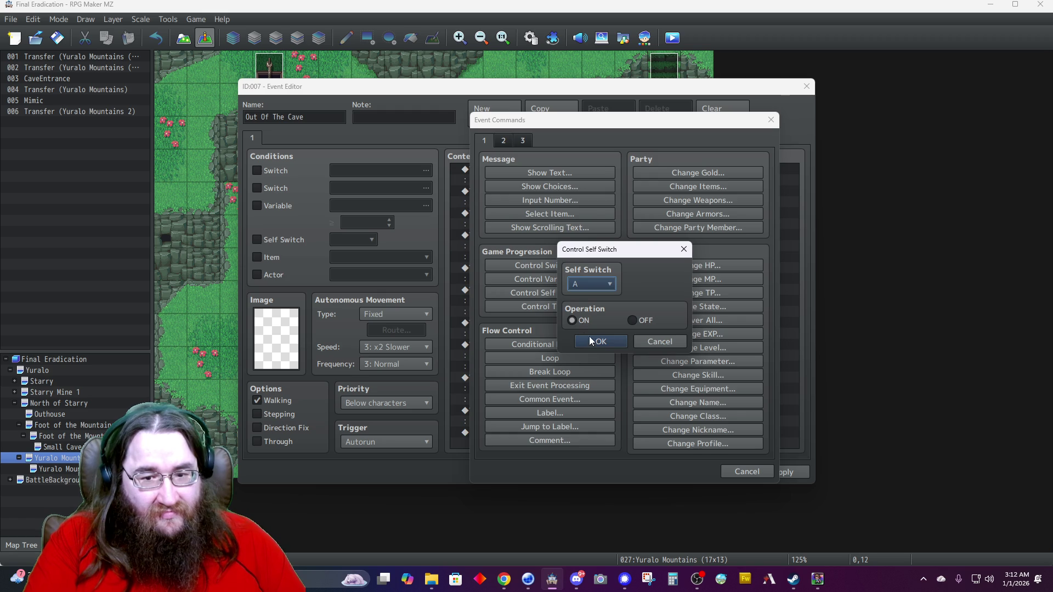
click(591, 339)
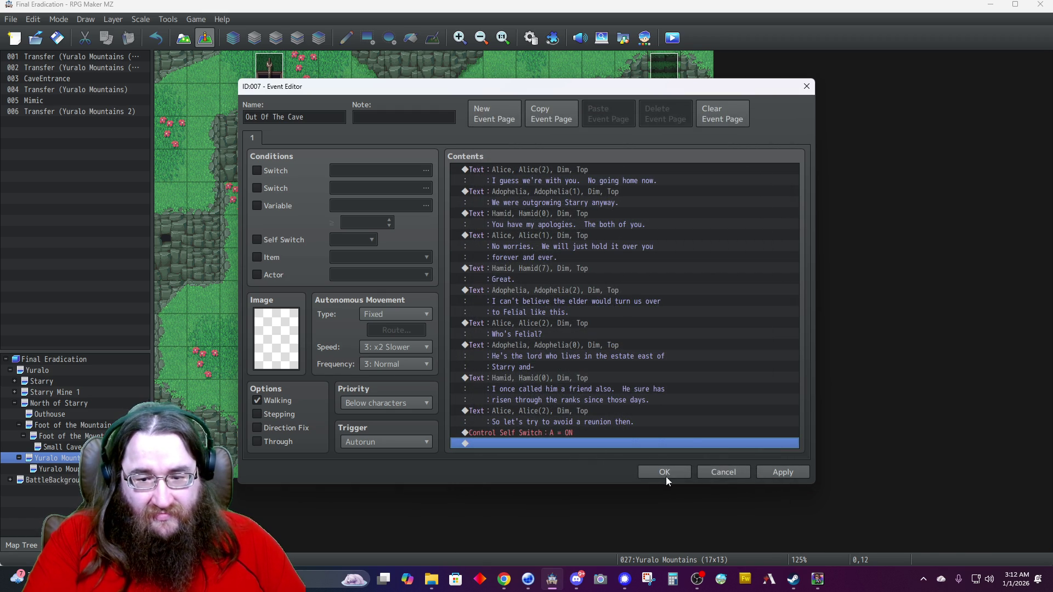
click(665, 472)
double_click(265, 461)
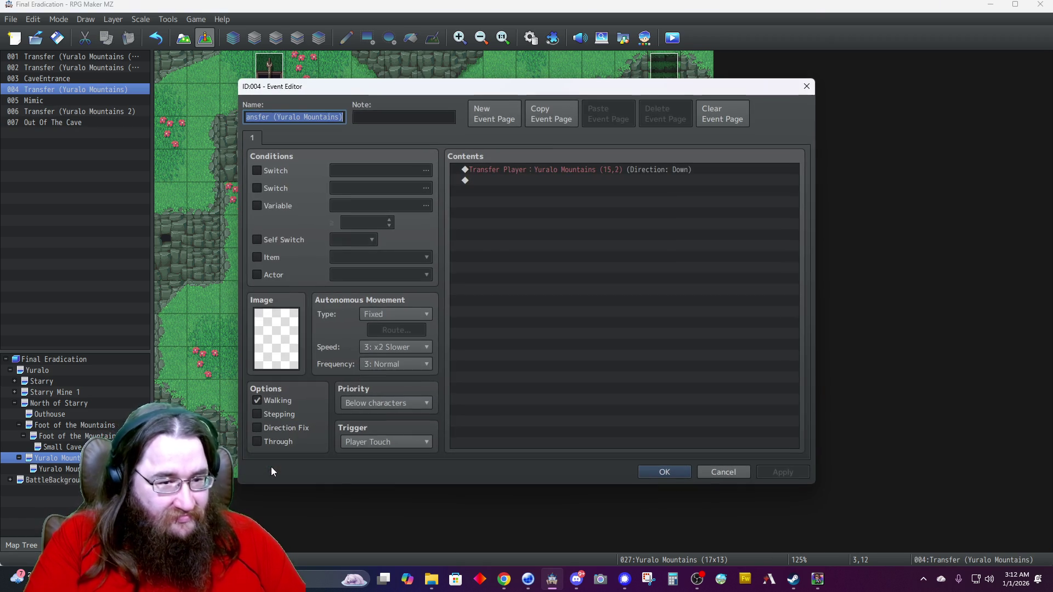
Delete event 004's Transfer Player command and add a Show Text with a Dim background.
click(508, 169)
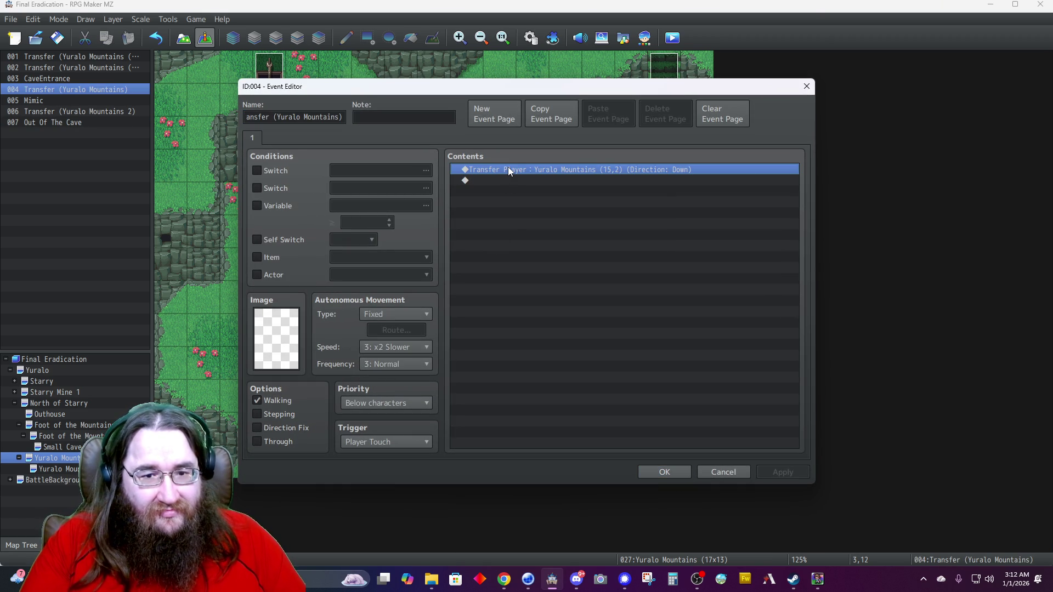
key(Delete)
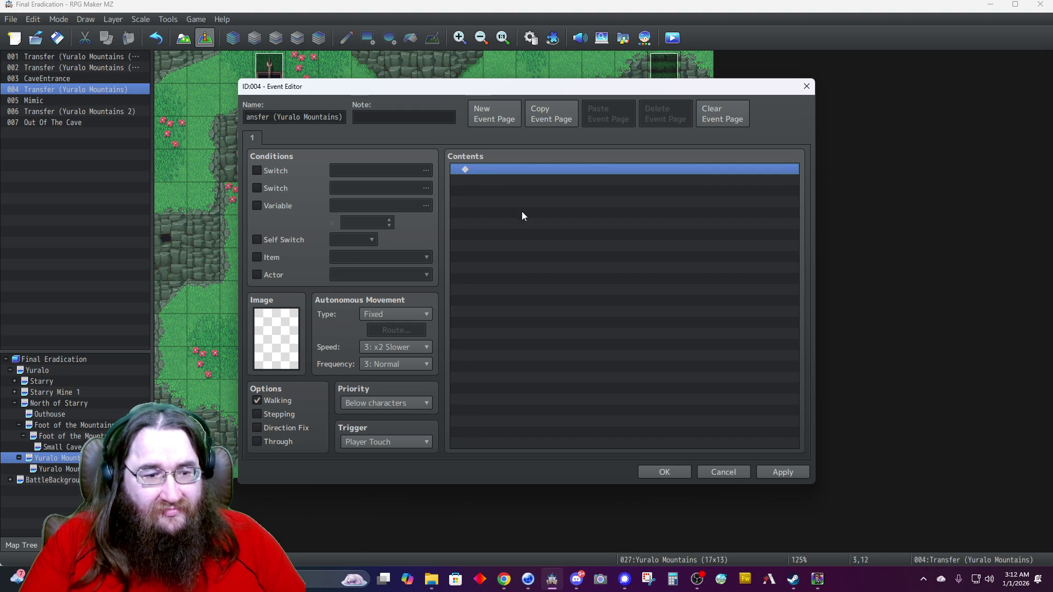
double_click(519, 169)
click(559, 173)
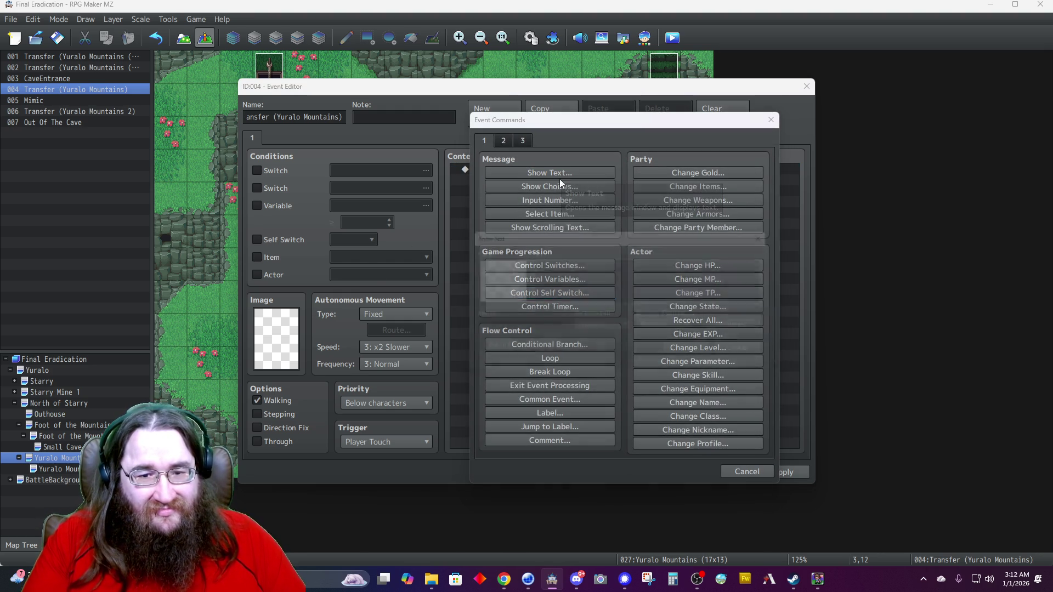
click(591, 331)
click(588, 358)
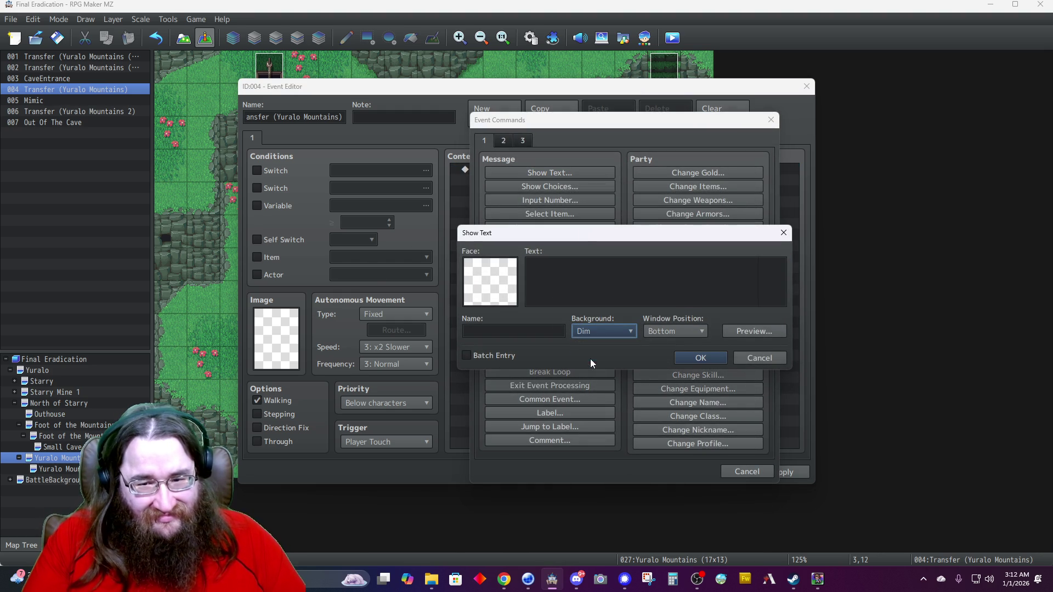
Set the window position to Middle with the text 'There's no going back from here.'.
click(690, 329)
click(661, 343)
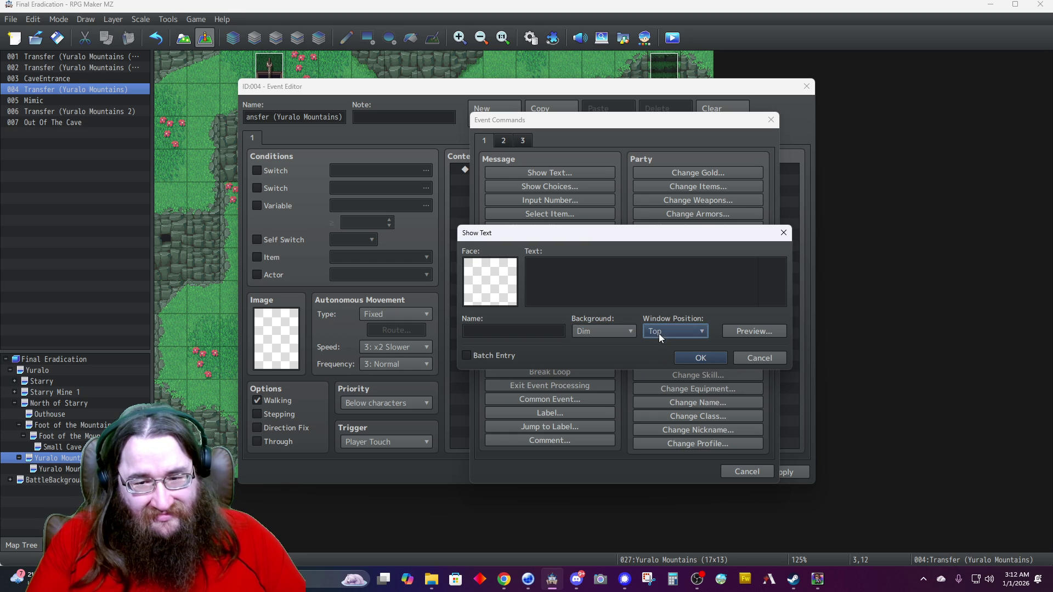
click(675, 330)
click(660, 355)
click(626, 288)
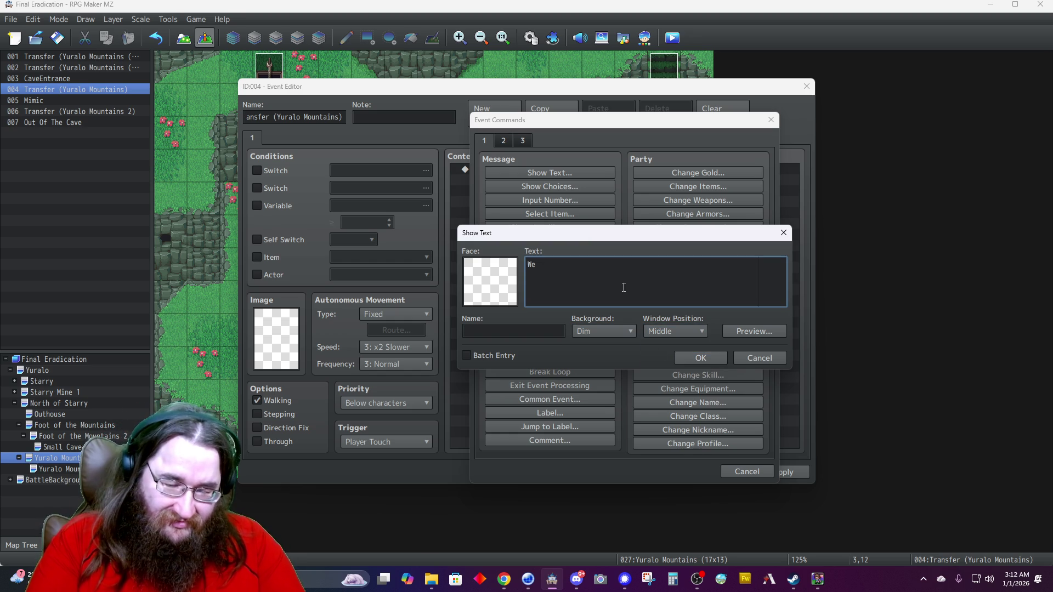
text(There's no going back.)
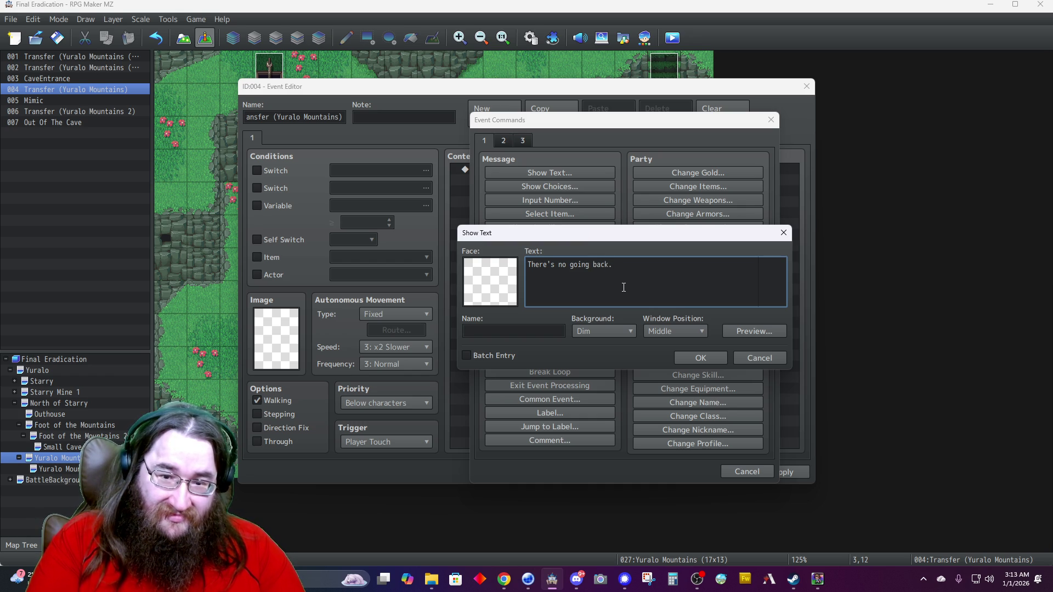
text(from here)
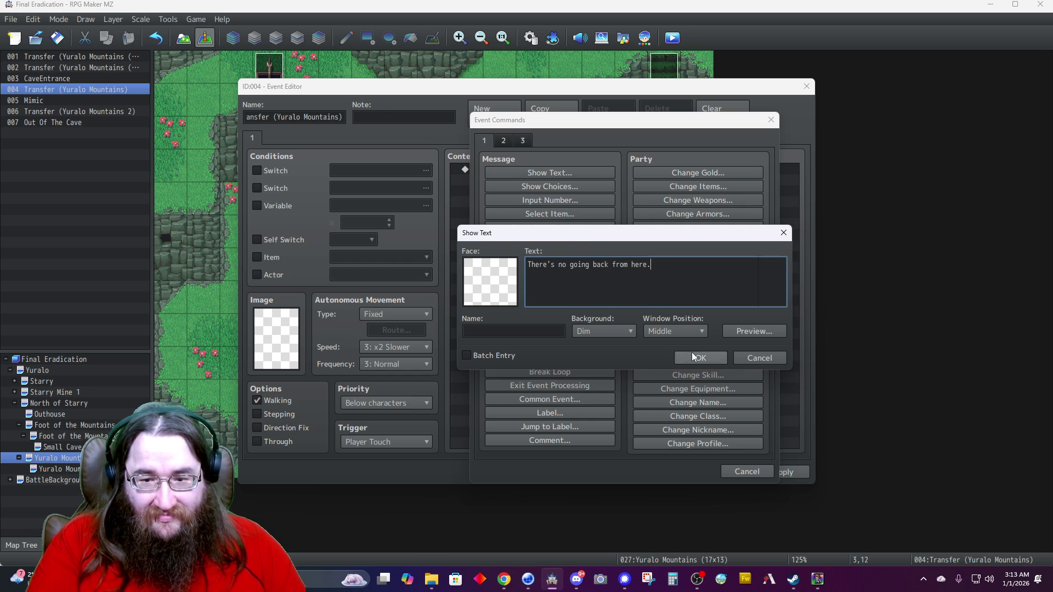
click(694, 357)
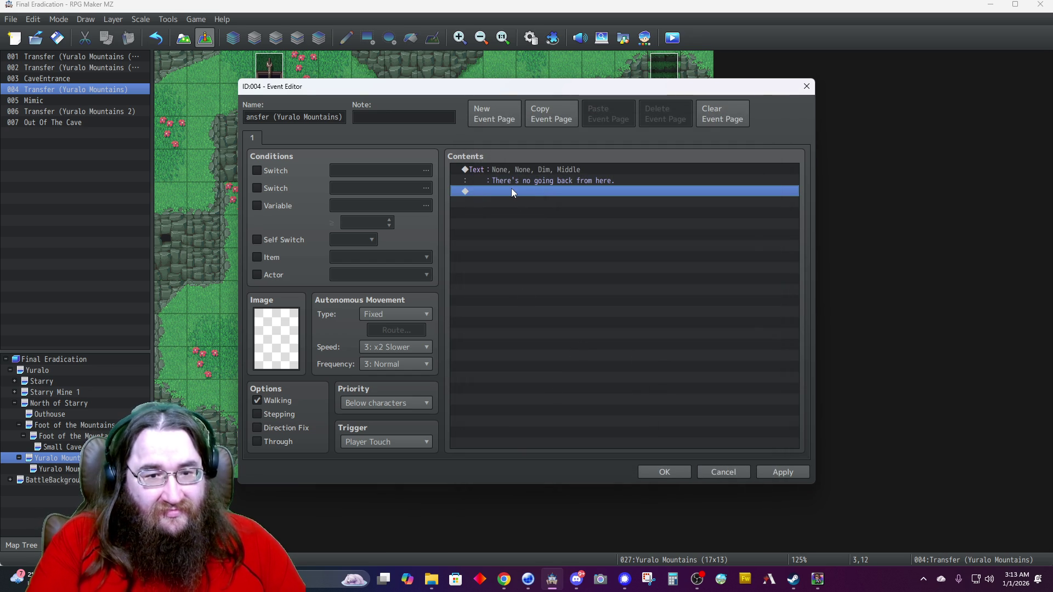
double_click(511, 190)
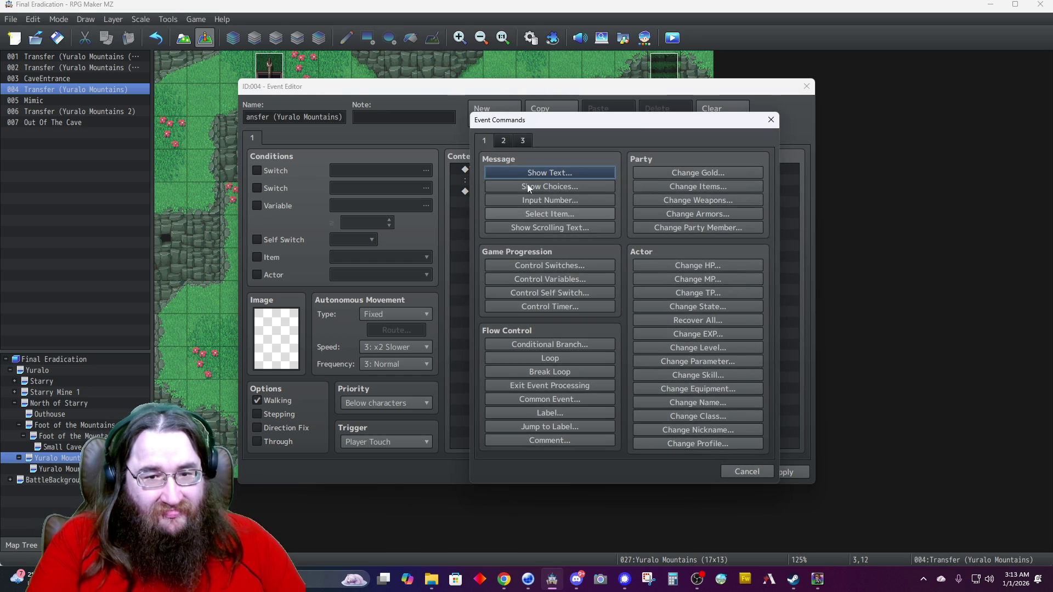
Add a player movement route with Skip If Cannot Move: Turn Down, then 1 Step Backward.
click(504, 141)
click(536, 229)
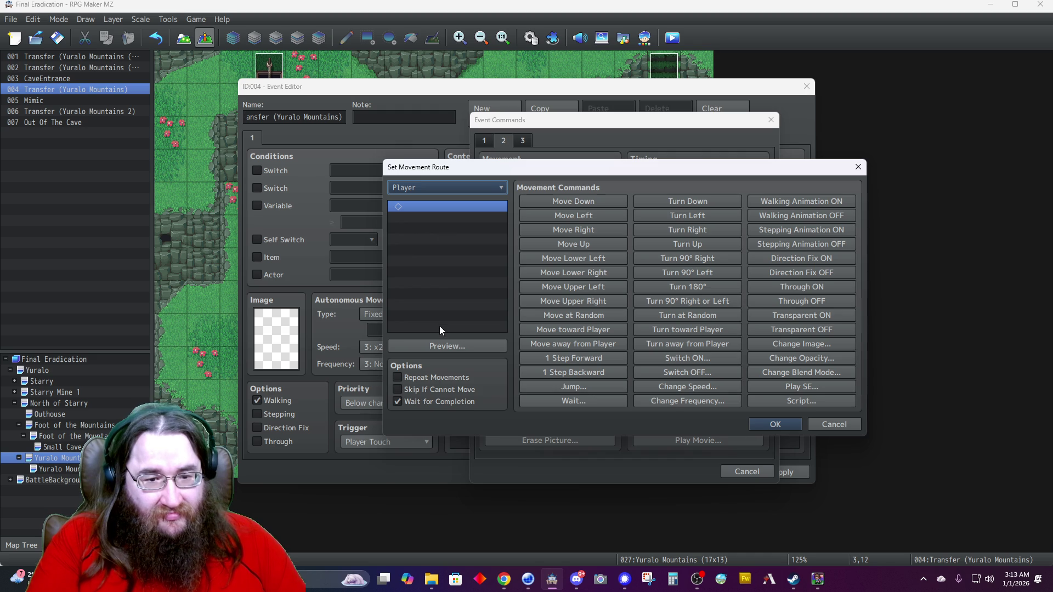
click(423, 391)
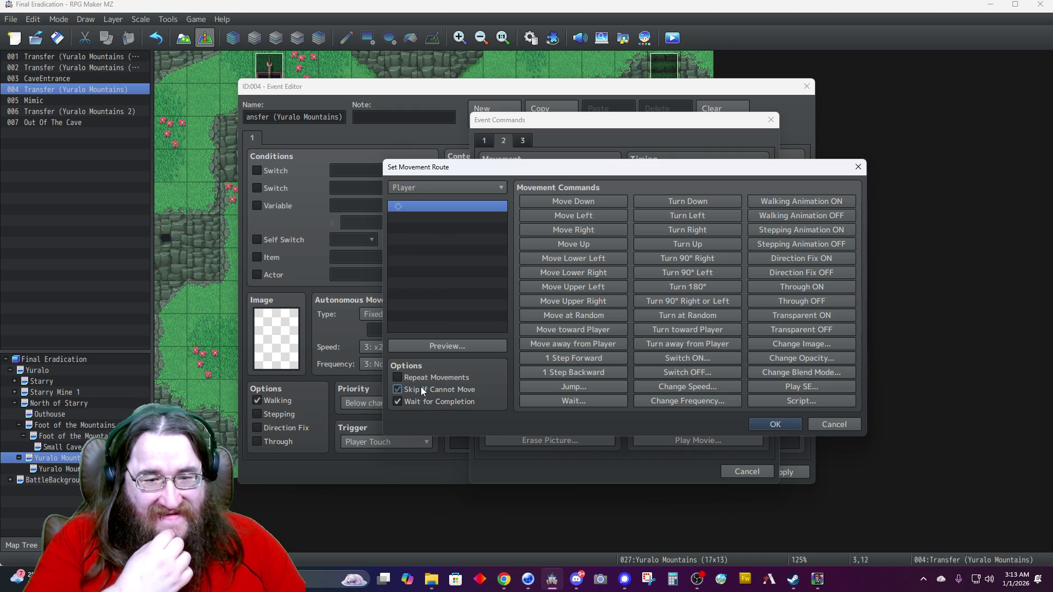
click(669, 204)
click(572, 374)
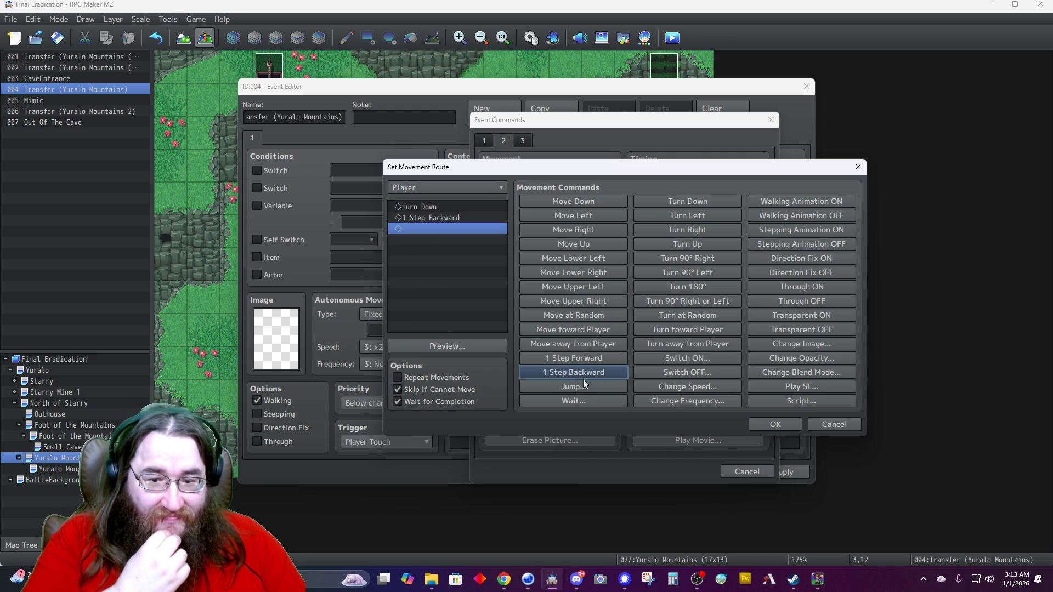
click(776, 426)
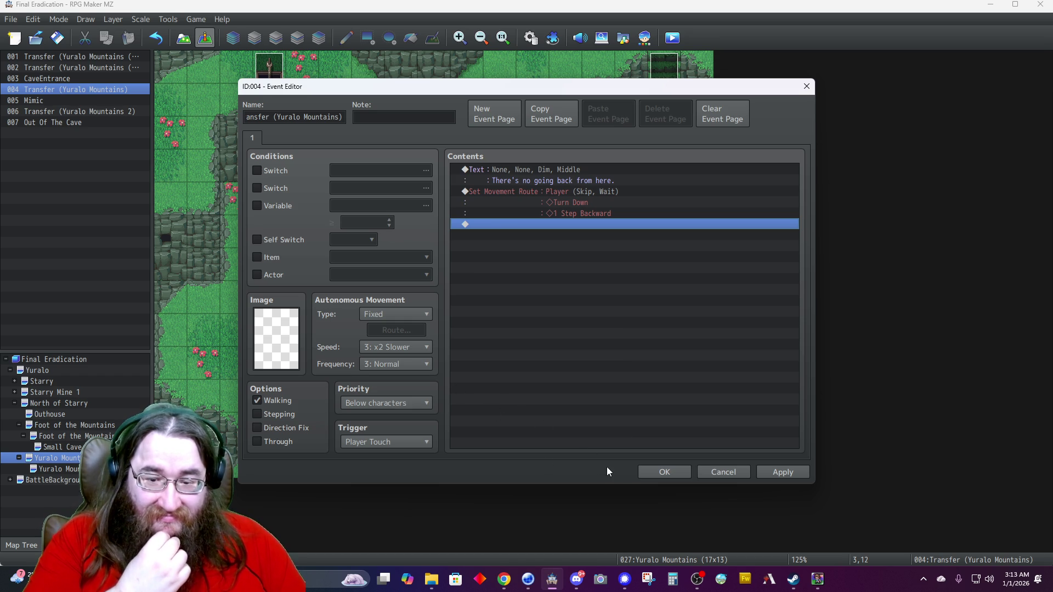
click(665, 471)
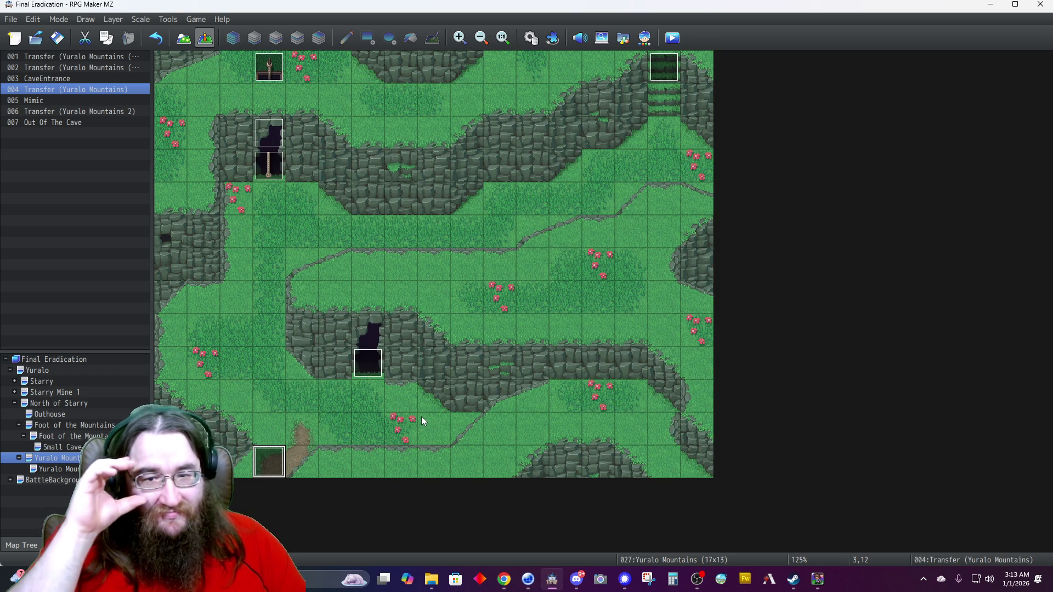
double_click(366, 373)
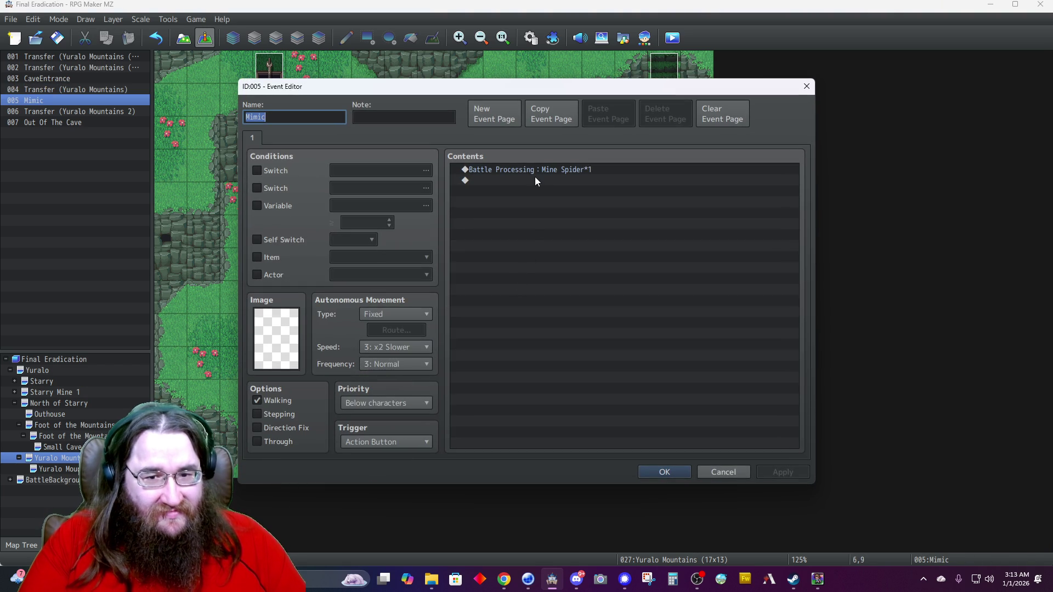
click(537, 172)
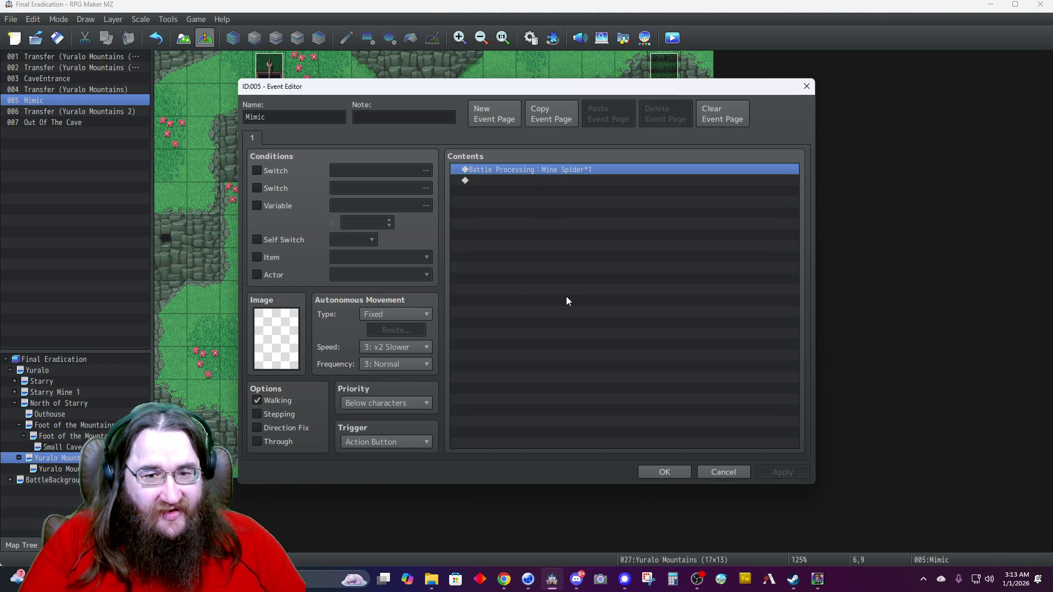
click(654, 472)
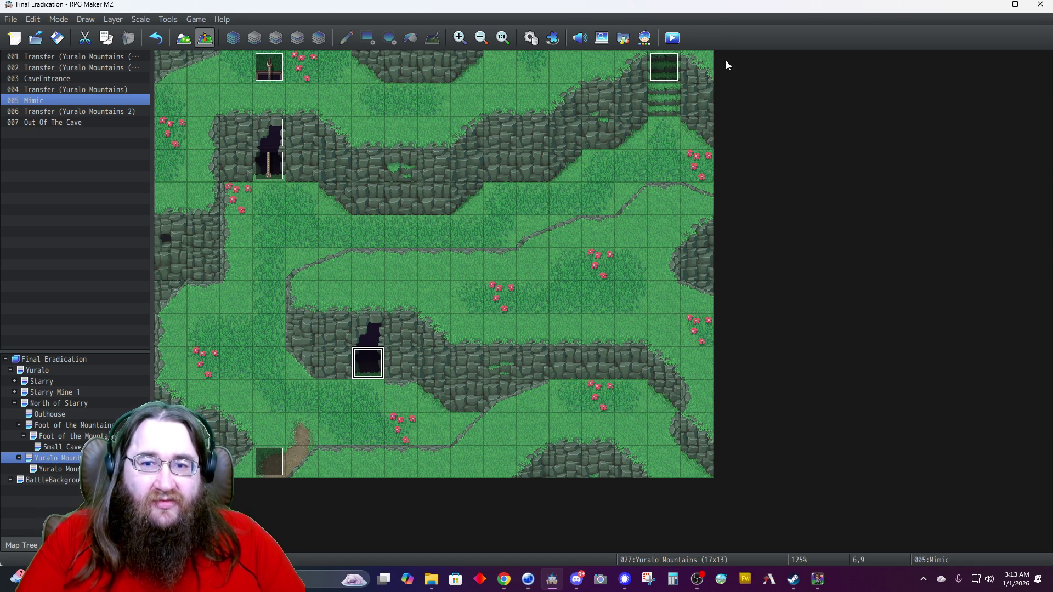
click(677, 46)
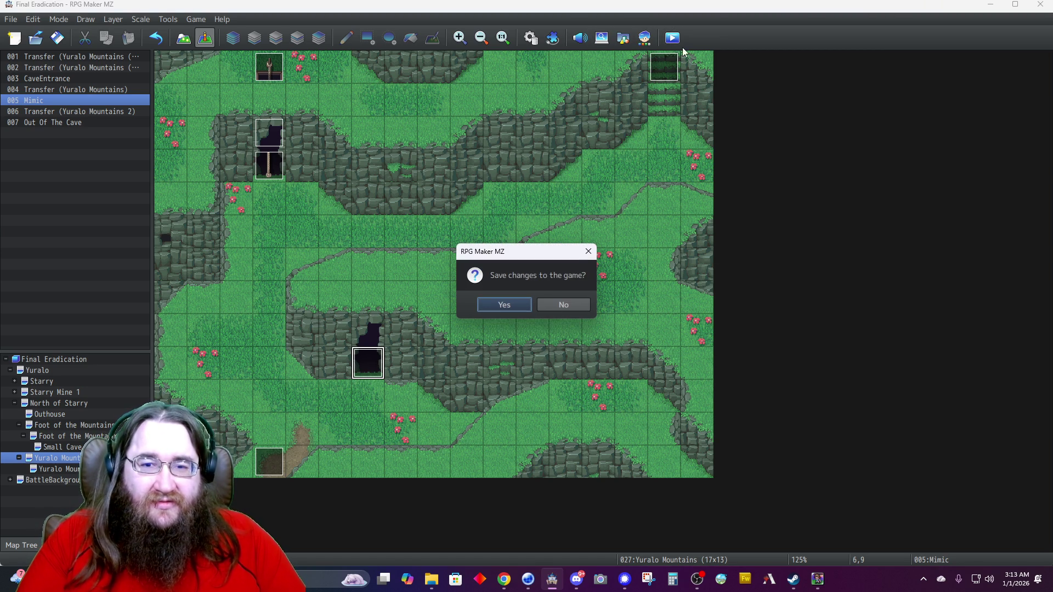
Save the project, maximise the game window and load the Autosave via Continue.
click(484, 306)
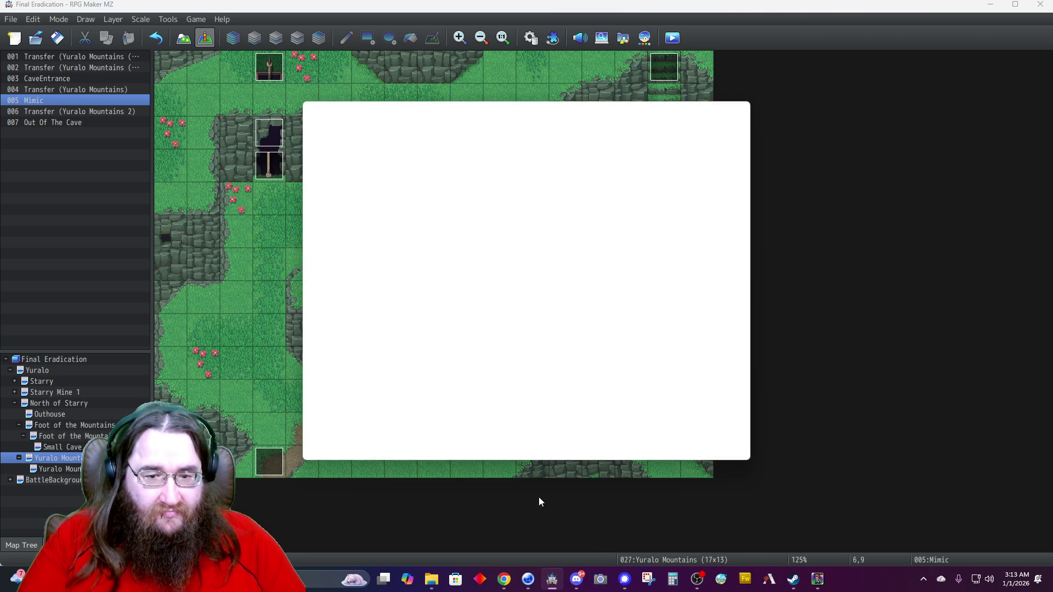
click(712, 109)
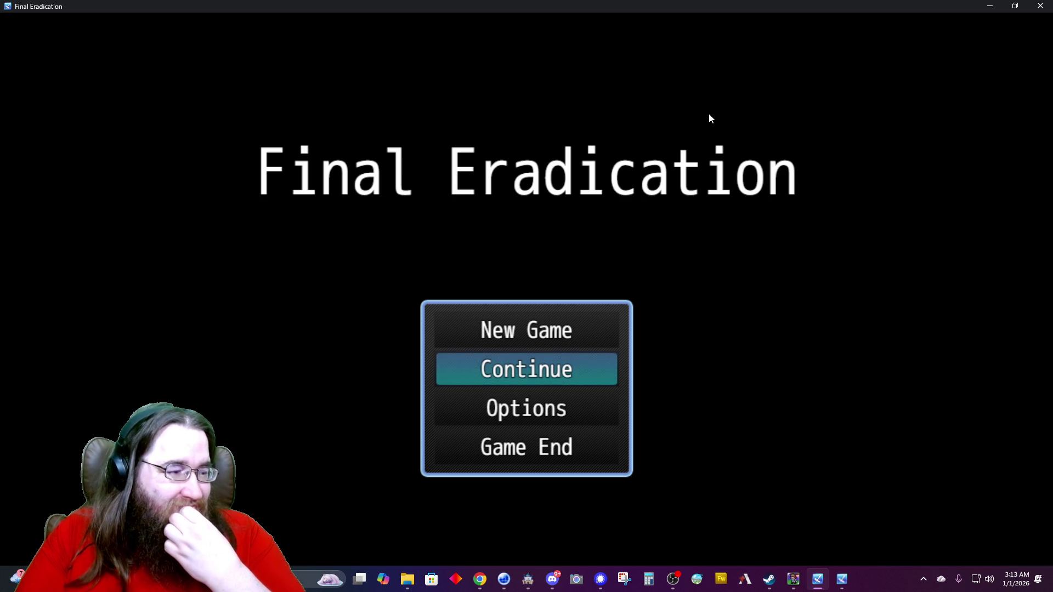
key(Up)
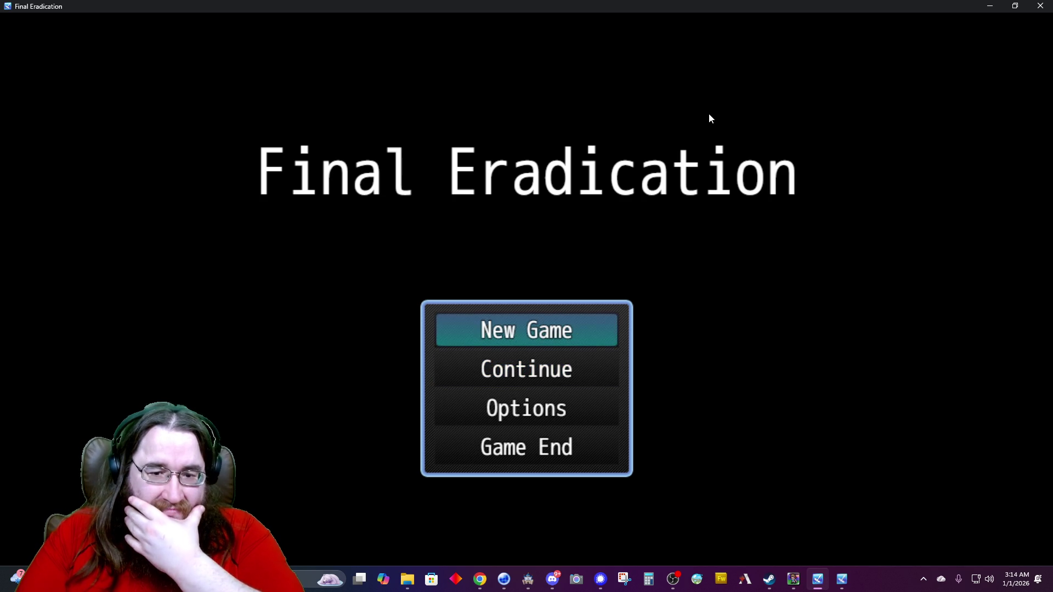
key(Down)
key(z)
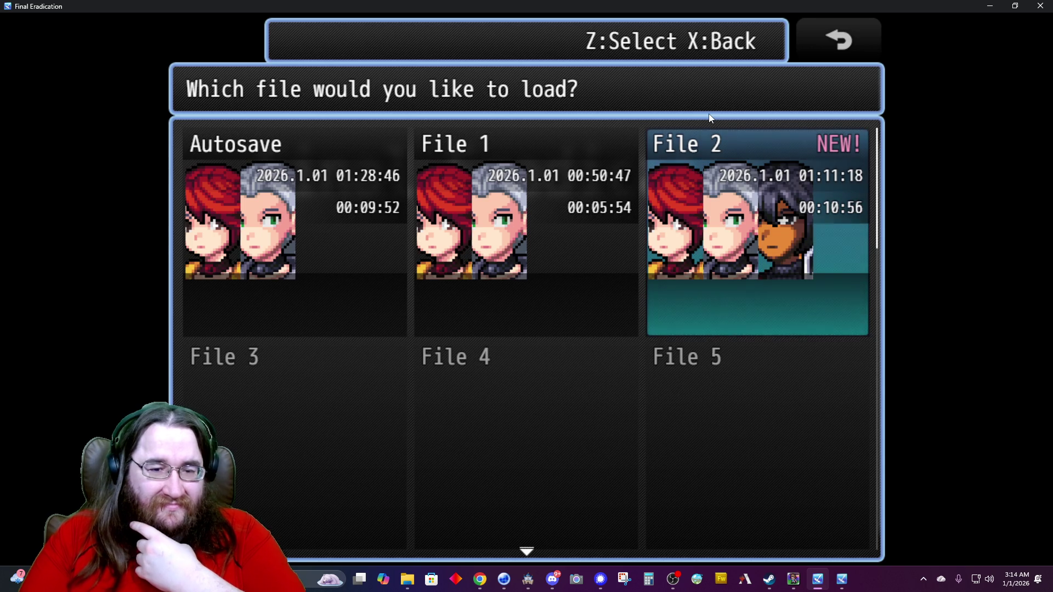
key(Left)
key(Left)
key(z)
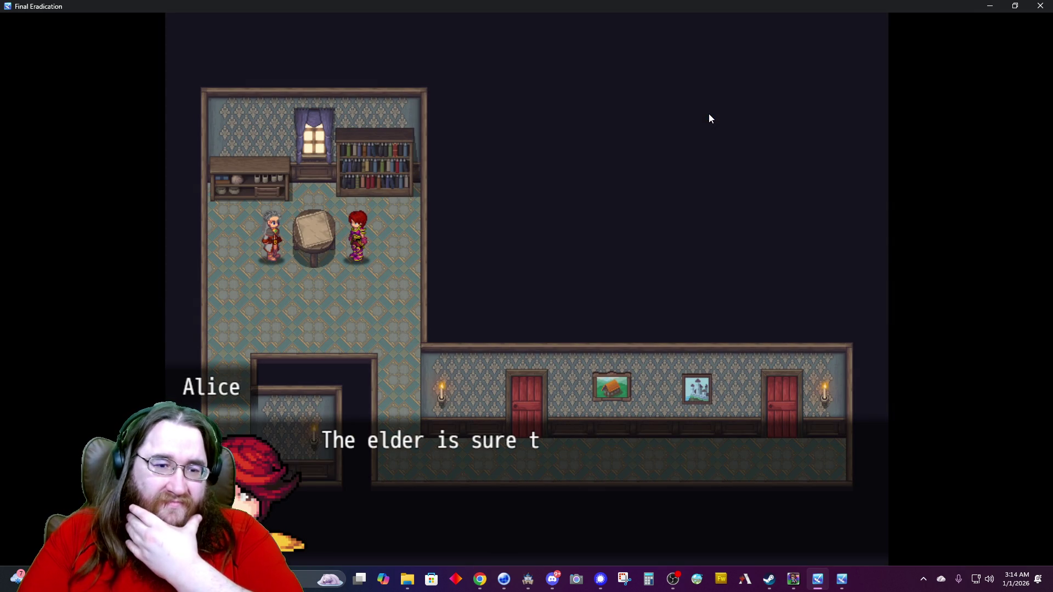
Advance the elder's-house conversation through the farewell scene.
key(z)
key(z)
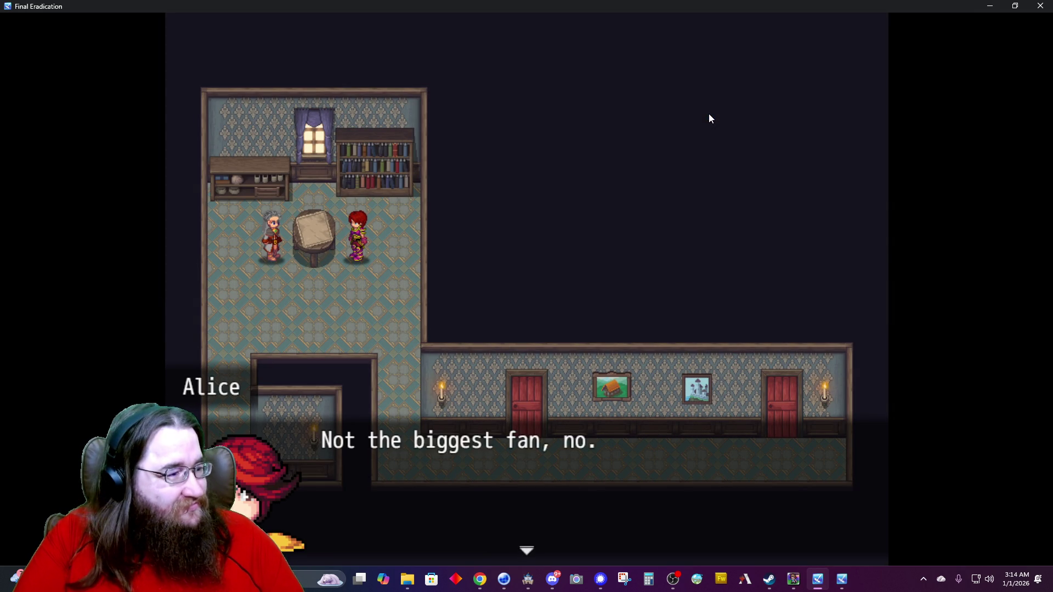
key(z)
key(z)
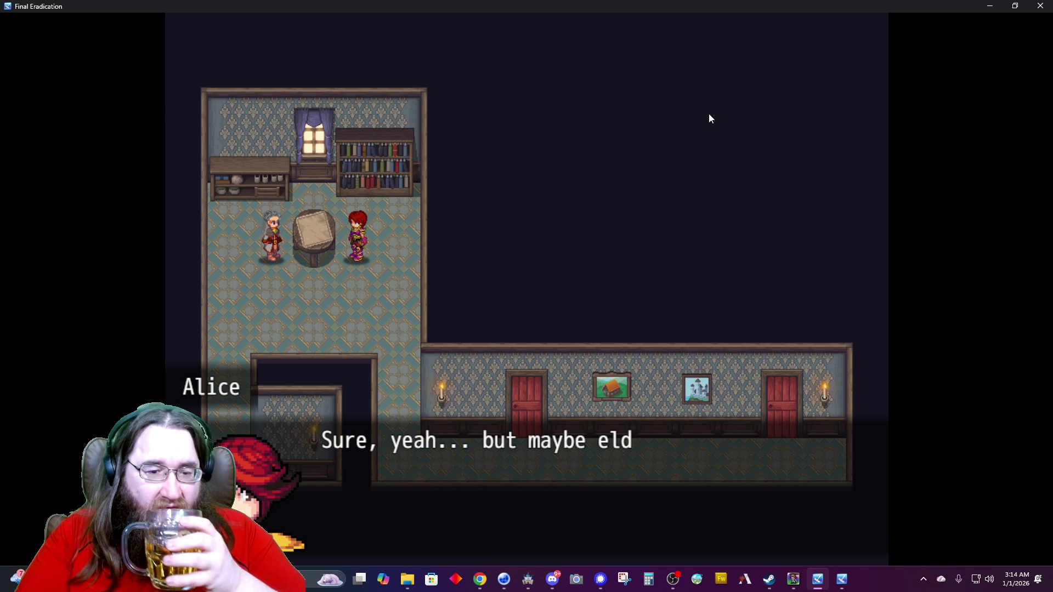
key(z)
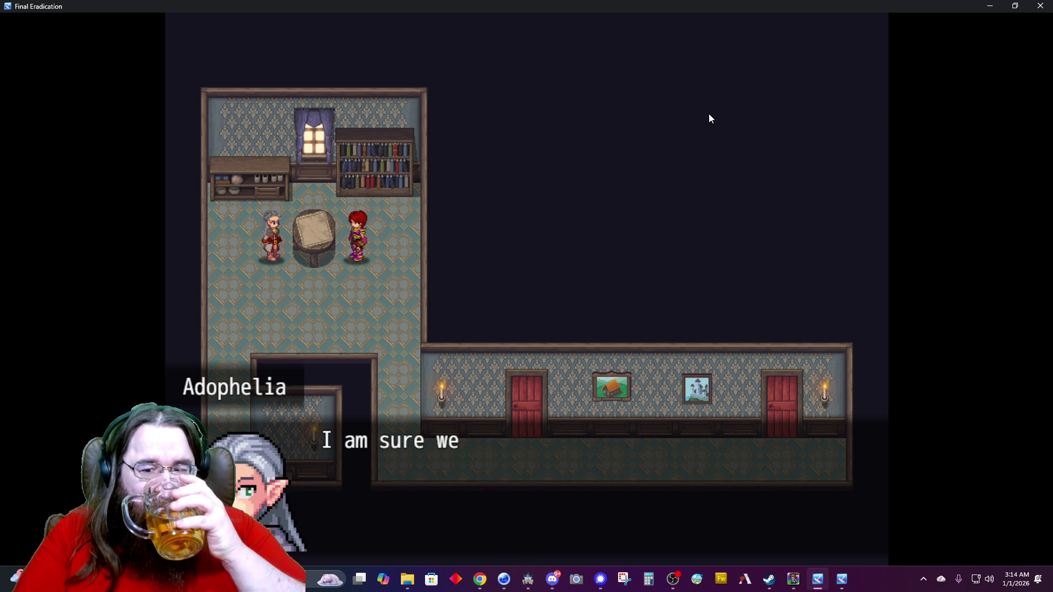
key(z)
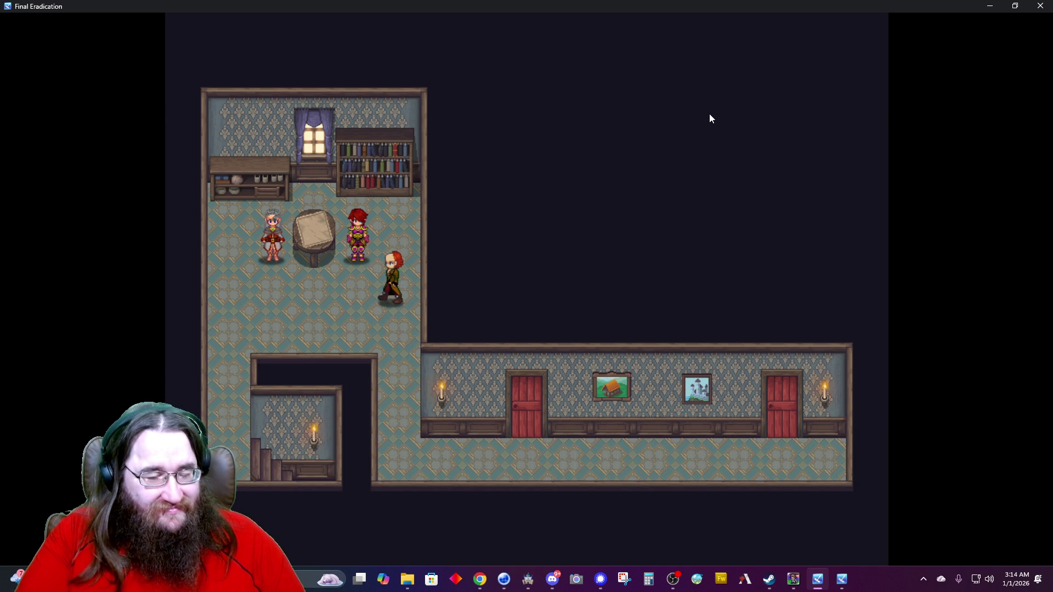
key(z)
key(z)
key(z)
key(z)
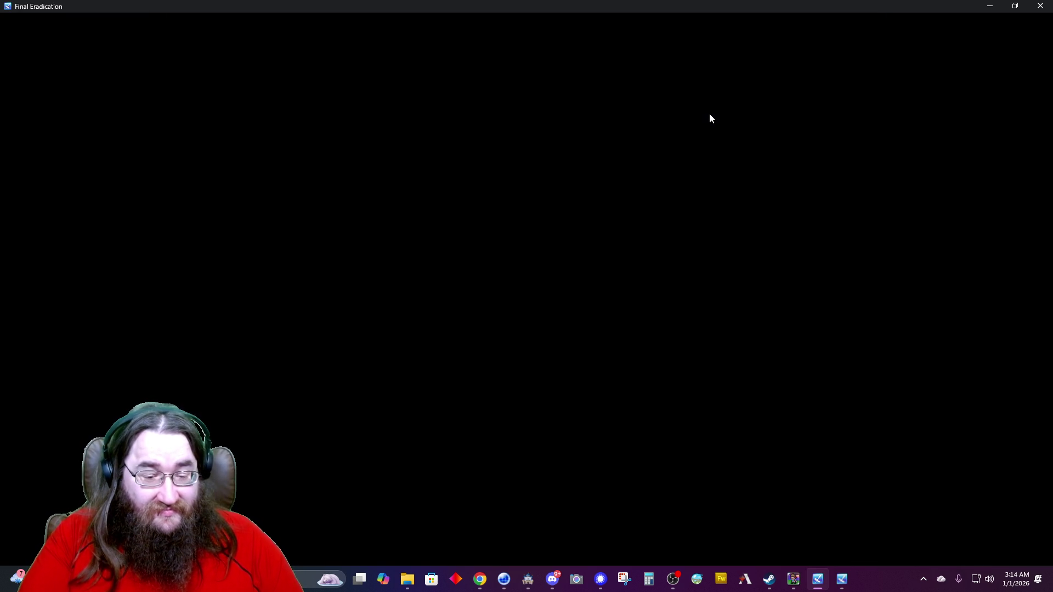
Advance Alice's line, climb to the tavern balcony and pick up its item.
key(z)
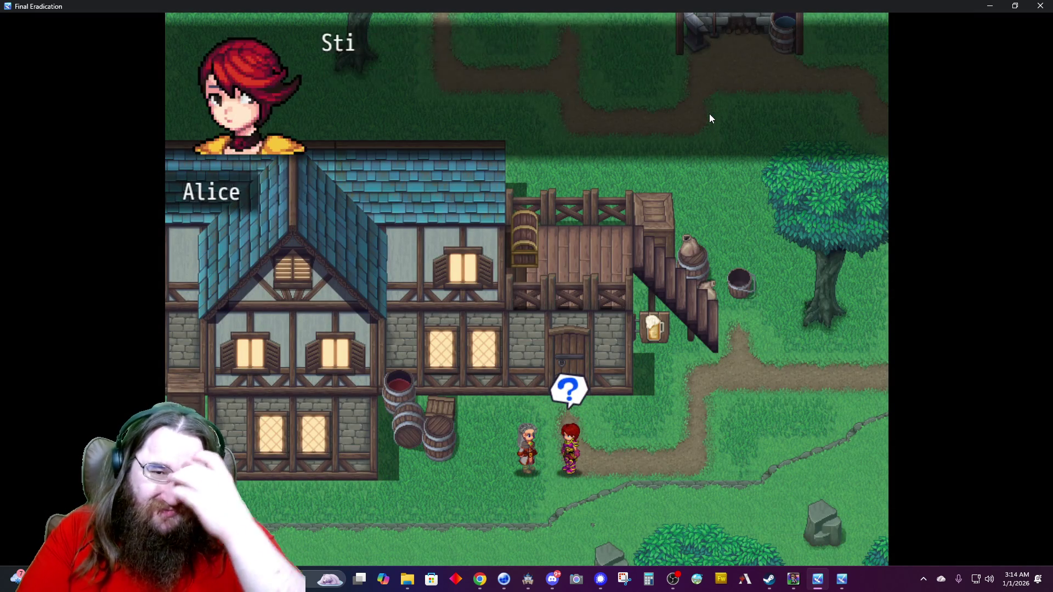
key(z)
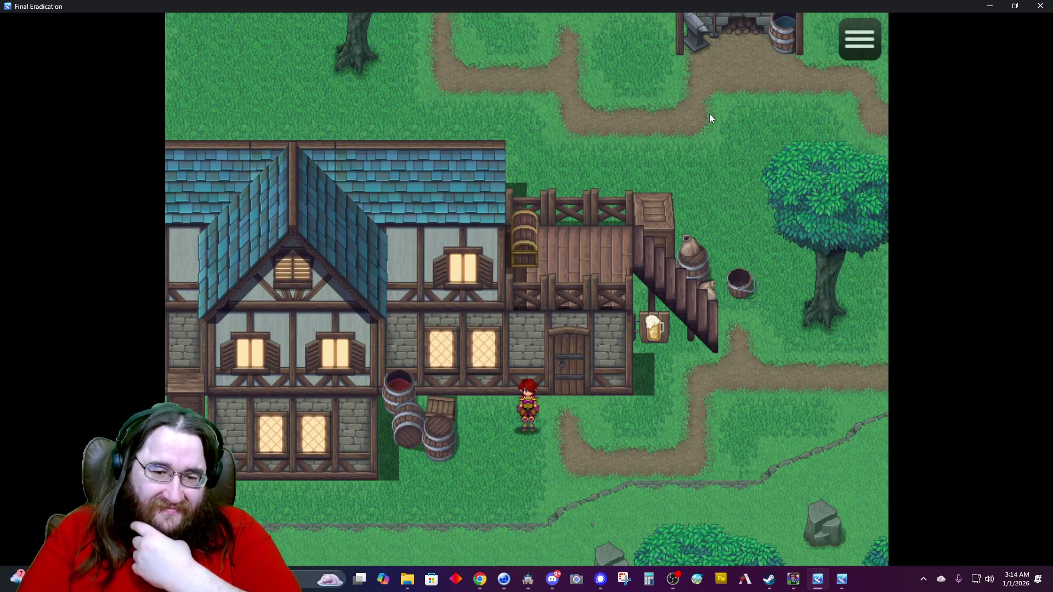
key(Right)
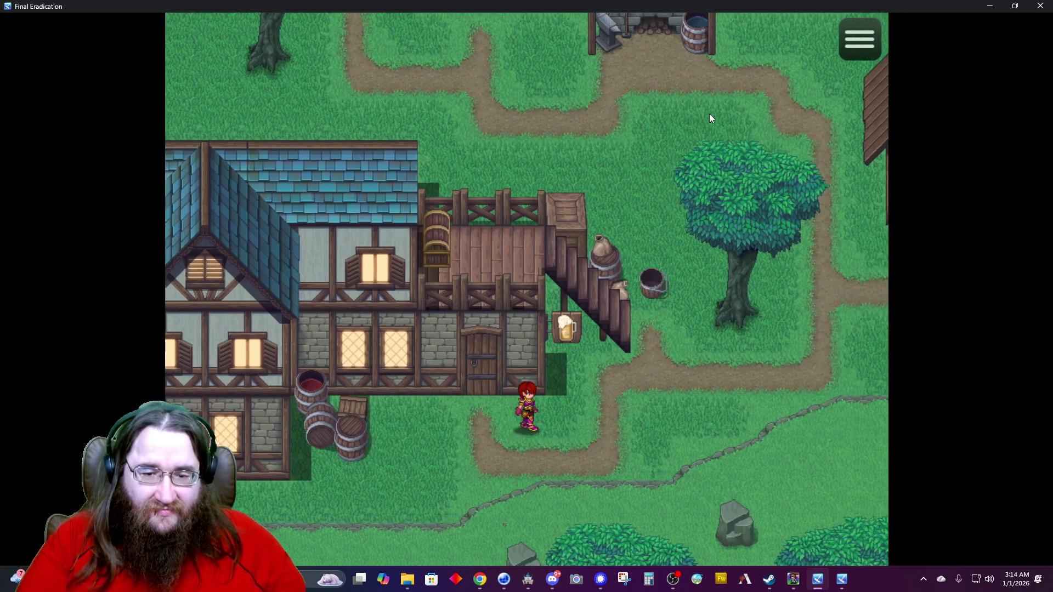
key(Up)
key(Up)
key(Left)
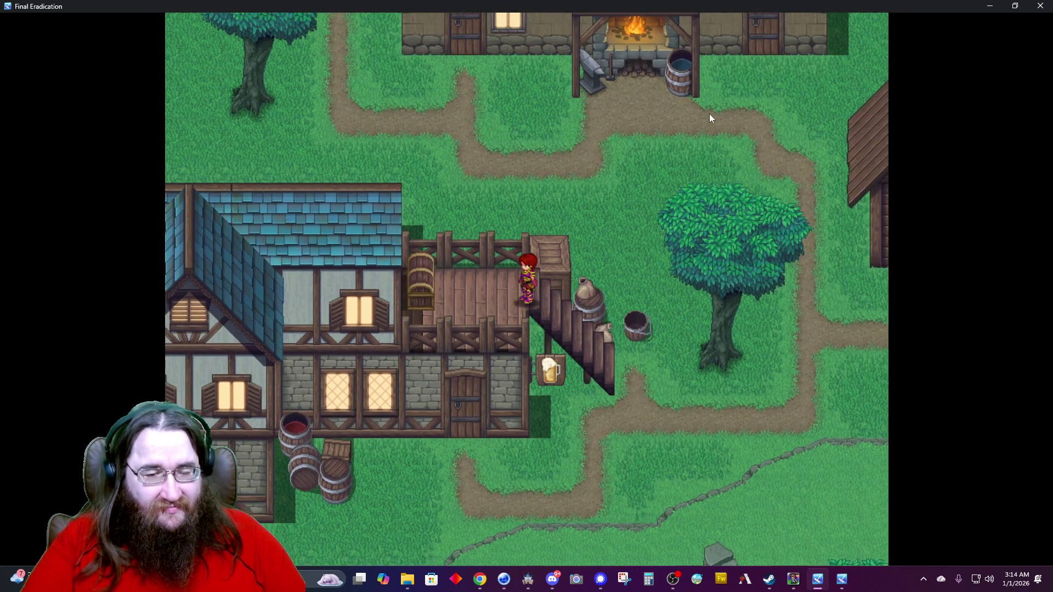
key(z)
key(z)
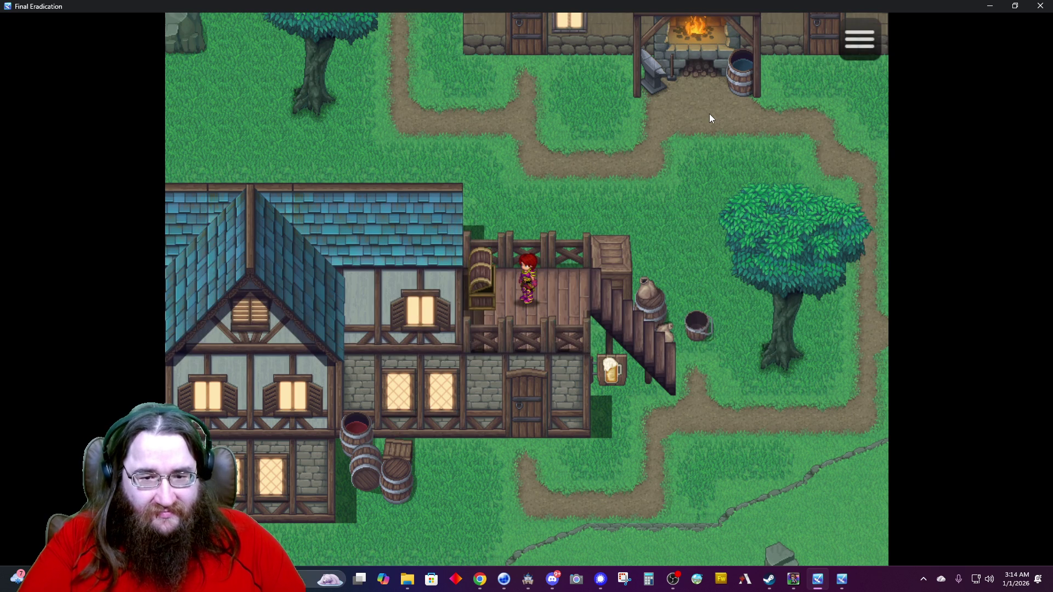
key(Right)
key(Down)
Walk north along the village path and into the wooden cabin.
key(Up)
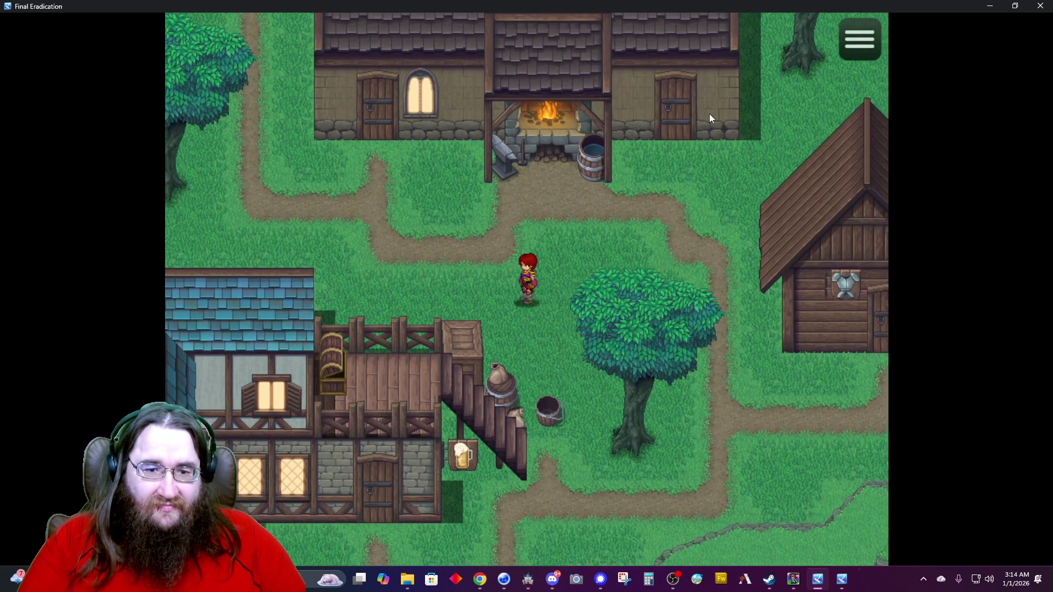
key(Left)
key(Up)
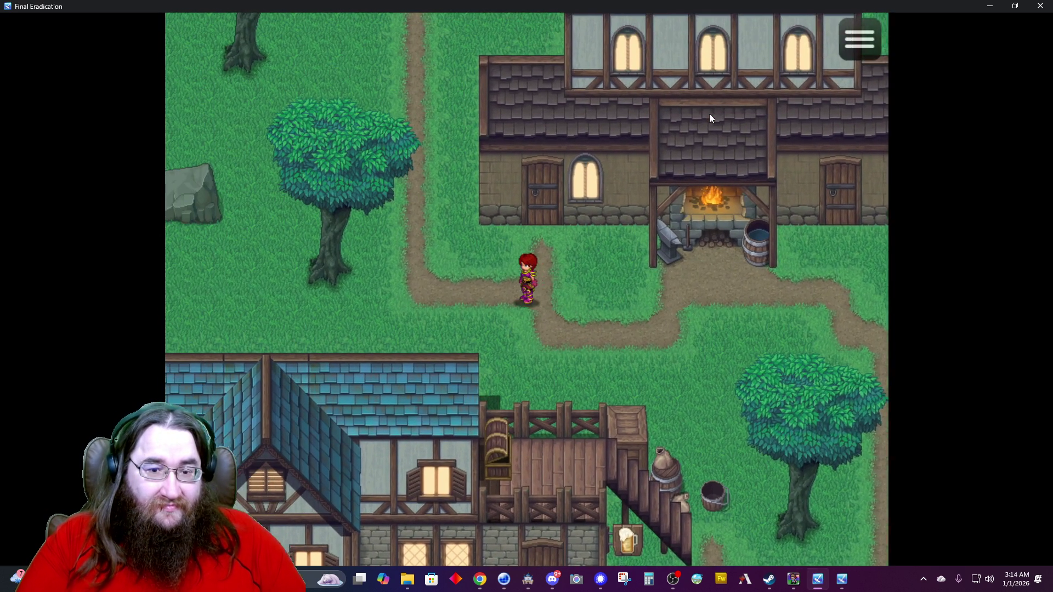
key(Left)
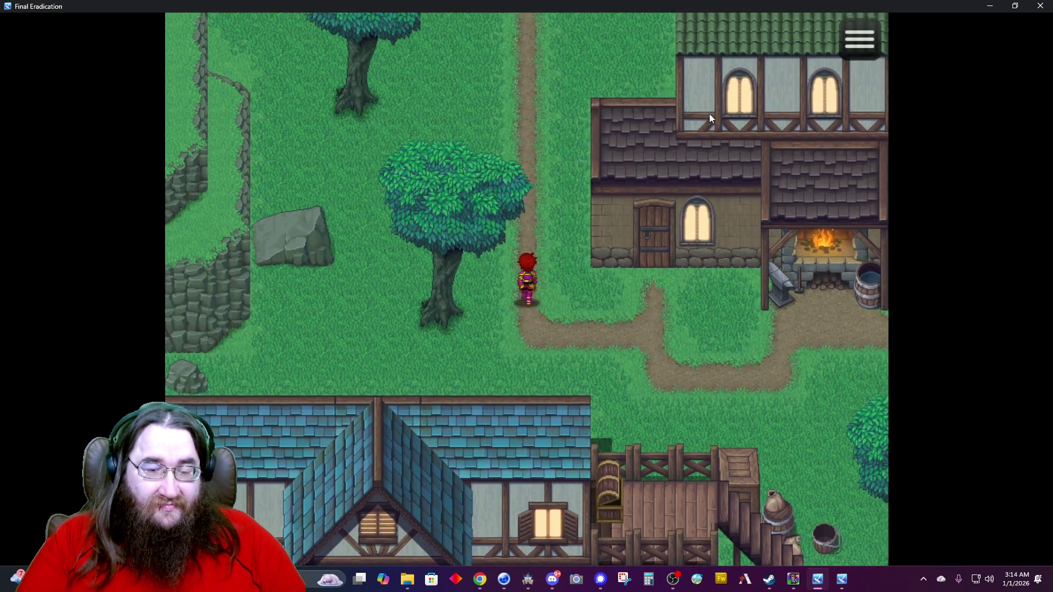
key(Up)
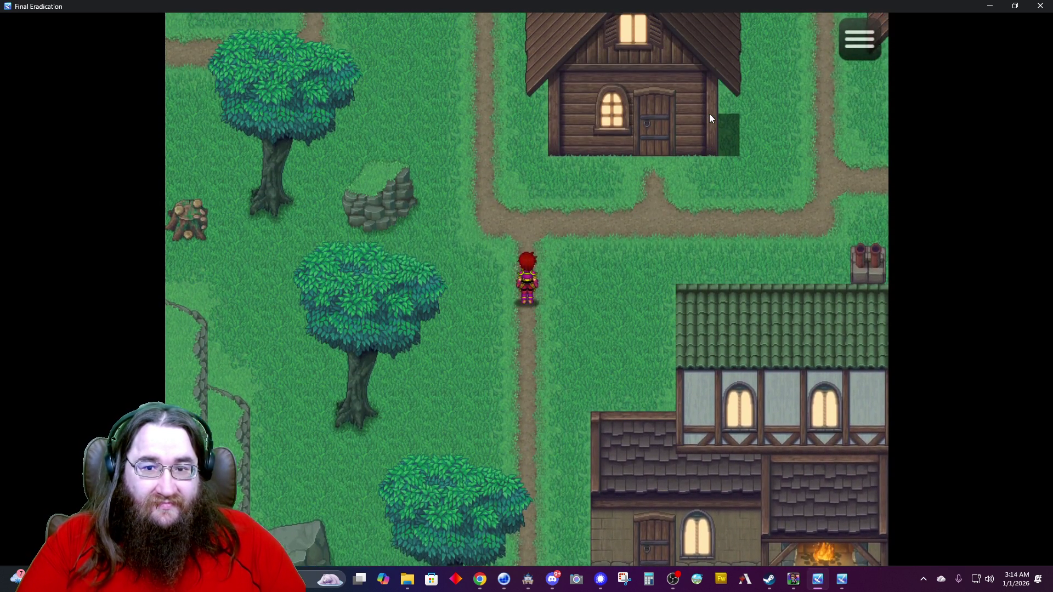
key(Up)
key(Right)
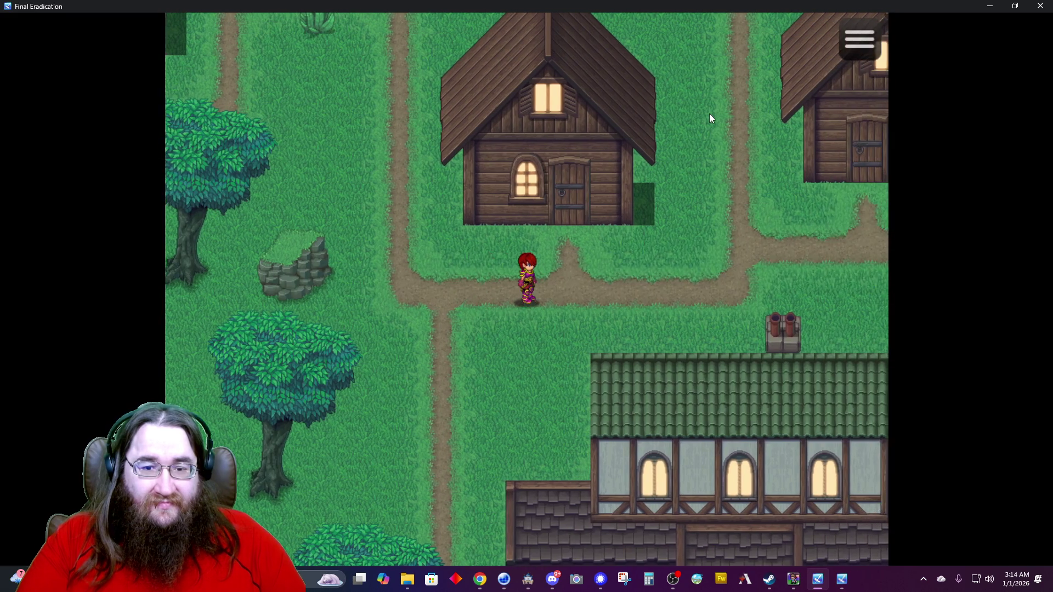
key(Up)
key(Up)
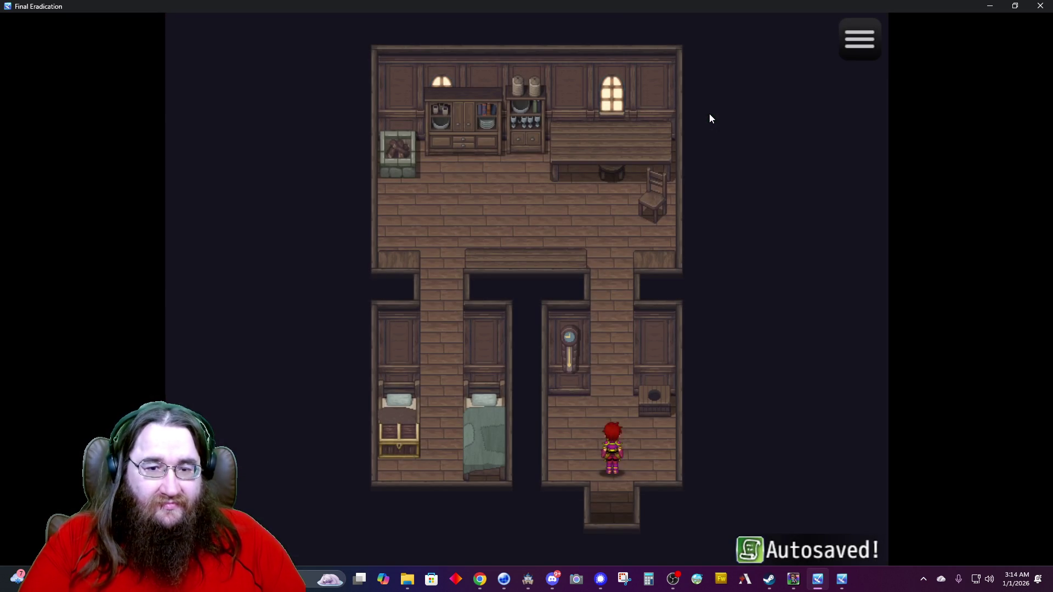
key(Up)
Take the tea from the cabinet and the child's toy from the chest by the bed.
key(Left)
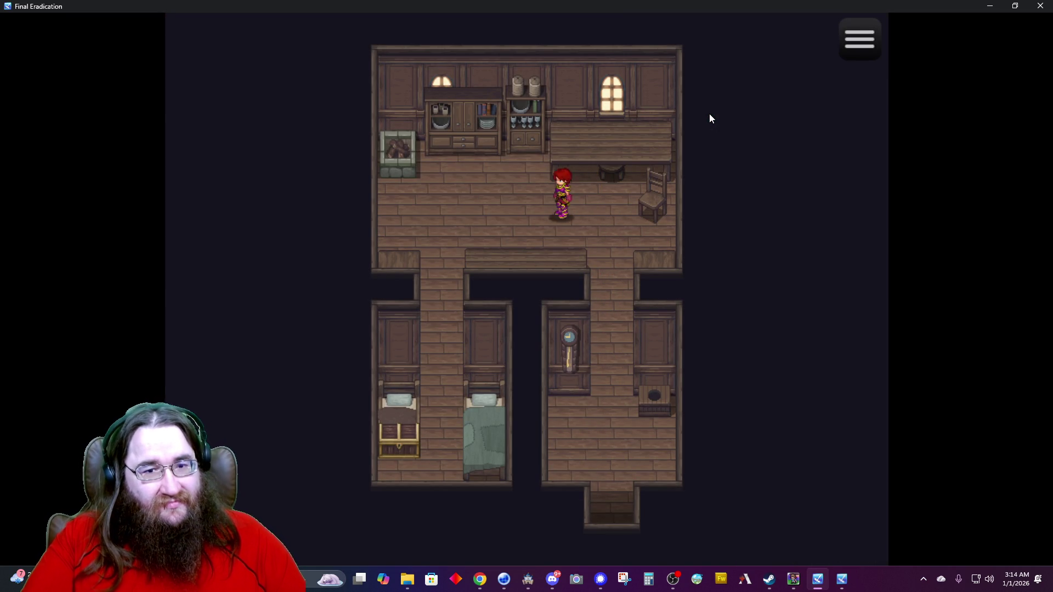
key(Return)
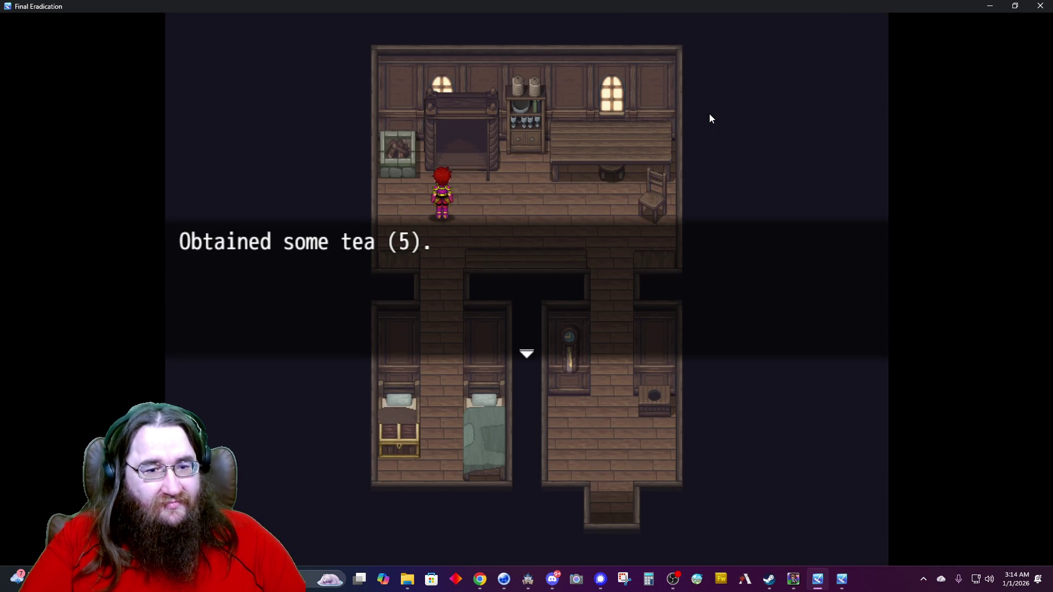
key(Return)
key(Return)
key(Return)
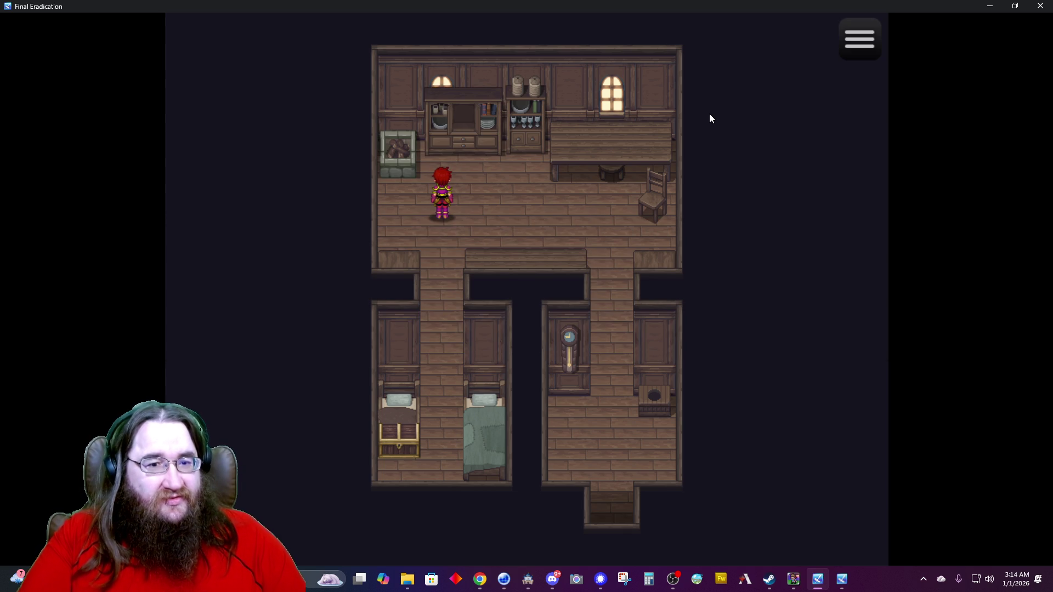
key(Down)
key(Down)
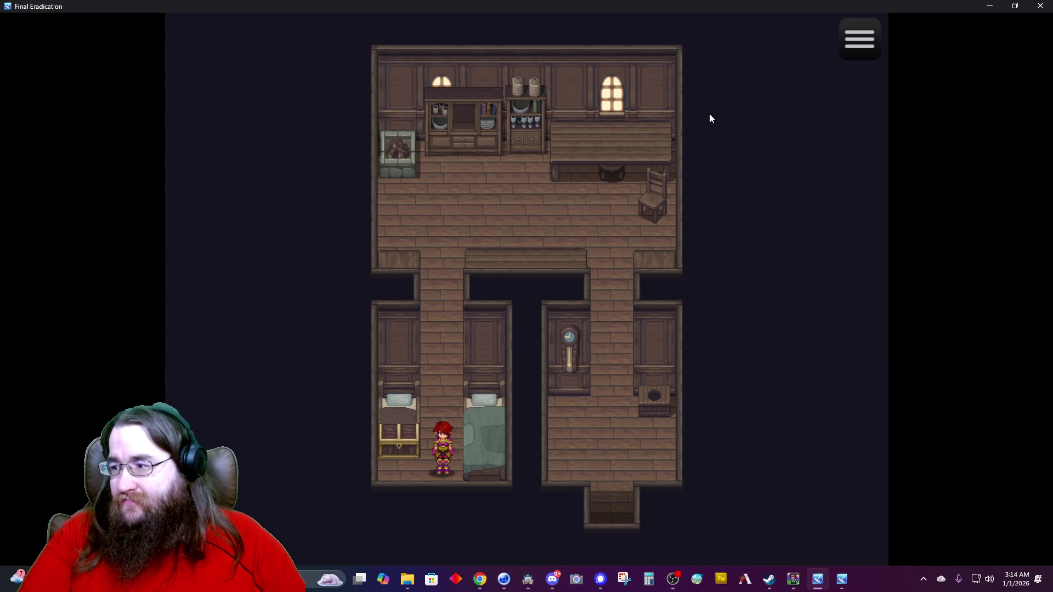
key(Return)
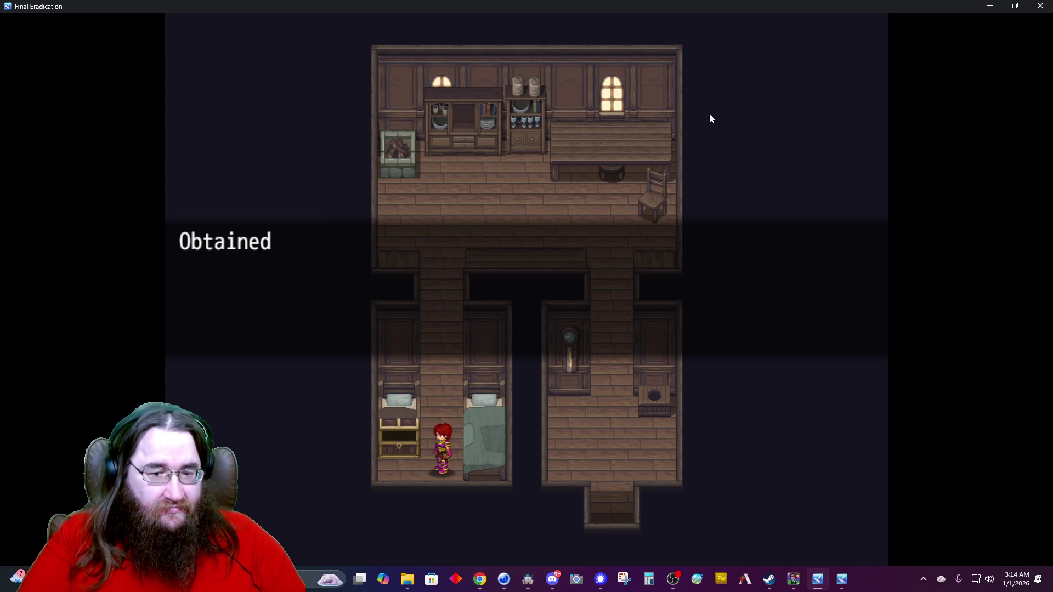
key(Return)
Go to the lower-right room and take the fish from the clock.
key(Up)
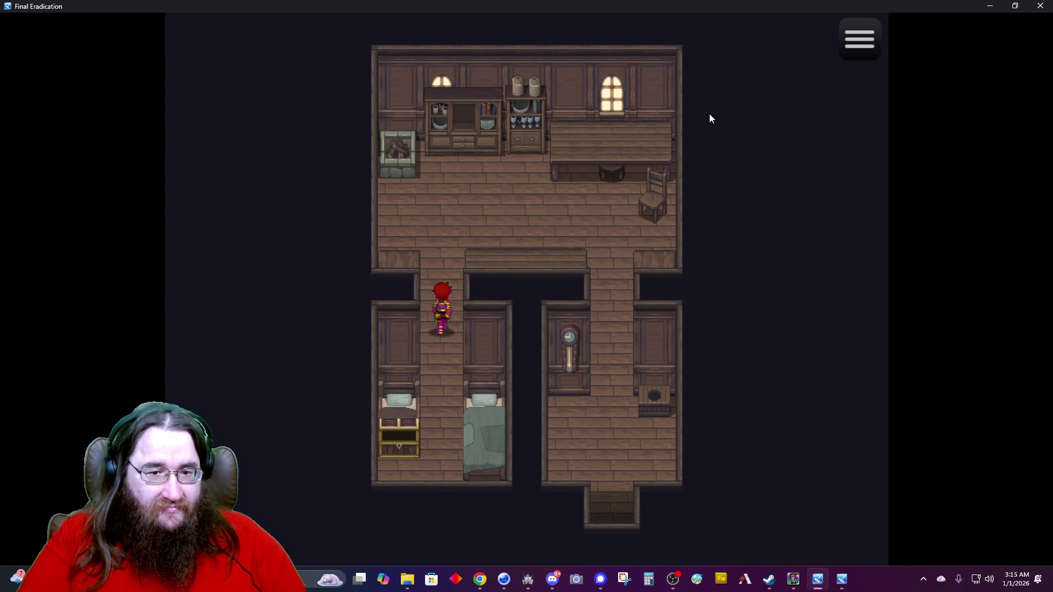
key(Right)
key(Right)
key(Down)
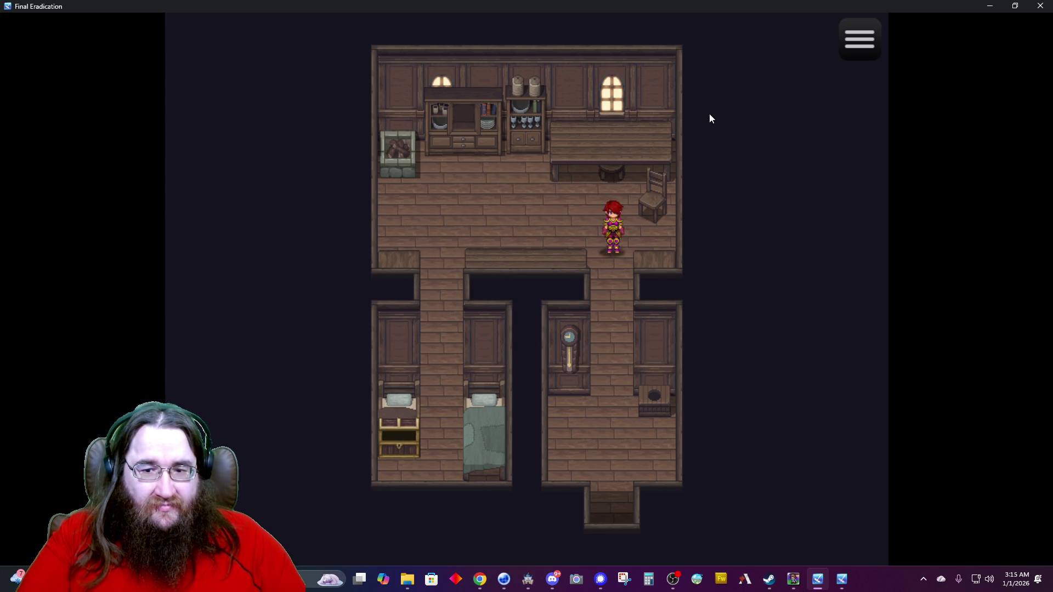
key(Left)
key(Return)
key(Return)
key(Down)
key(Down)
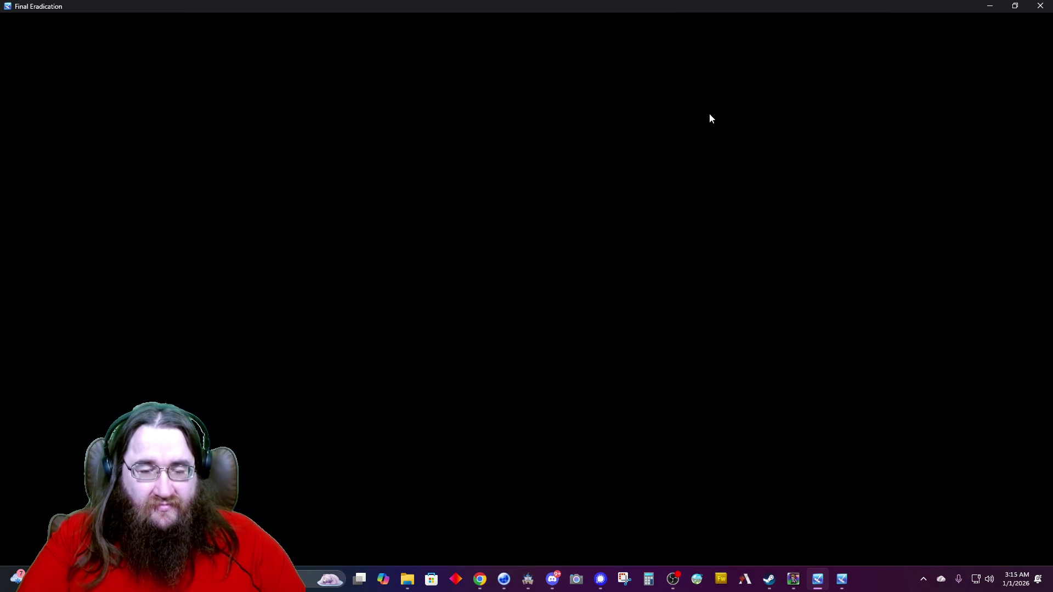
Walk into the village house and check that the interior door is locked.
key(Right)
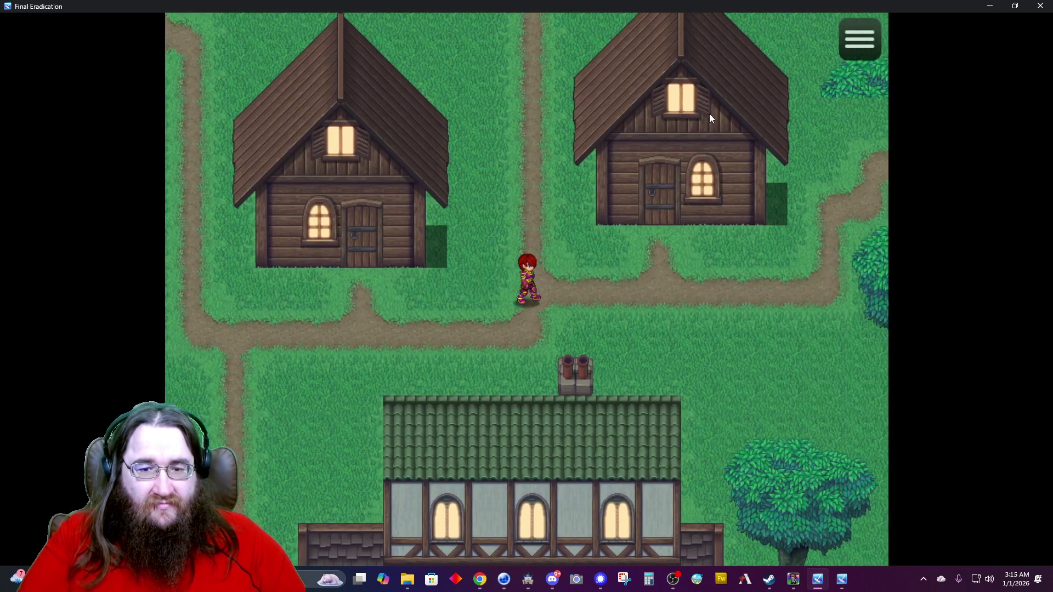
key(Up)
key(Up)
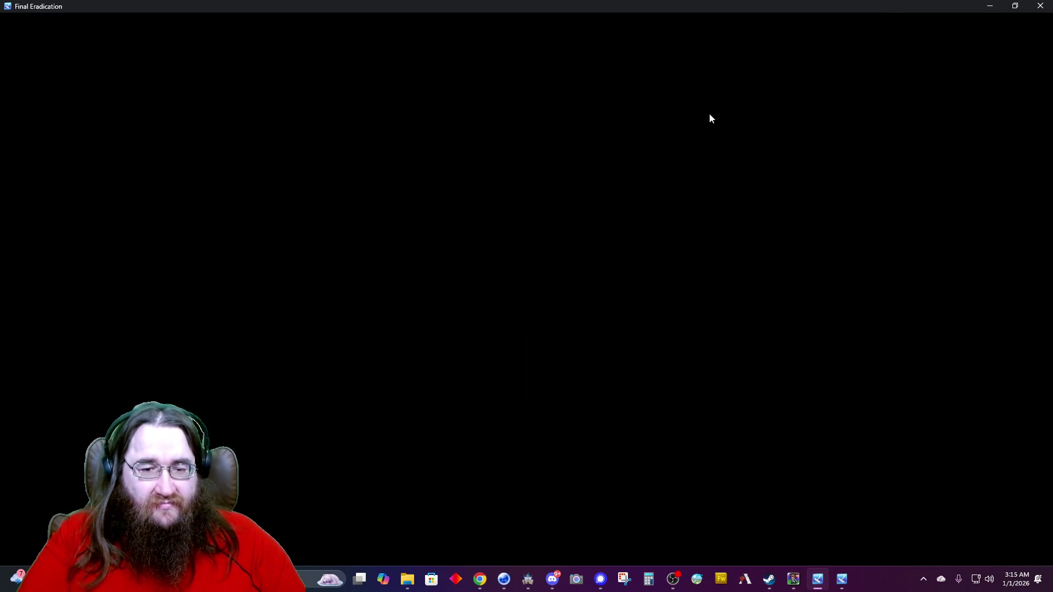
key(Up)
key(Down)
key(Down)
key(Right)
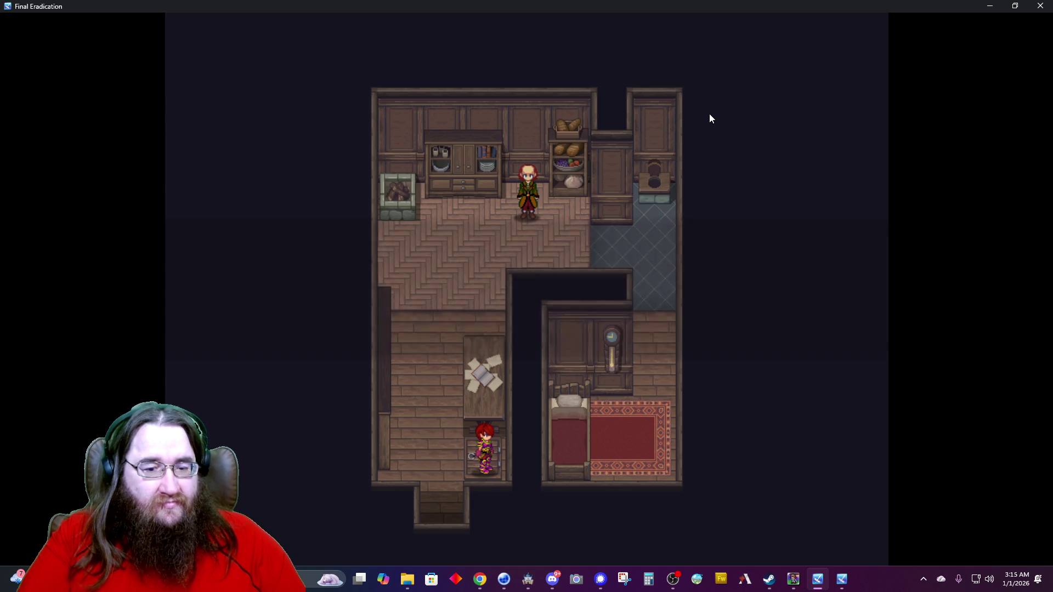
key(Return)
Collect the tea from the cupboard and the fish near the bedroom rug.
key(Left)
key(Up)
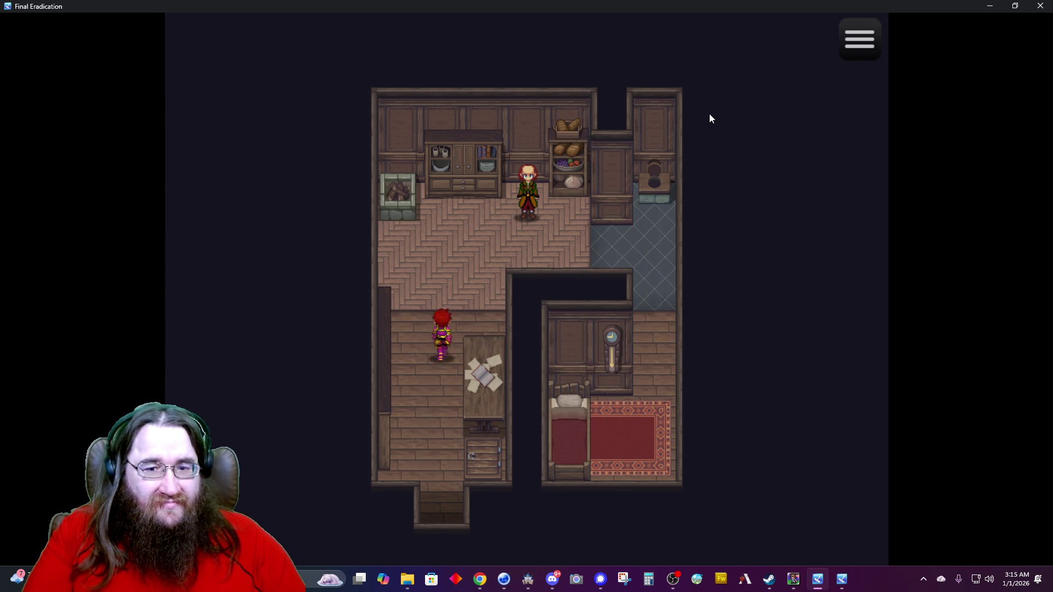
key(Return)
key(Return)
key(Right)
key(Right)
key(Down)
Walk back through the kitchen to the house's exit doorway.
key(Down)
key(Left)
key(Up)
key(Return)
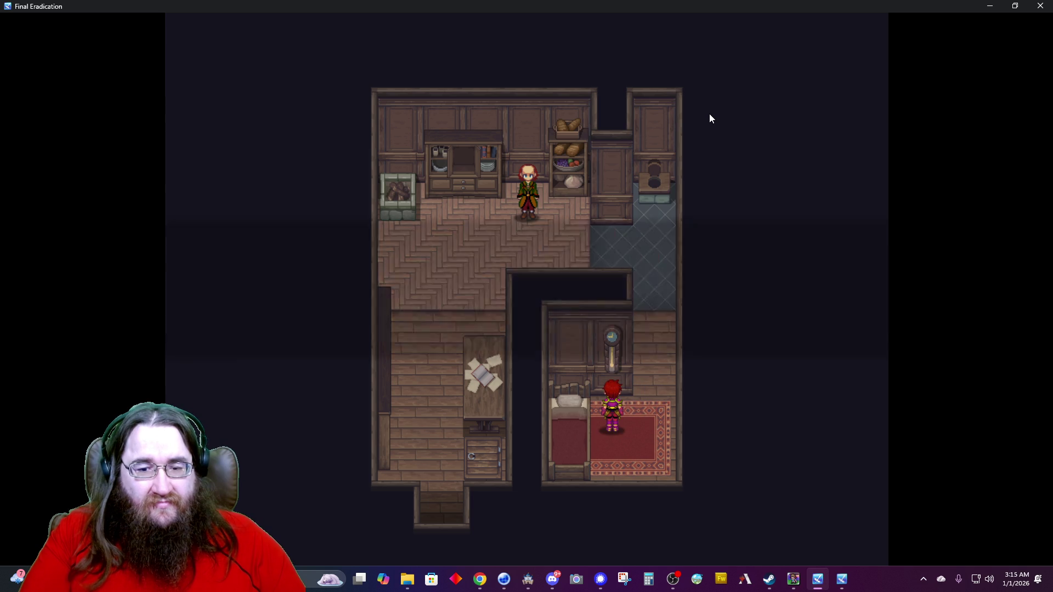
key(Return)
key(Right)
key(Up)
key(Left)
key(Down)
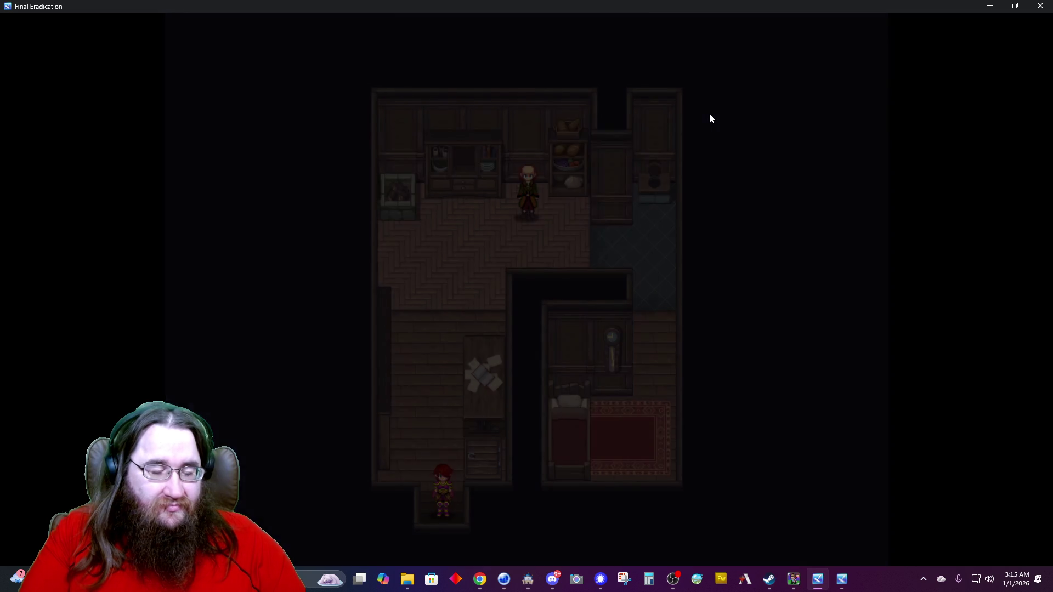
Walk north to the next house and play Alice and Adophelia's opening cooking lines.
key(Up)
key(Up)
key(Left)
key(Left)
key(Up)
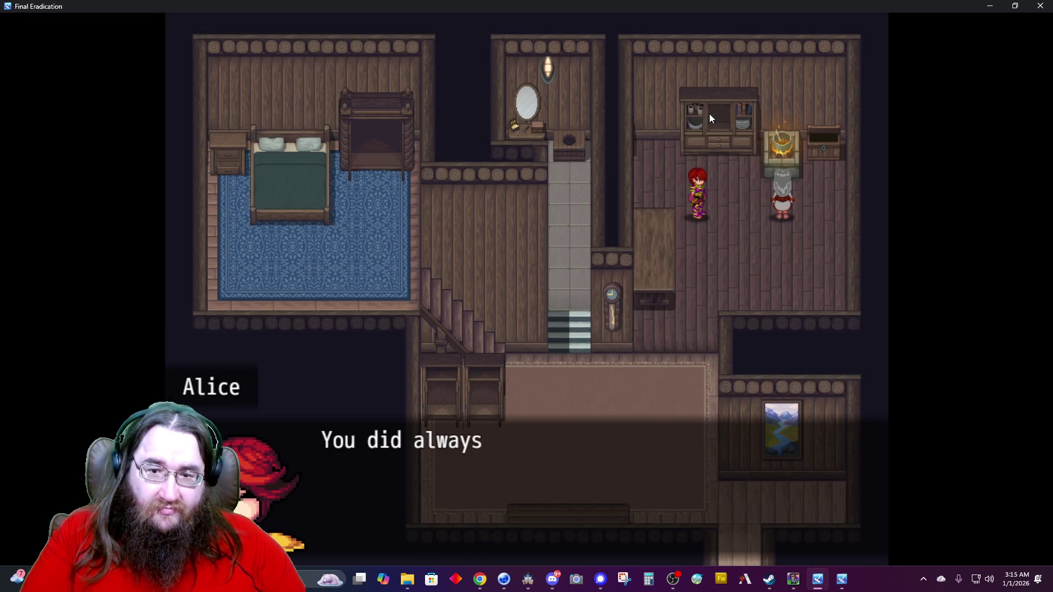
key(Return)
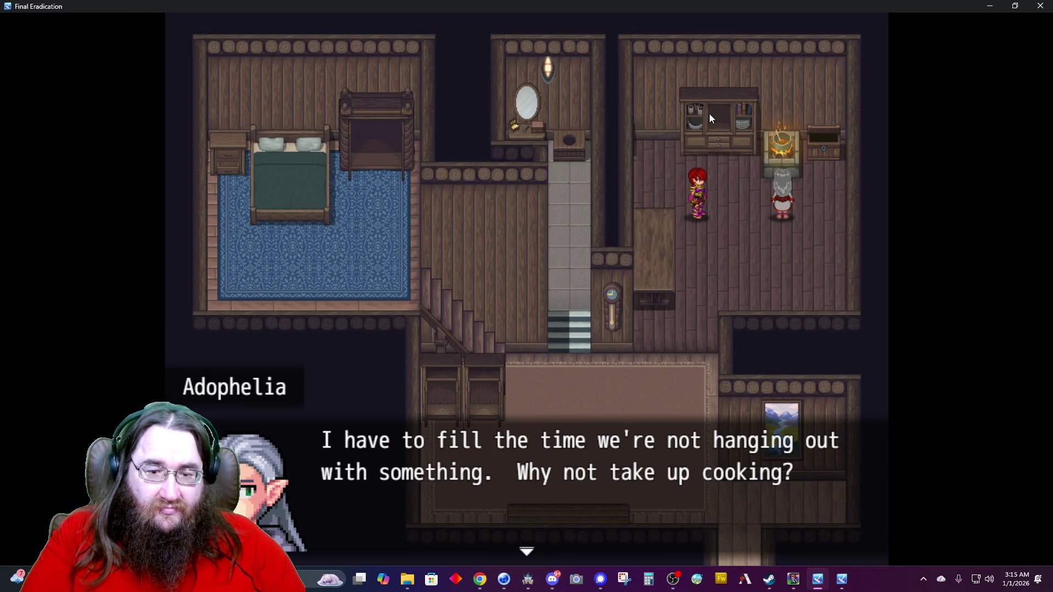
key(Return)
key(Return)
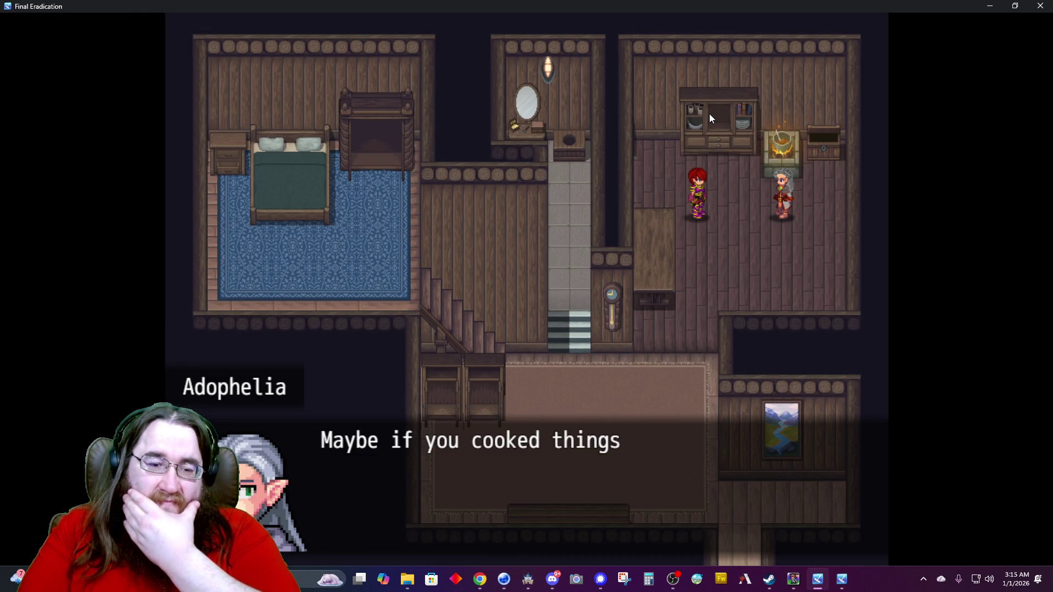
key(Return)
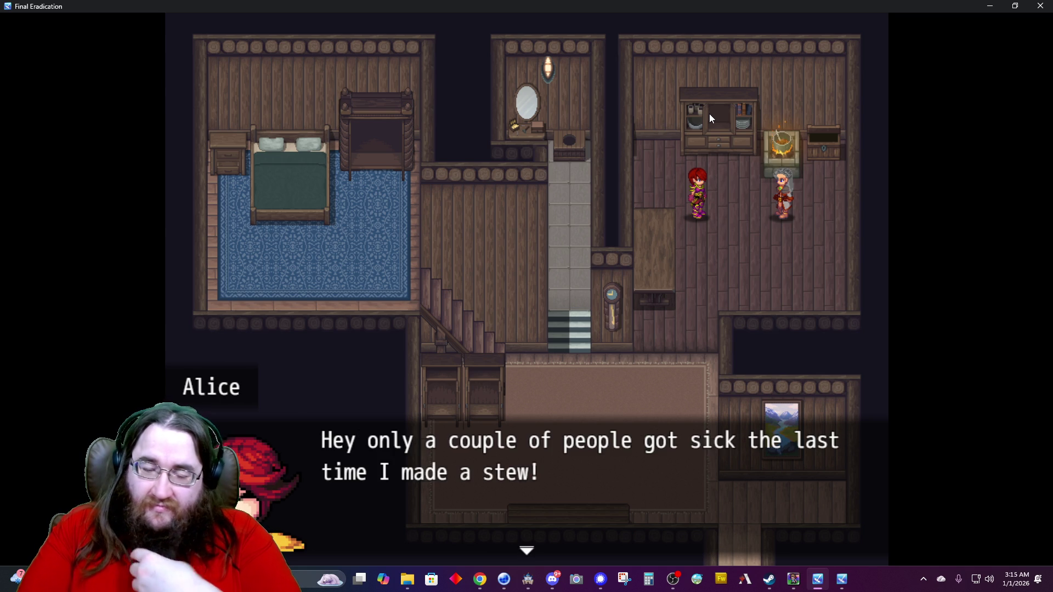
key(Return)
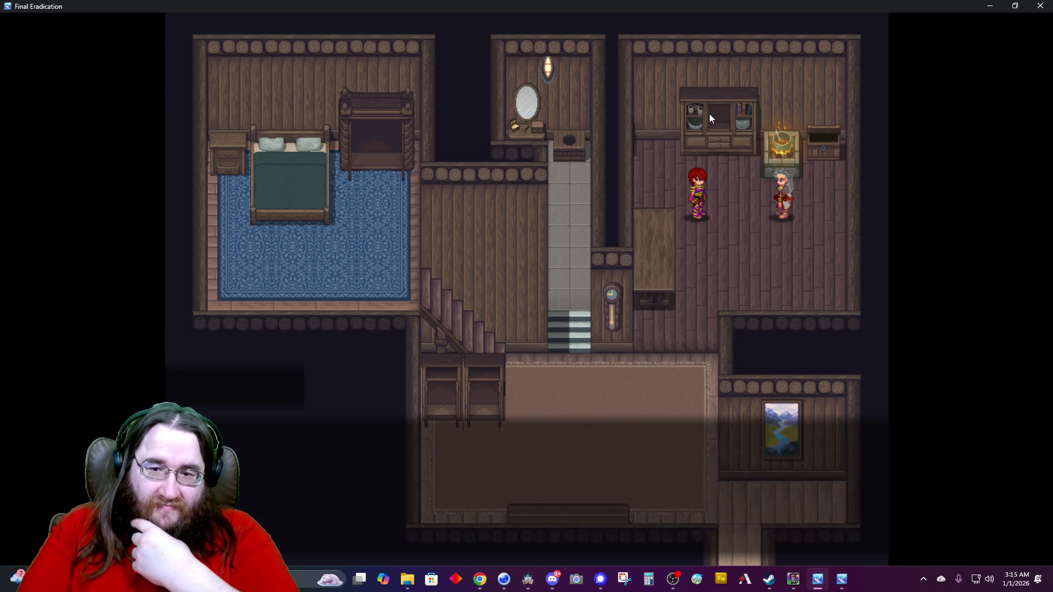
key(Return)
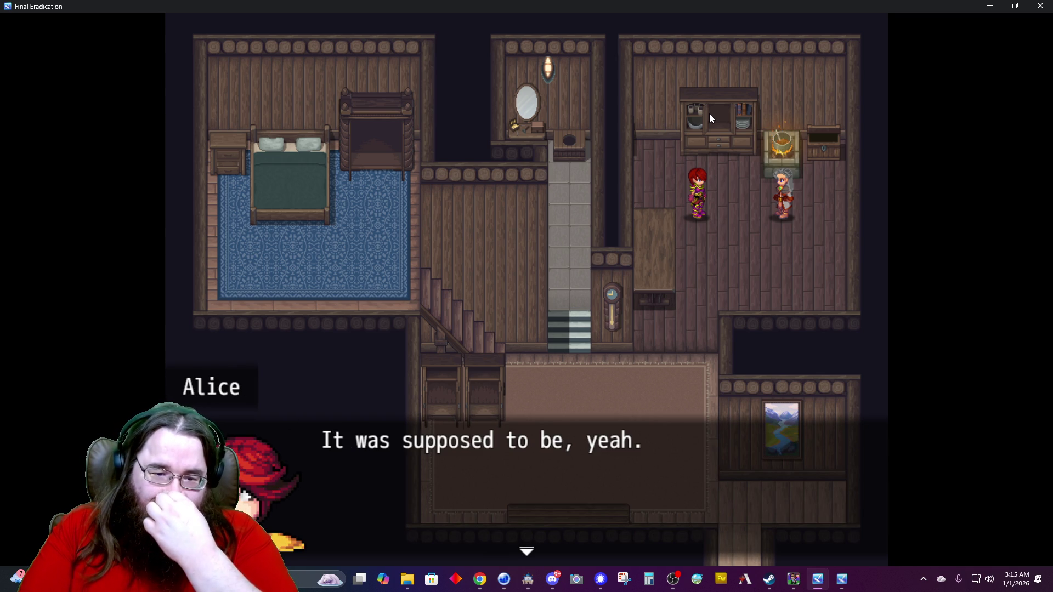
key(Return)
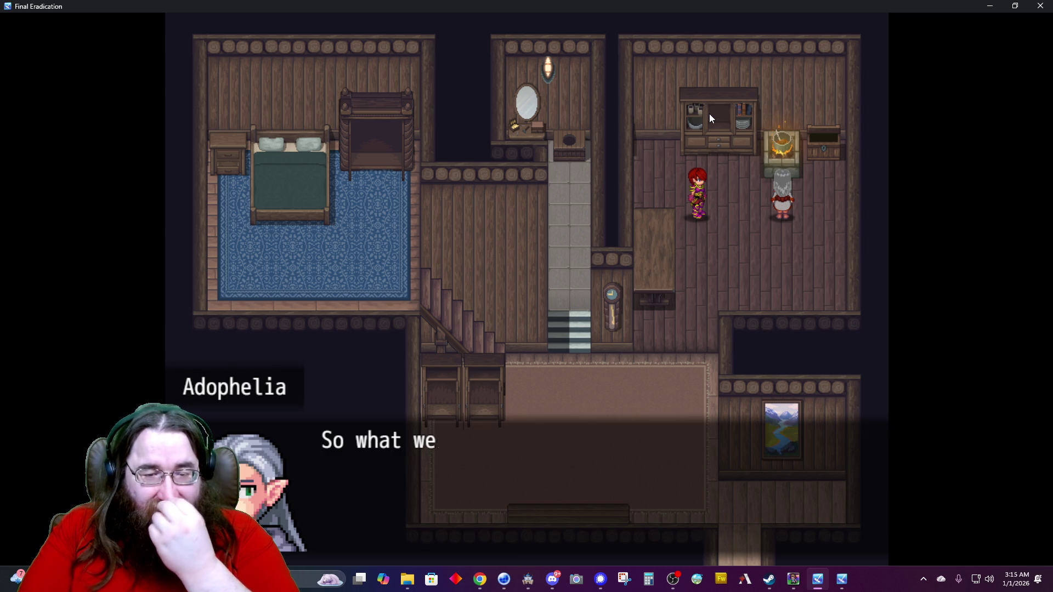
key(Return)
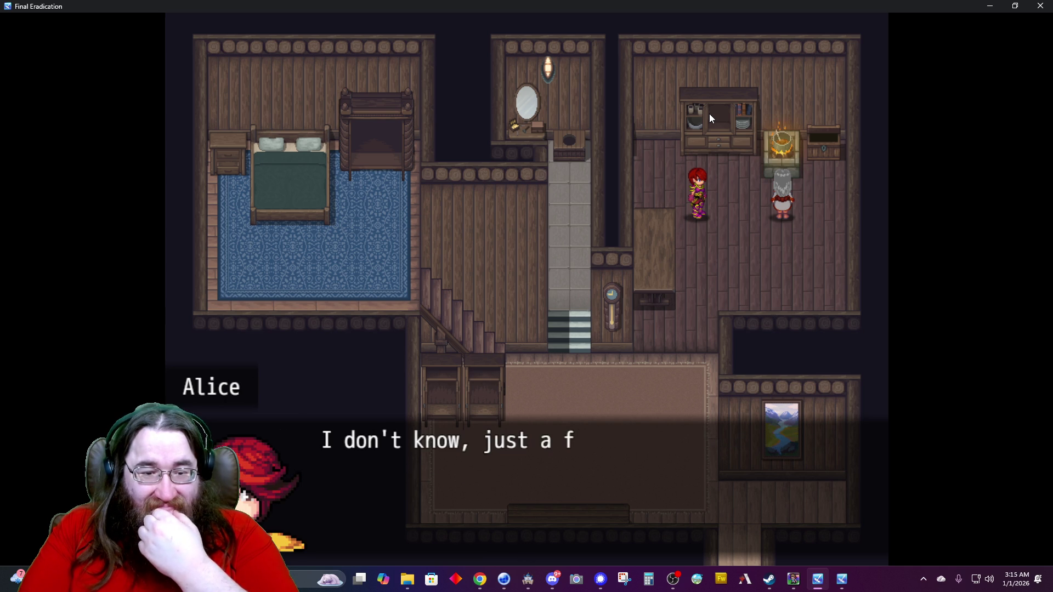
key(Return)
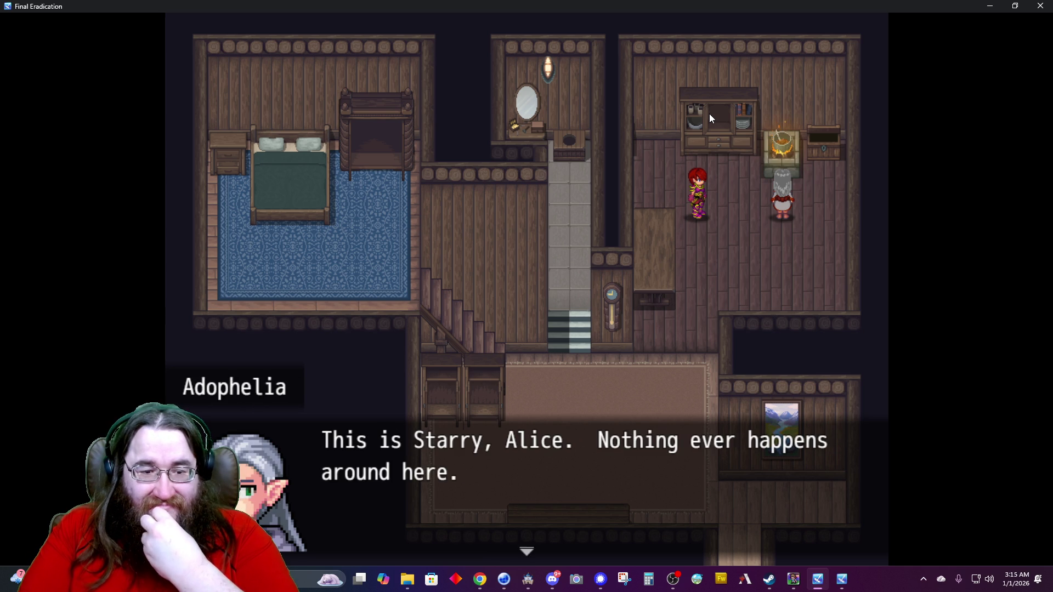
Advance the rest of the conversation and the after-meal narration to the black screen.
key(Return)
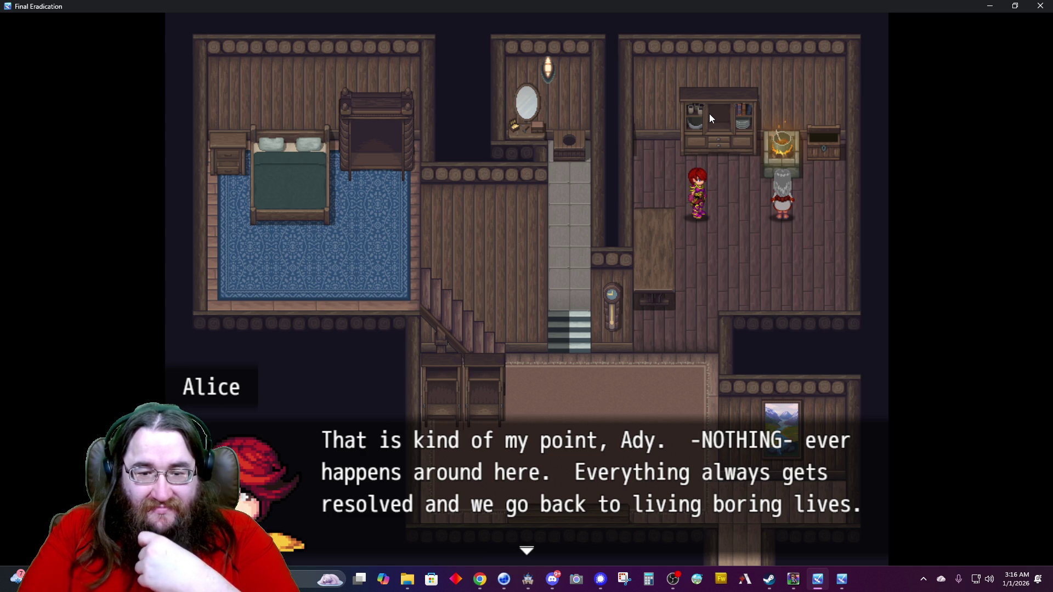
key(Return)
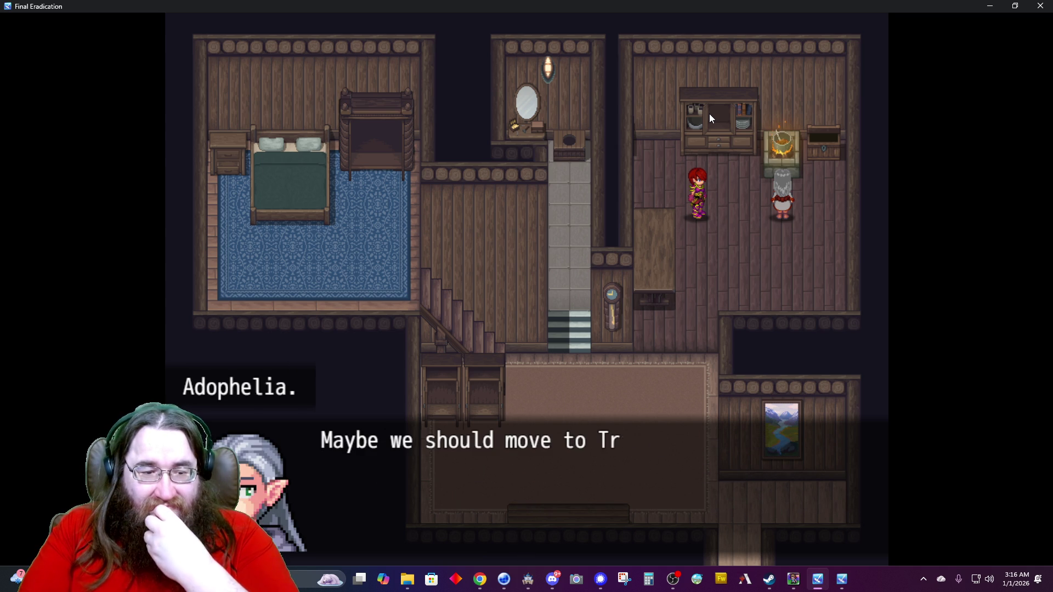
key(Return)
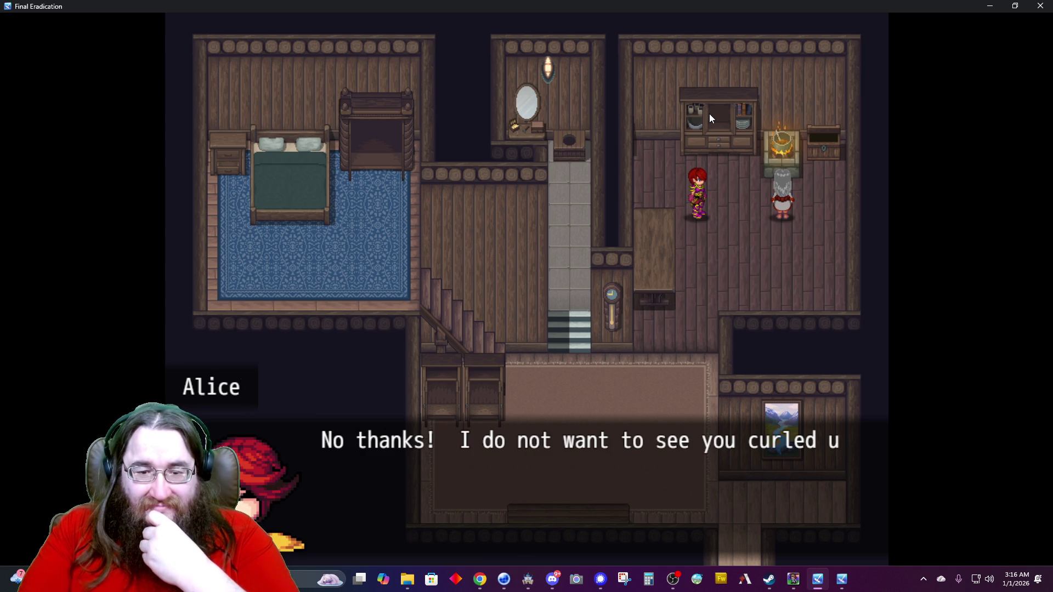
key(Return)
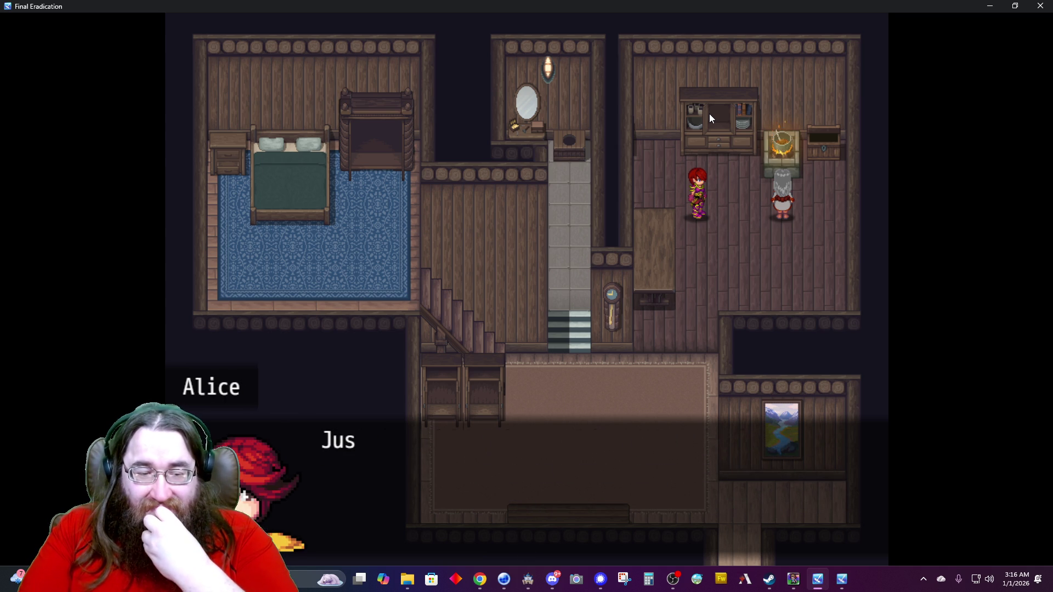
key(Return)
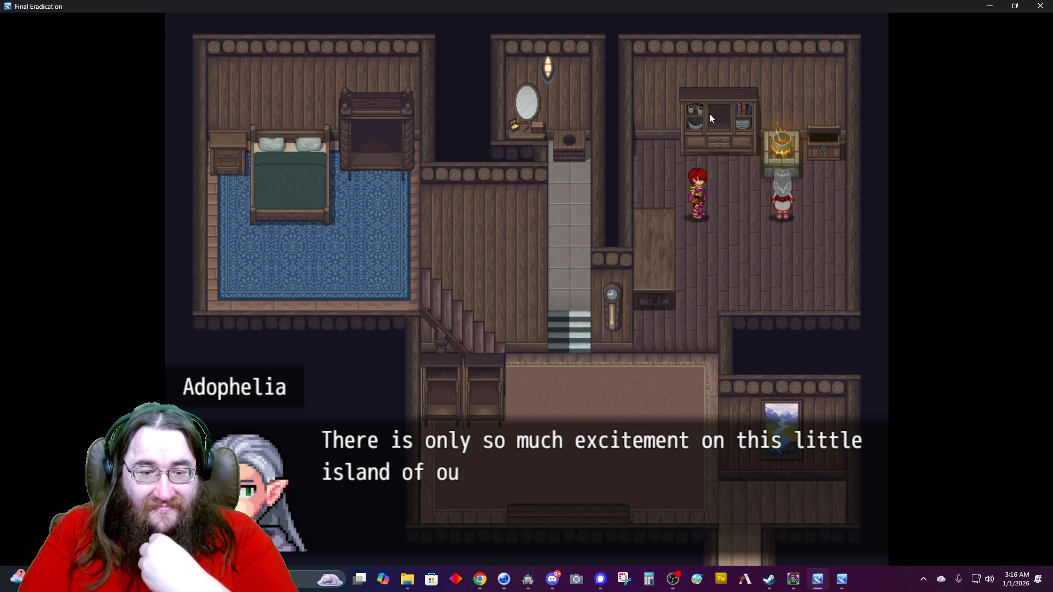
key(Return)
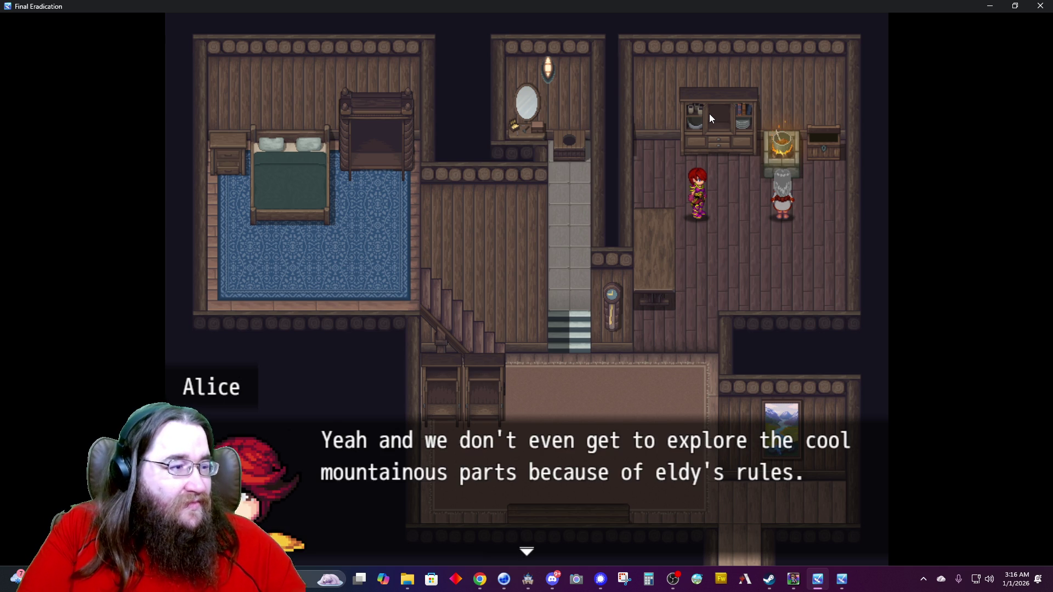
key(Return)
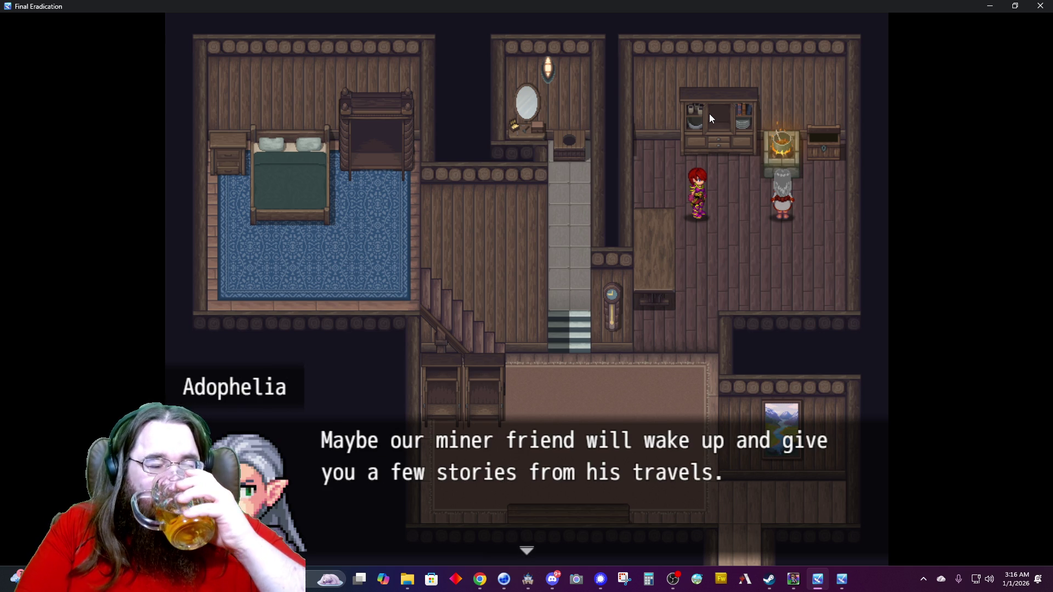
key(Return)
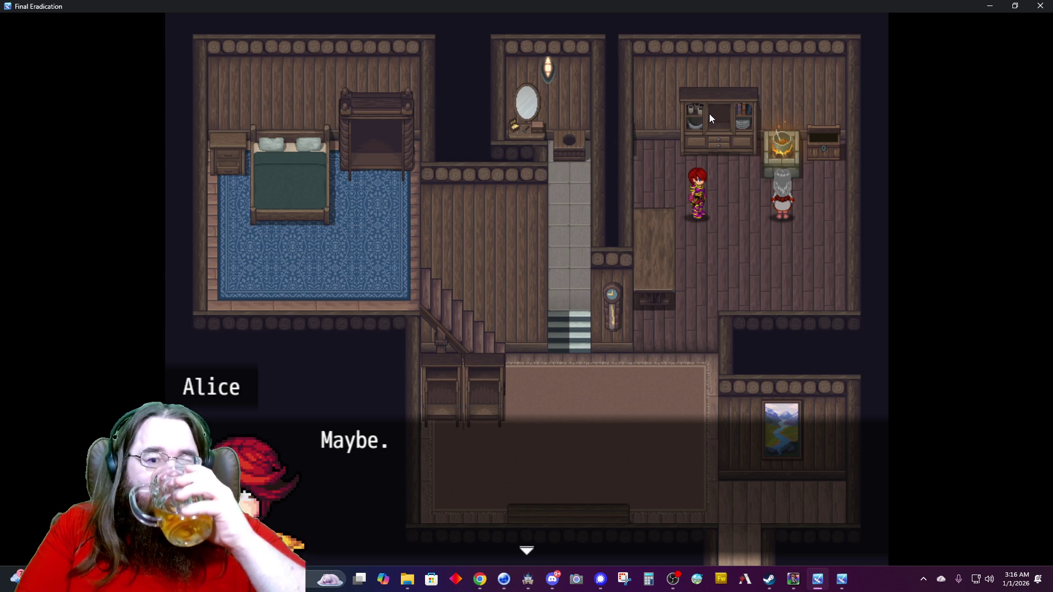
key(Return)
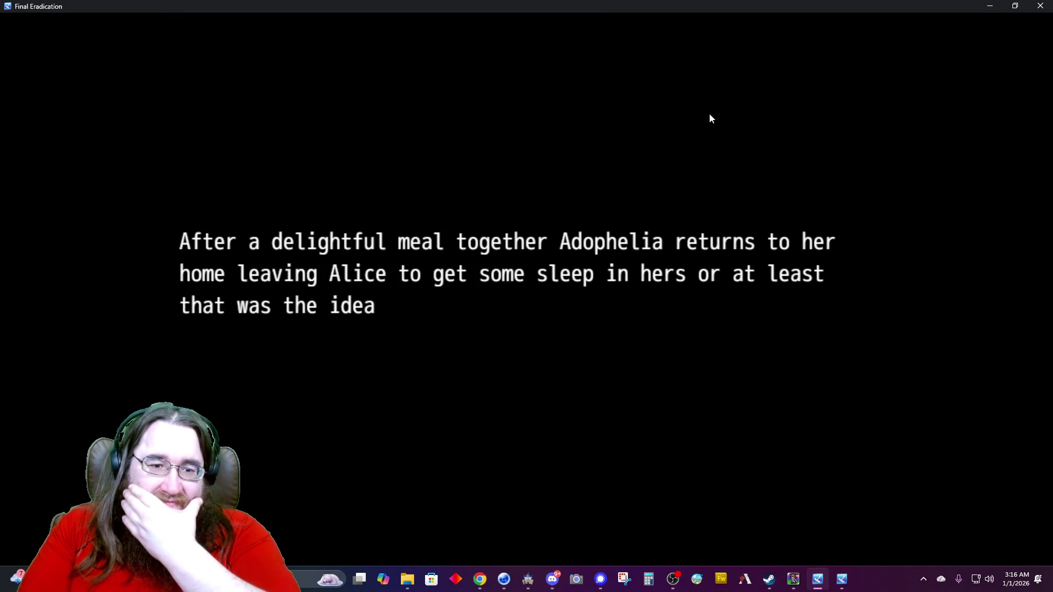
key(Return)
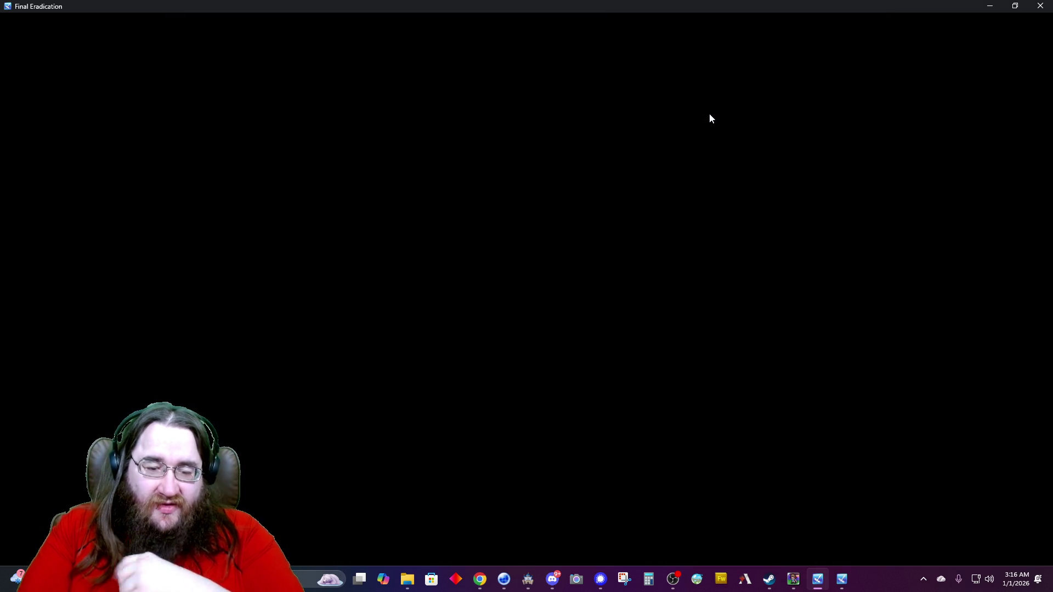
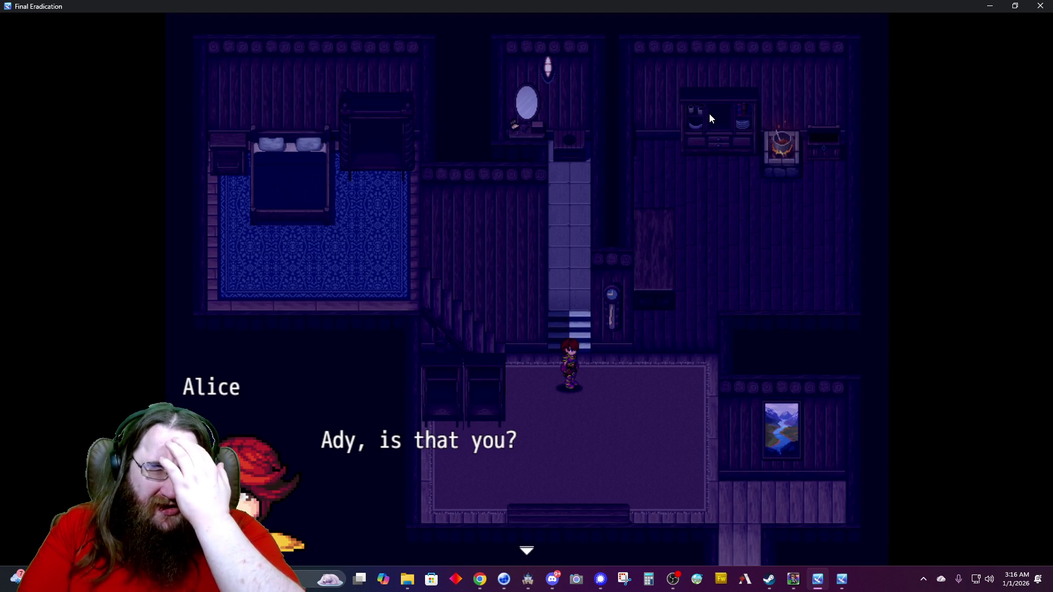
Walk Alice onto the carpet and advance the dialogue until the stranger introduces himself as Hamid.
key(Return)
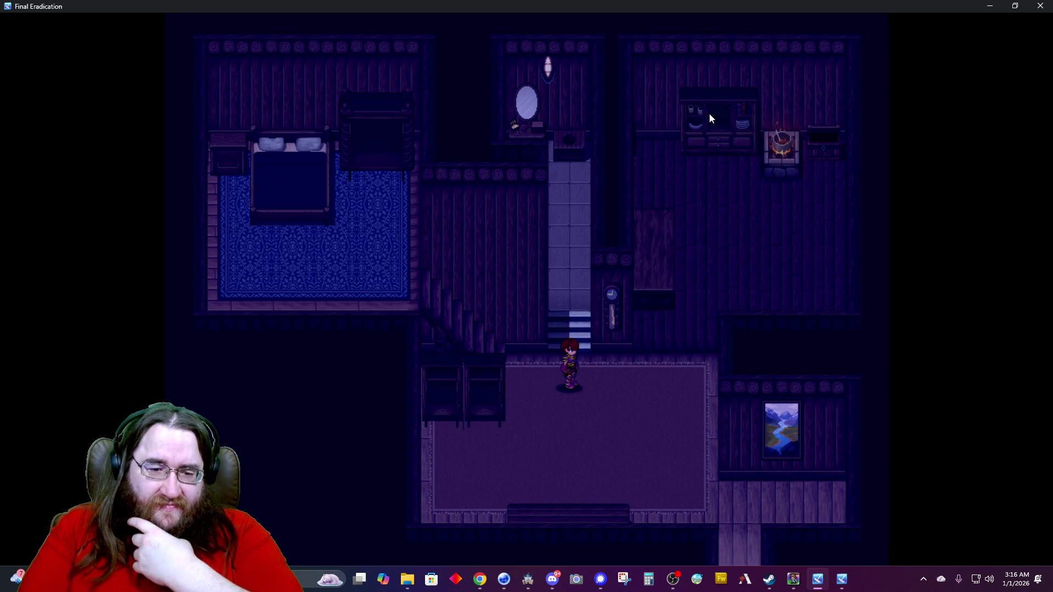
key(Down)
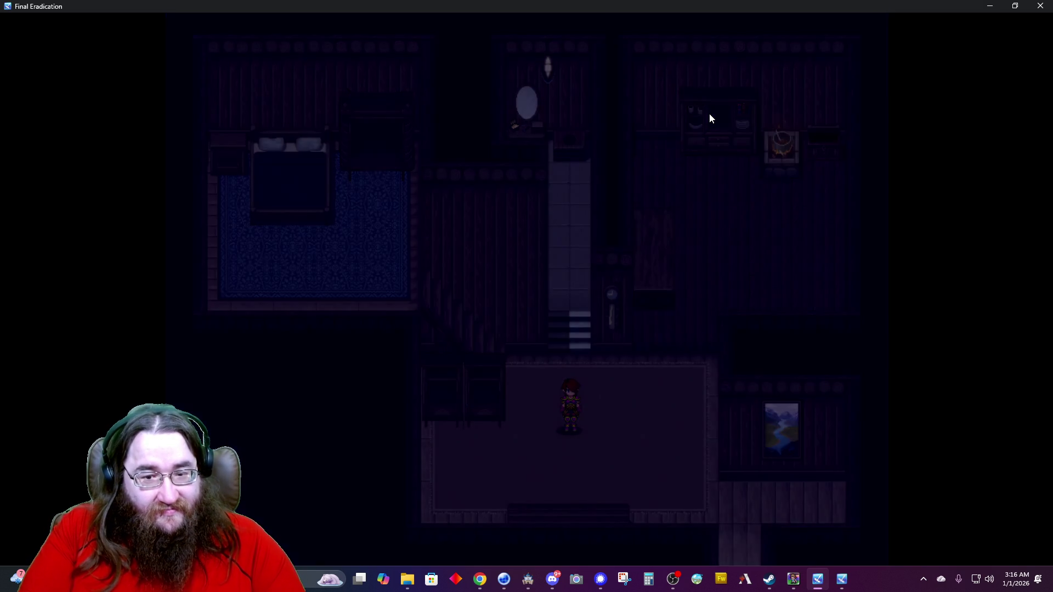
key(Return)
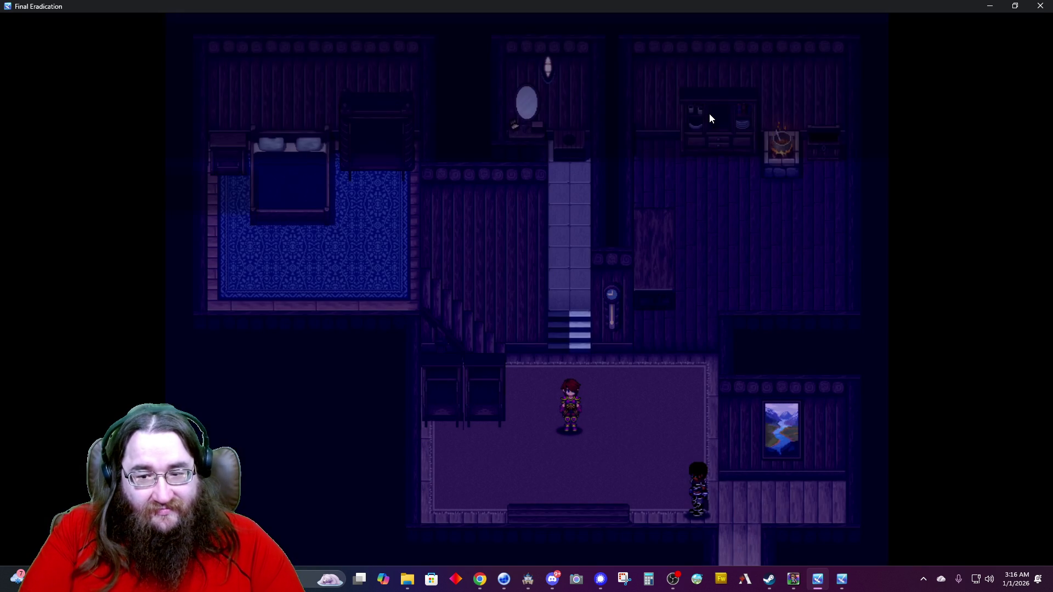
key(Return)
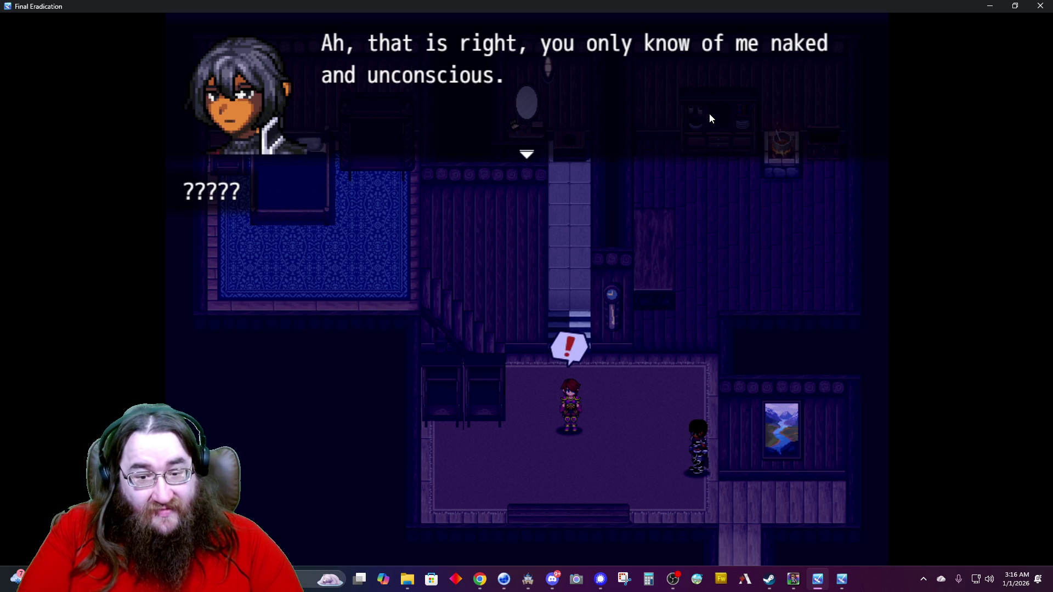
key(Return)
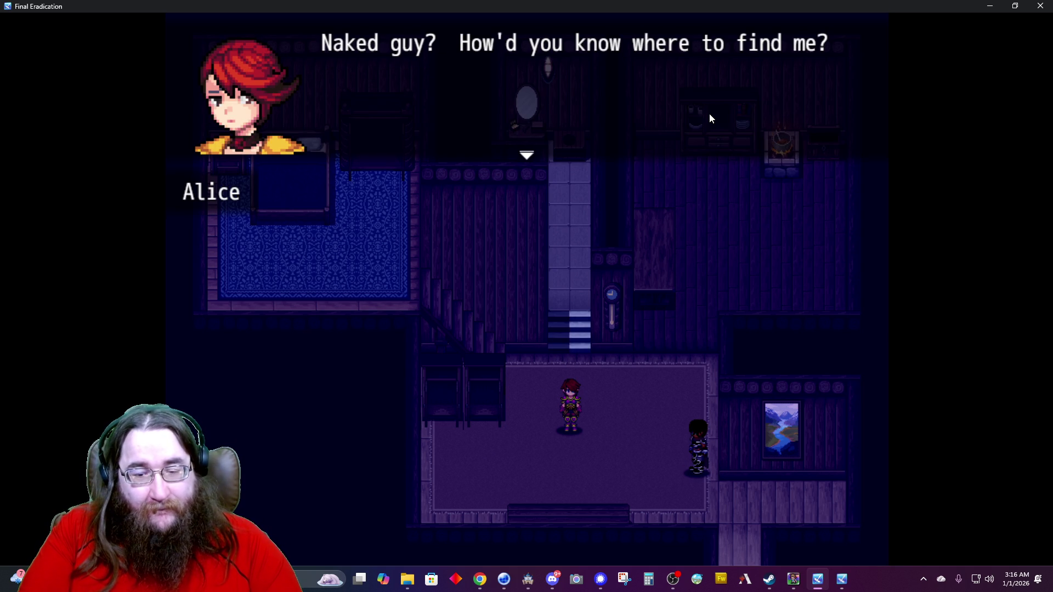
key(Return)
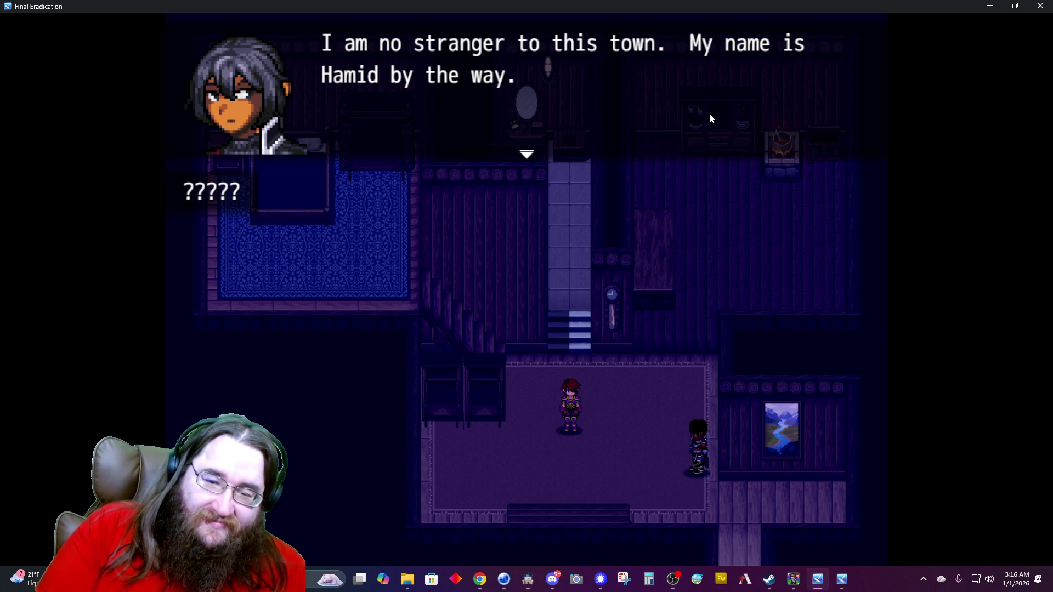
key(Return)
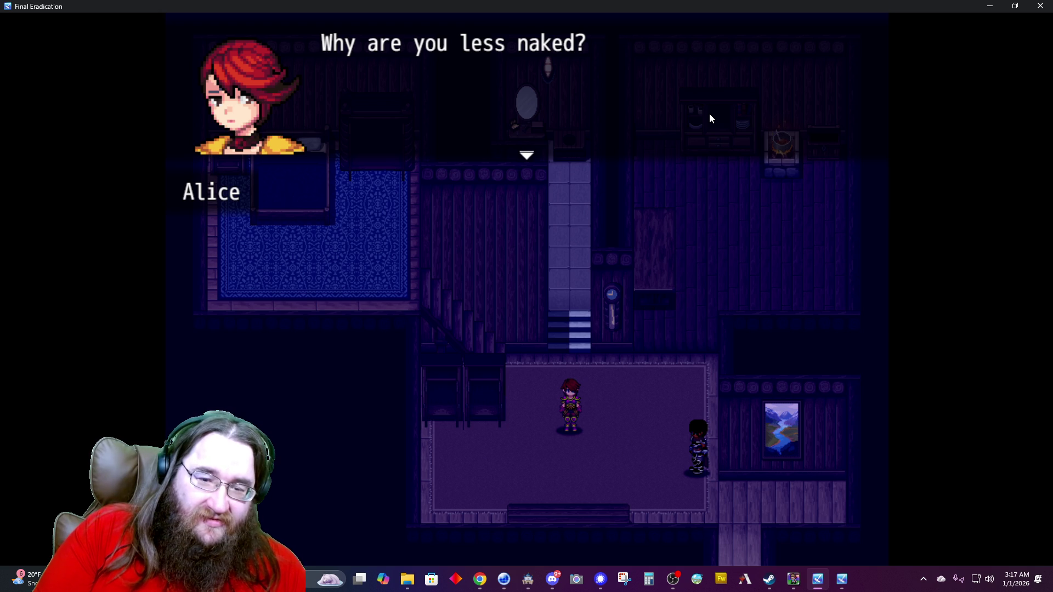
Advance through Hamid's explanation, his favour request, and Alice suggesting he talk with Eldy.
key(Return)
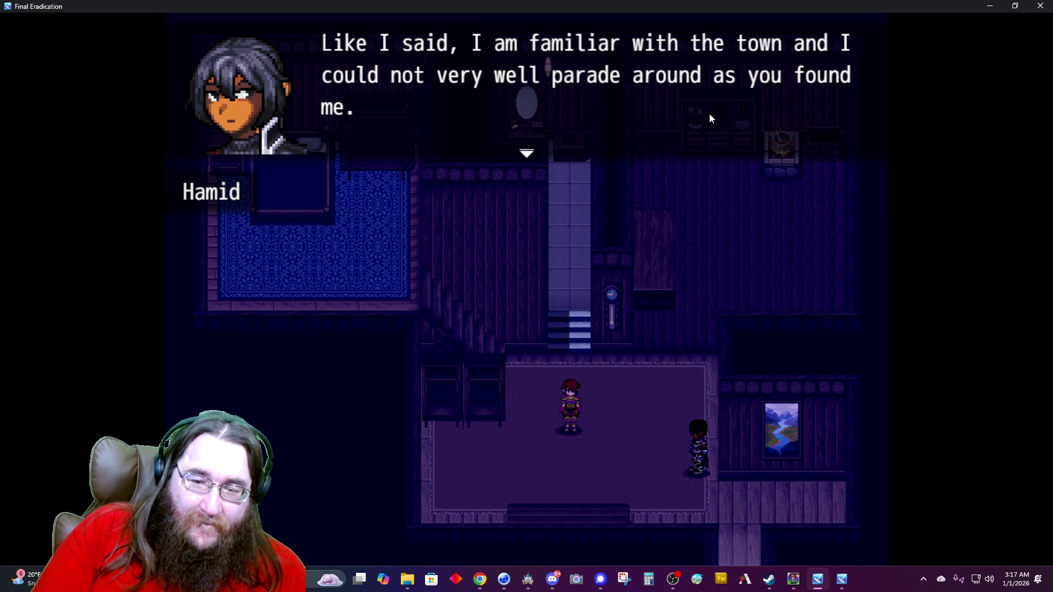
key(Return)
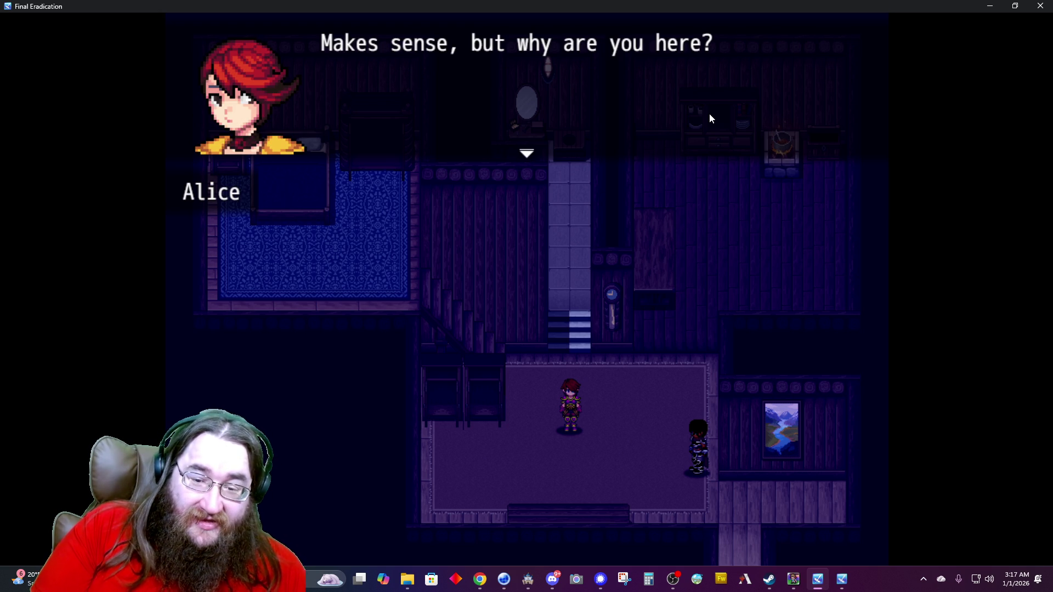
key(Return)
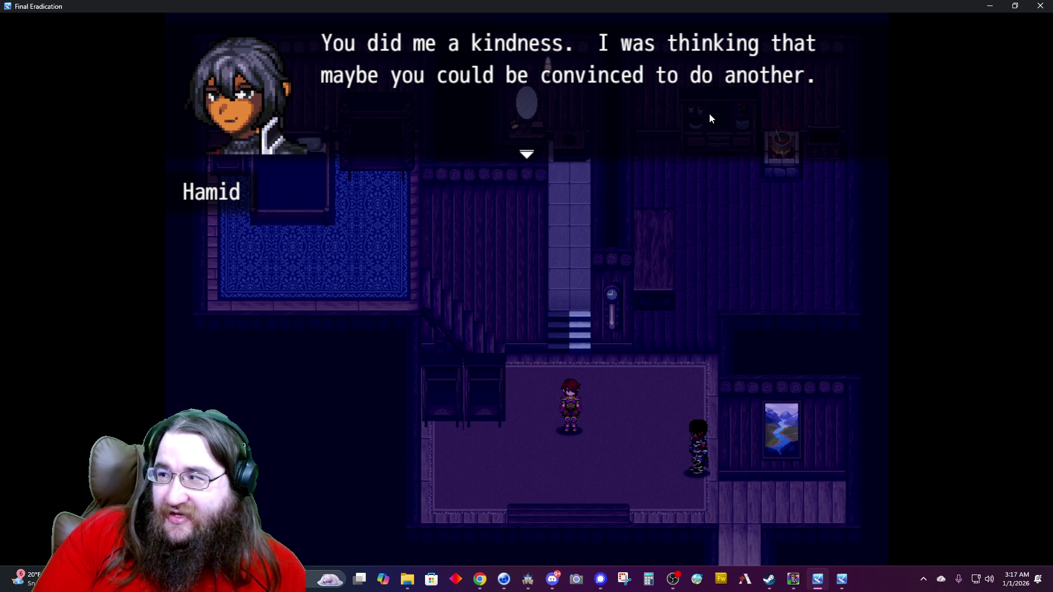
key(Return)
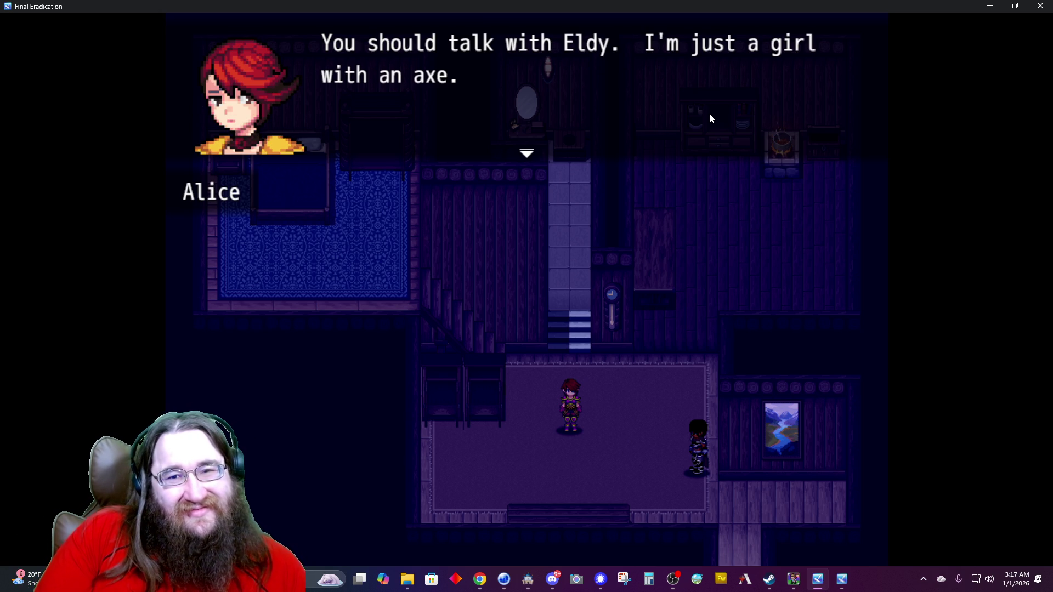
key(Return)
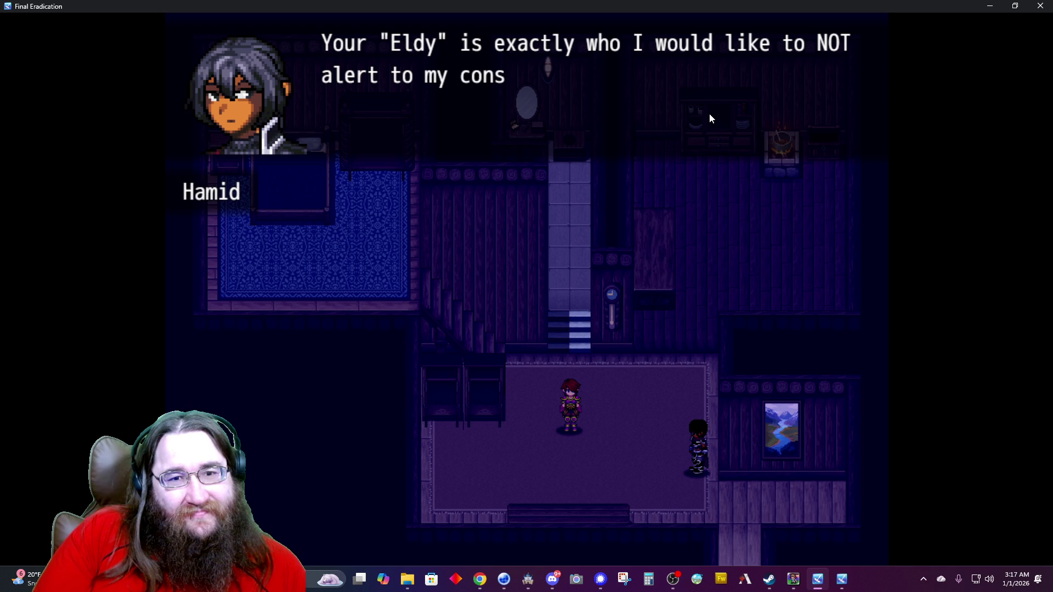
key(Return)
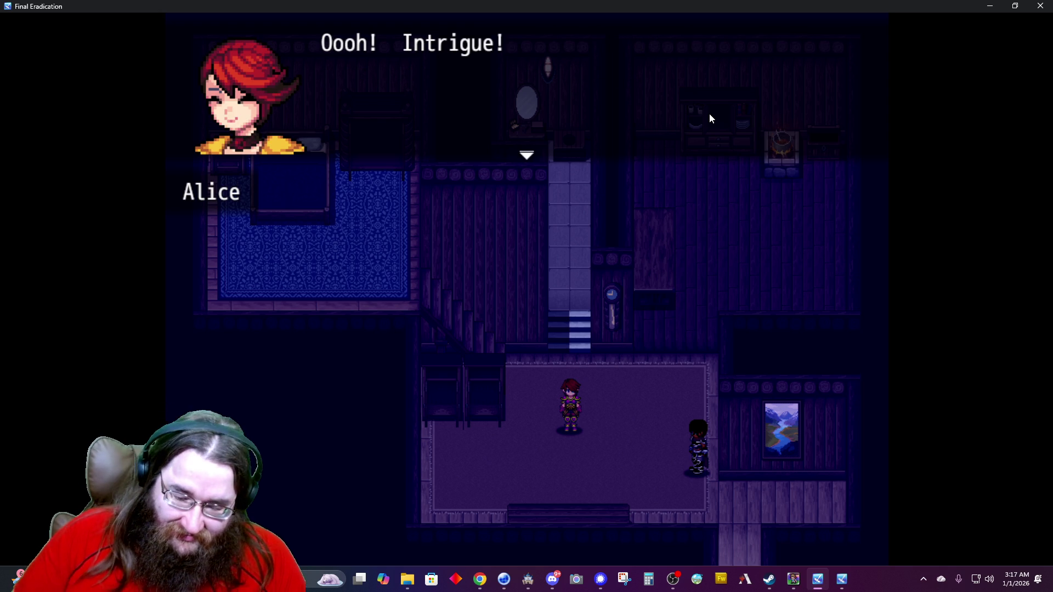
key(Return)
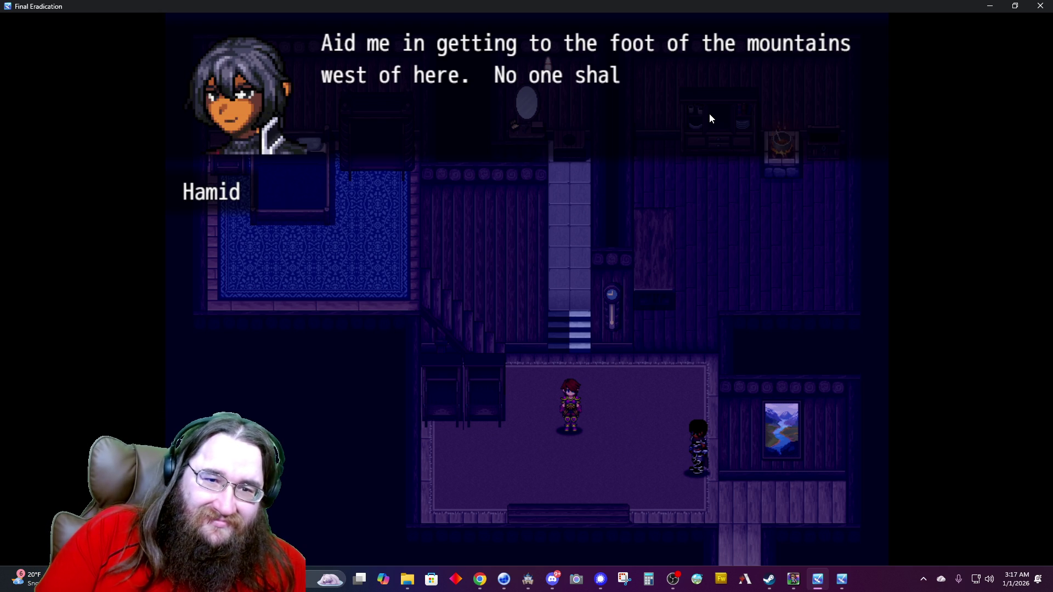
Continue past Alice's knight remark until Hamid praises Alice's friend.
key(Return)
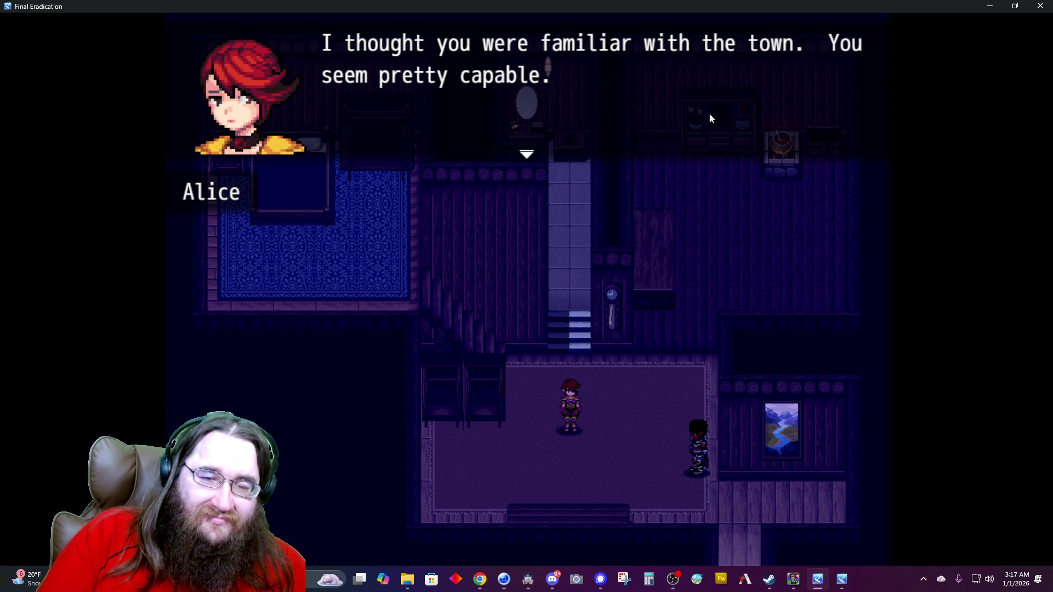
key(Return)
key(Return)
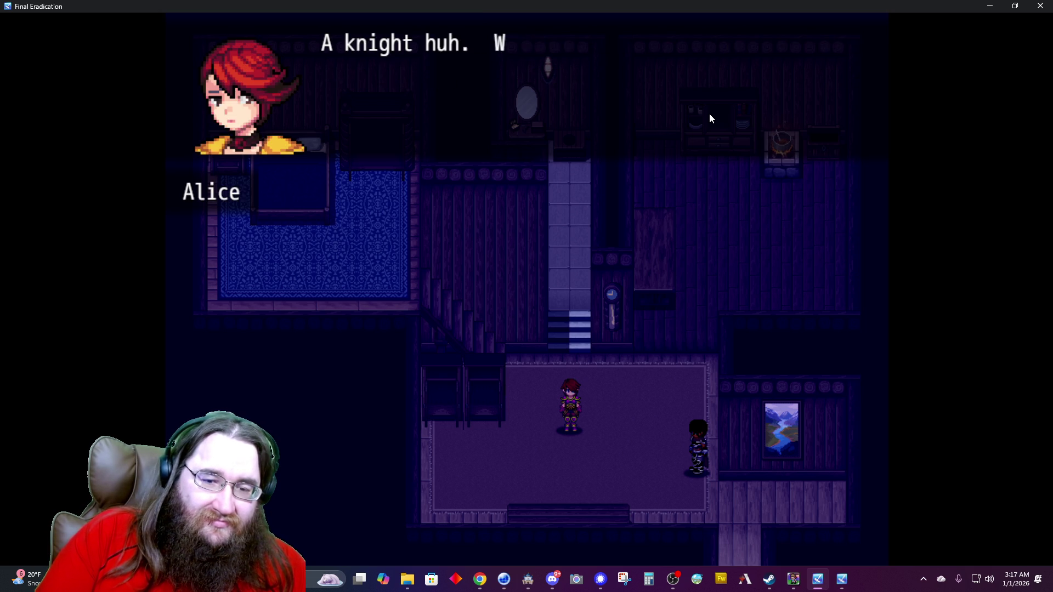
key(Return)
key(Return)
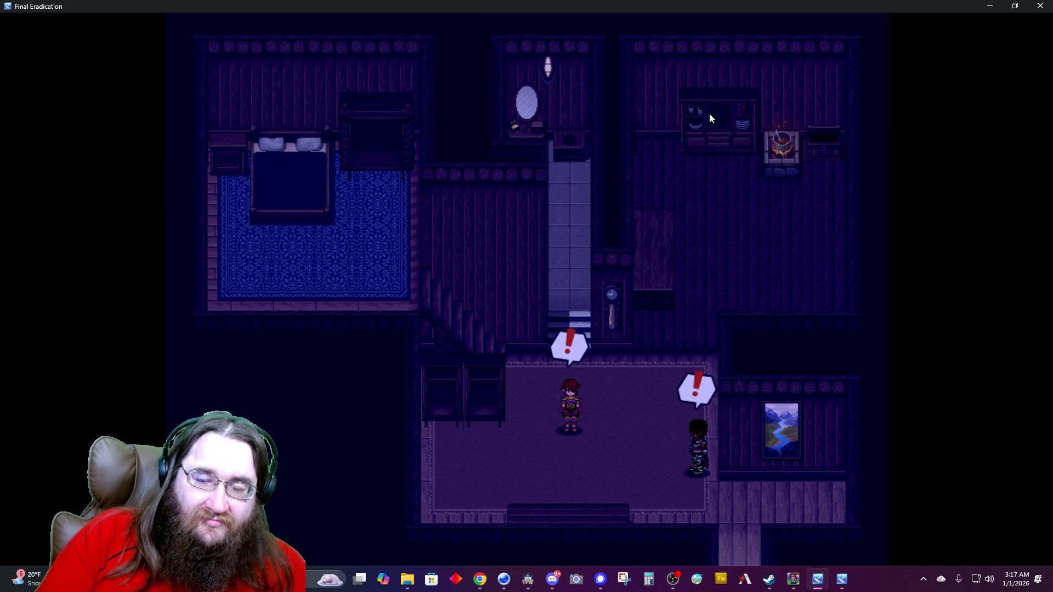
key(Return)
key(Return)
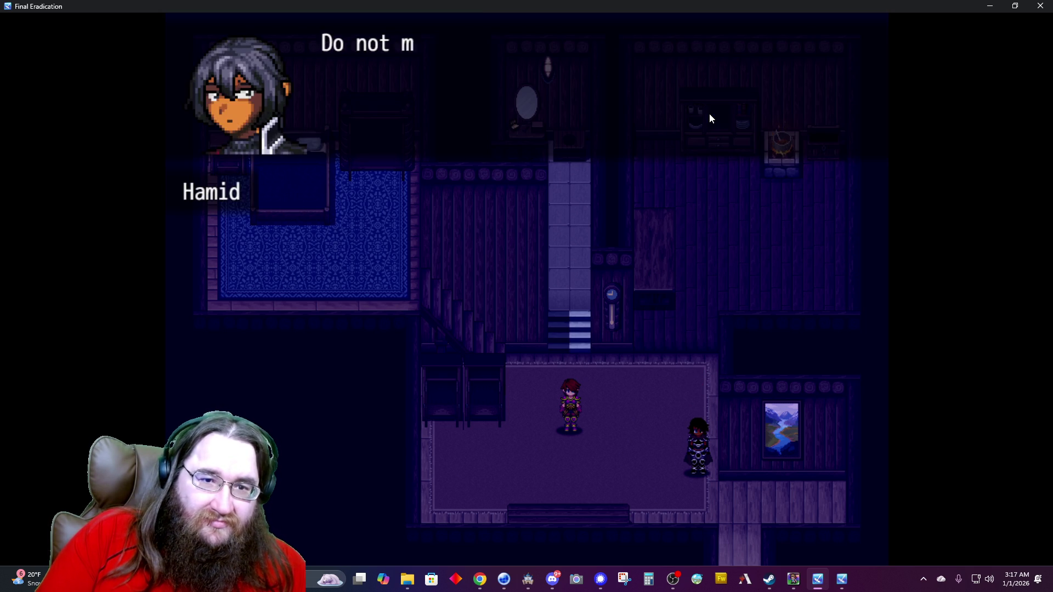
key(Return)
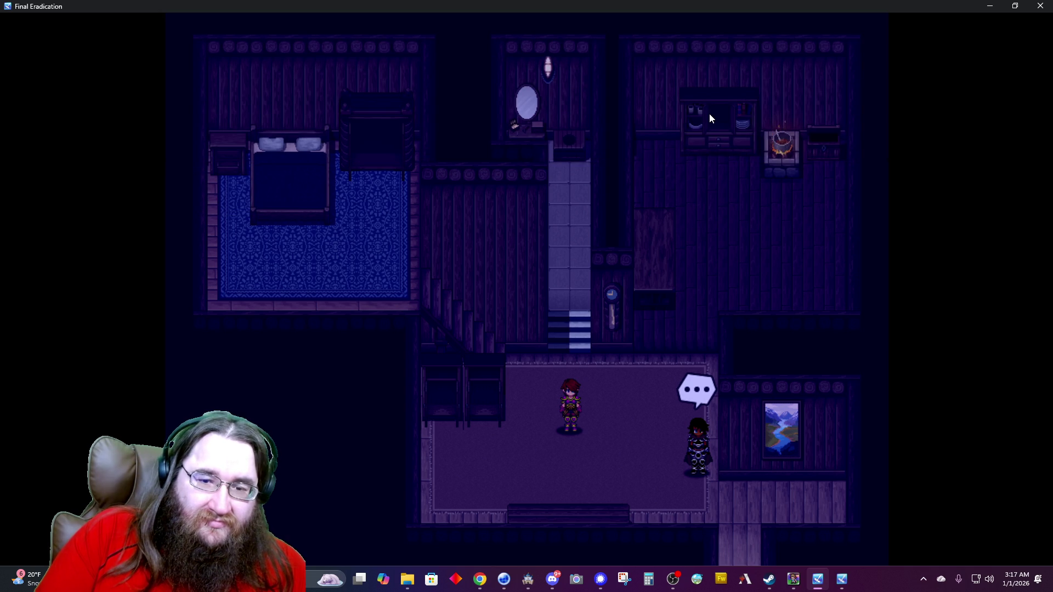
key(Return)
key(Return)
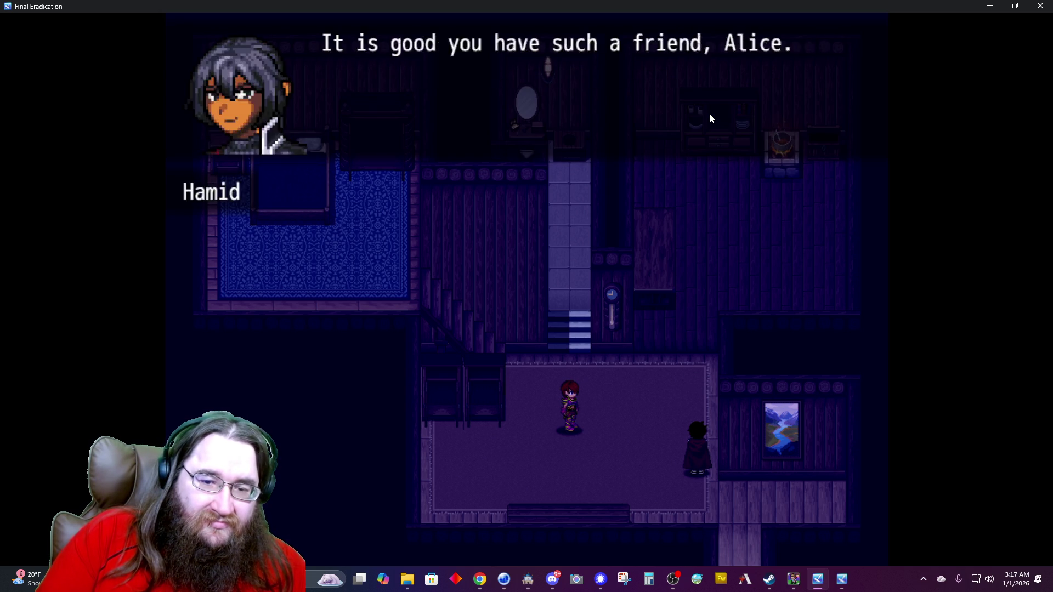
key(Return)
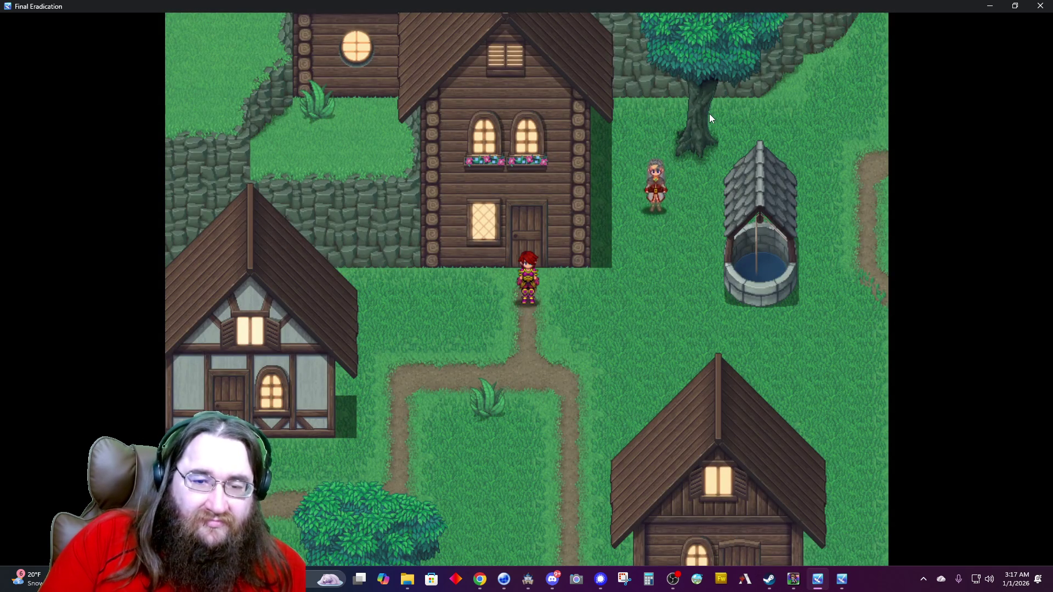
Finish Alice's village lines about the weird stranger so Adophelia rejoins the party.
key(Return)
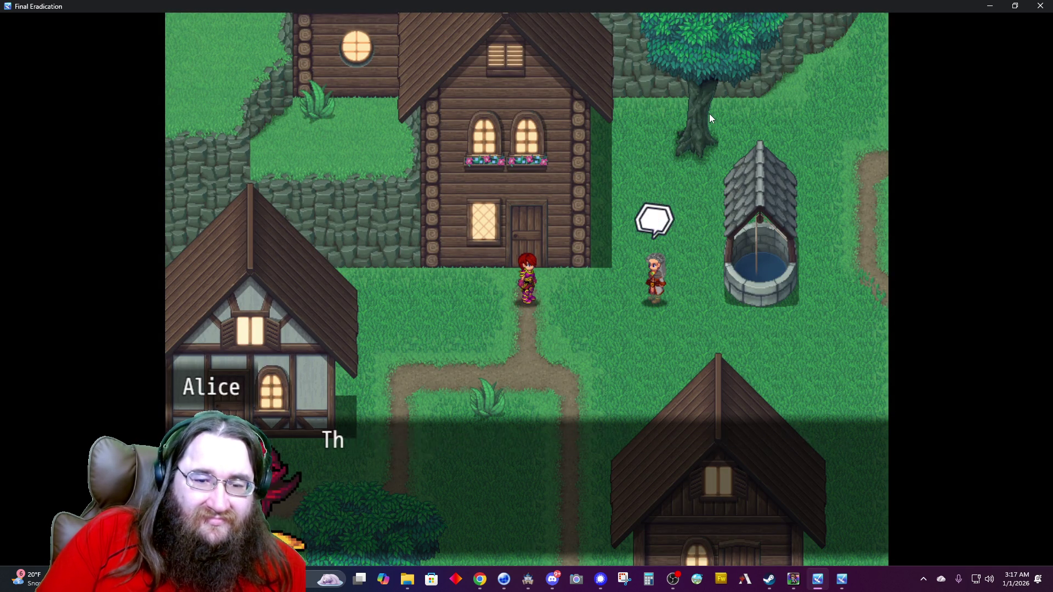
key(Return)
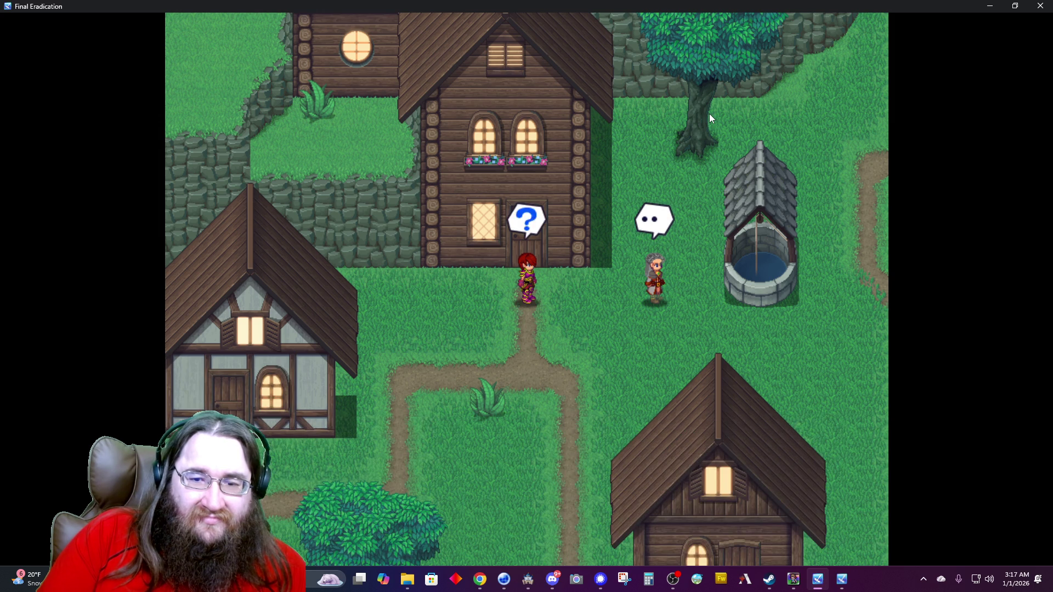
key(Return)
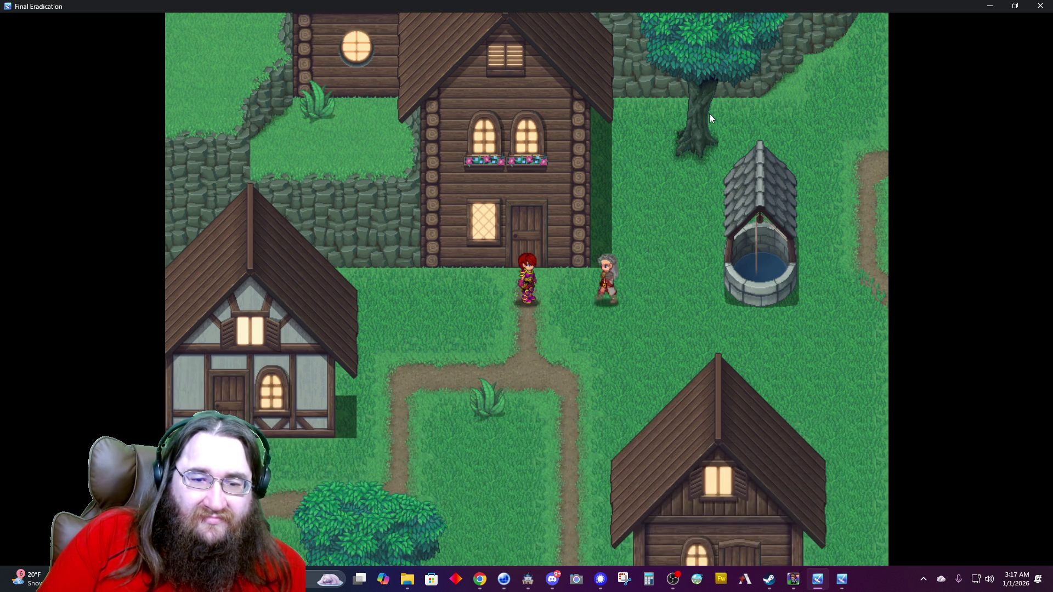
key(Return)
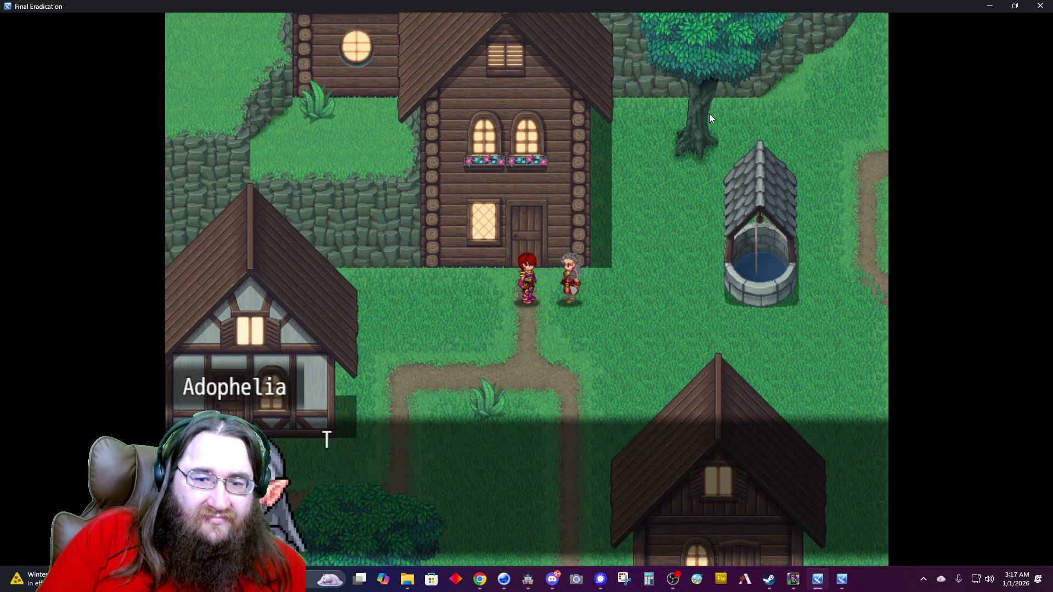
key(Return)
key(Return)
key(Return)
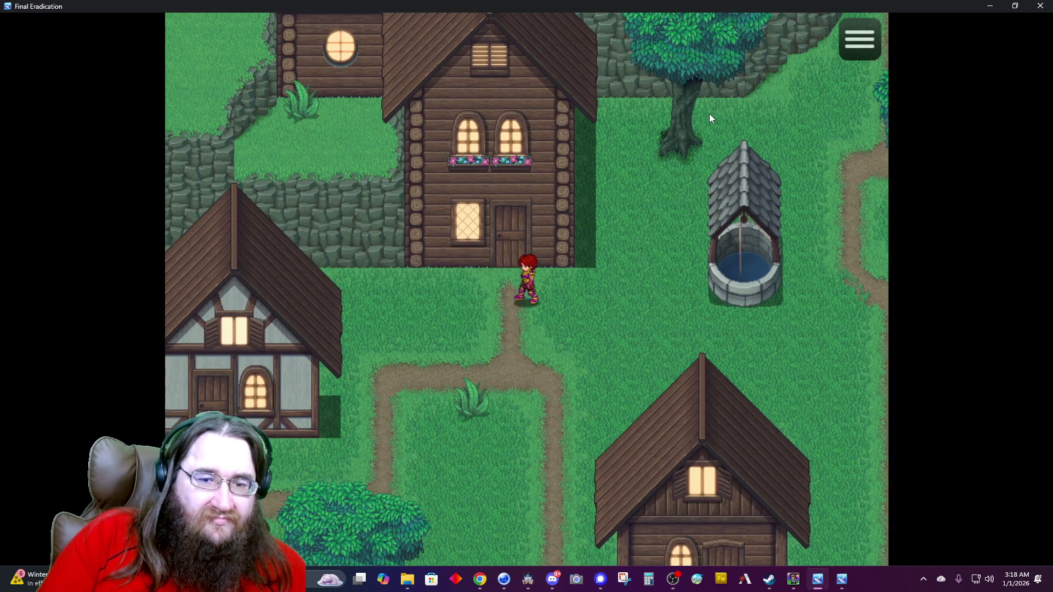
Walk the hero past the well through the village and search the barrel by the door.
key(Right)
key(Up)
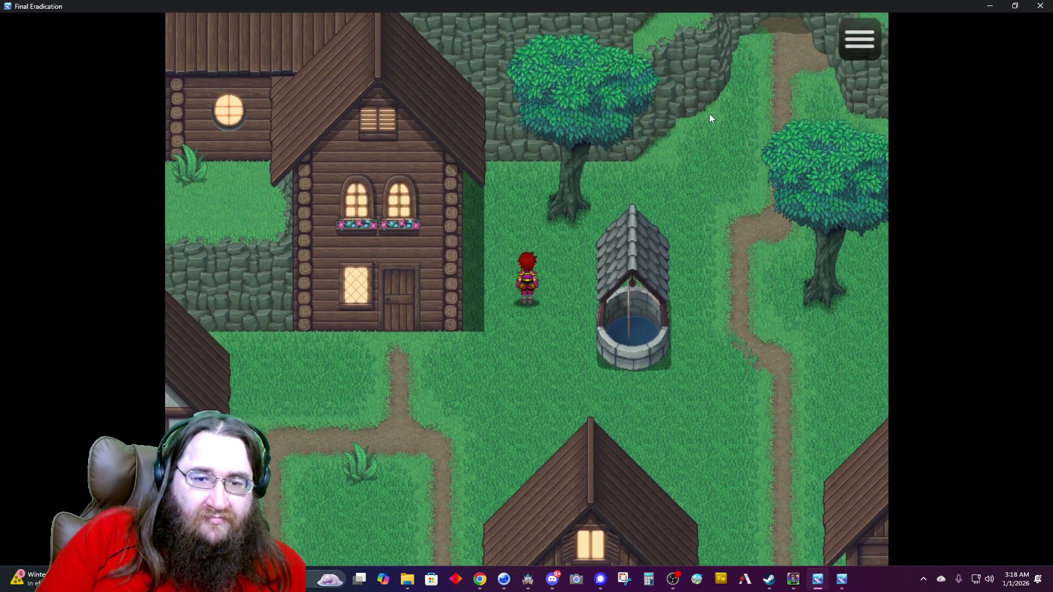
key(Right)
key(Up)
key(Right)
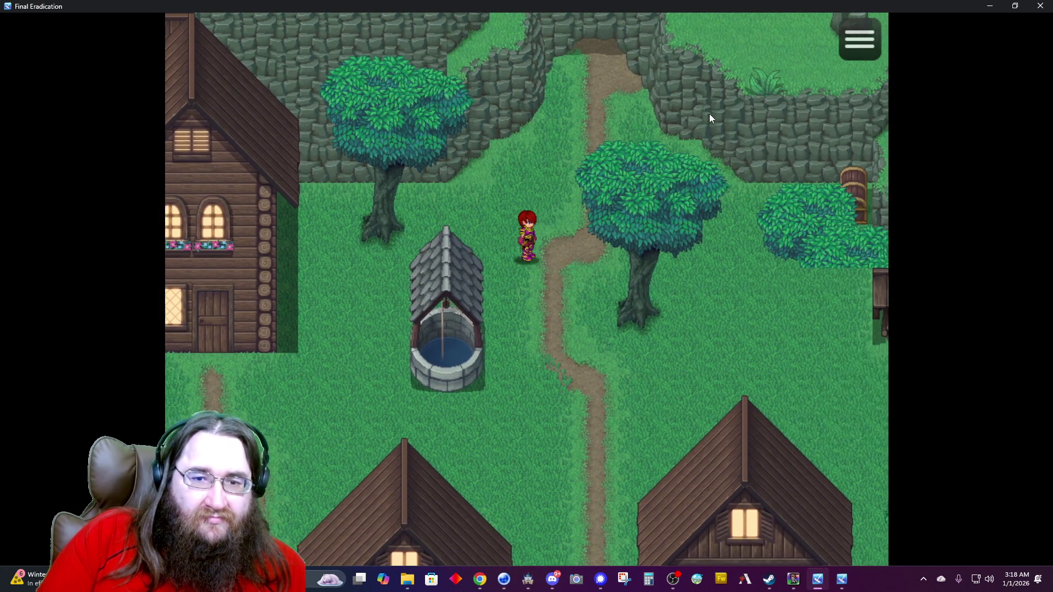
key(Right)
key(Up)
key(Right)
key(Right)
key(Return)
key(Return)
key(Left)
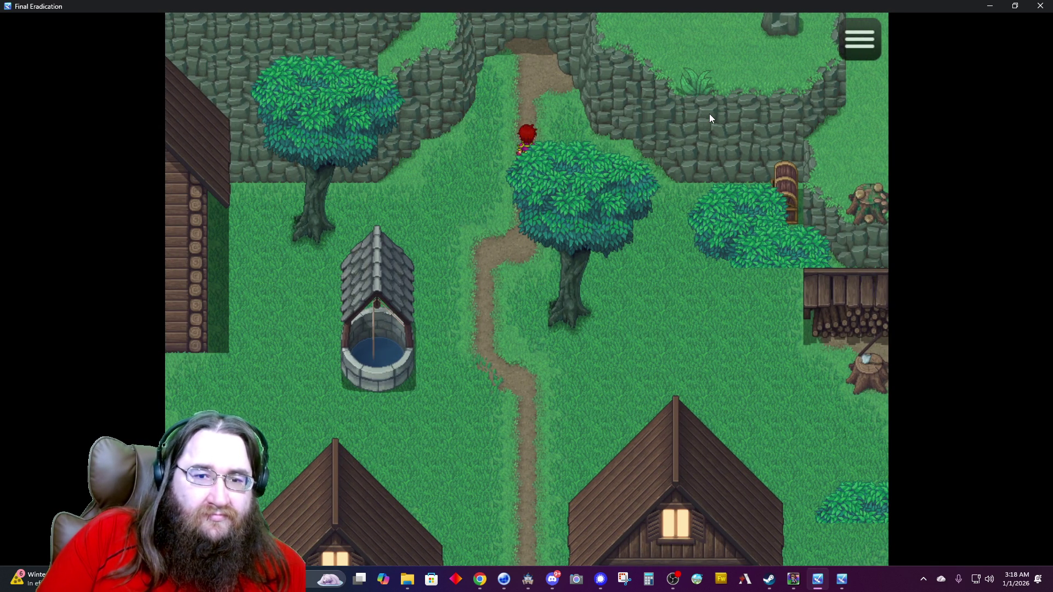
Walk up the forest path and into the small cabin's interior.
key(Up)
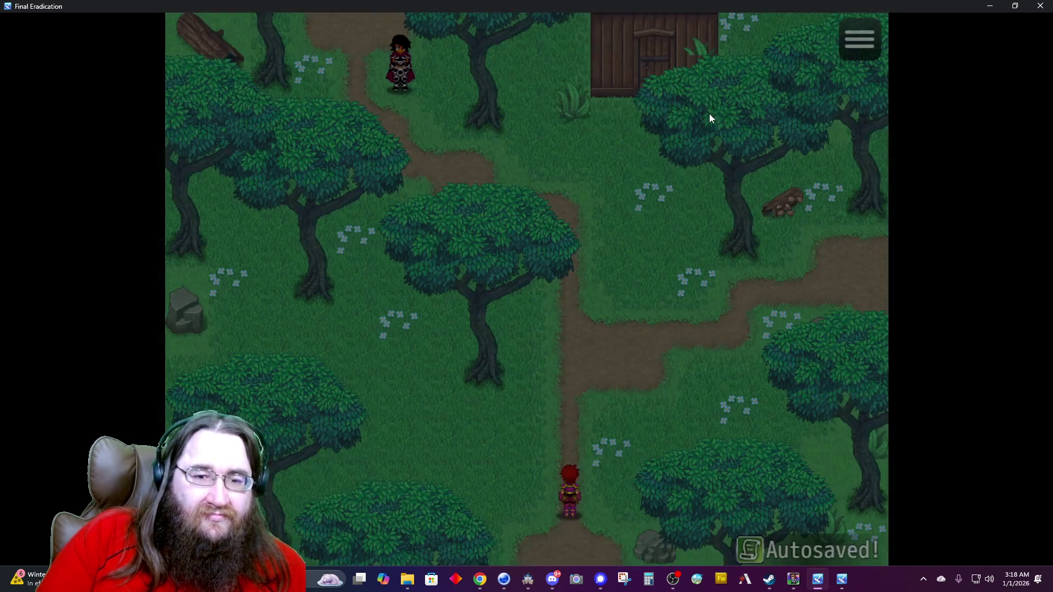
key(Up)
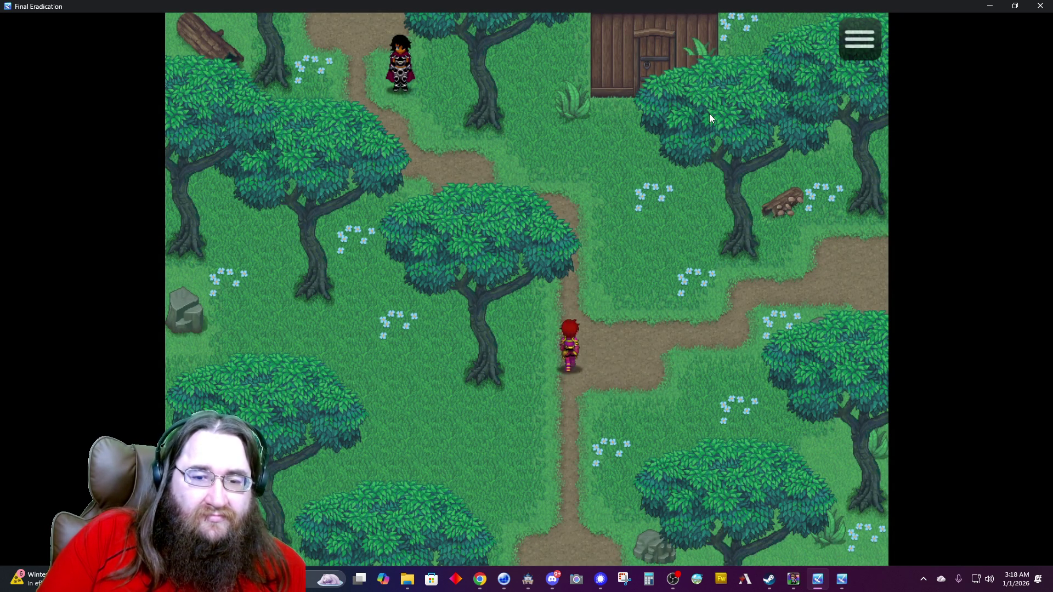
key(Right)
key(Up)
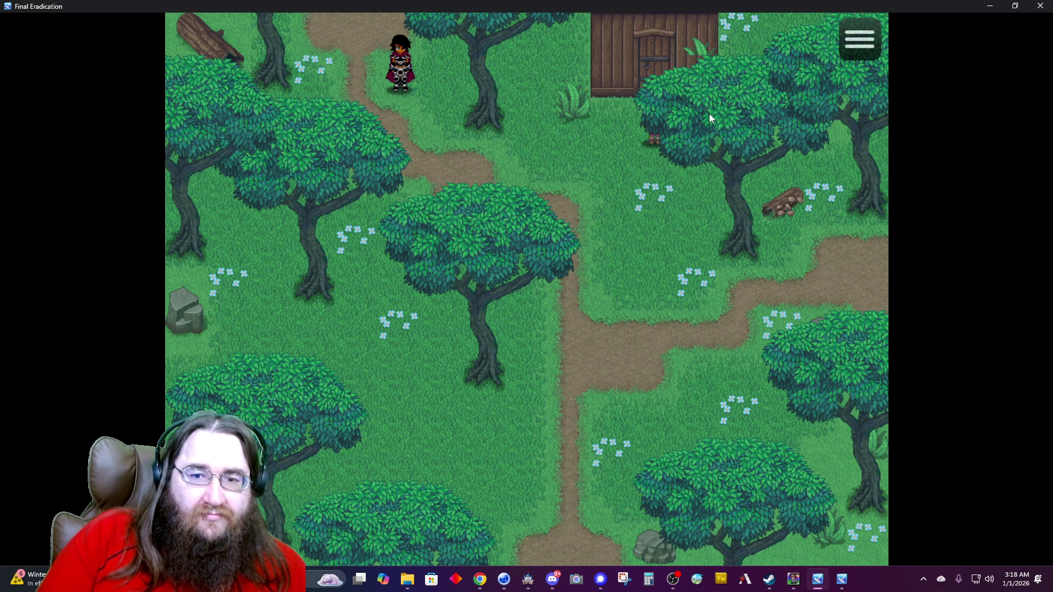
key(Right)
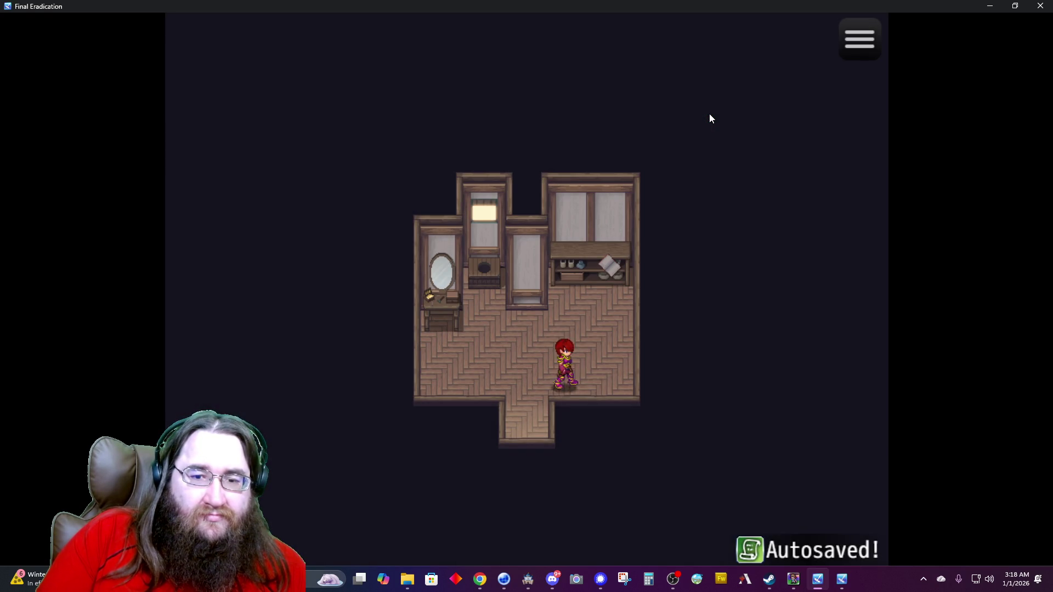
Journal progress at the cabin shelf, saving the game to File 2.
key(Up)
key(Return)
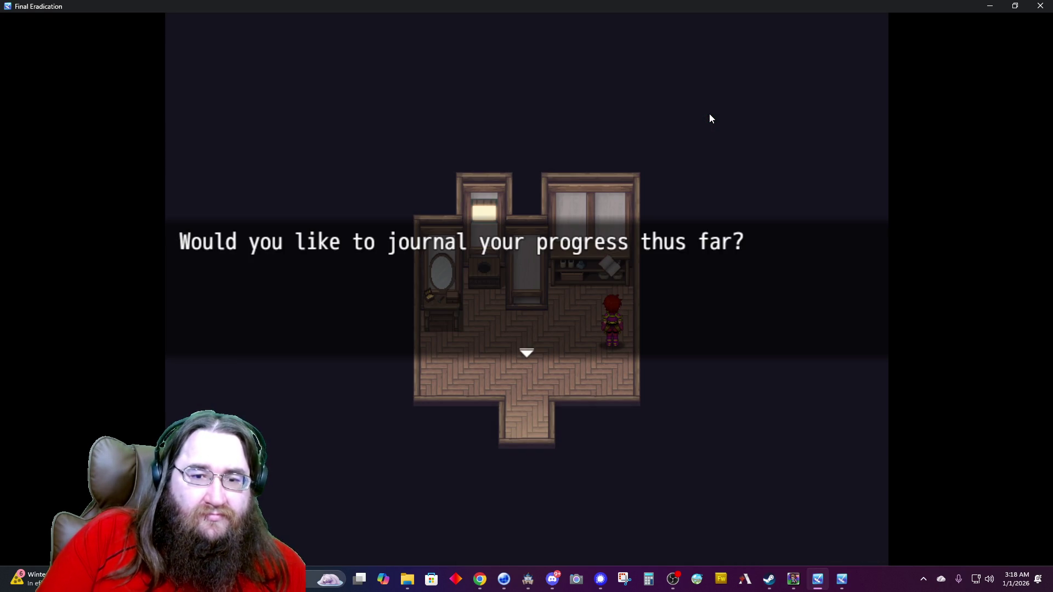
key(Return)
key(Right)
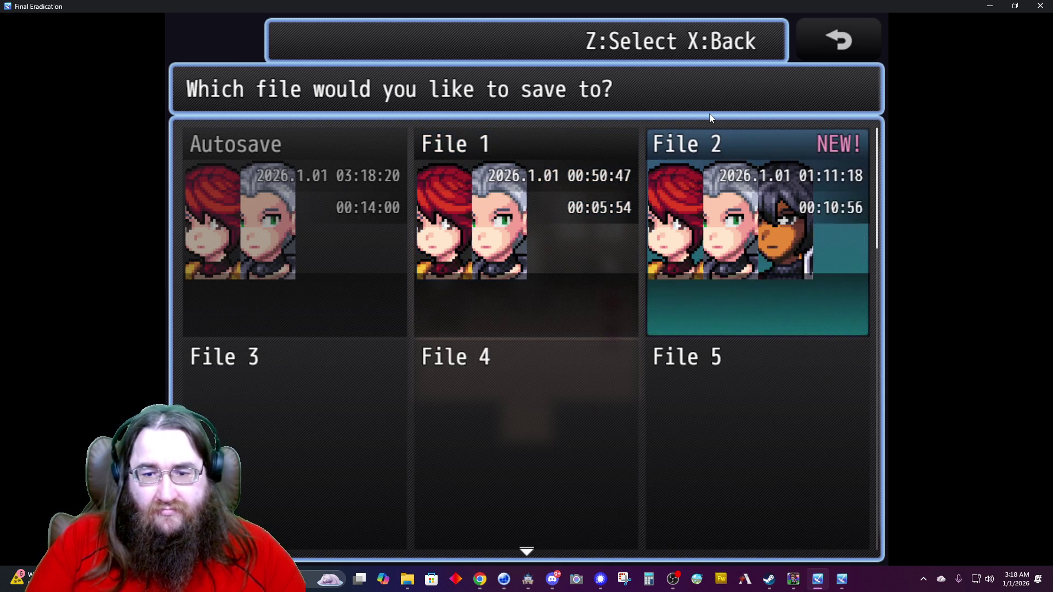
key(Return)
key(Left)
key(Left)
key(Left)
key(Left)
Leave the cabin by the bottom door and walk up the forest path.
key(Up)
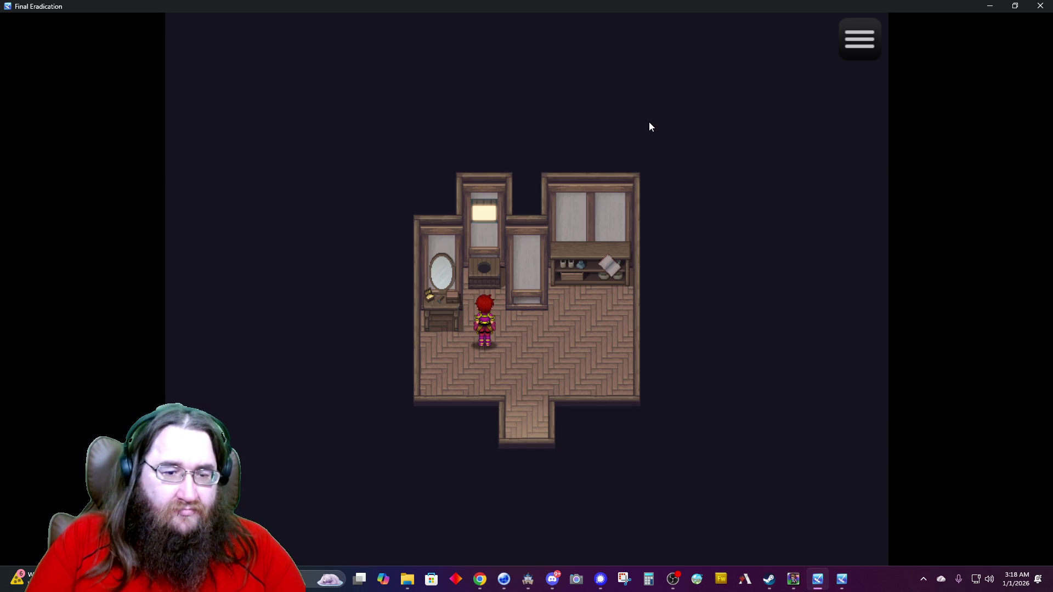
key(Right)
key(Down)
key(x)
key(x)
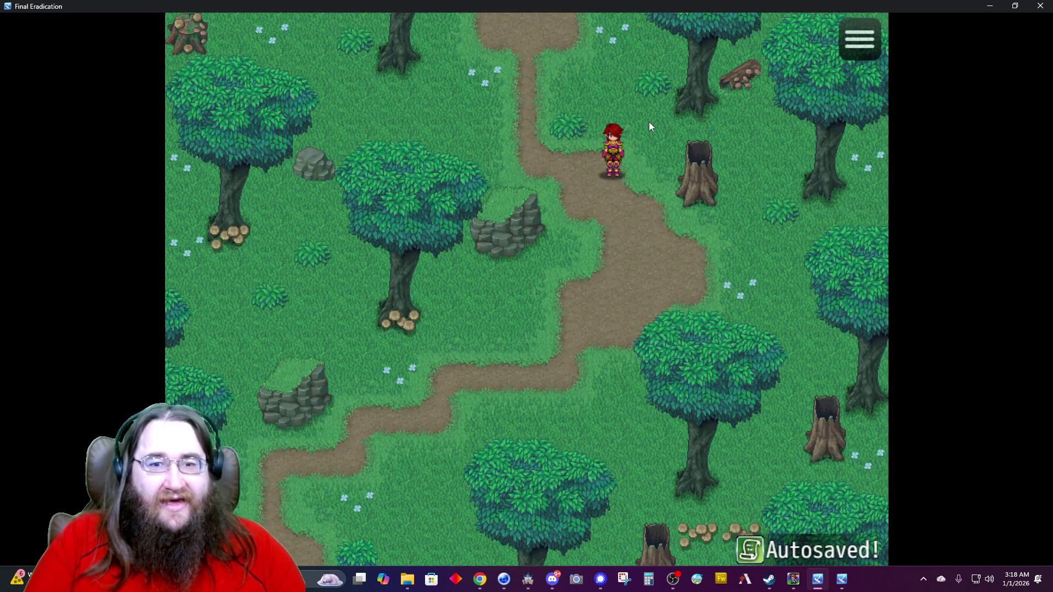
key(Up)
key(Left)
key(Left)
key(Left)
key(Up)
key(Up)
key(Up)
key(Up)
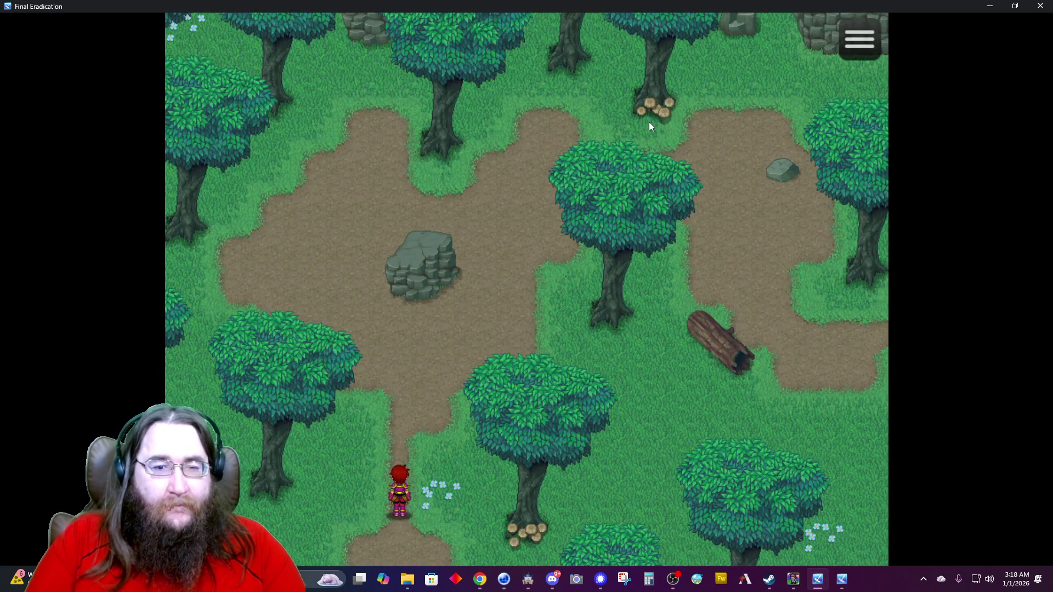
Follow the dirt path down onto the next forest map, then switch back to the RPG Maker MZ editor.
key(Down)
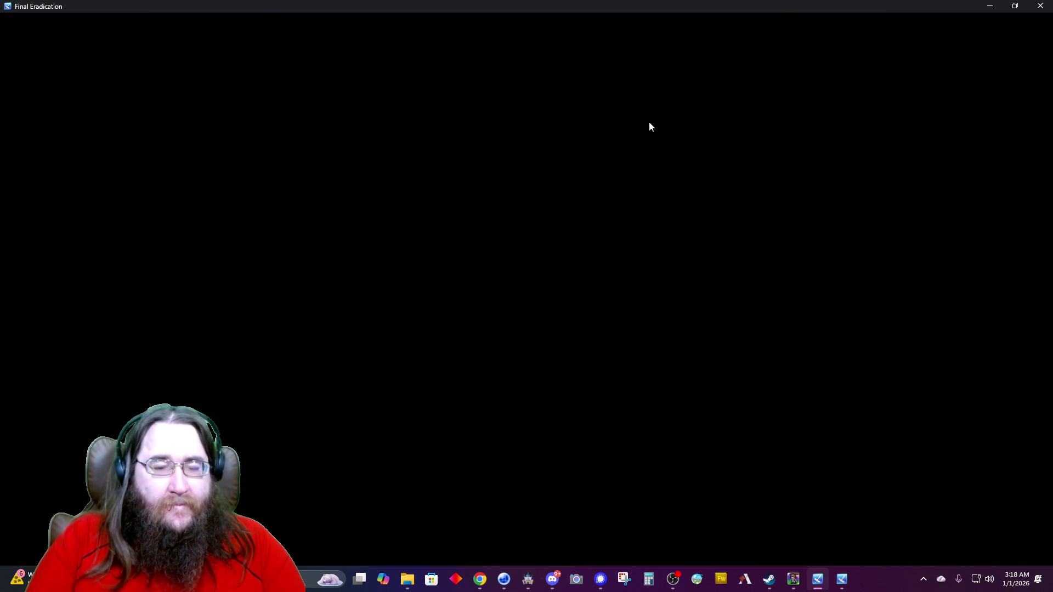
key(Down)
key(Down)
key(Right)
key(Down)
key(Down)
key(Down)
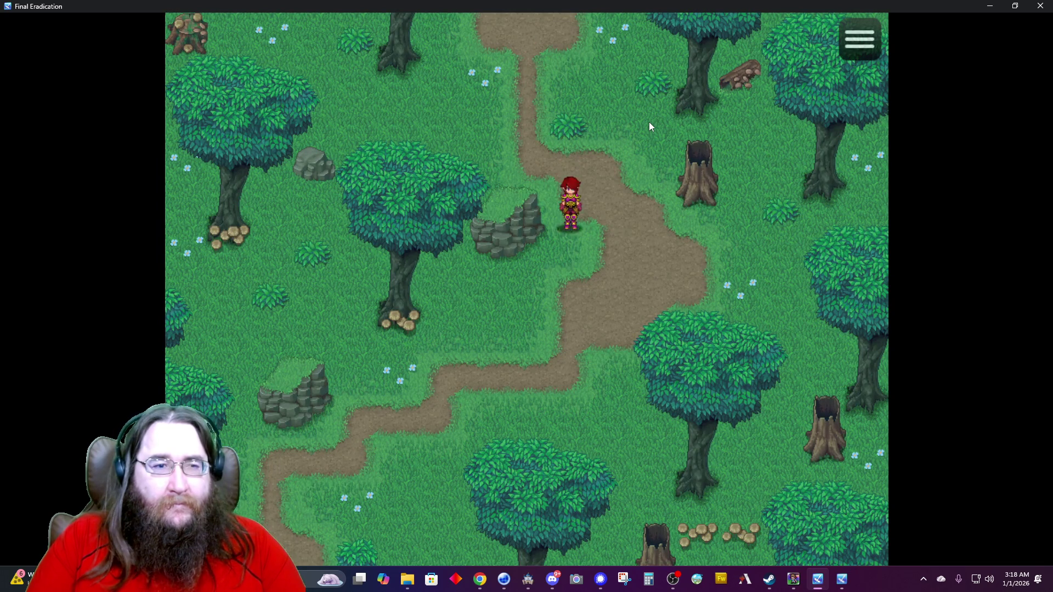
key(Left)
key(Left)
key(Down)
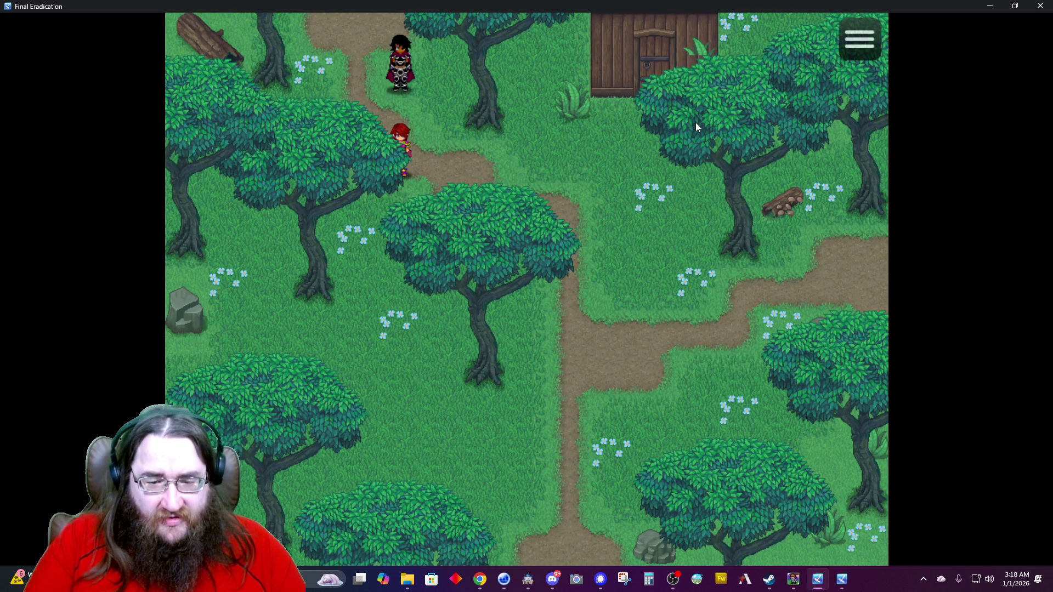
click(528, 580)
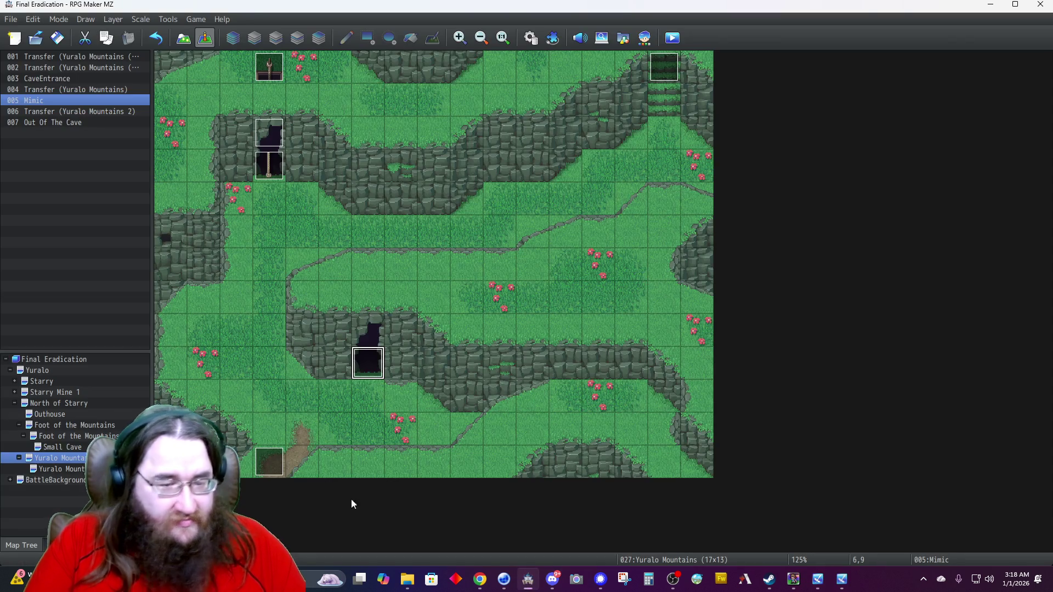
Open the Outhouse map and open its doorway exit event for editing.
click(56, 416)
right_click(57, 415)
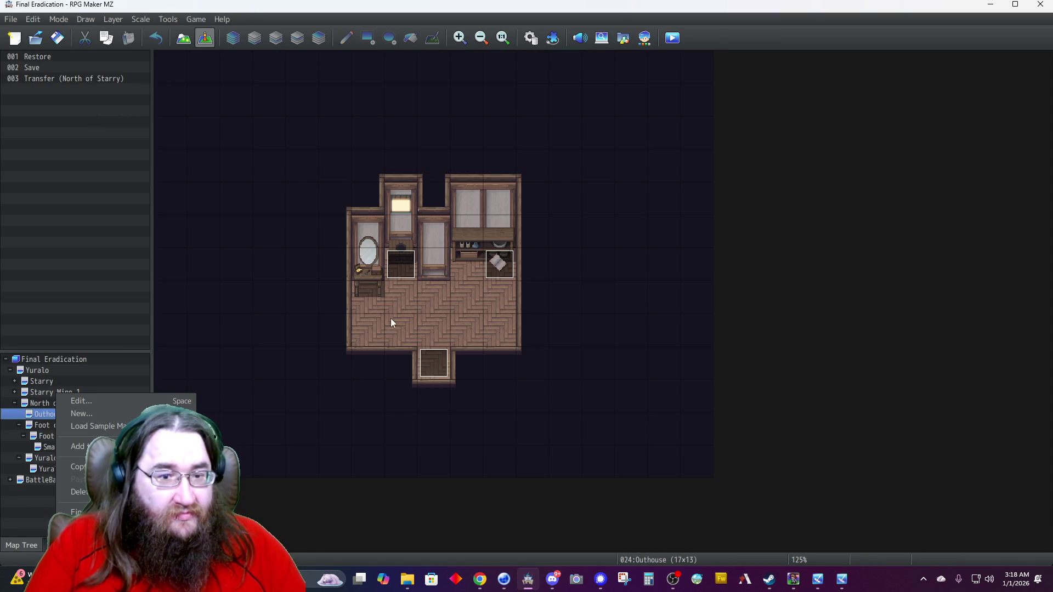
click(403, 274)
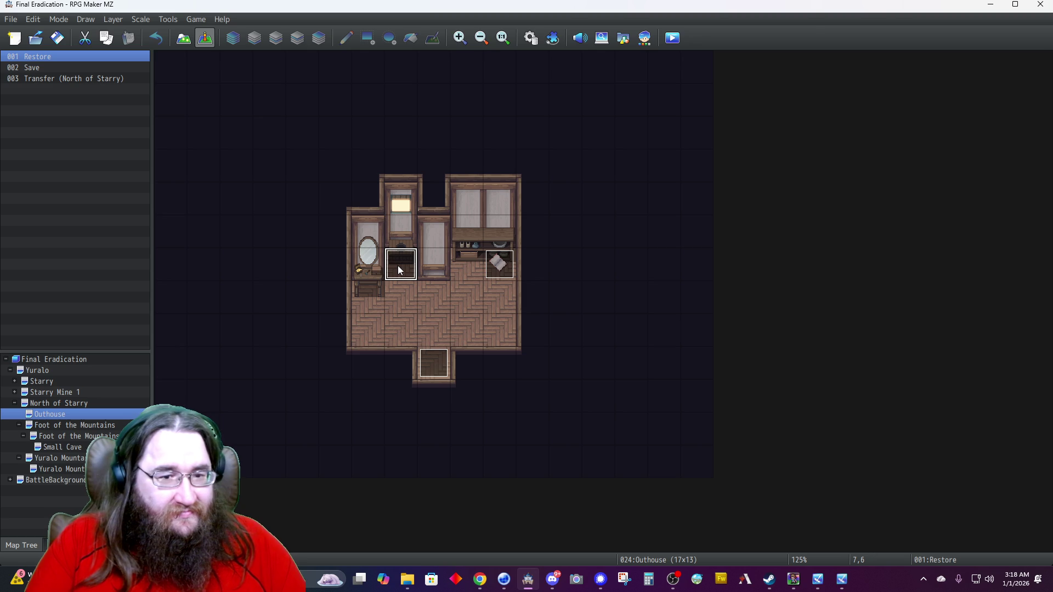
click(433, 362)
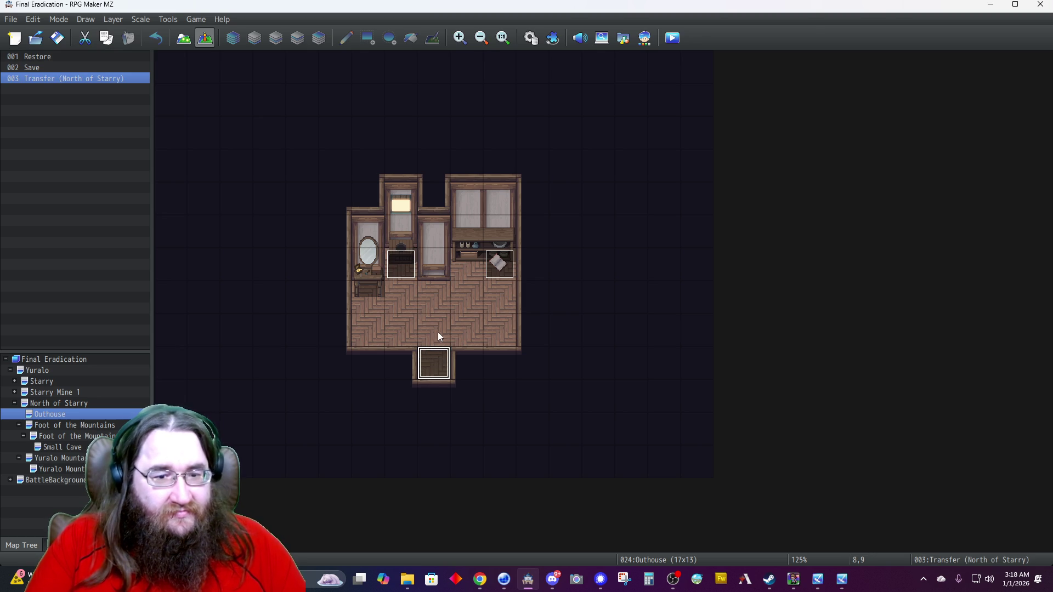
double_click(434, 360)
Change the Transfer Player destination from Foot of the Mountains to North of Starry (10,2) and save the event.
click(523, 168)
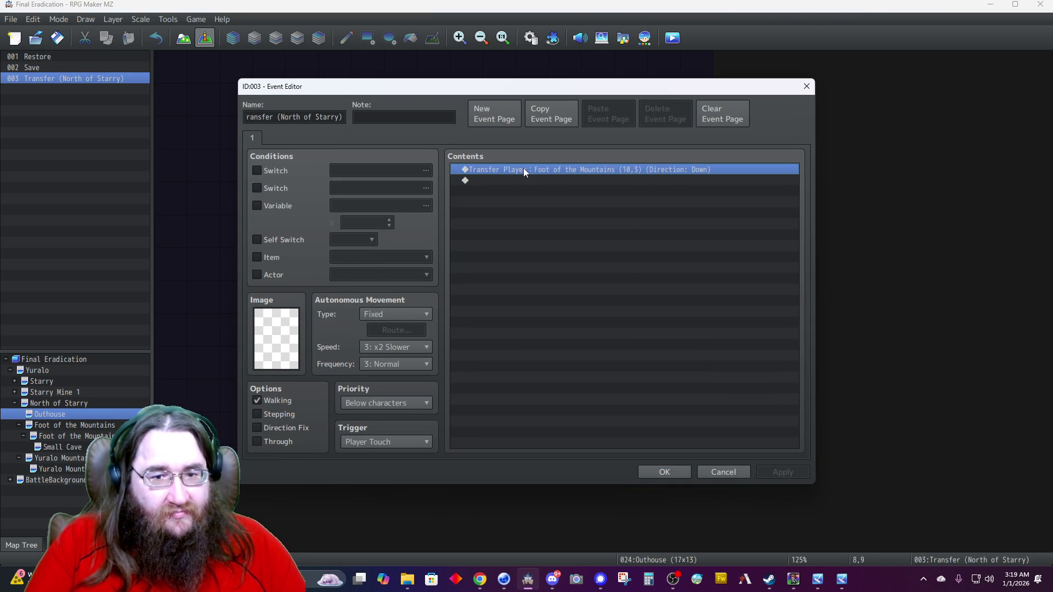
right_click(524, 168)
key(Escape)
key(space)
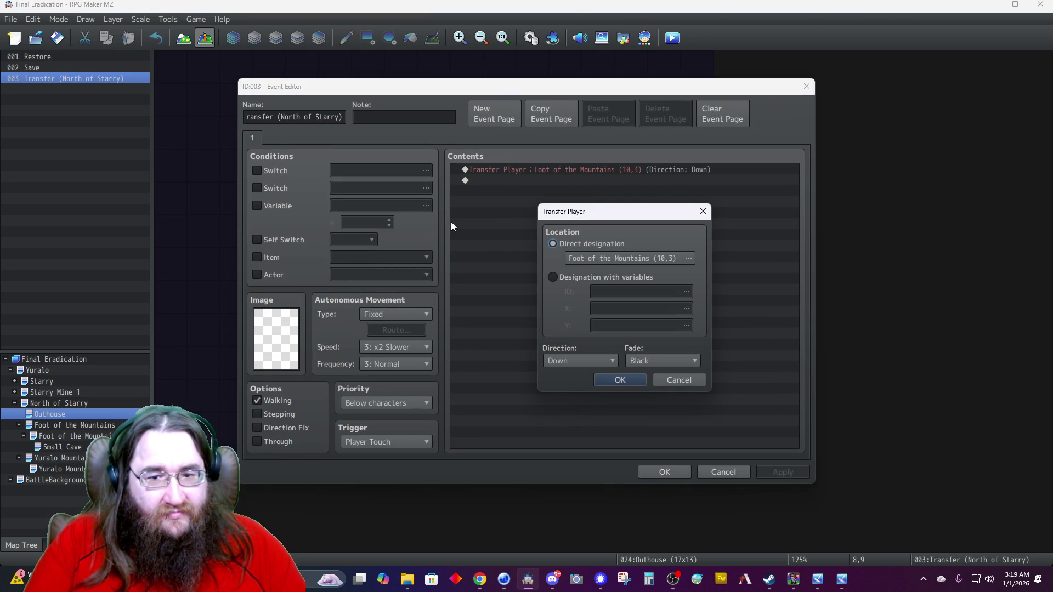
click(595, 259)
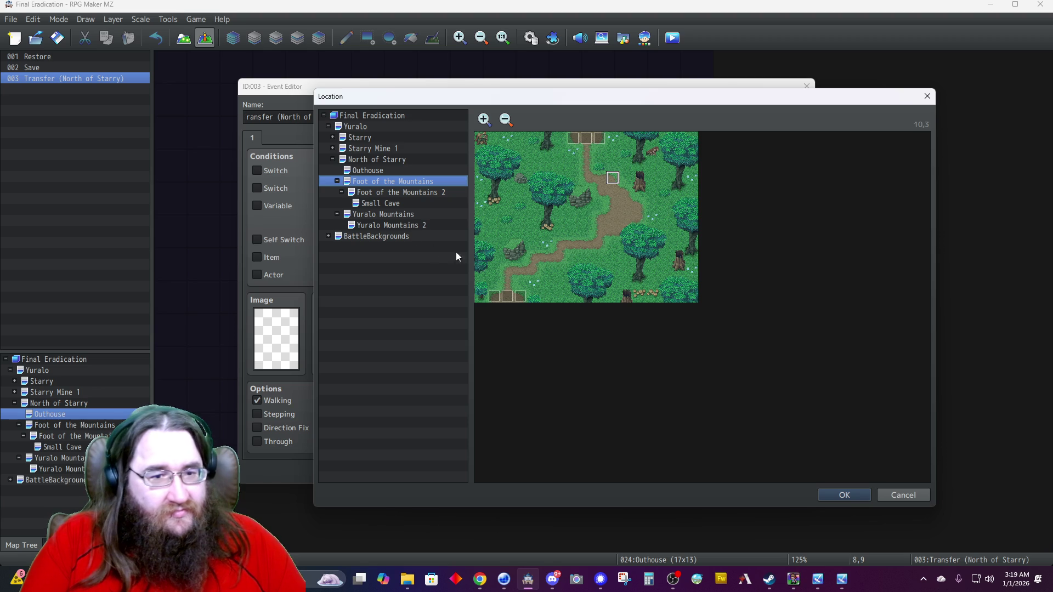
click(381, 192)
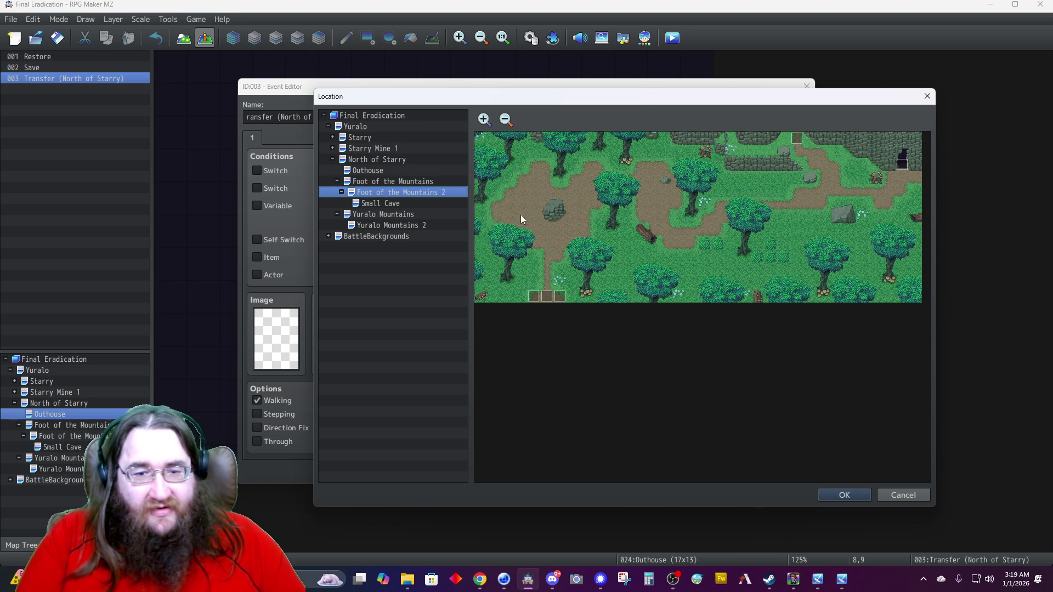
click(390, 167)
click(384, 159)
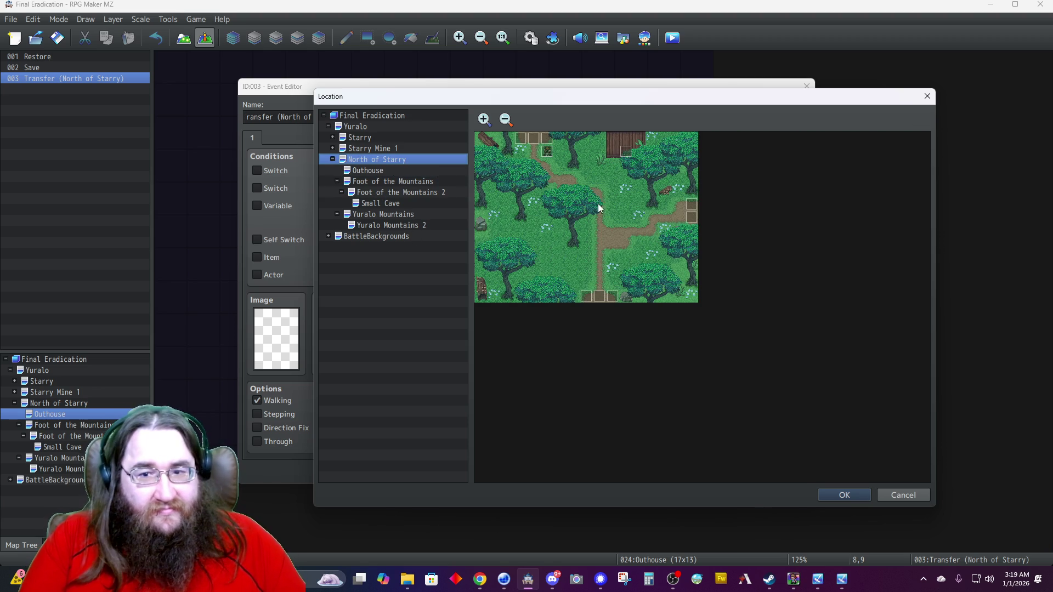
click(614, 166)
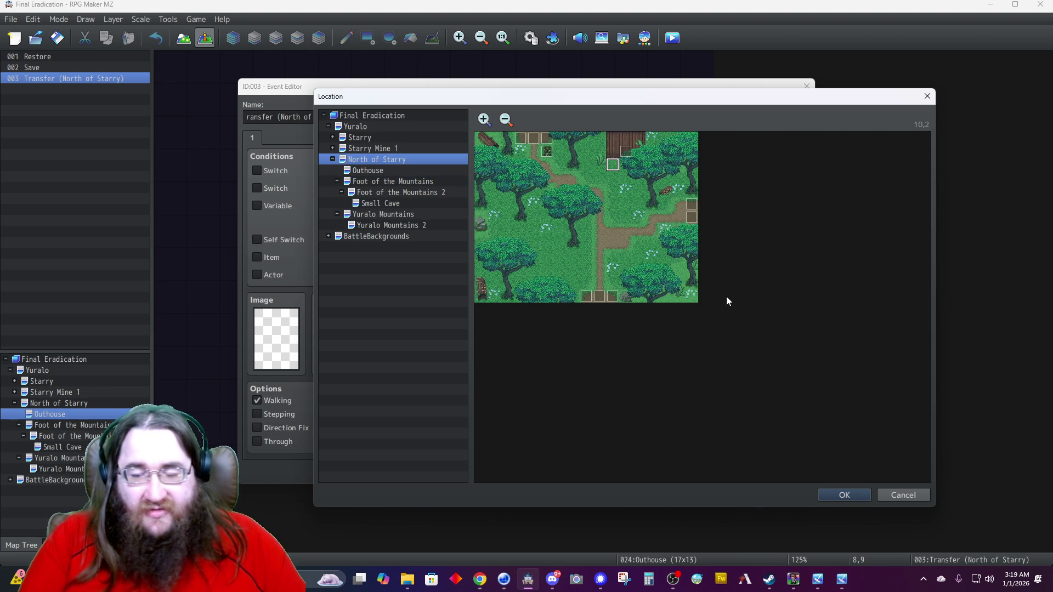
click(827, 494)
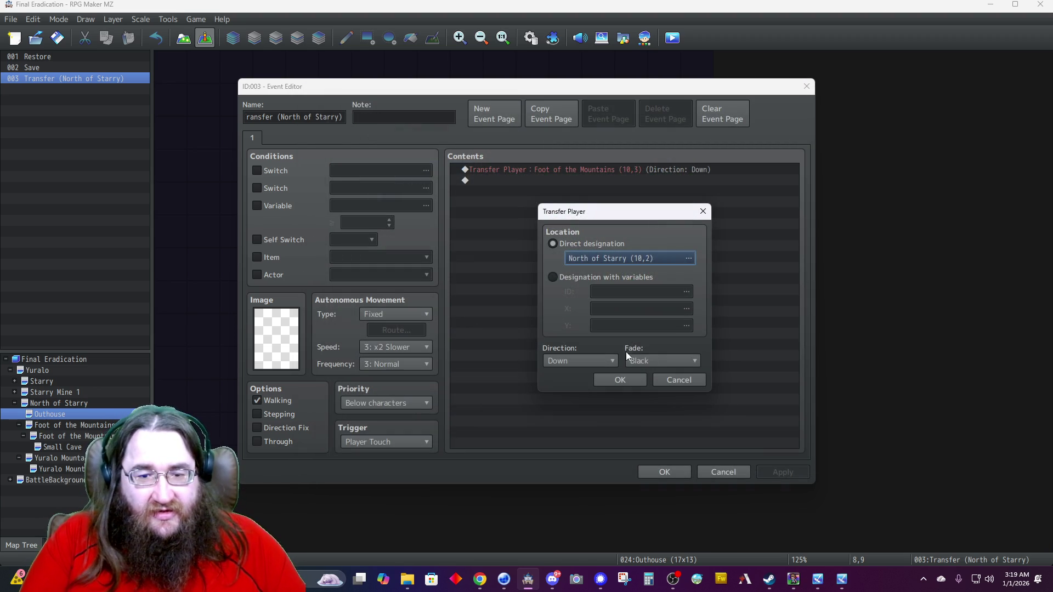
click(620, 382)
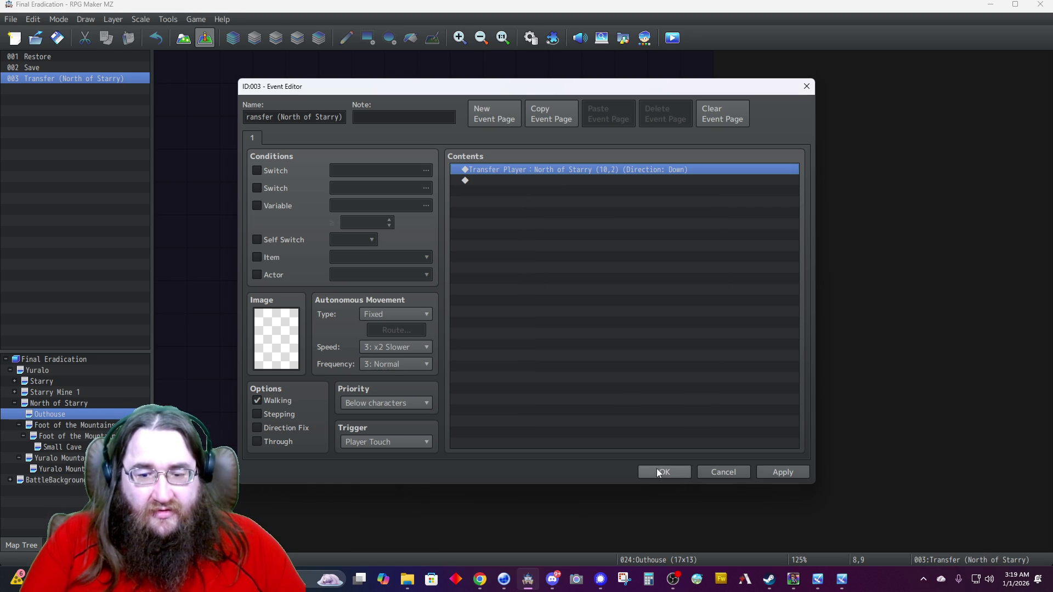
click(655, 467)
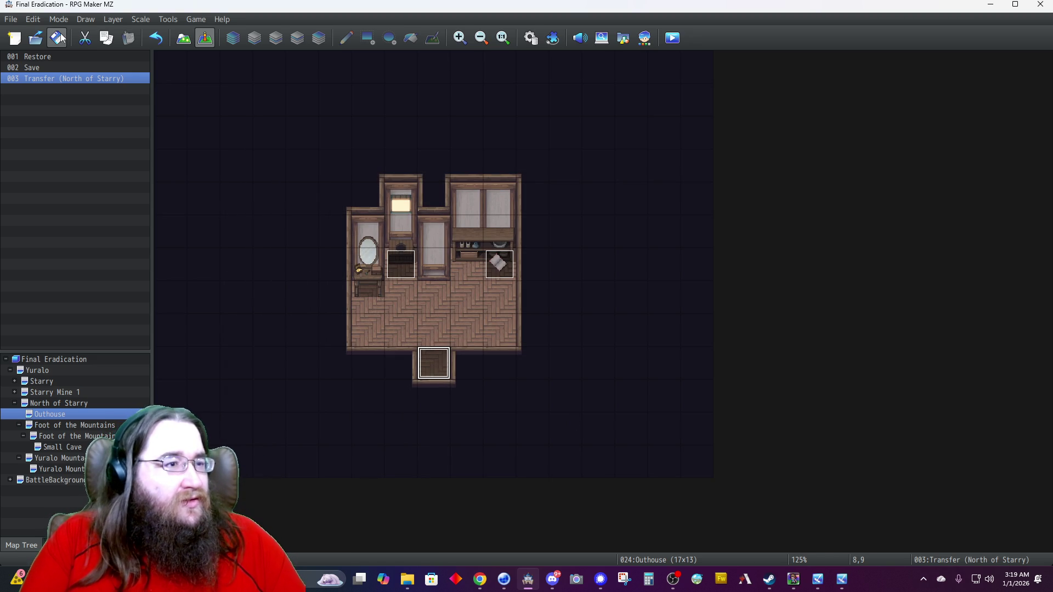
Back in the game window, advance Hamid's lines and dismiss the 'Hamid joins the party.' message.
click(816, 586)
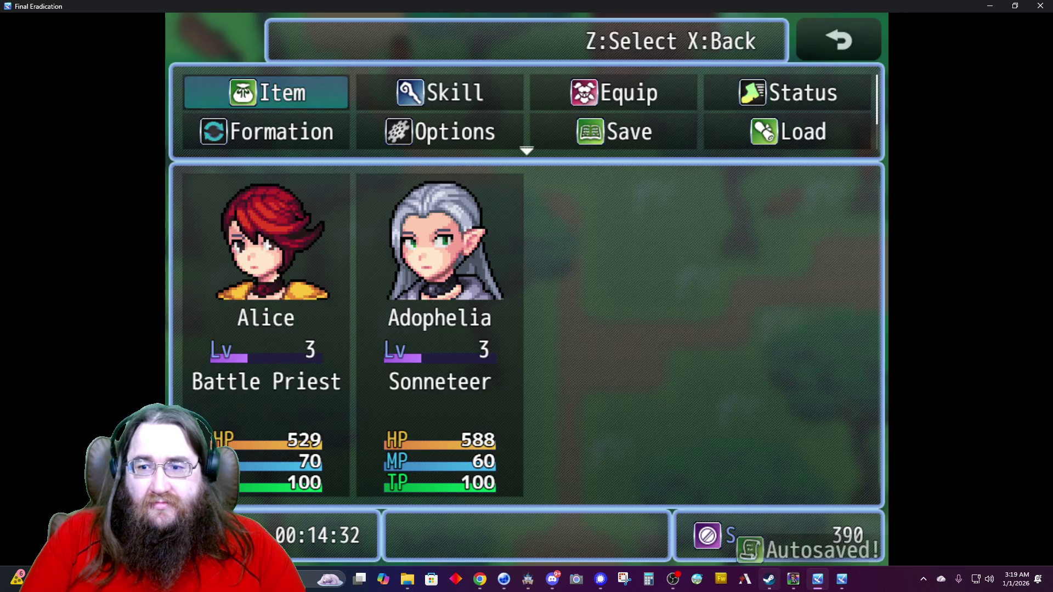
mouse_move(769, 583)
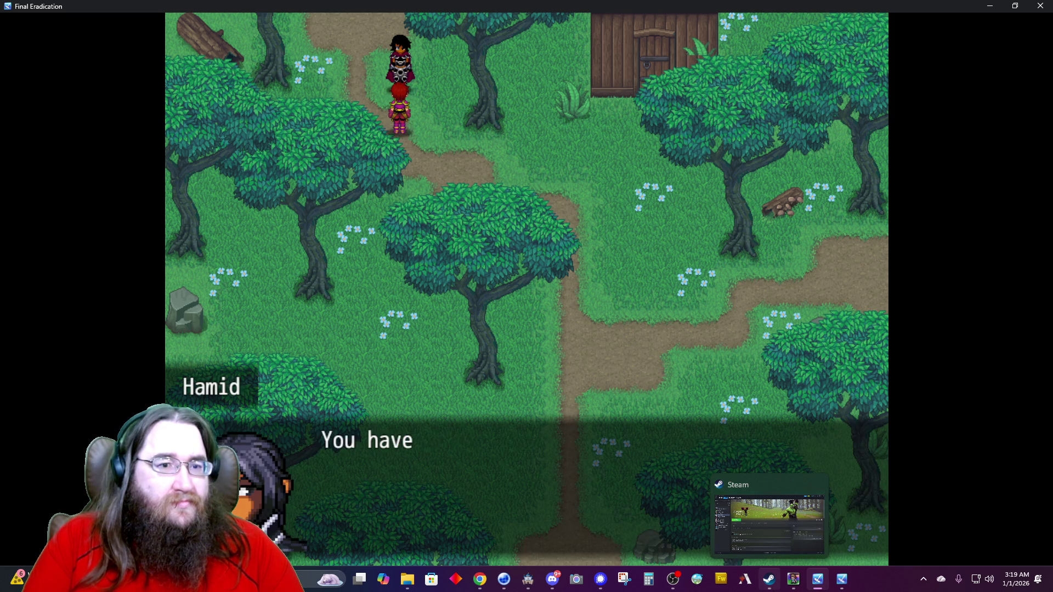
key(Return)
key(Return)
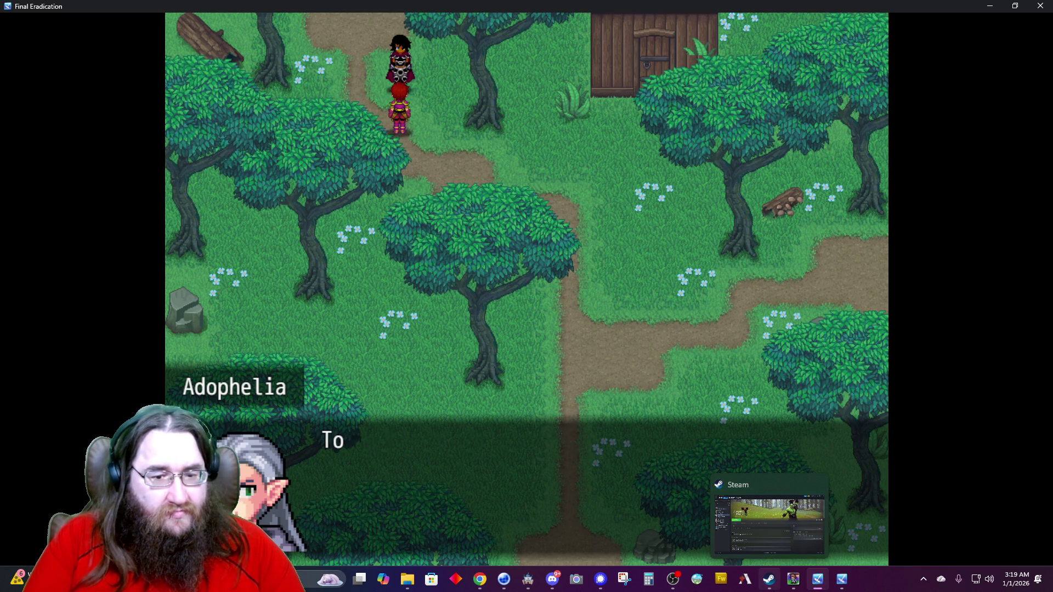
key(Return)
key(Return)
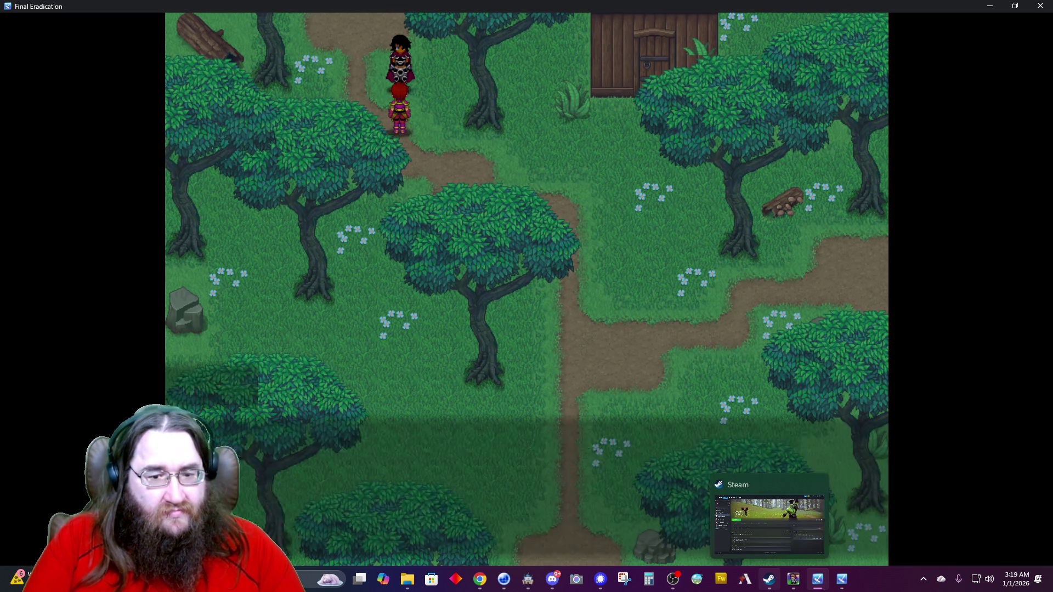
key(Return)
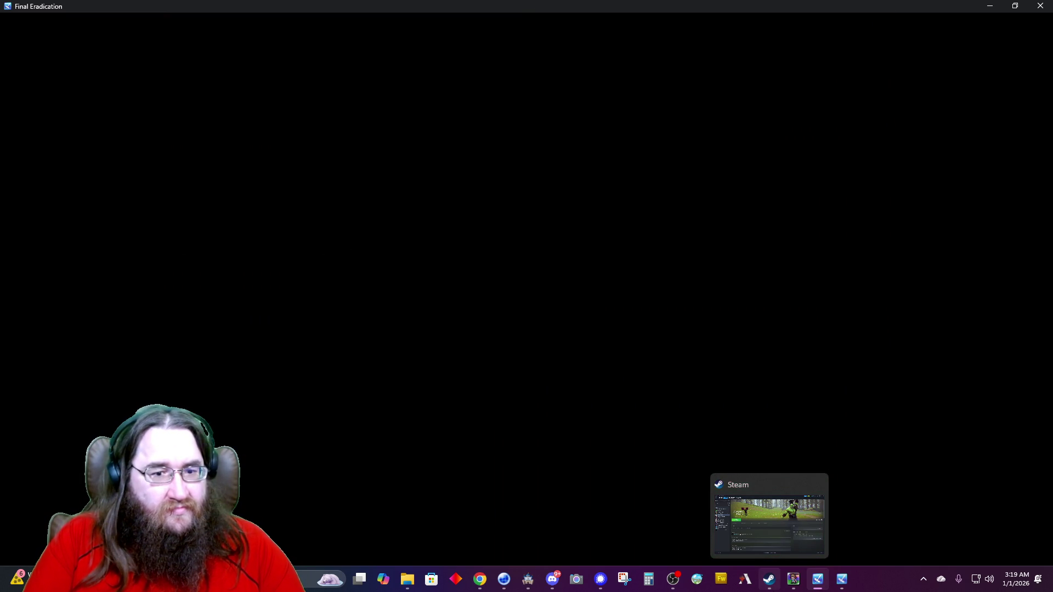
key(Return)
Defeat the first Goblin with Slice and walk on toward the next area.
key(Down)
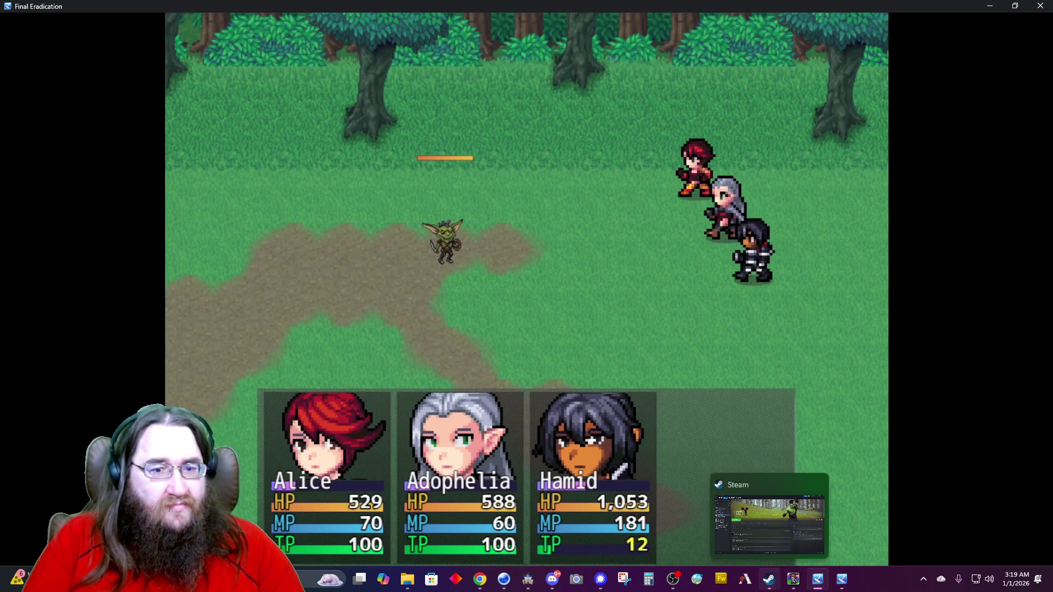
key(Return)
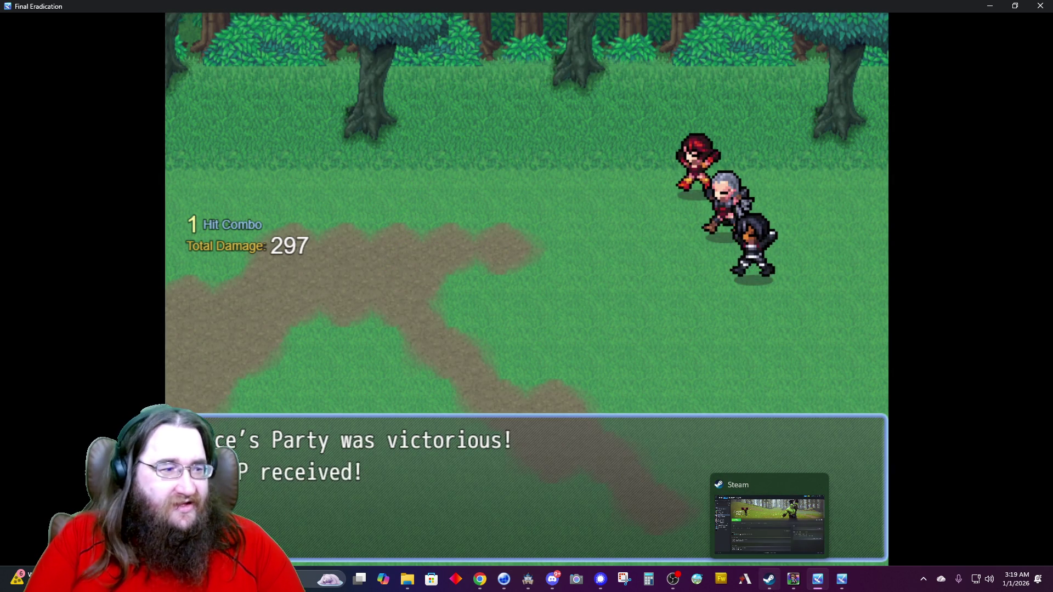
key(Return)
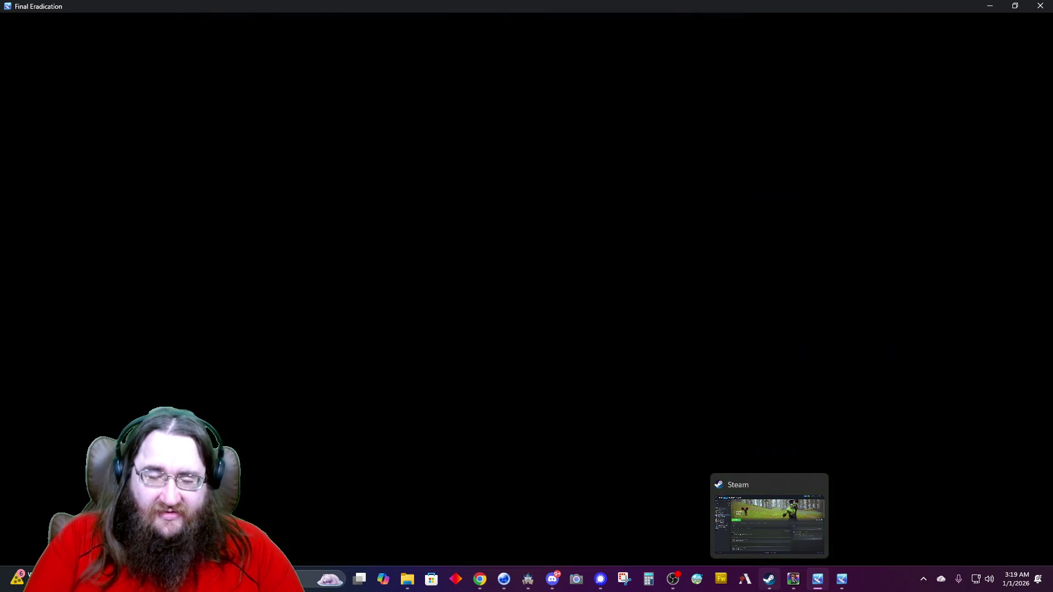
key(Up)
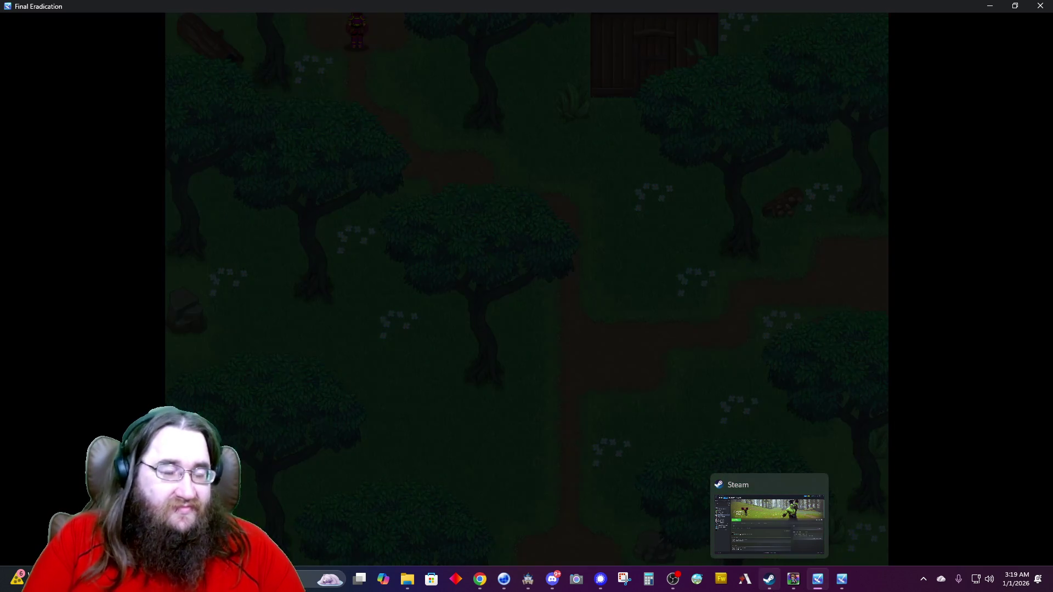
key(Right)
Follow the dirt path and defeat the second Goblin with Slice.
key(Right)
key(Up)
key(Right)
key(Right)
key(Up)
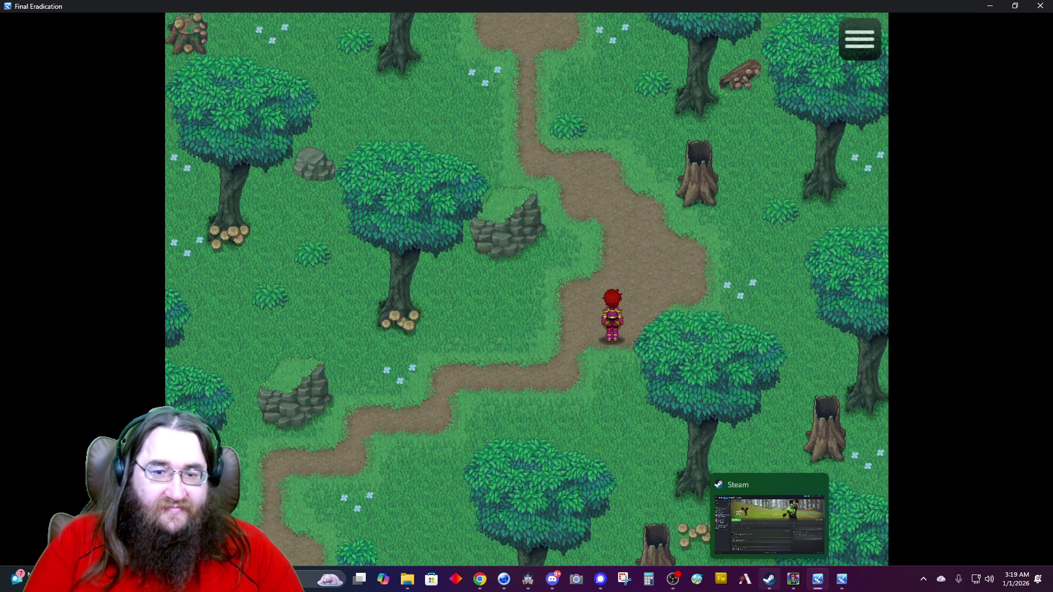
key(Left)
key(Left)
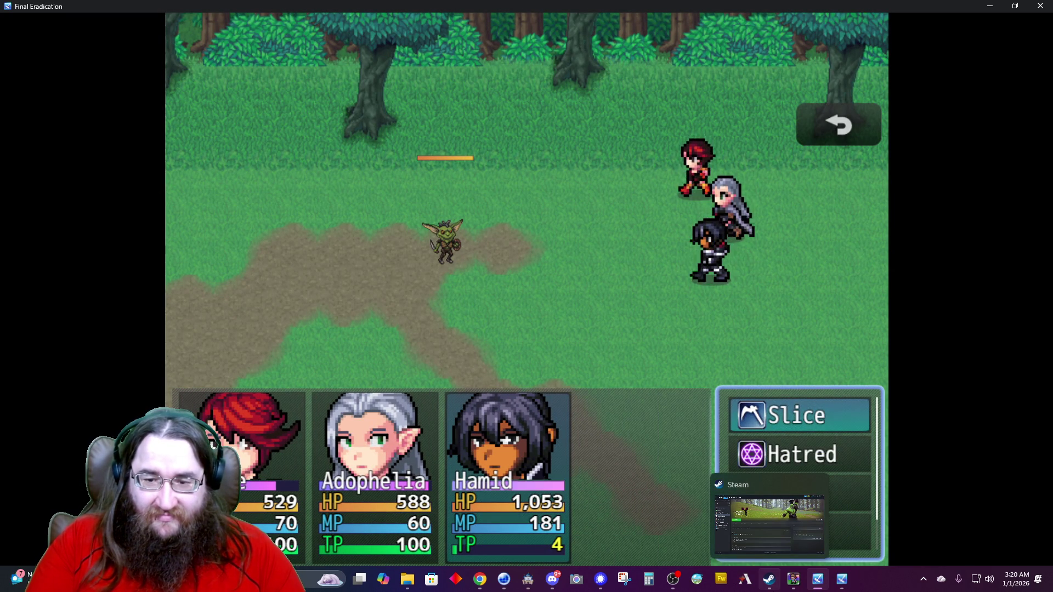
key(Return)
key(Return)
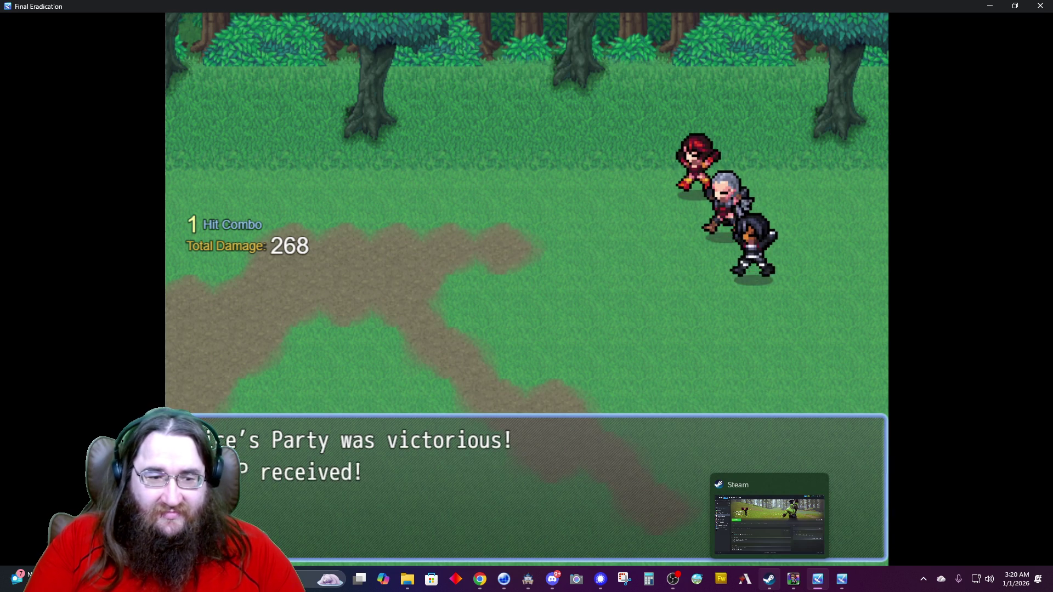
key(Return)
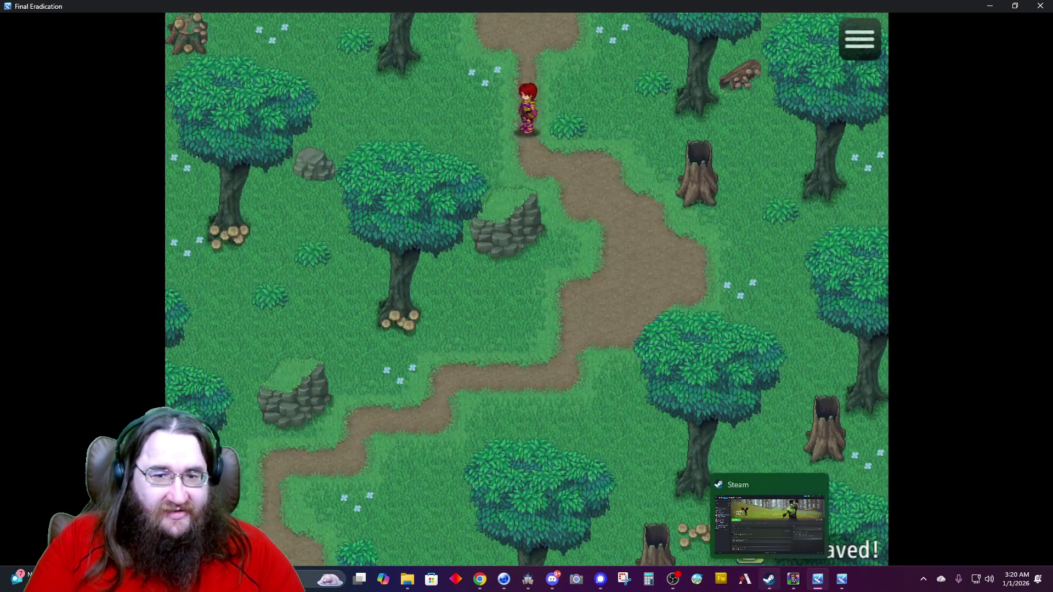
Walk along the next forest path and defeat the Goblin with a 607-damage Slice.
key(Up)
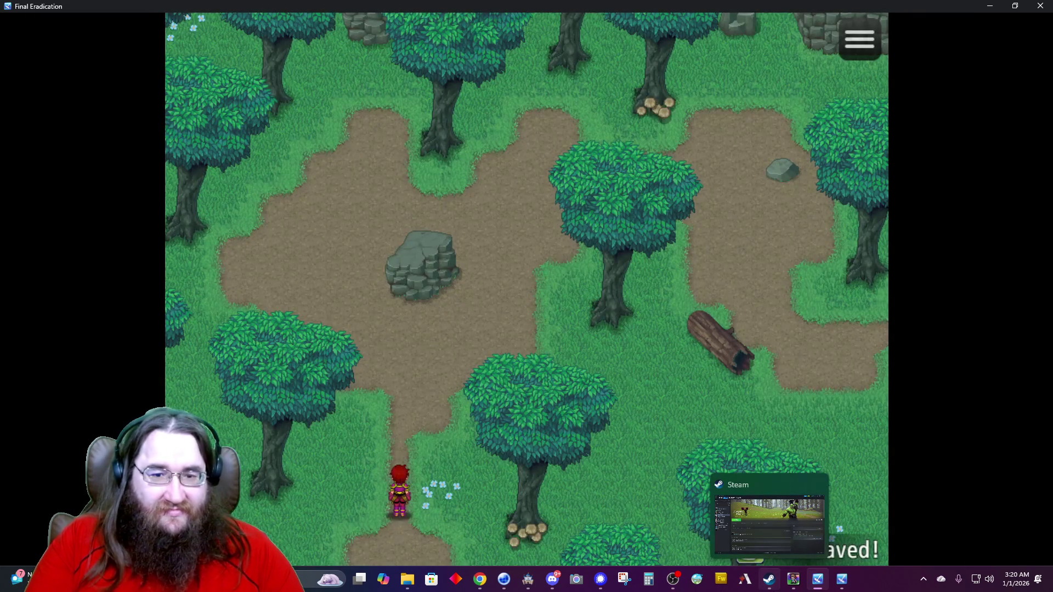
key(Right)
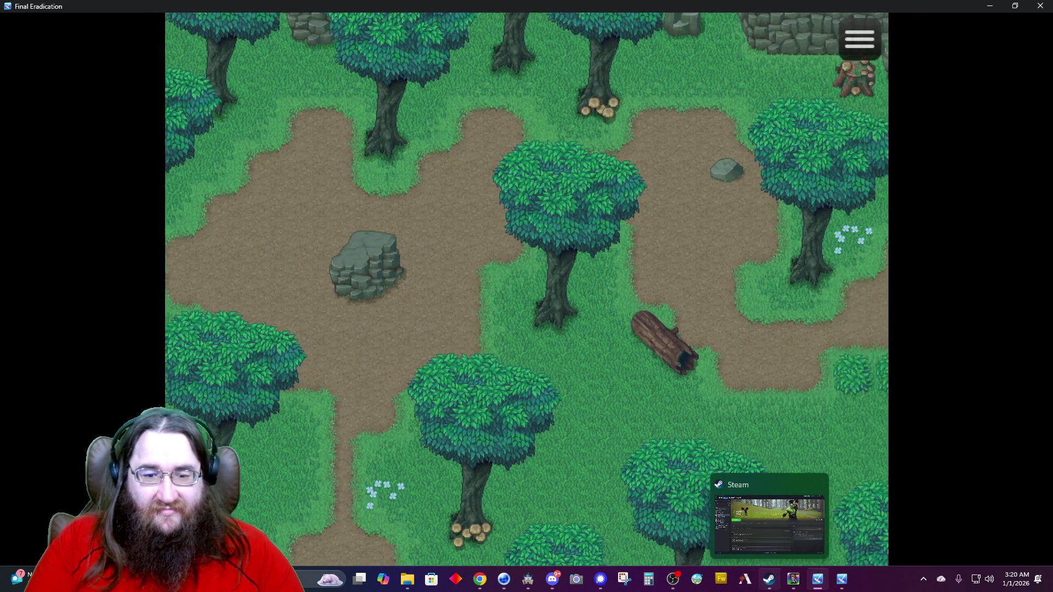
key(Down)
key(Right)
key(Up)
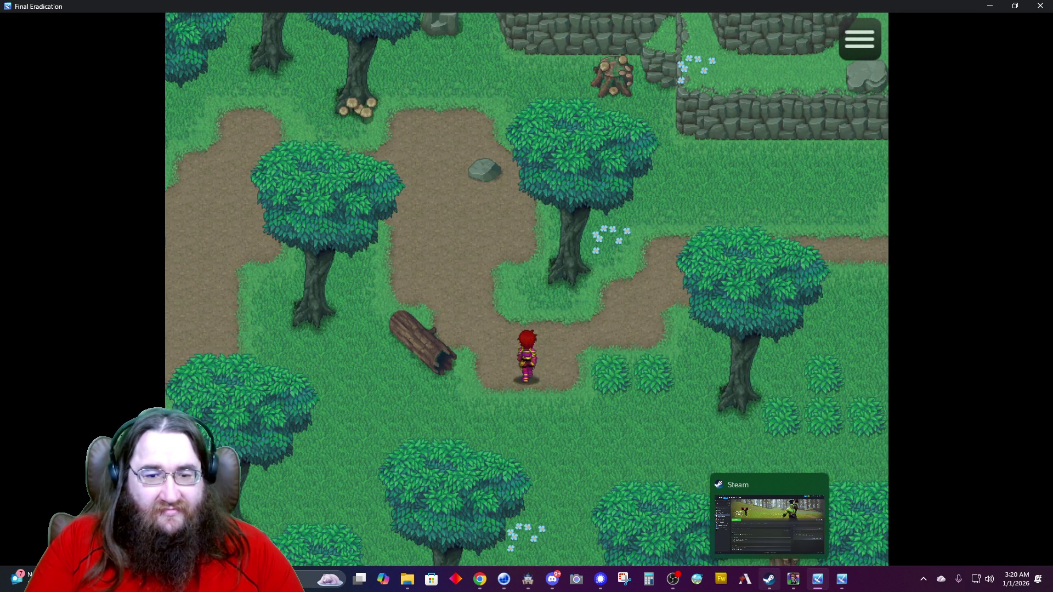
key(Right)
key(Right)
key(Up)
key(Right)
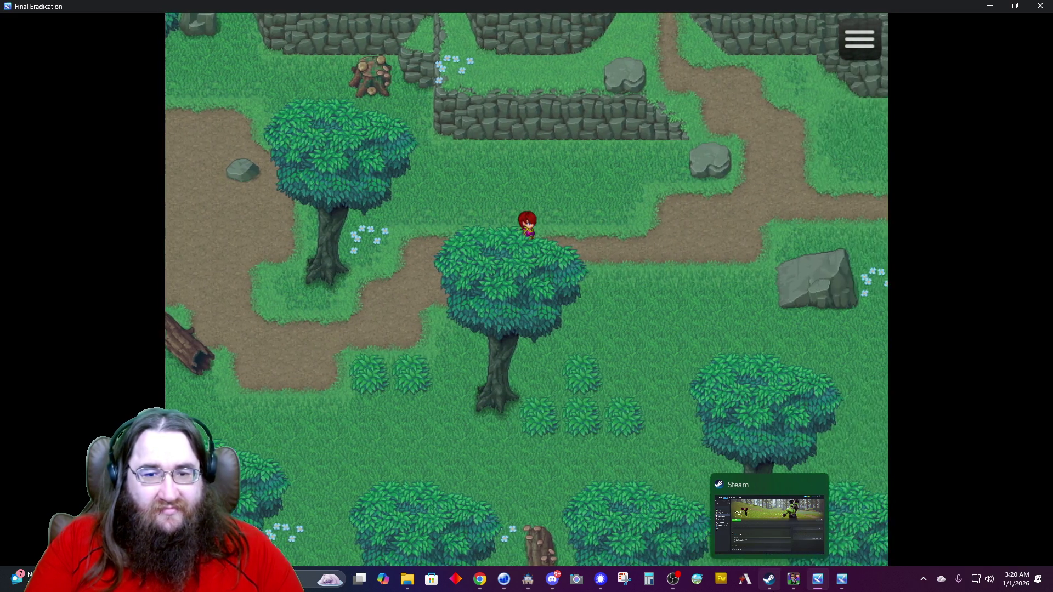
key(Right)
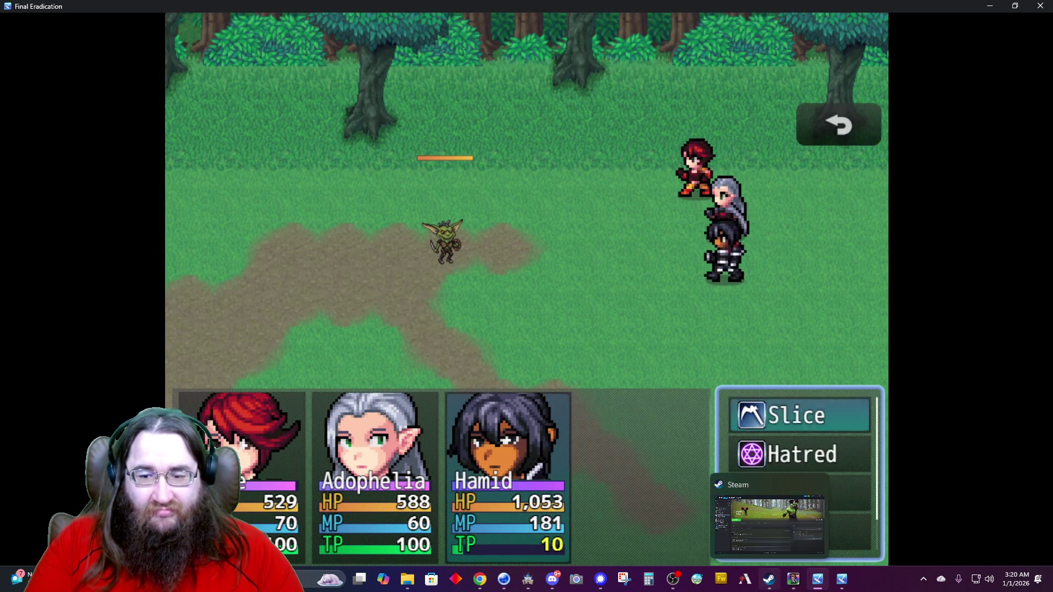
key(Return)
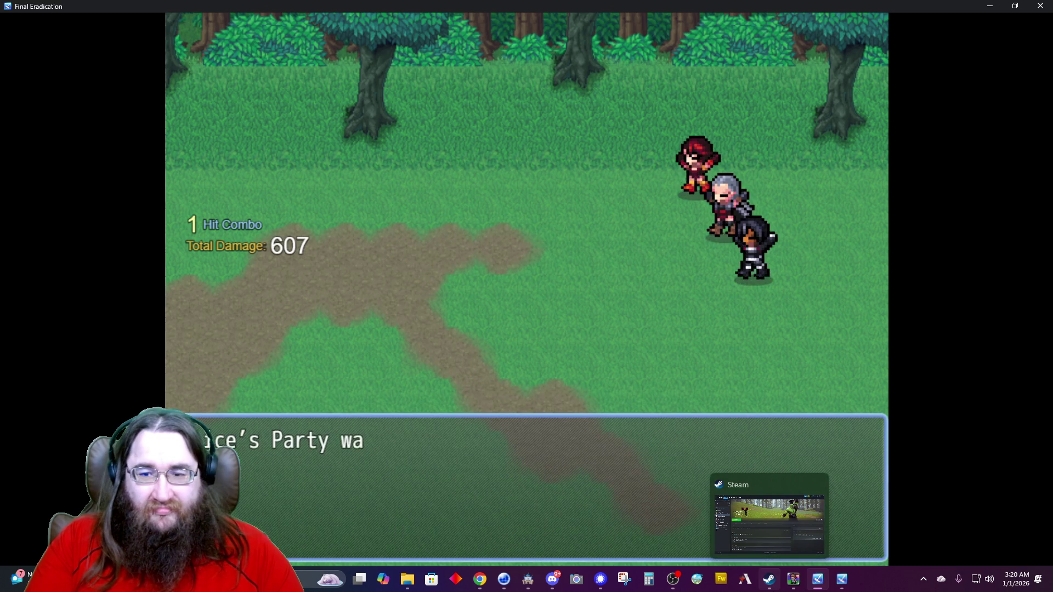
key(Return)
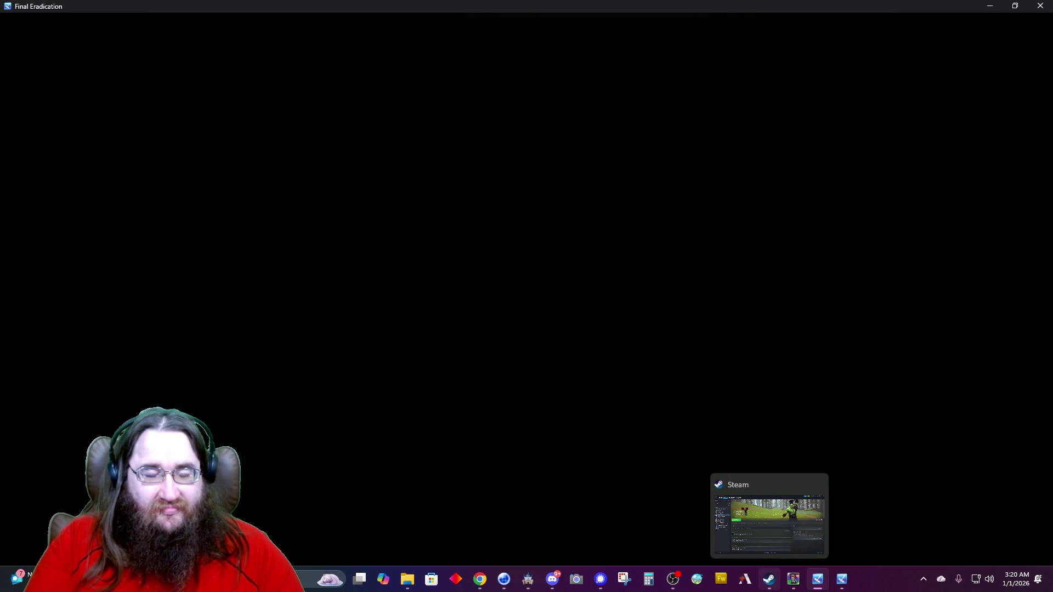
Walk up to the cliffs and advance Hamid's 'Follow me, quickly' dialogue.
key(Up)
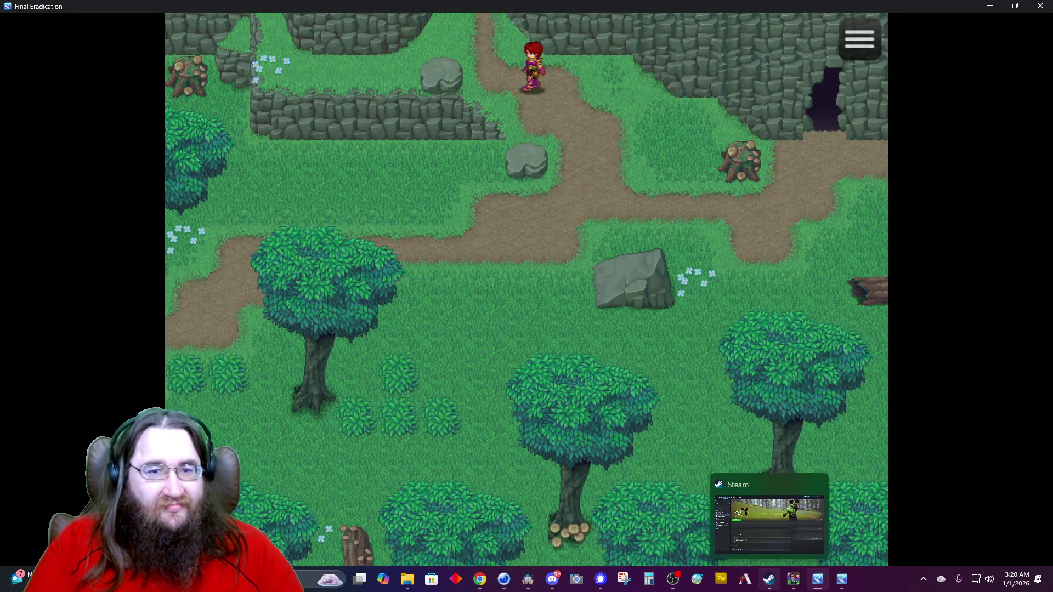
key(Return)
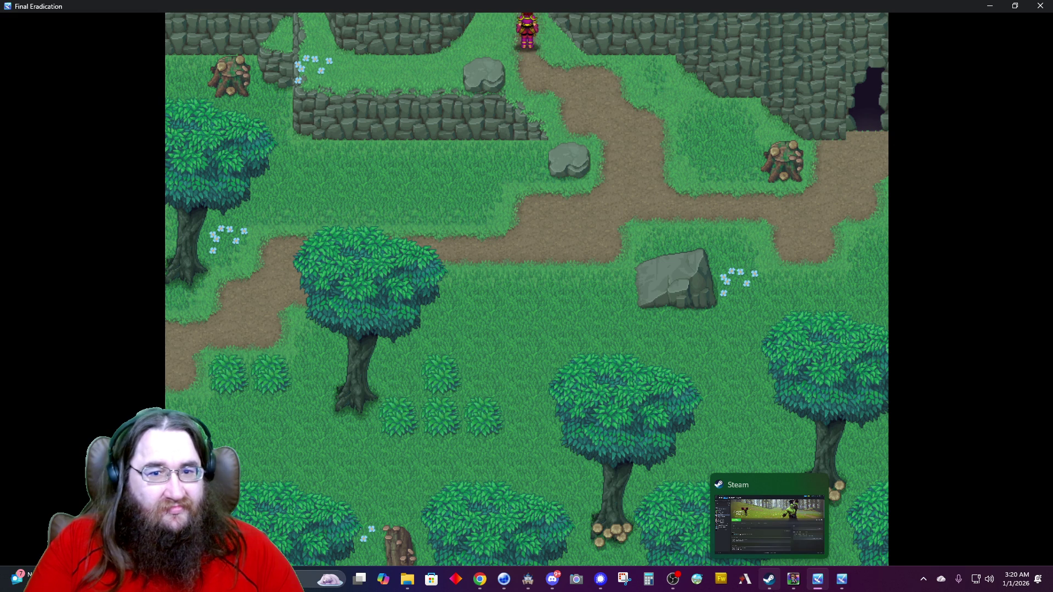
key(Return)
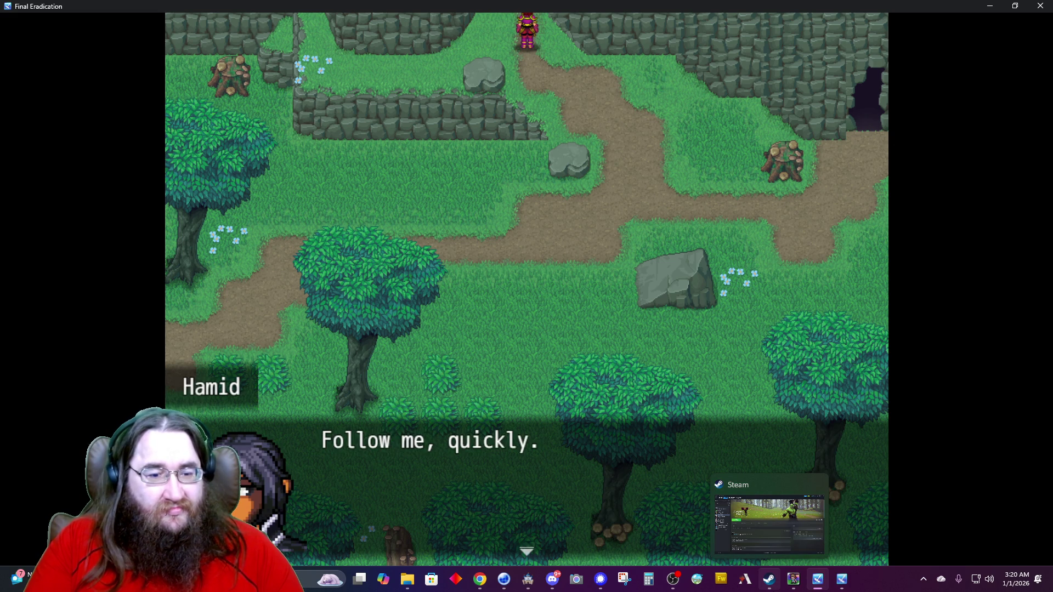
Advance the cave cutscene through the Starry Elder's and unknown speaker's lines to Felial's reply.
key(Return)
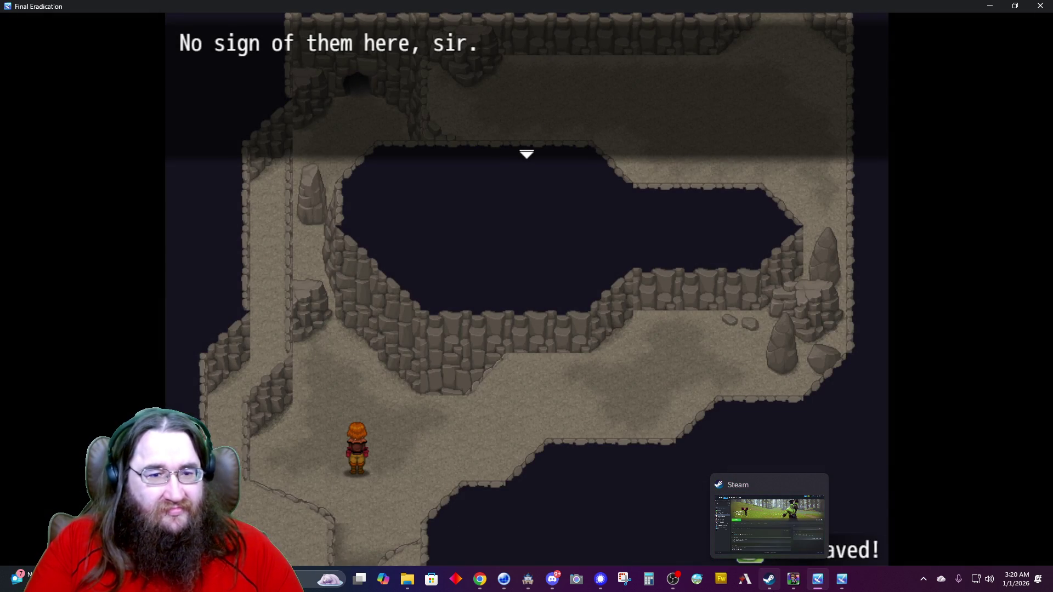
key(Return)
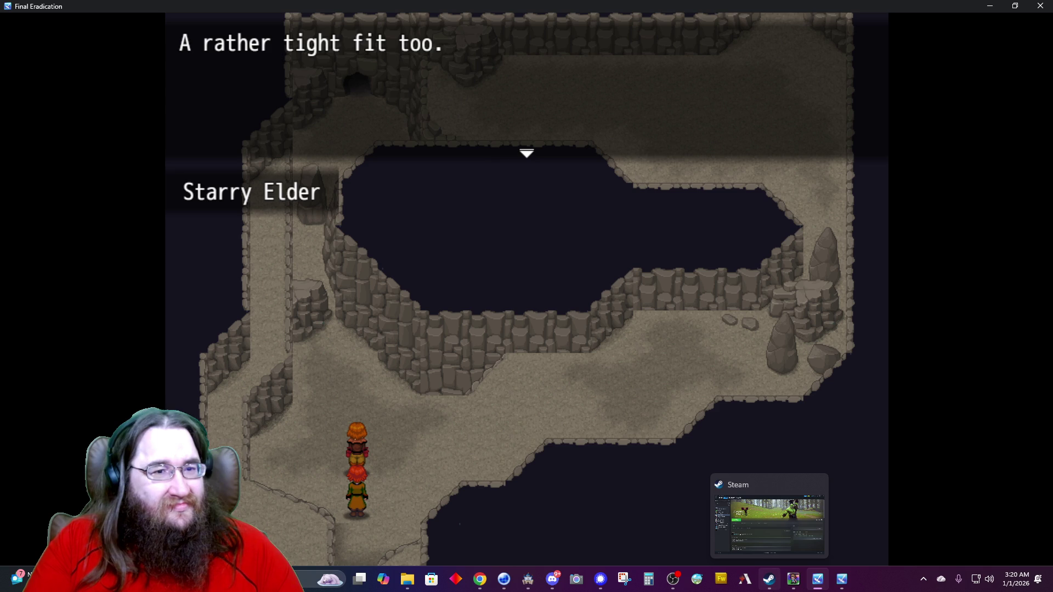
key(Return)
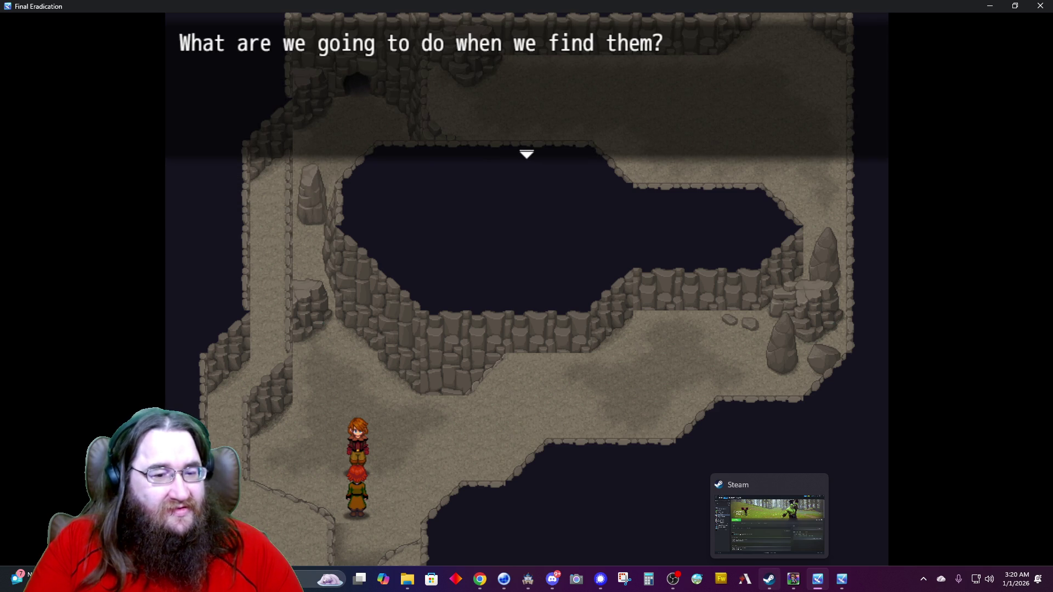
key(Return)
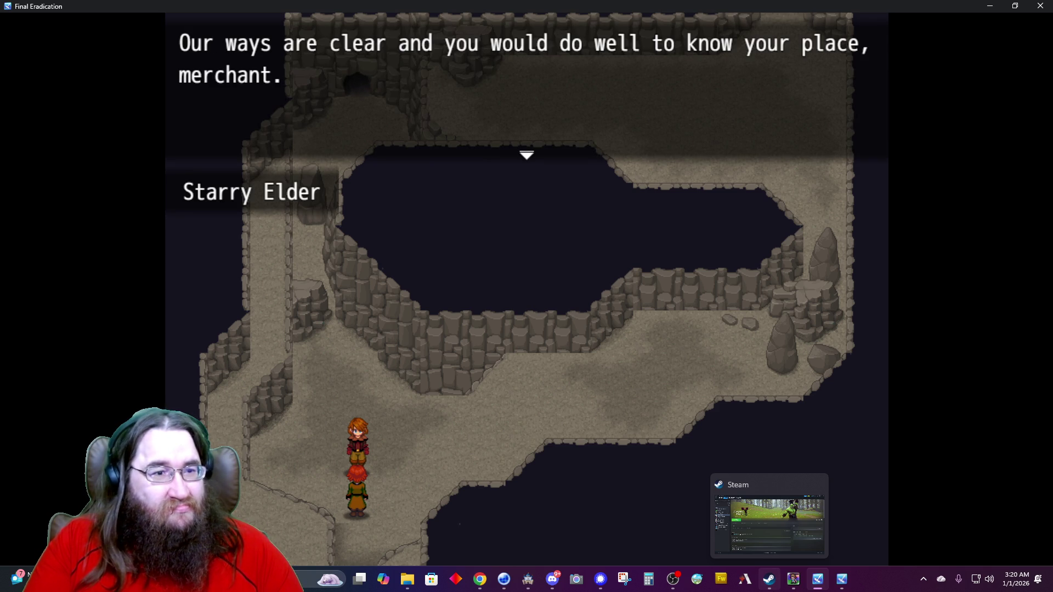
key(Return)
key(Return)
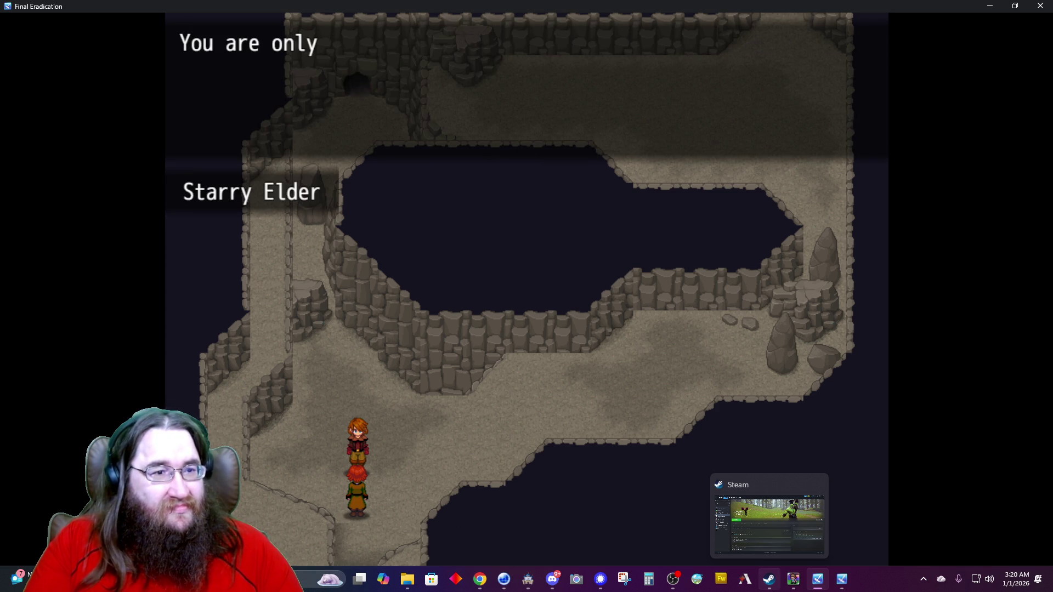
key(Return)
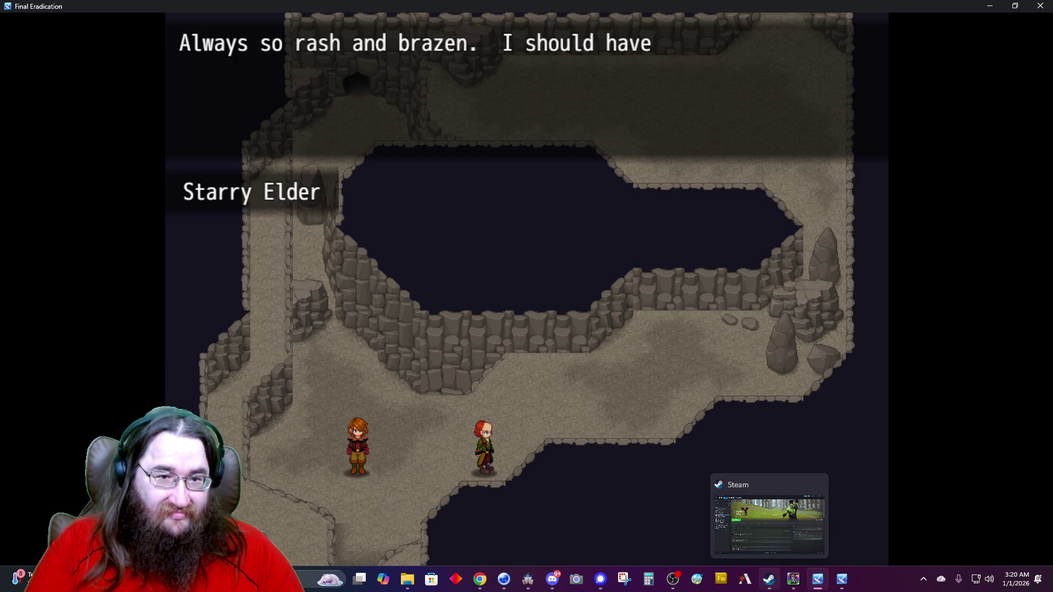
key(Return)
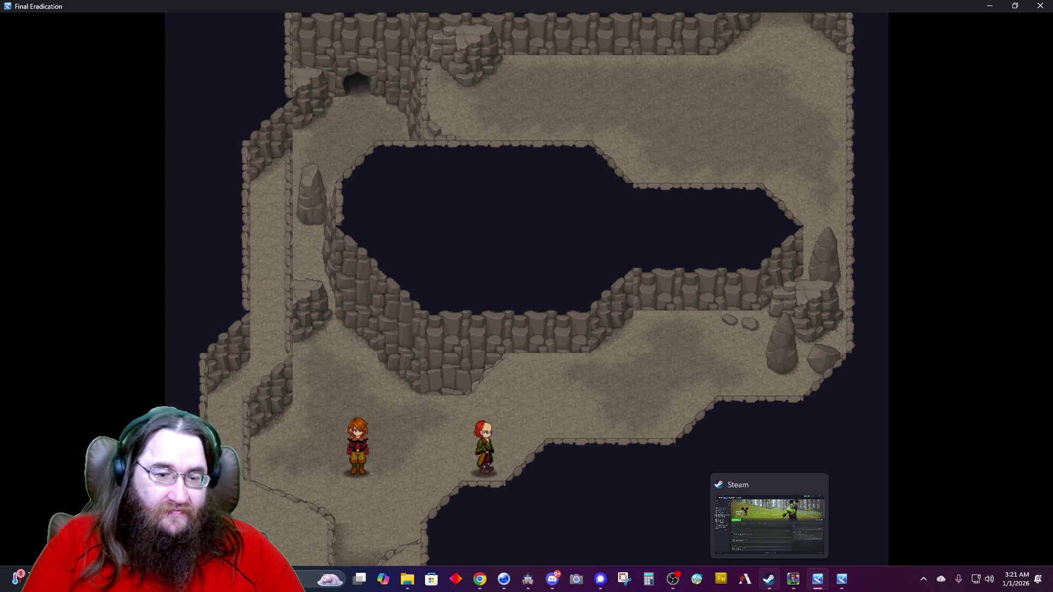
key(Return)
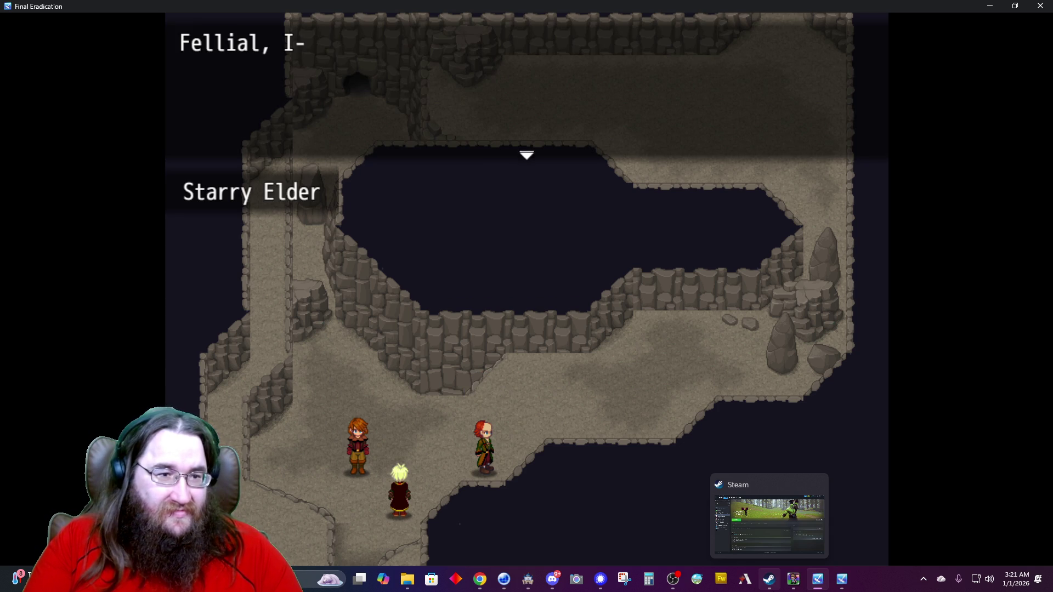
key(Return)
key(Return)
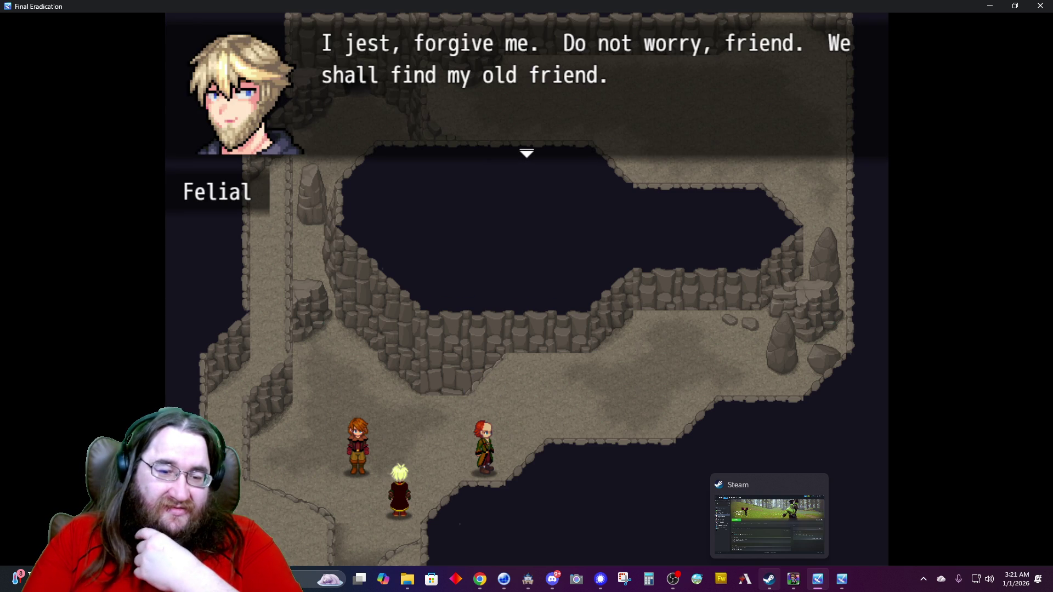
Play the remaining lines through the fade-out and Adophelia's line to Hamid's apology, then return to the editor.
key(Return)
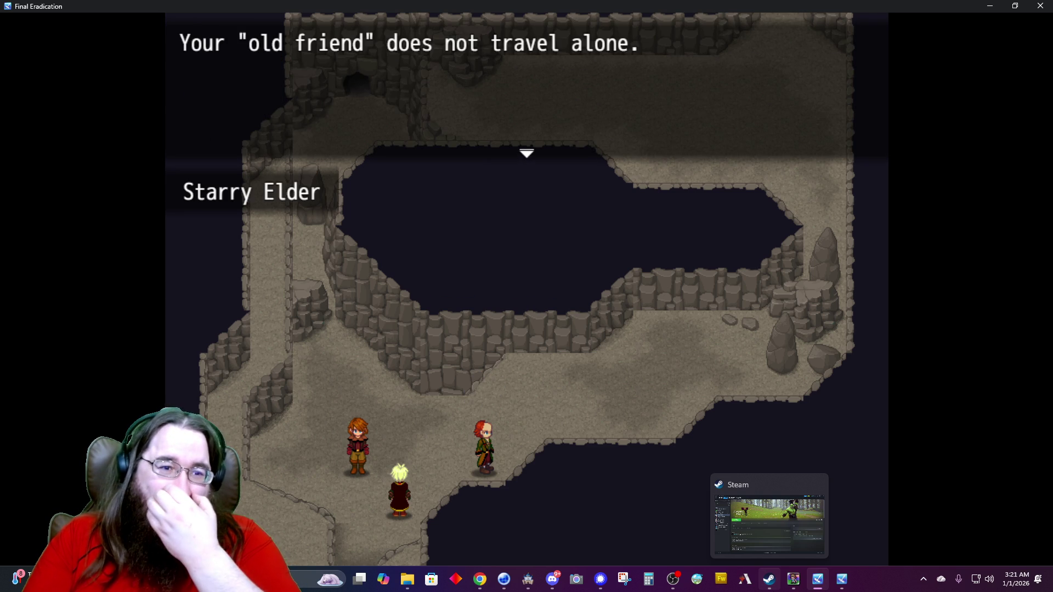
key(Return)
key(Return)
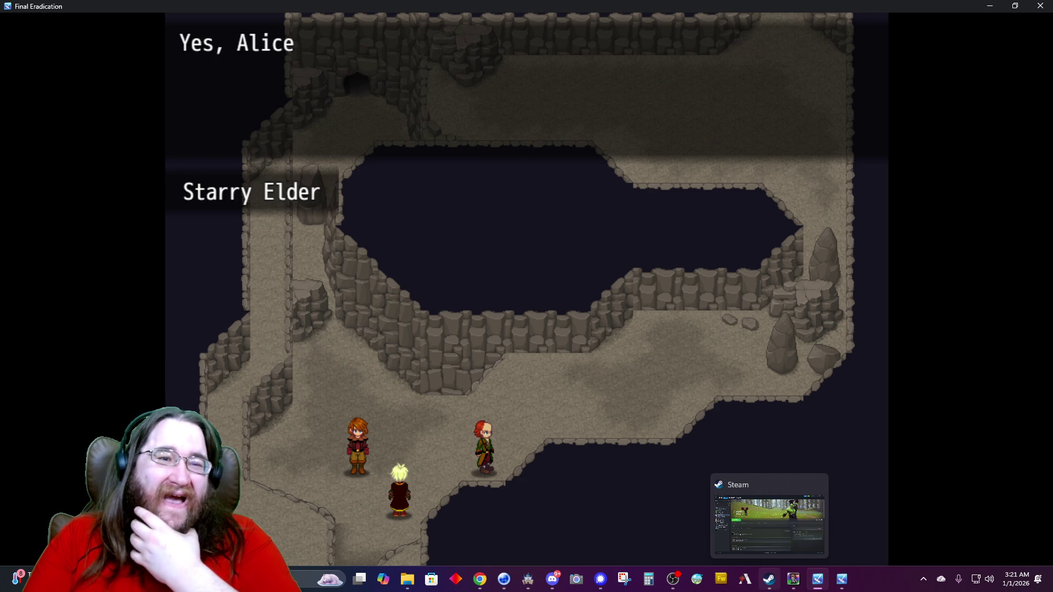
key(Return)
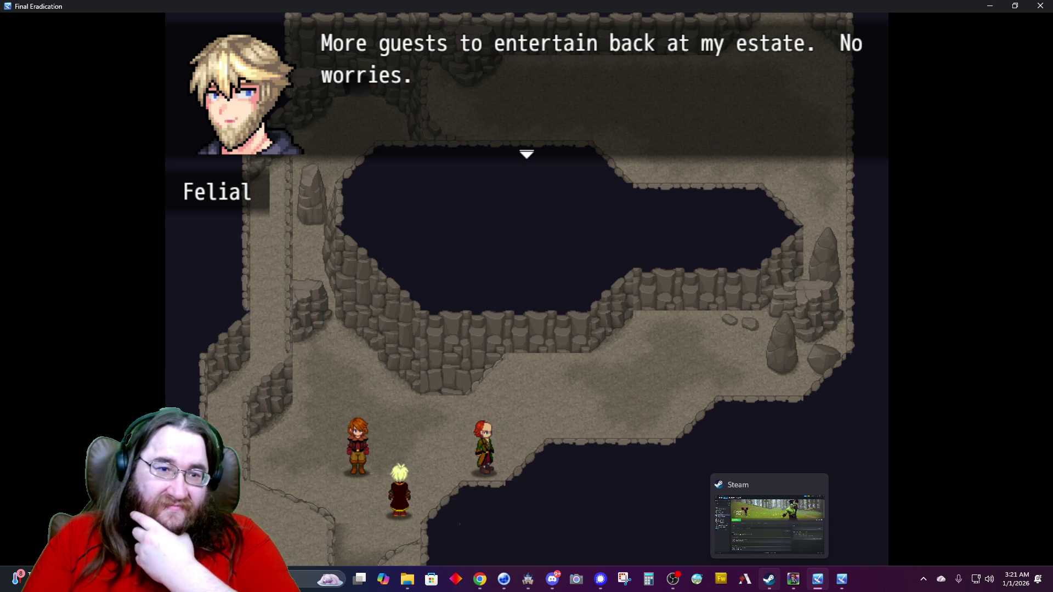
key(Return)
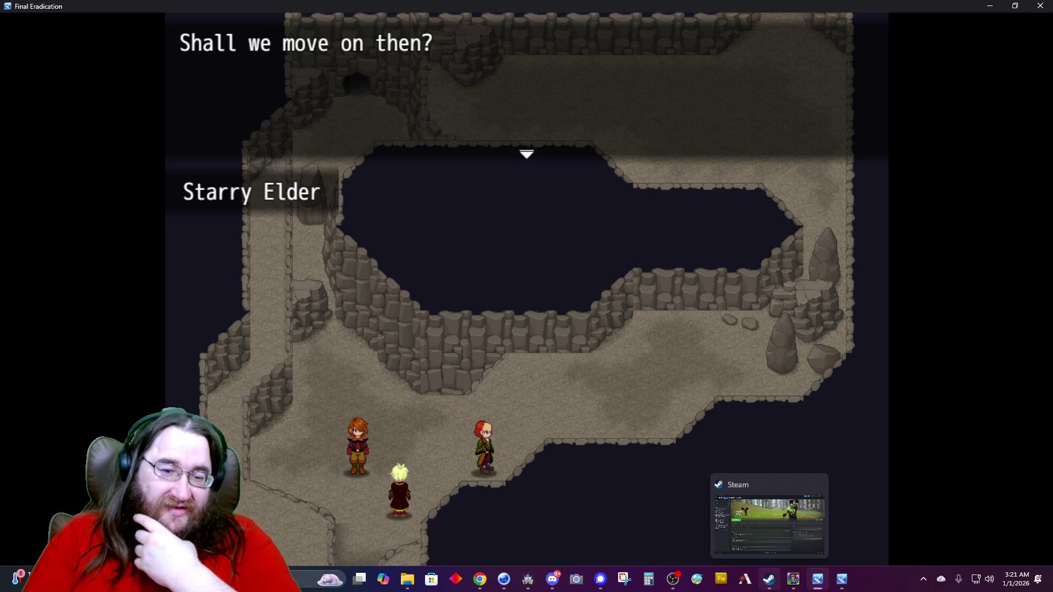
key(Return)
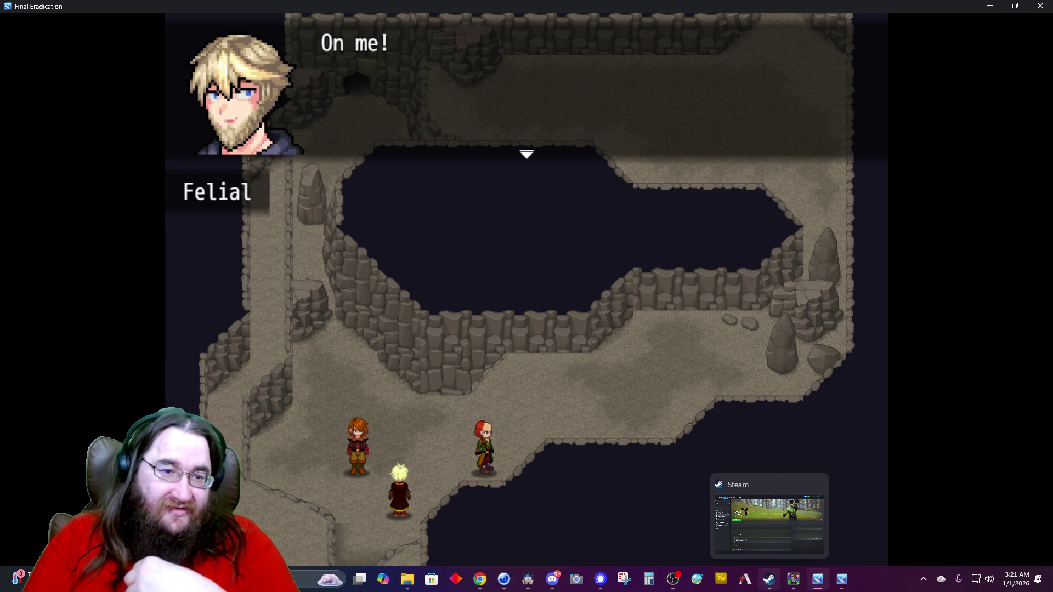
key(Return)
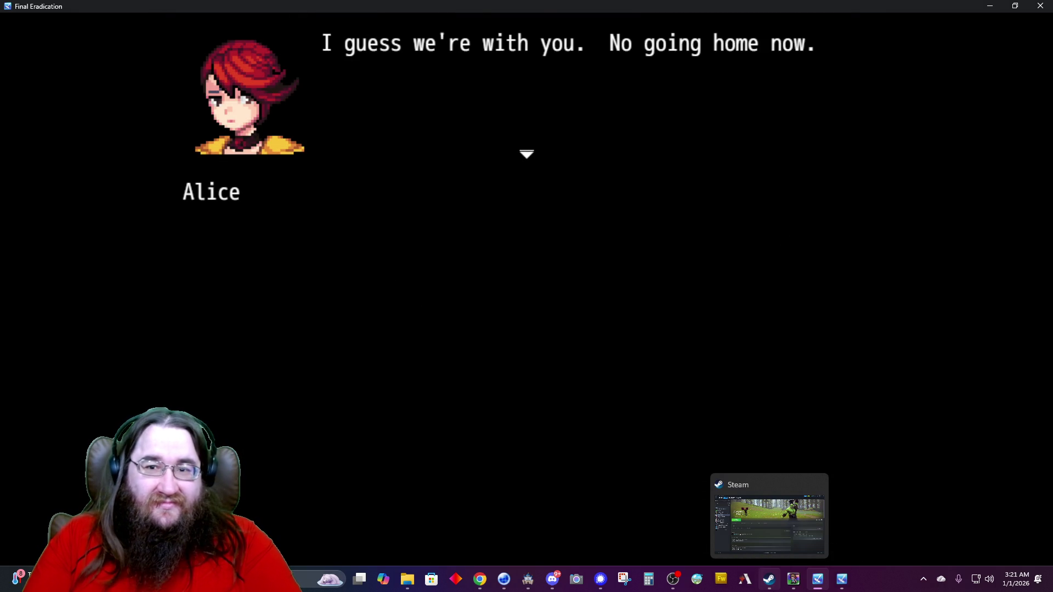
key(Return)
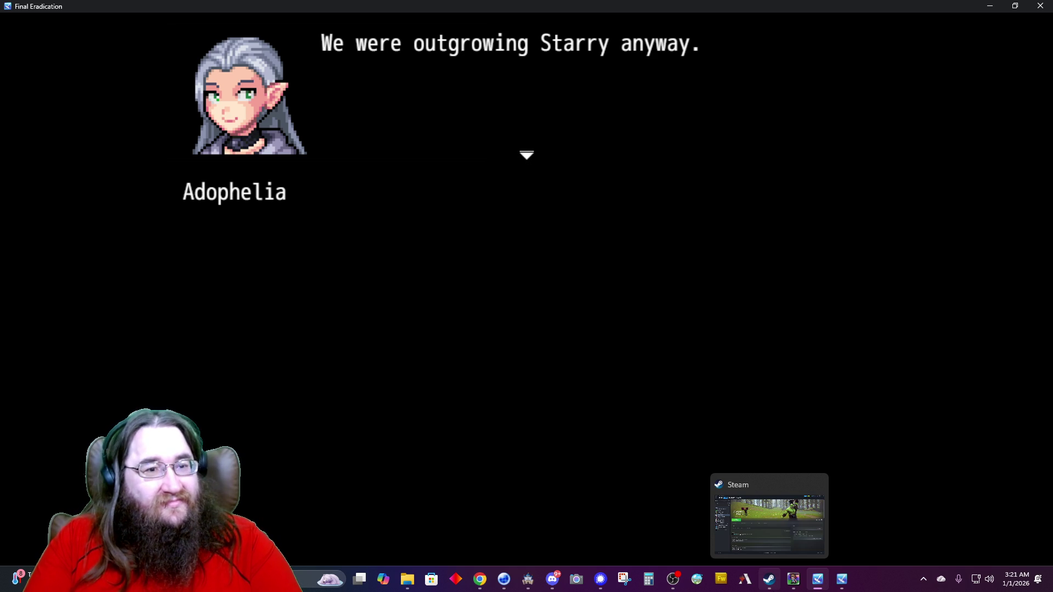
key(Return)
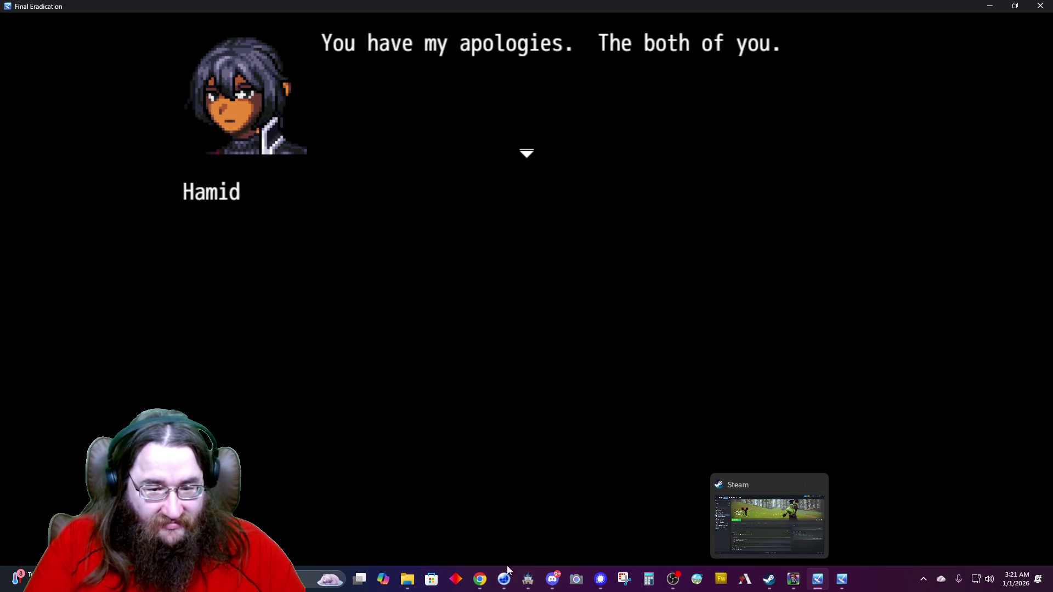
click(528, 584)
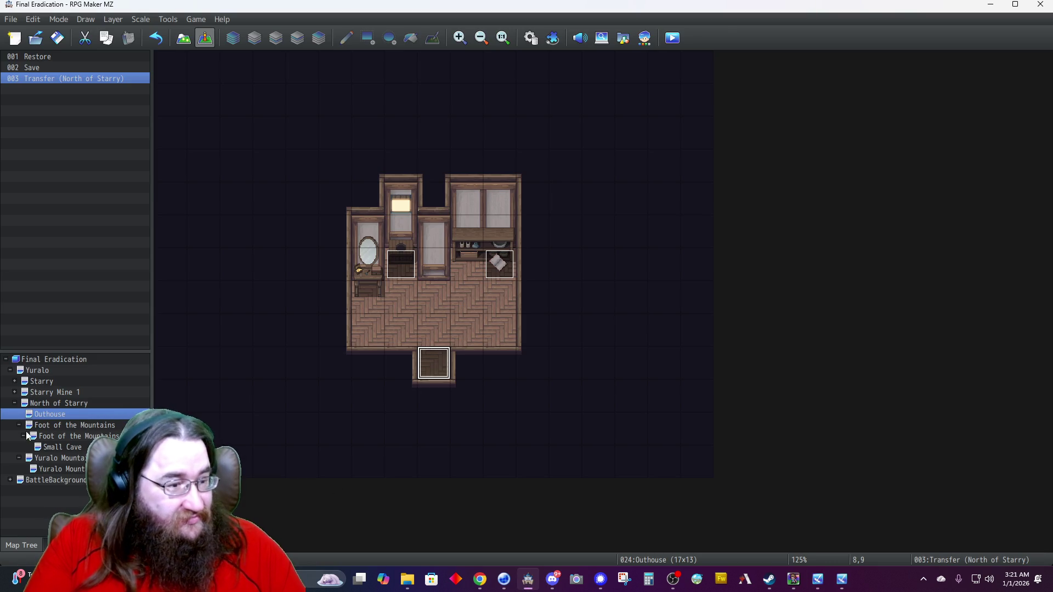
Open the Small Cave map and inspect the TheTruthUnveiled cutscene event without changing it.
click(35, 403)
click(15, 403)
click(15, 404)
click(54, 447)
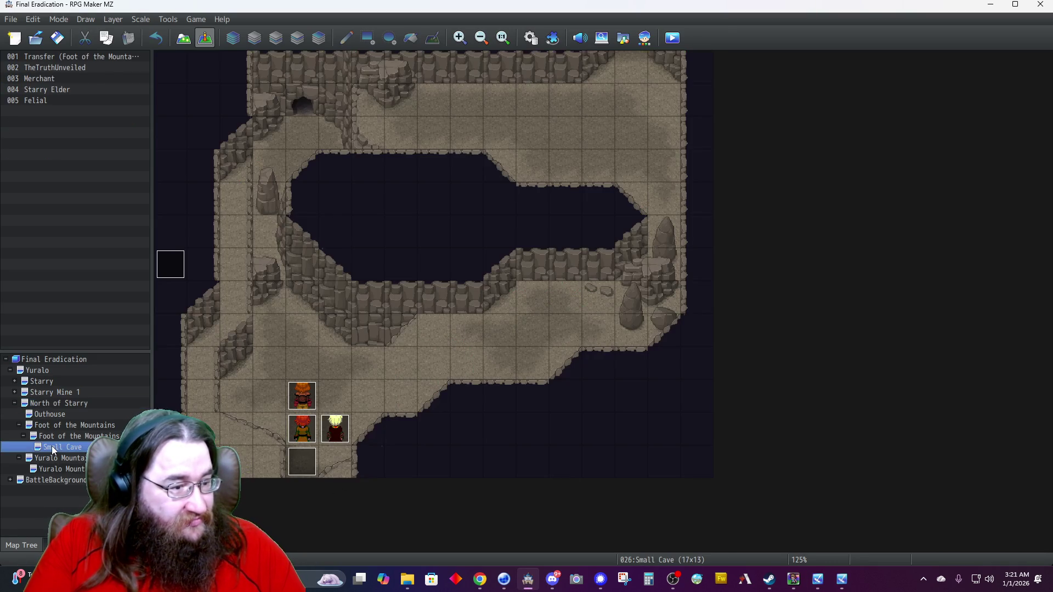
click(170, 262)
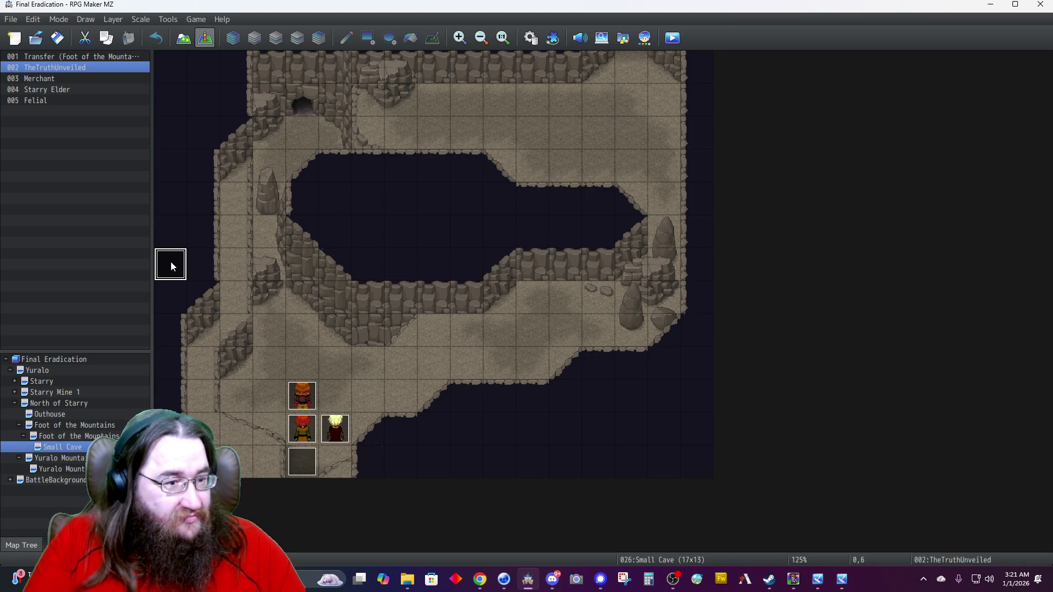
key(Return)
scroll(563, 245, up, 2)
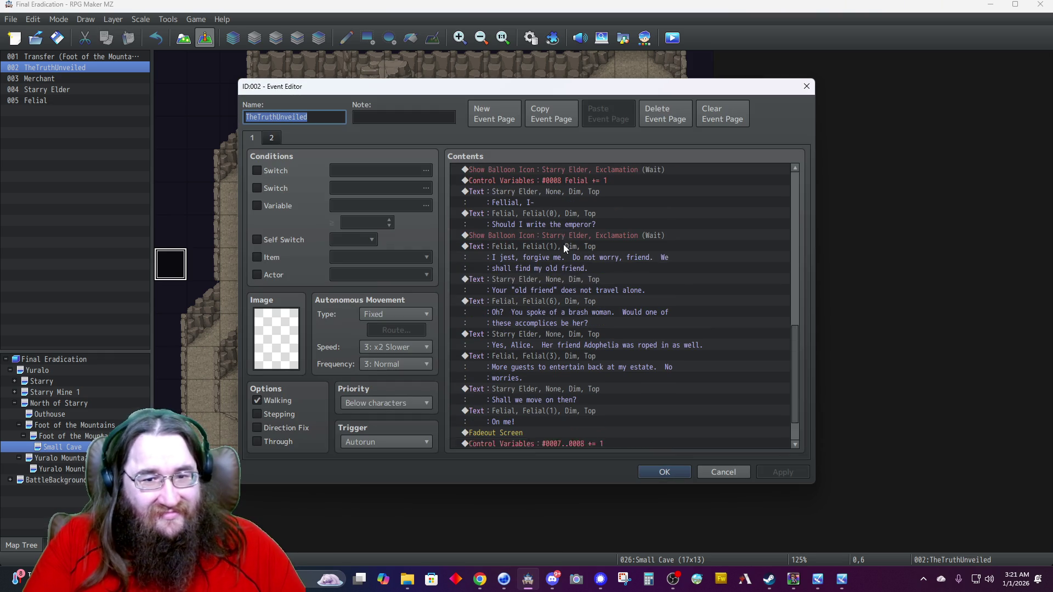
scroll(789, 341, up, 2)
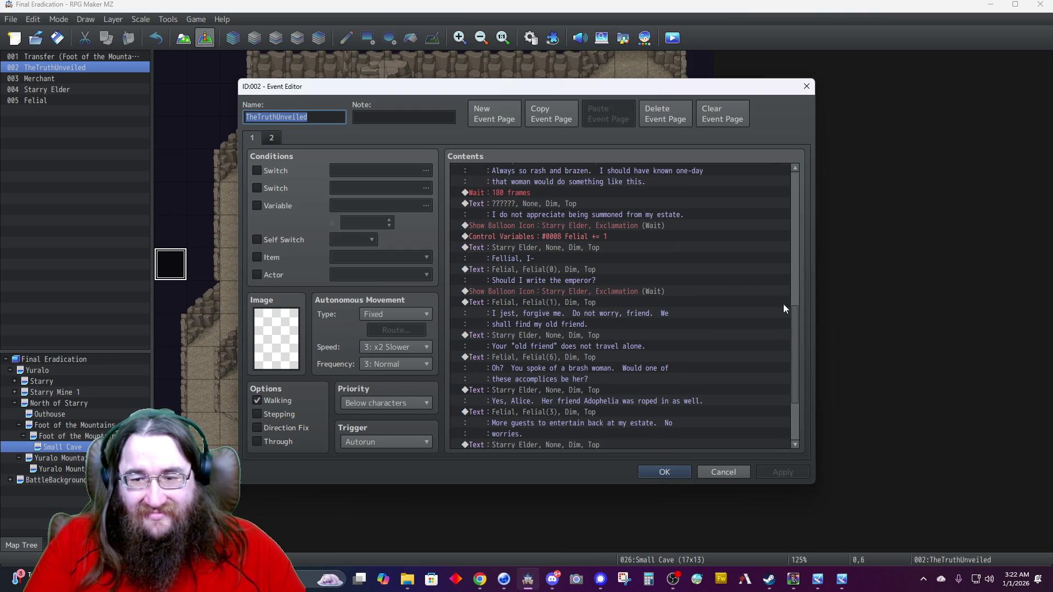
scroll(781, 202, up, 10)
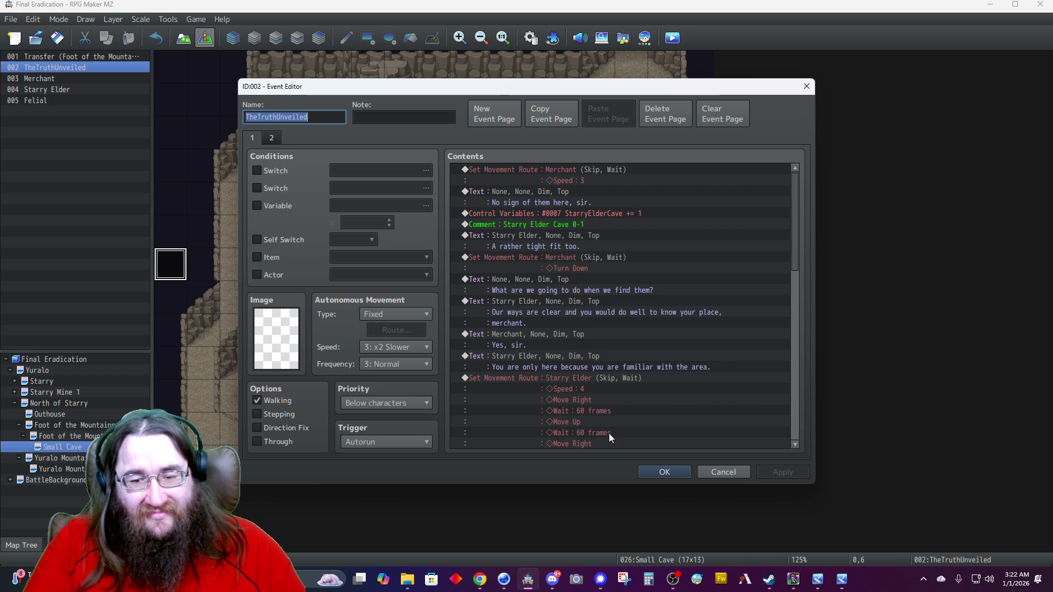
click(717, 473)
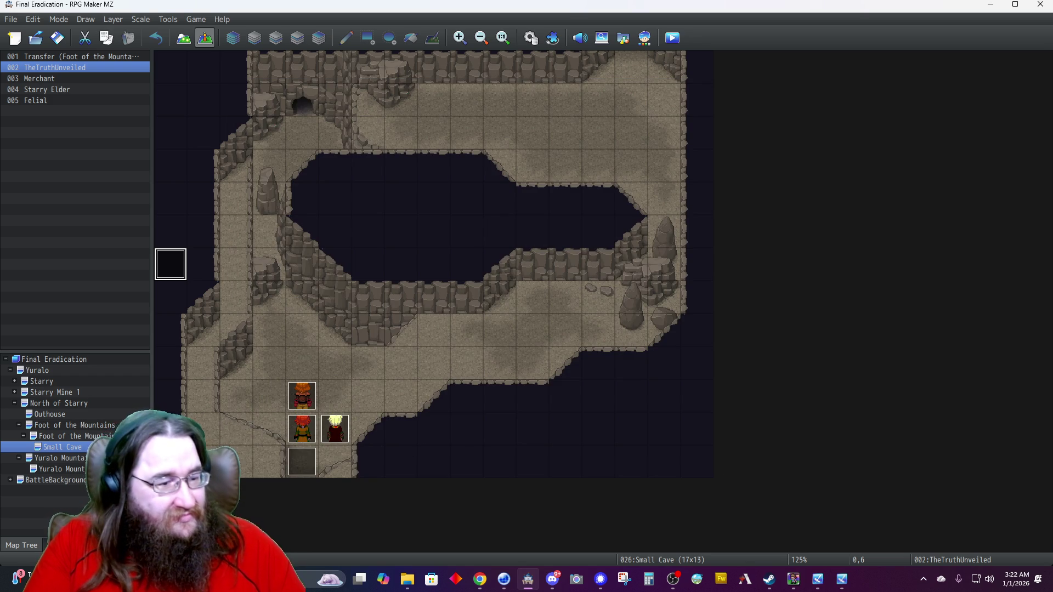
Add a Fadeout Screen after Transfer Player in Foot of the Mountains 2 event 004, then reopen TheTruthUnveiled.
click(82, 436)
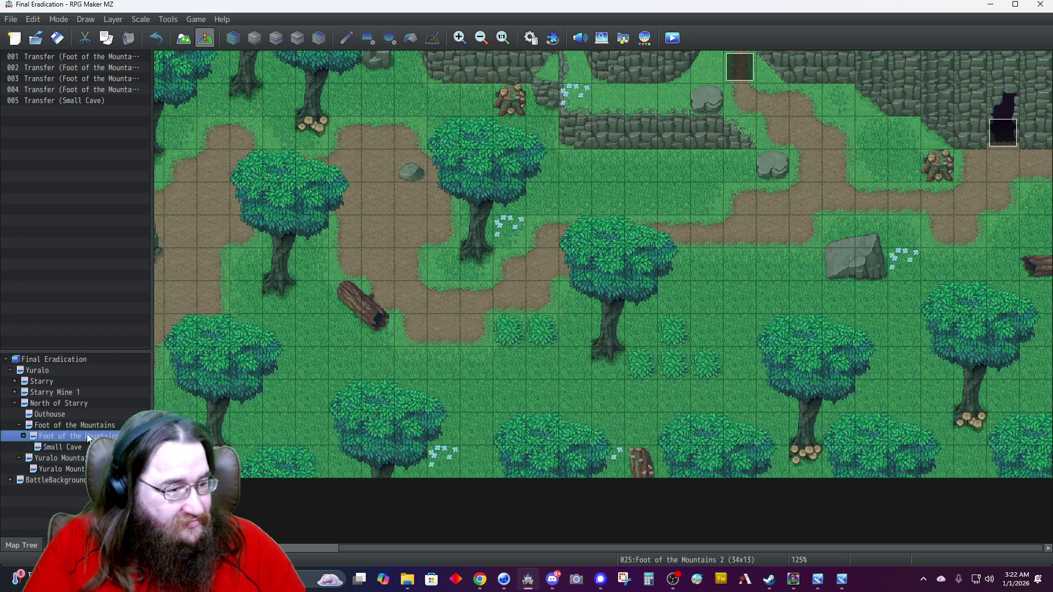
double_click(738, 67)
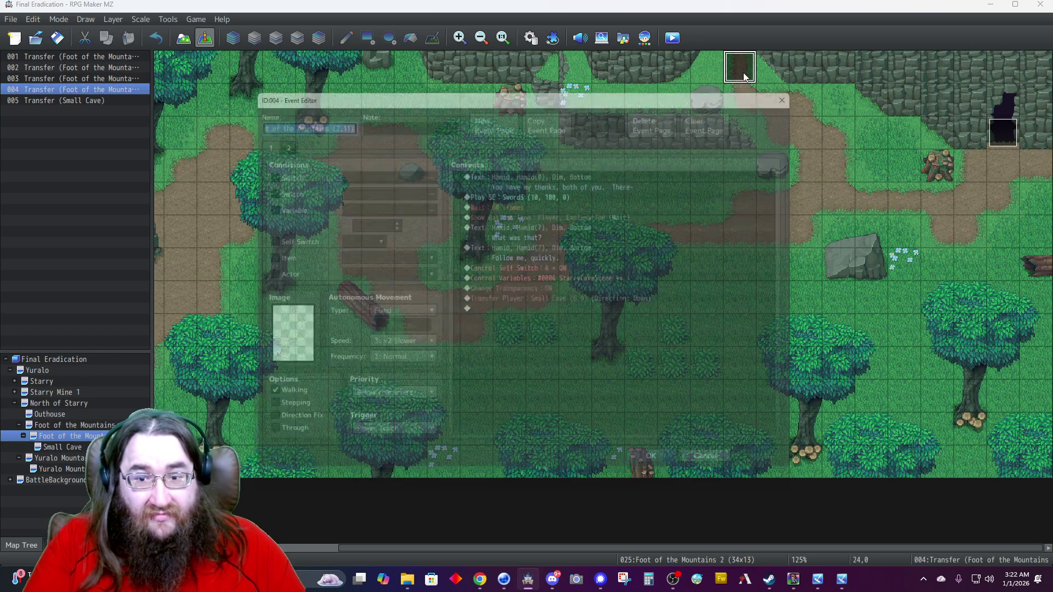
double_click(525, 312)
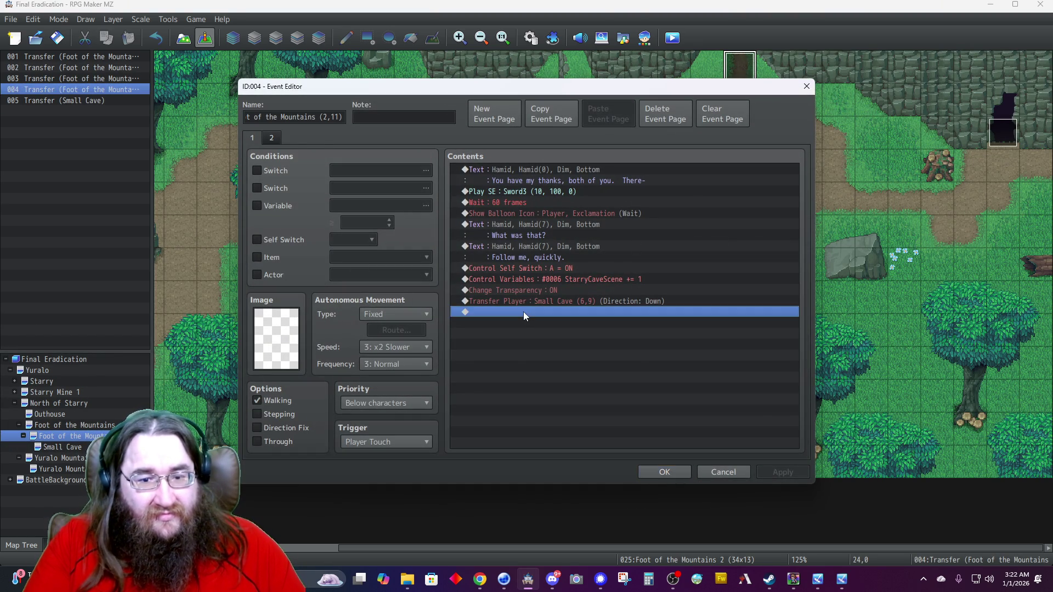
click(677, 210)
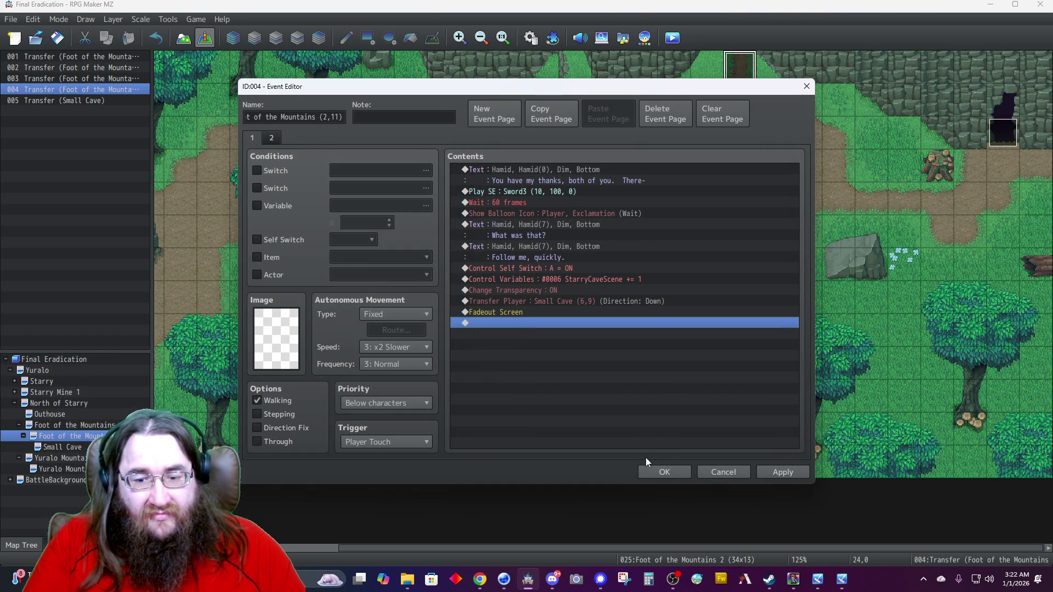
click(658, 469)
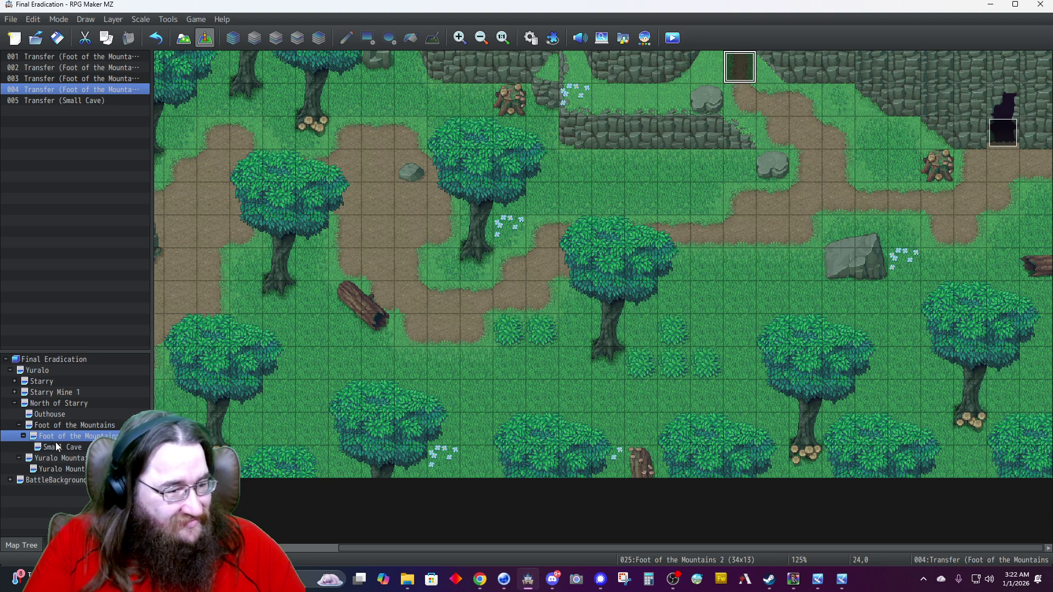
click(62, 447)
double_click(170, 265)
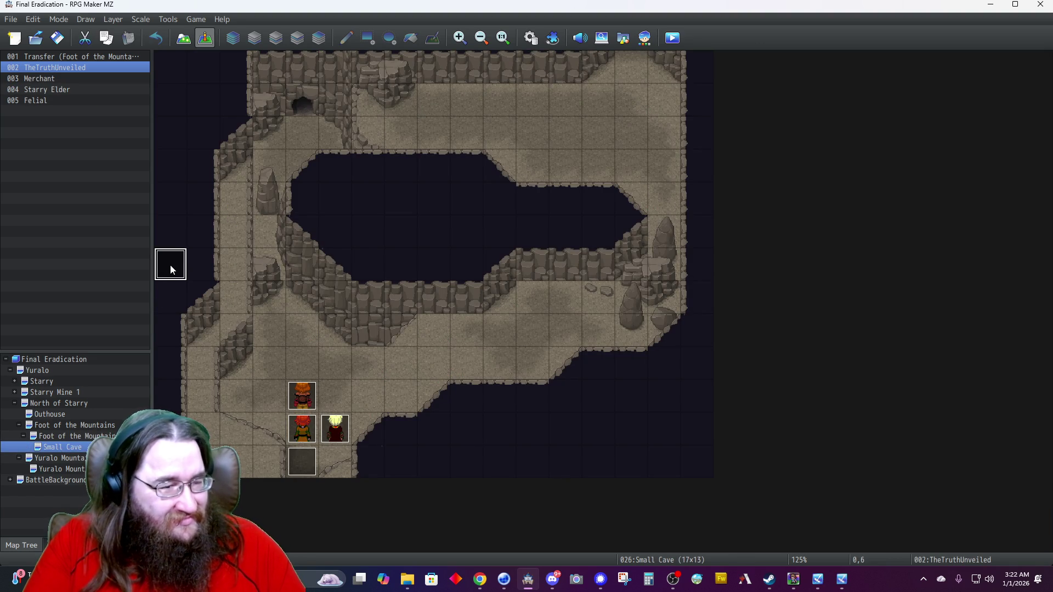
Insert a Show Text line with Hamid's face portrait before the Merchant's movement route.
scroll(542, 186, up, 10)
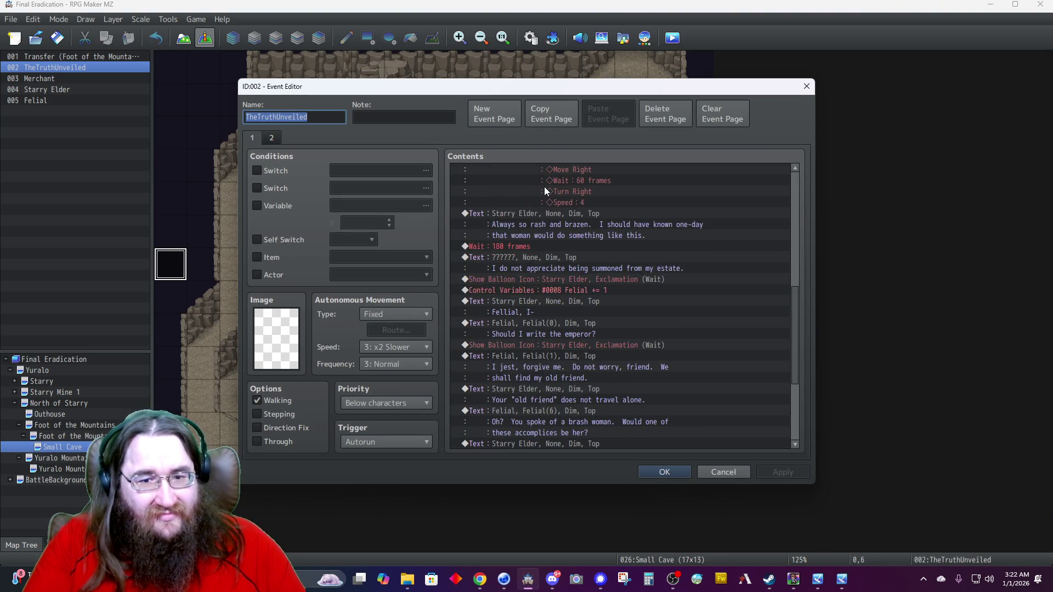
scroll(544, 186, up, 5)
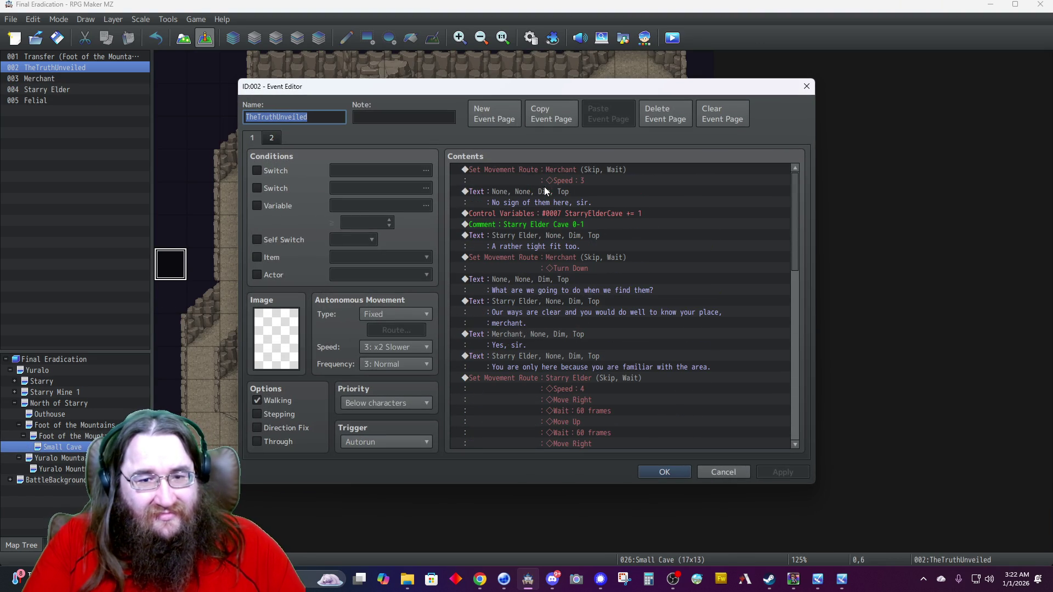
click(537, 169)
key(Insert)
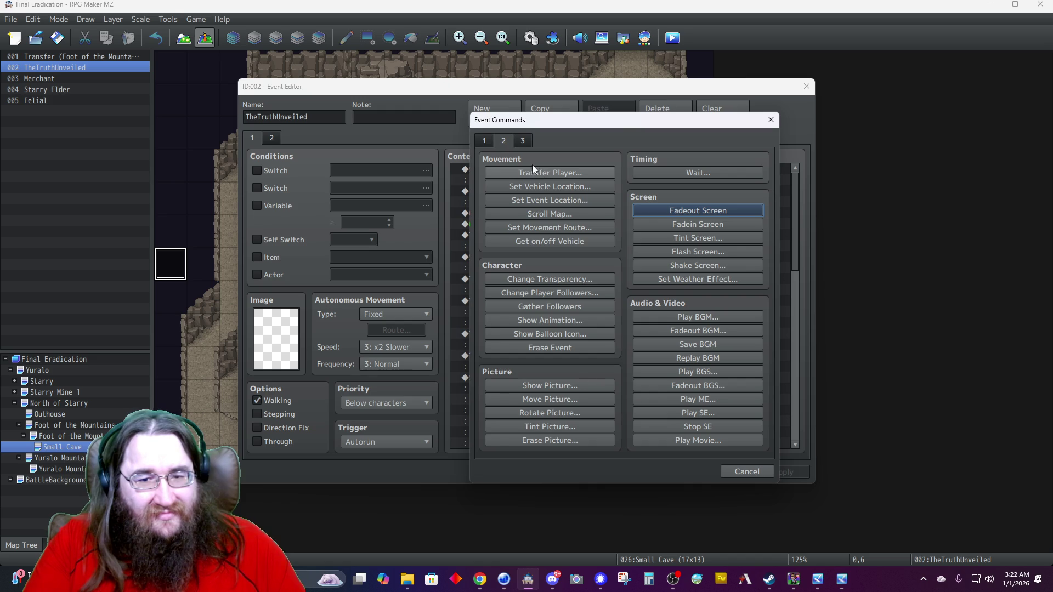
click(522, 173)
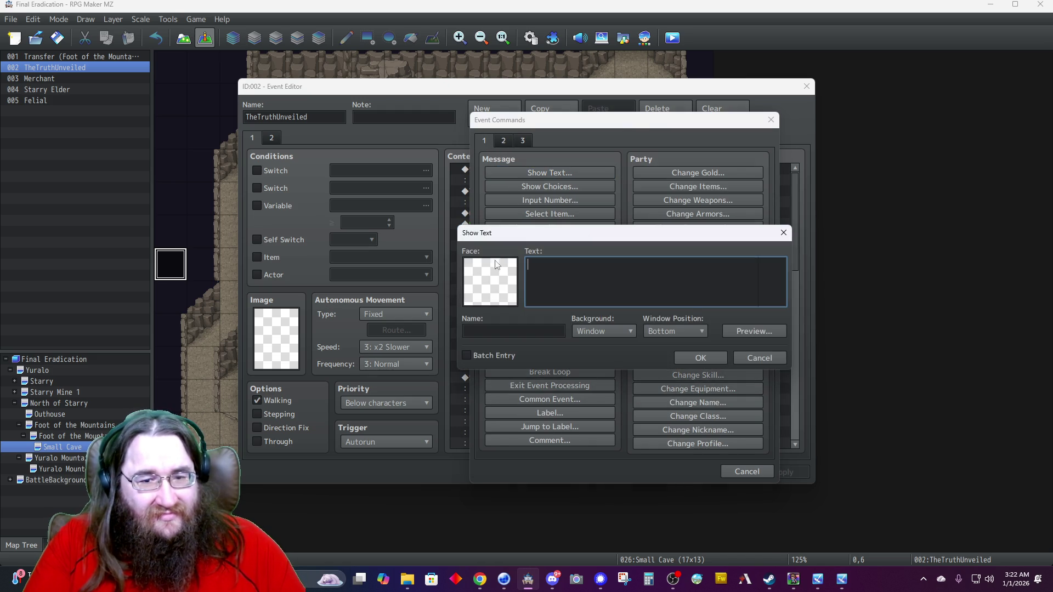
double_click(499, 286)
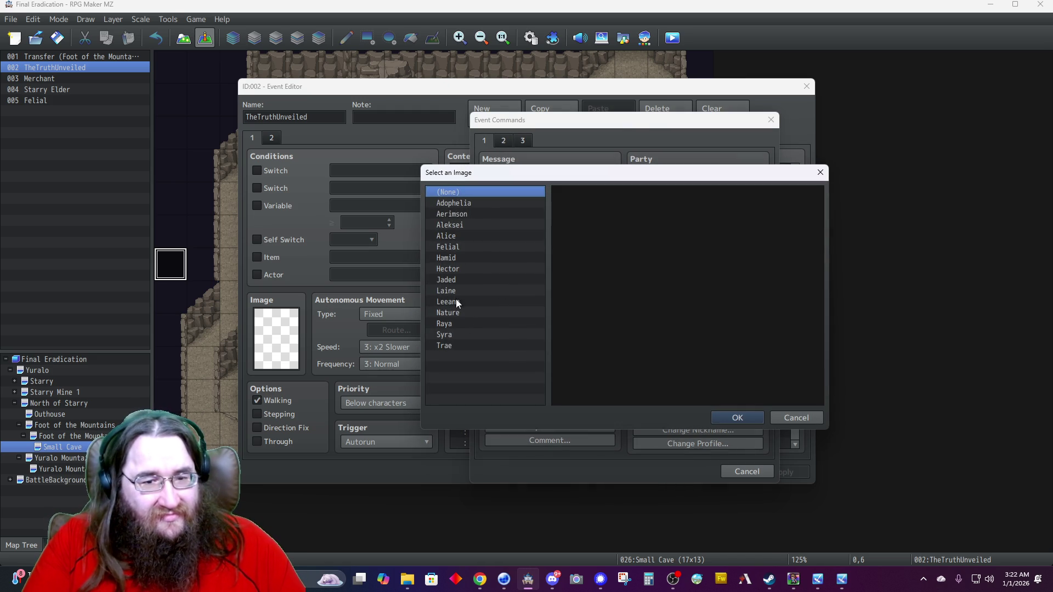
click(452, 259)
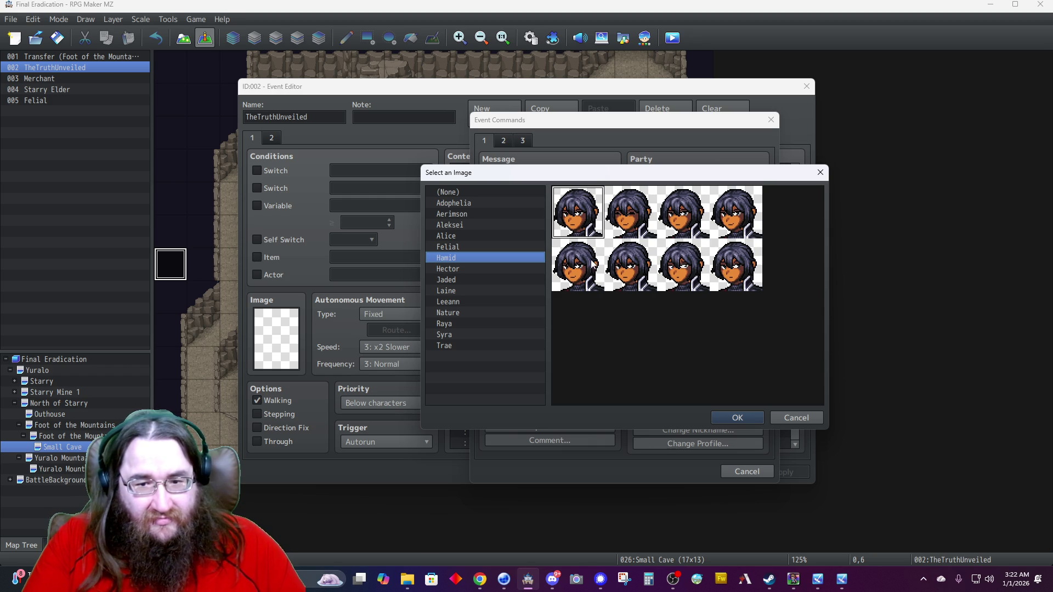
double_click(575, 225)
click(603, 264)
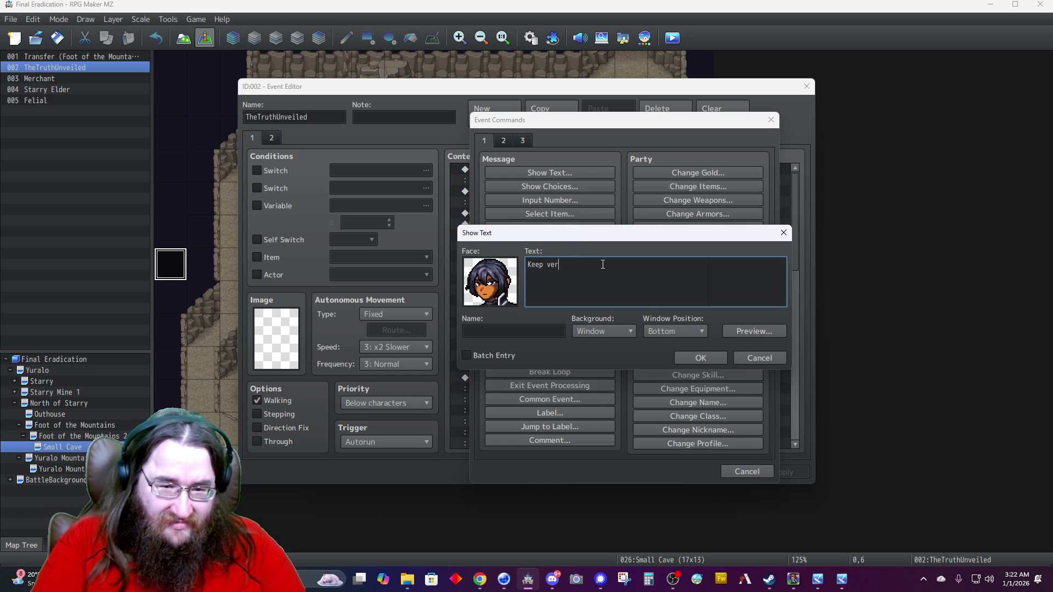
Write Hamid's line ending 'until they pass', with Dim background and Middle window position.
key(BackSpace)
text(We will need)
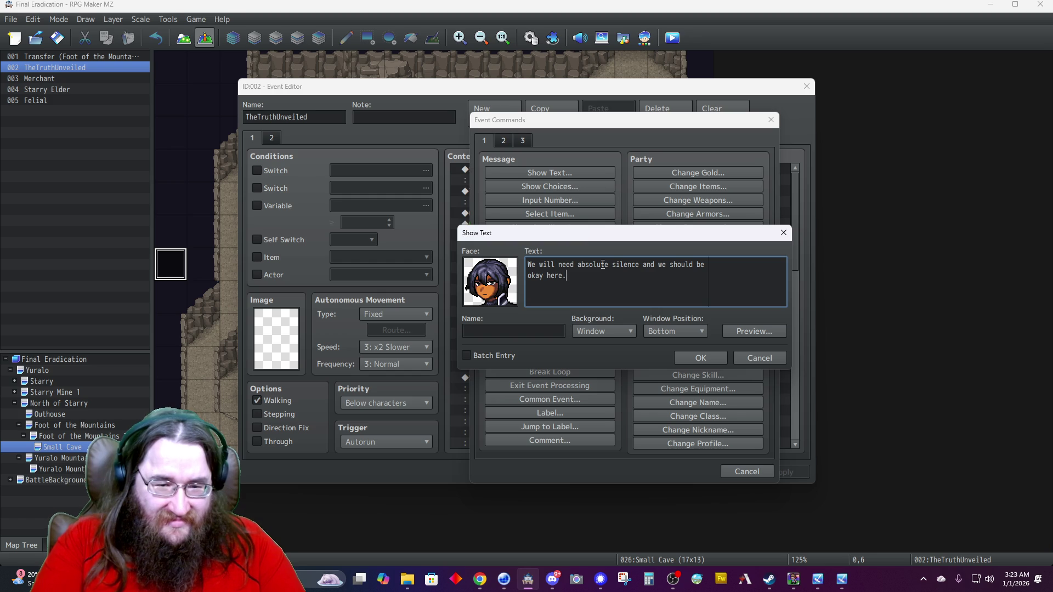
key(Tab)
text(Hamid)
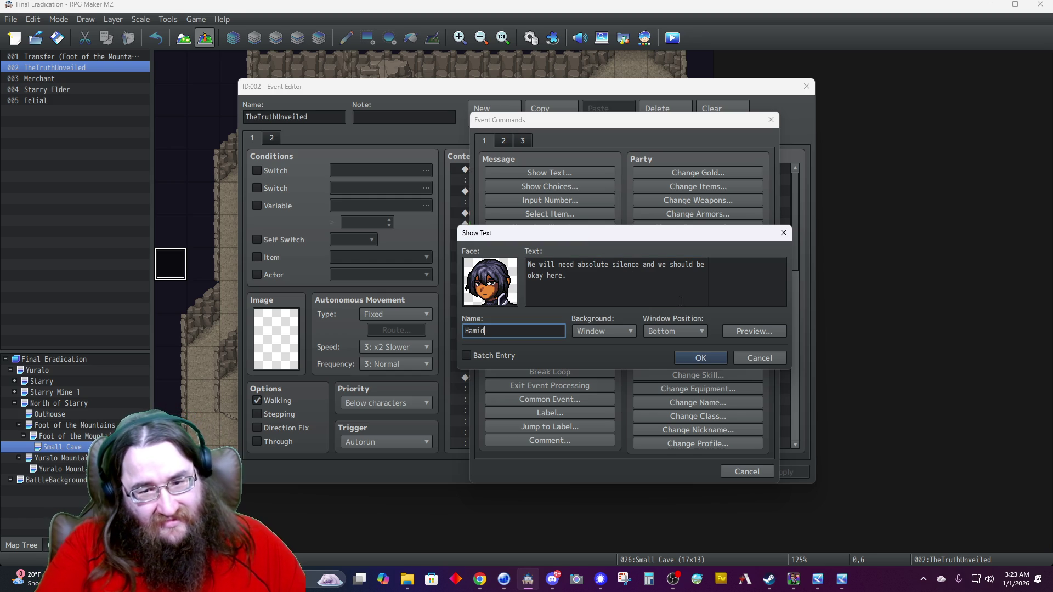
click(614, 334)
click(598, 357)
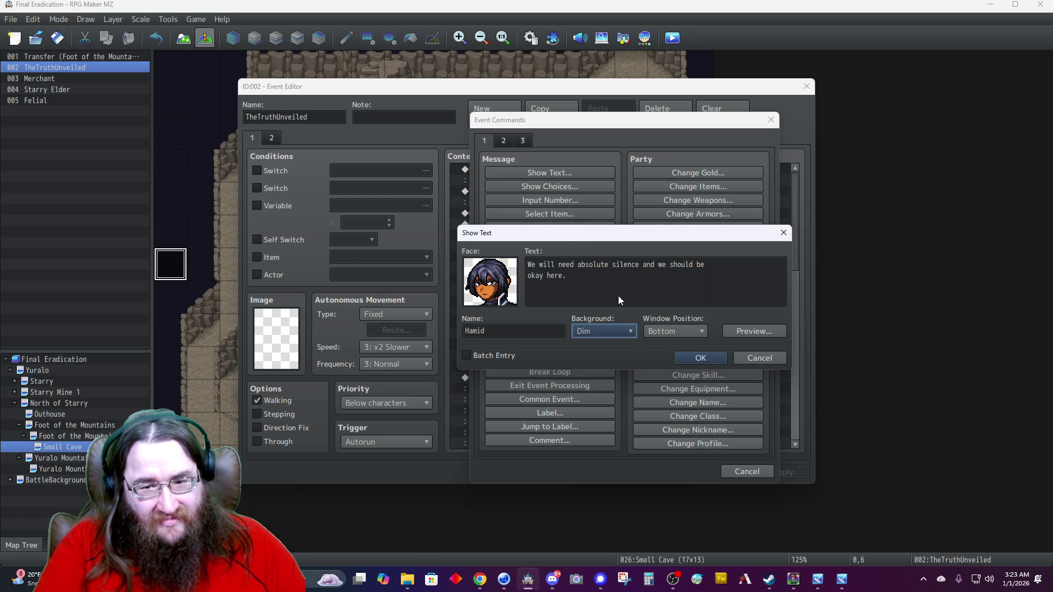
click(618, 285)
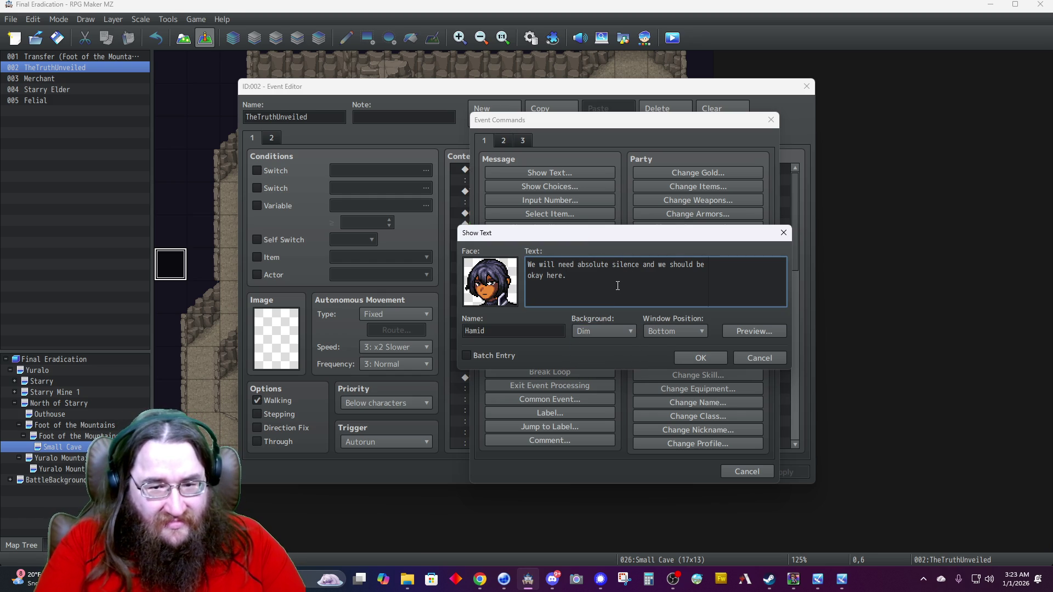
text(until they pass)
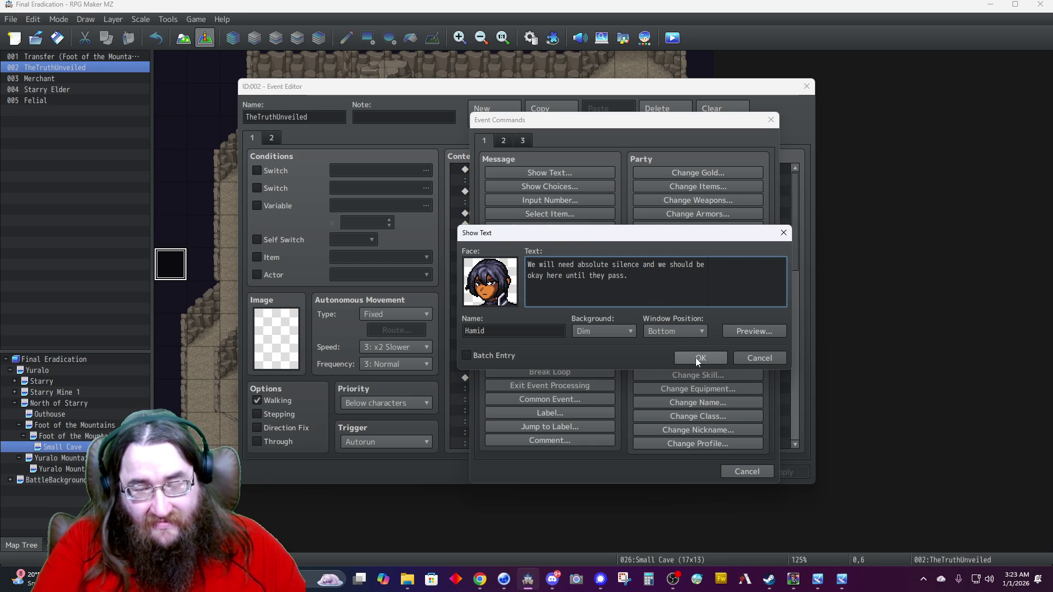
click(656, 332)
click(657, 360)
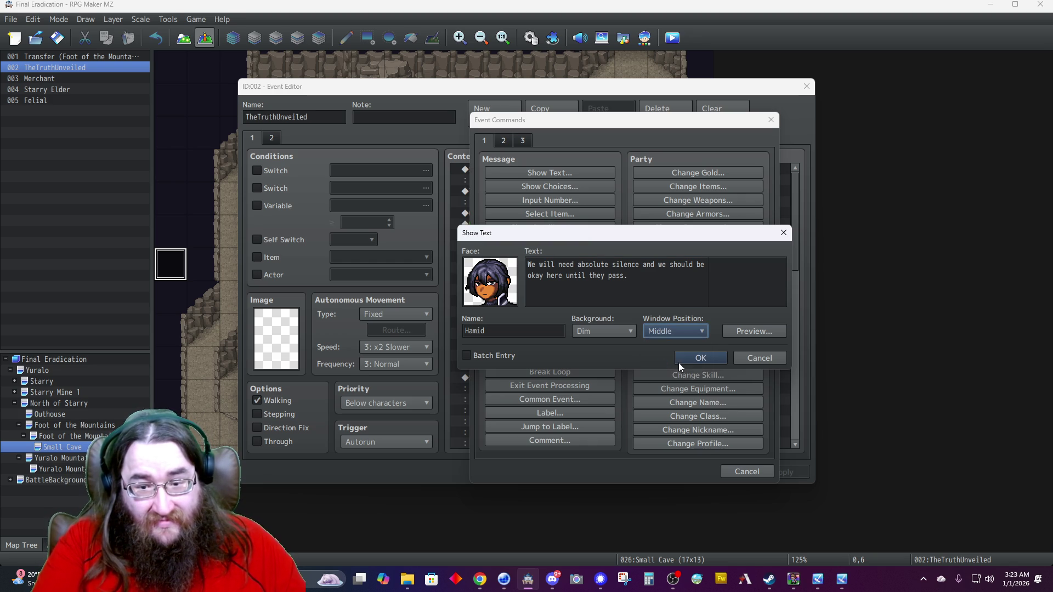
click(679, 360)
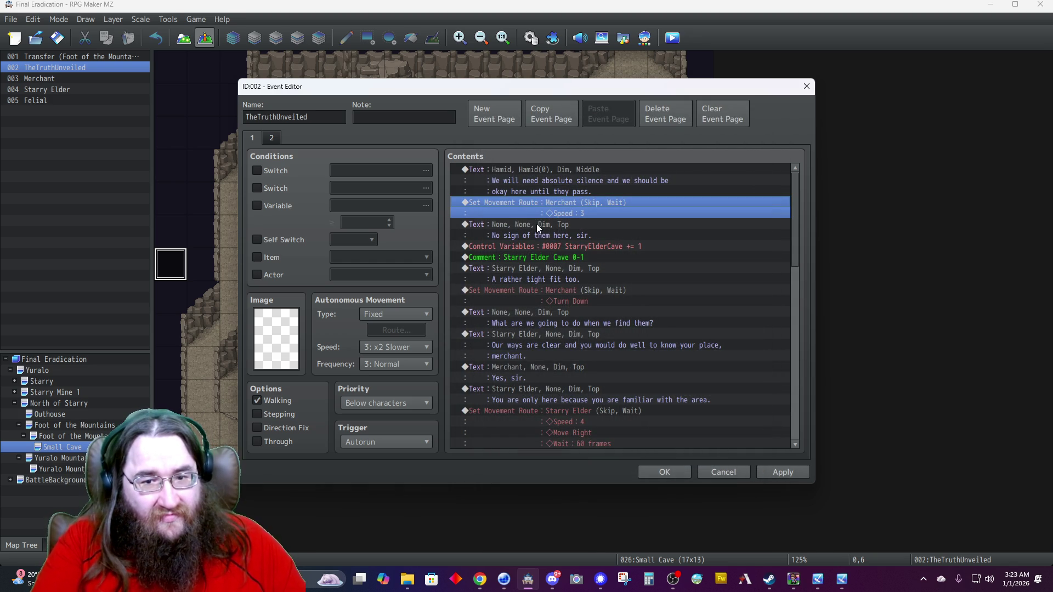
Insert two 60-frame Wait commands before the movement route.
double_click(525, 202)
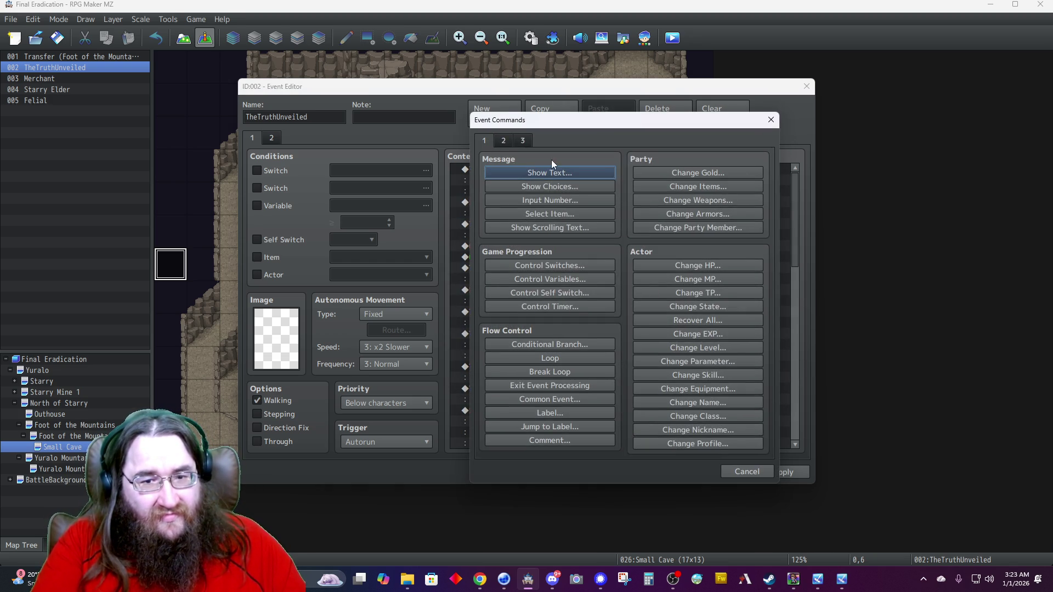
click(507, 140)
click(657, 174)
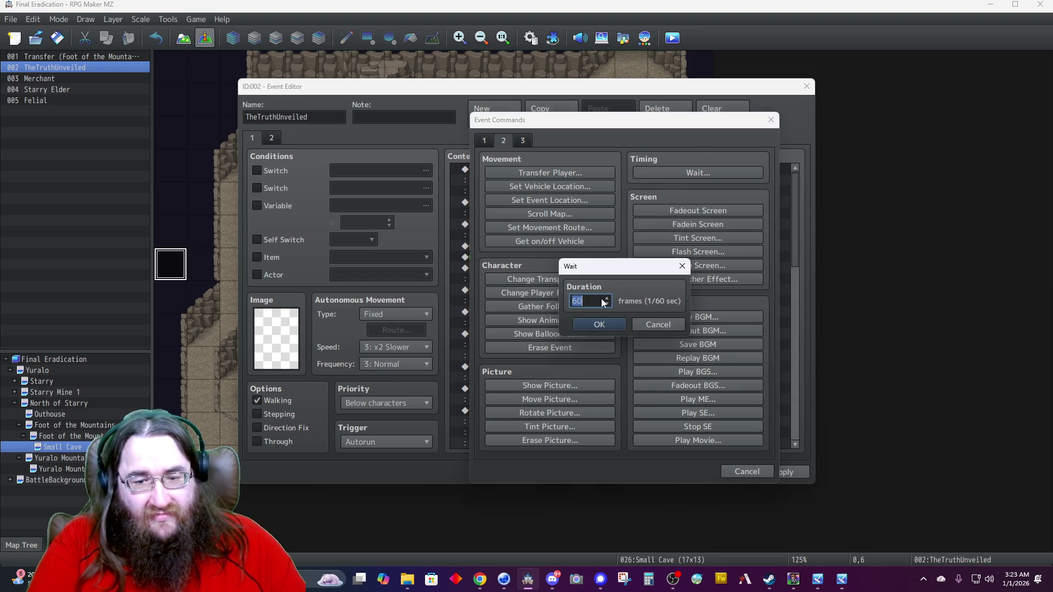
click(597, 324)
click(512, 171)
key(Insert)
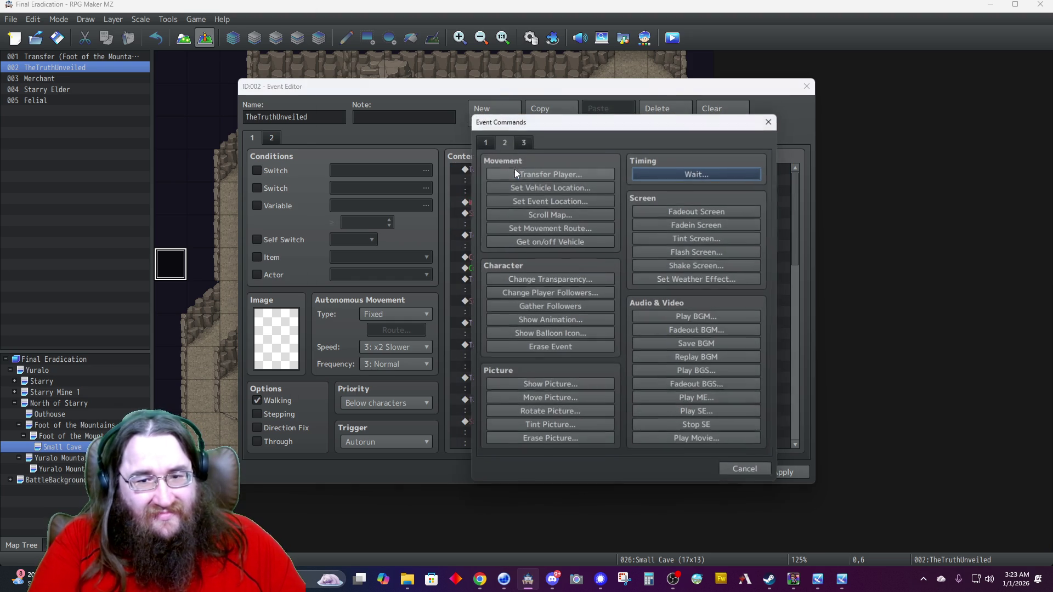
click(668, 173)
click(596, 325)
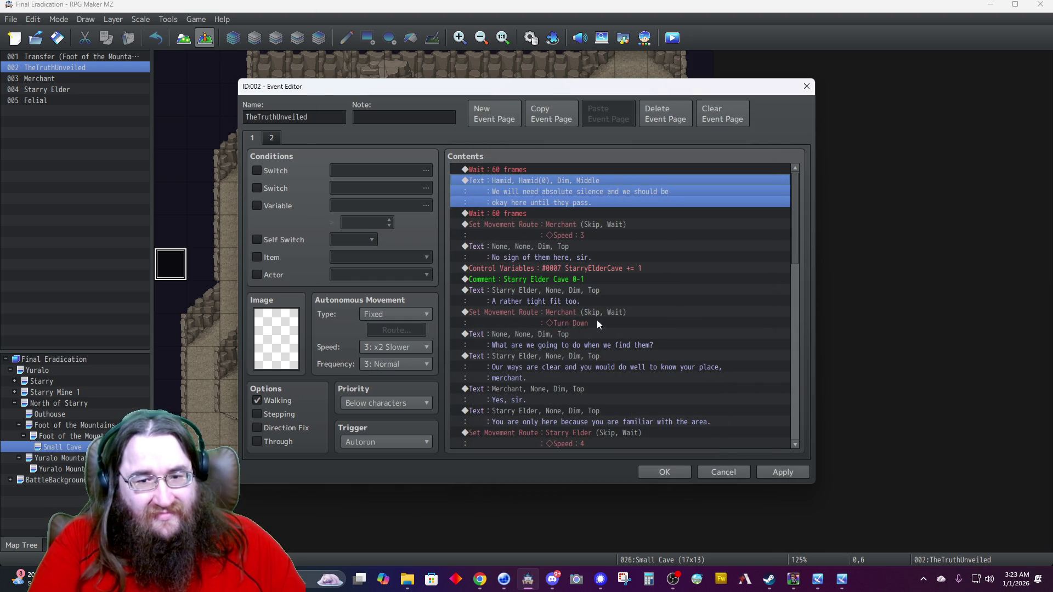
Insert a Fadein Screen before the movement route, apply the event, and save the project.
click(497, 227)
key(Insert)
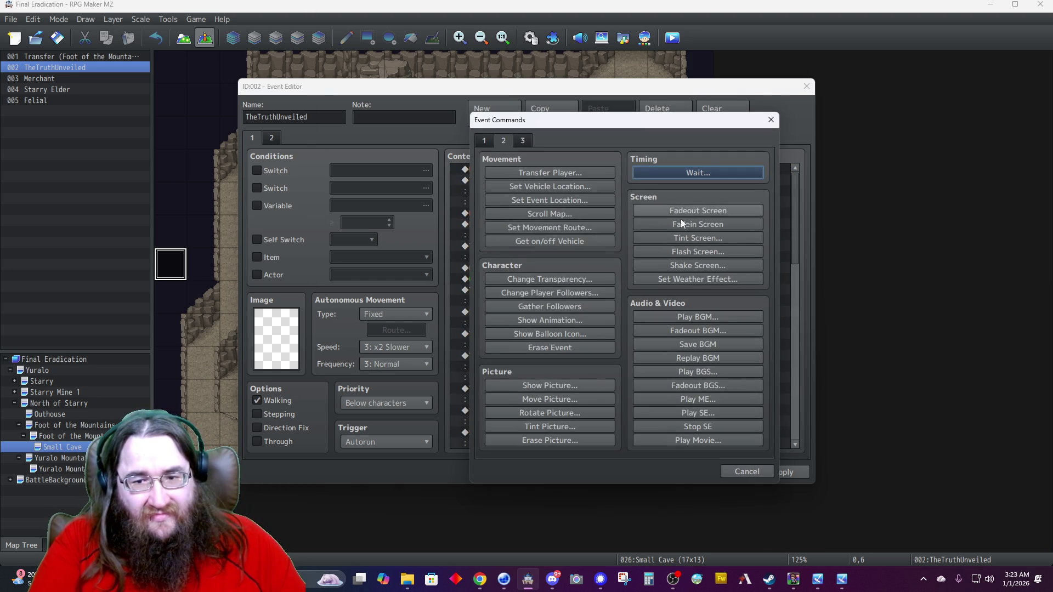
click(677, 227)
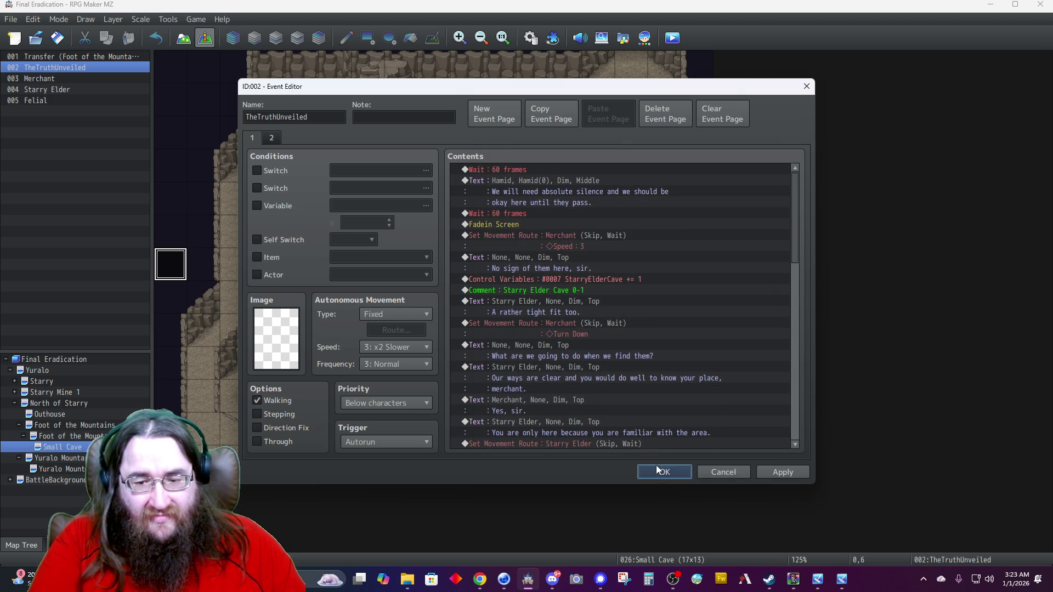
click(659, 467)
click(57, 37)
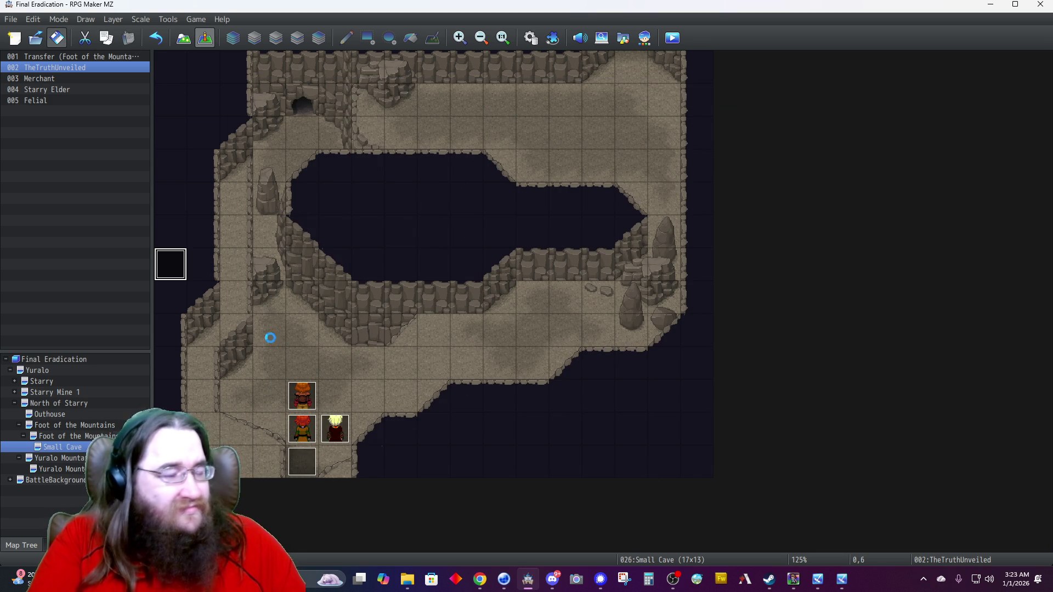
Play the out-of-the-cave dialogue through Alice's 'No going home now,' then close the game.
click(816, 585)
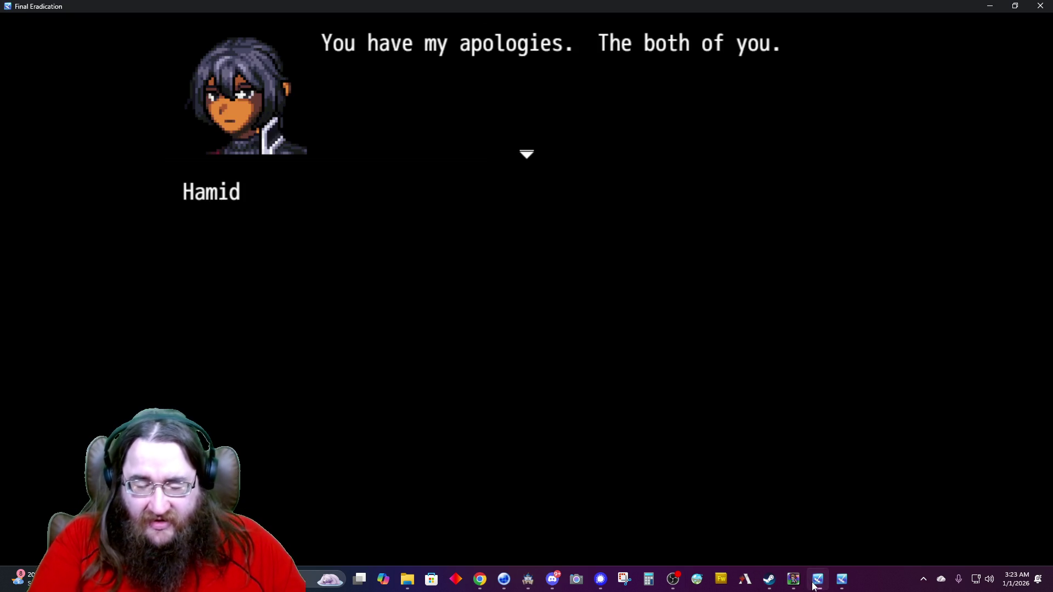
key(Return)
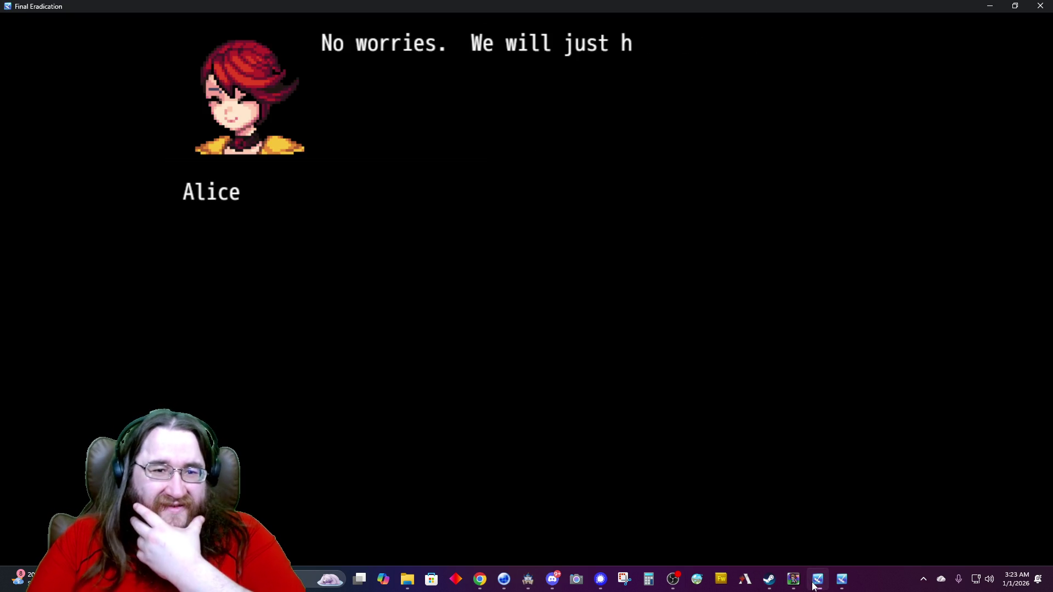
key(Return)
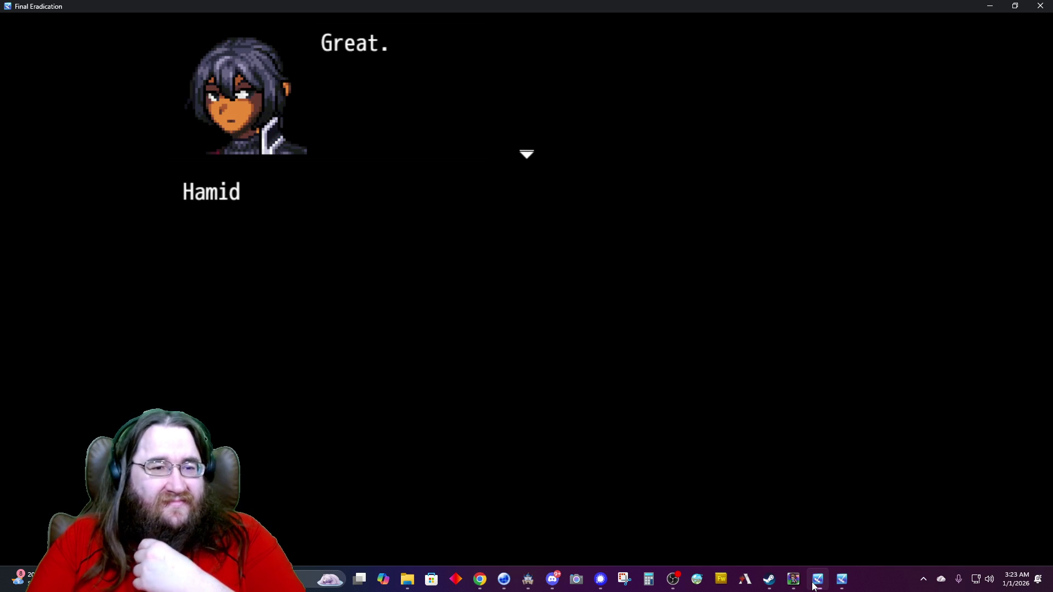
key(Return)
key(Return)
key(Return)
key(Return)
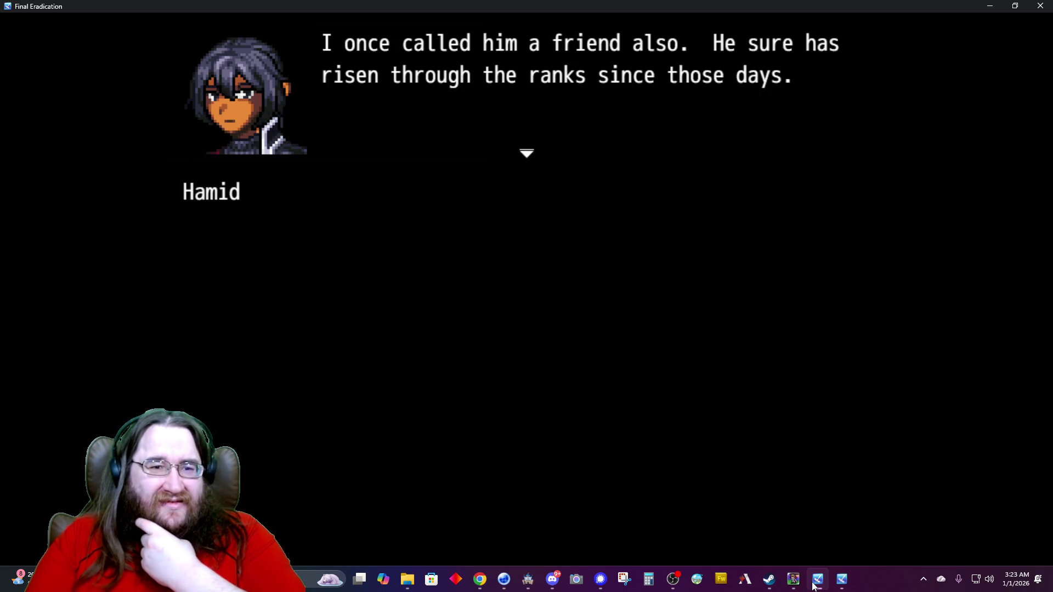
key(Return)
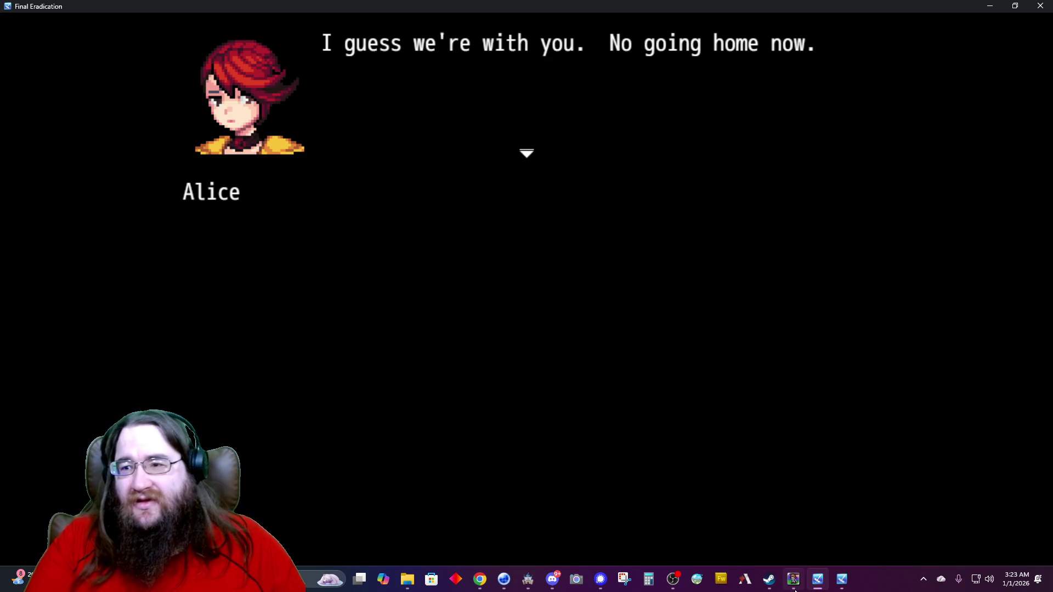
click(1041, 5)
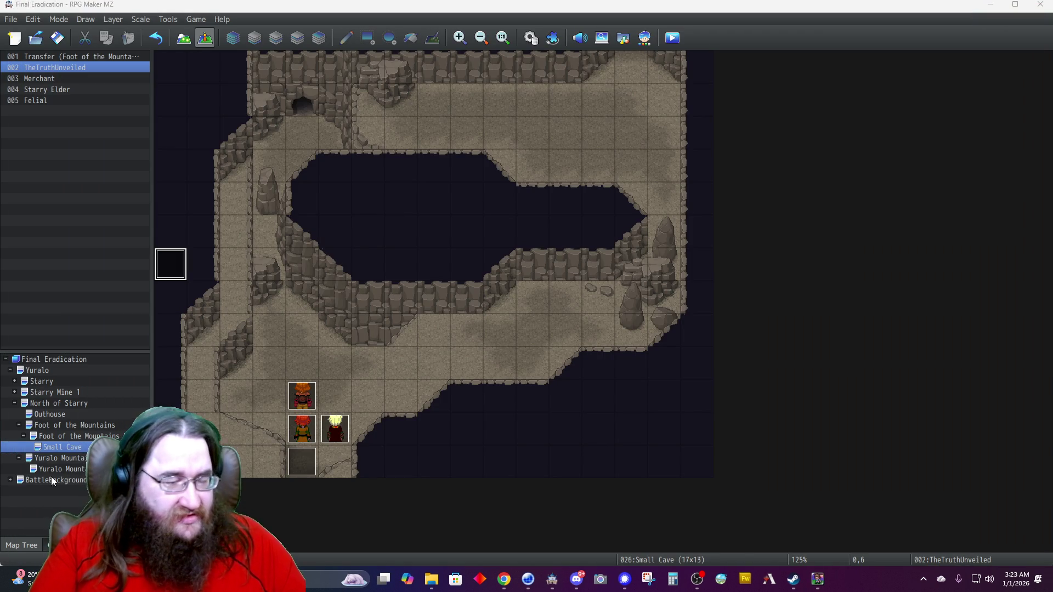
Close the TheTruthUnveiled event unchanged and open the Yuralo Mountains map.
double_click(169, 265)
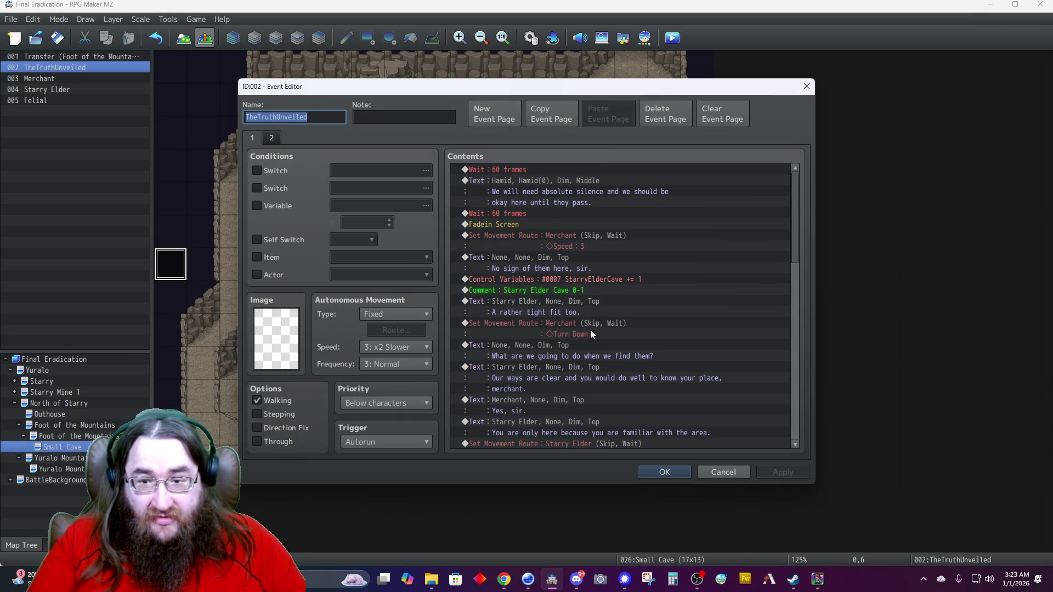
mouse_move(795, 231)
mouse_down()
mouse_move(795, 420)
mouse_move(780, 463)
mouse_up()
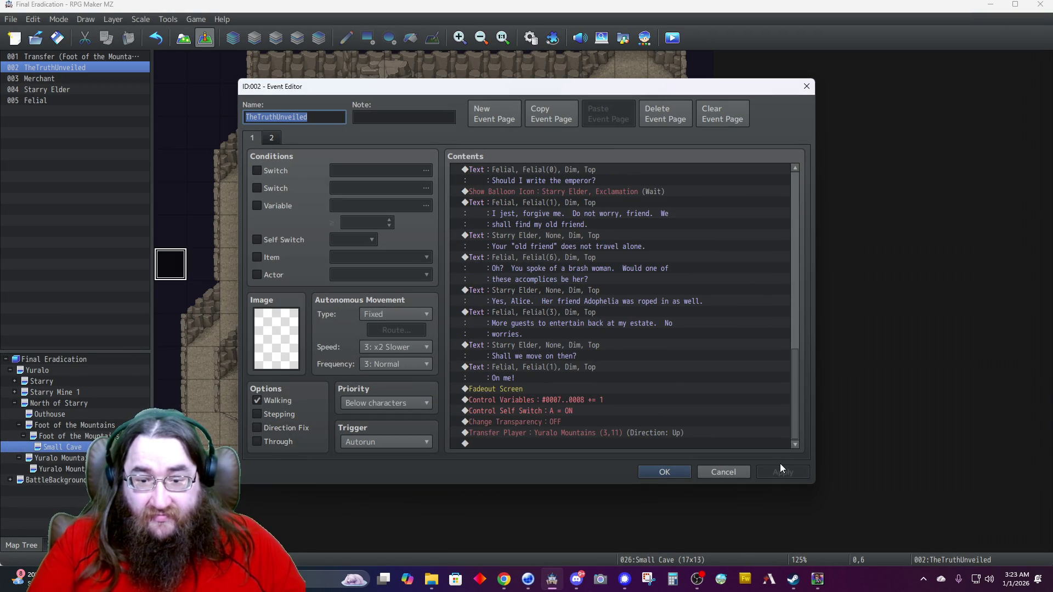
click(729, 475)
click(77, 426)
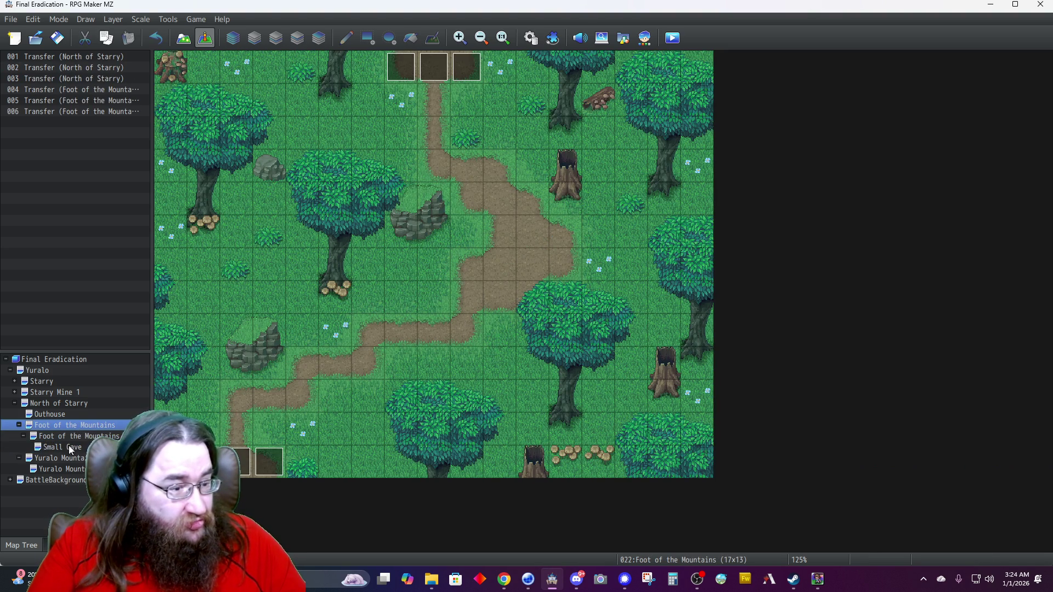
click(69, 437)
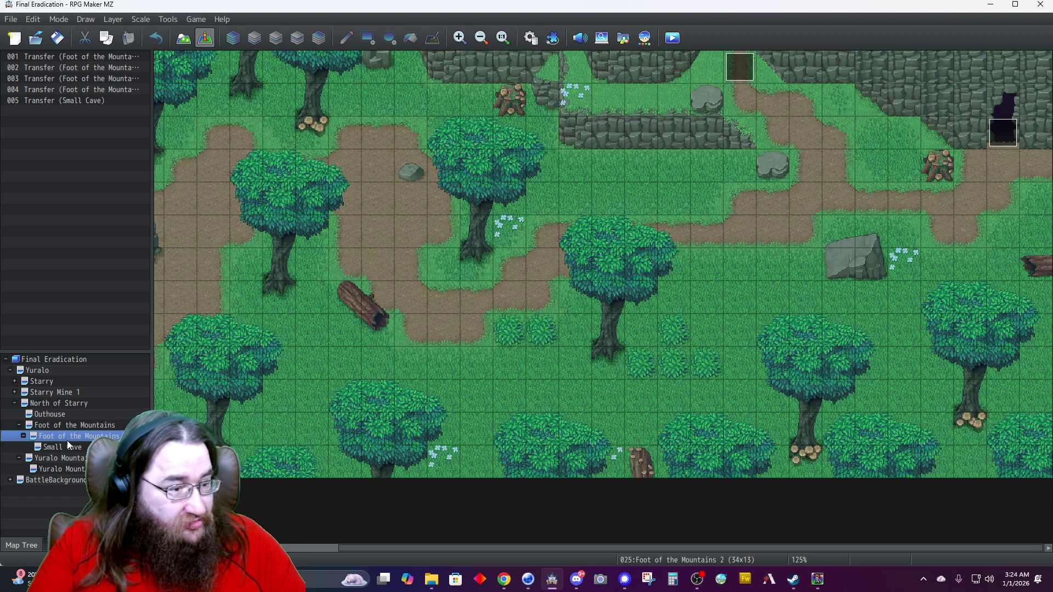
click(60, 459)
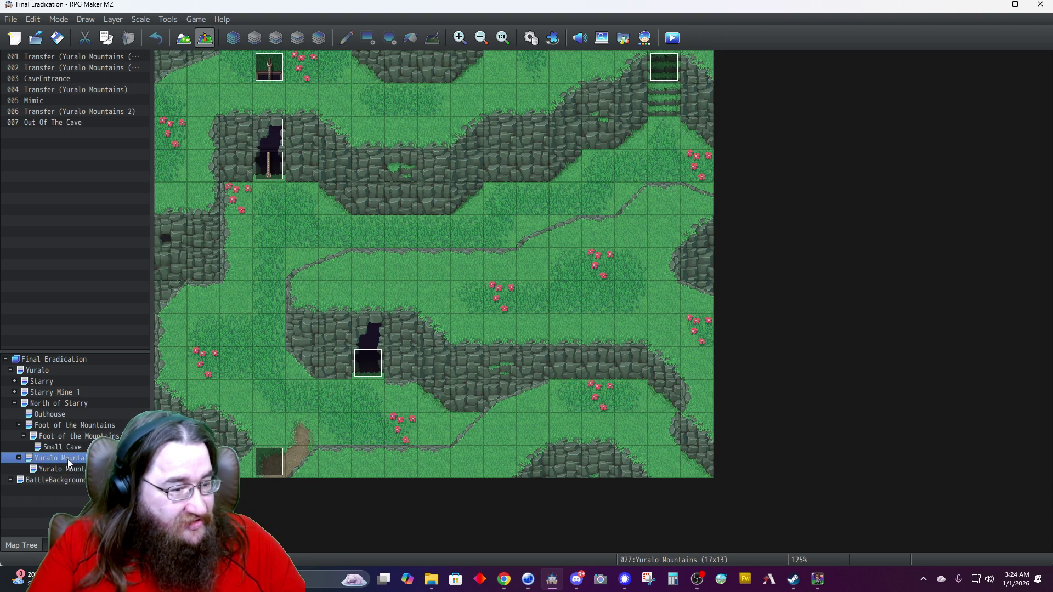
Put a Fadein Screen before Out Of The Cave's first text, save, and start a playtest.
double_click(52, 122)
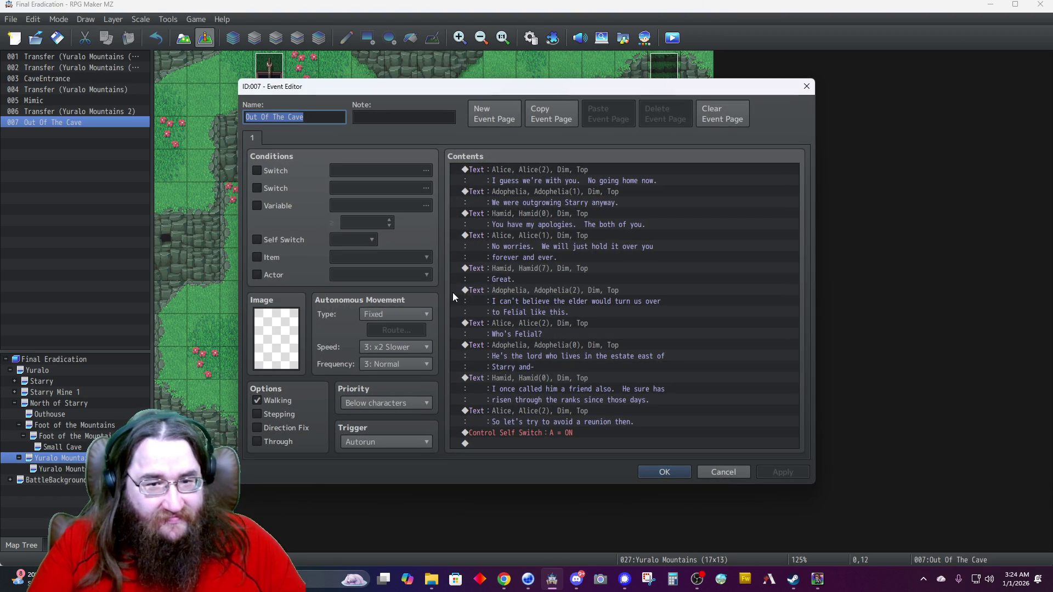
click(535, 166)
key(Insert)
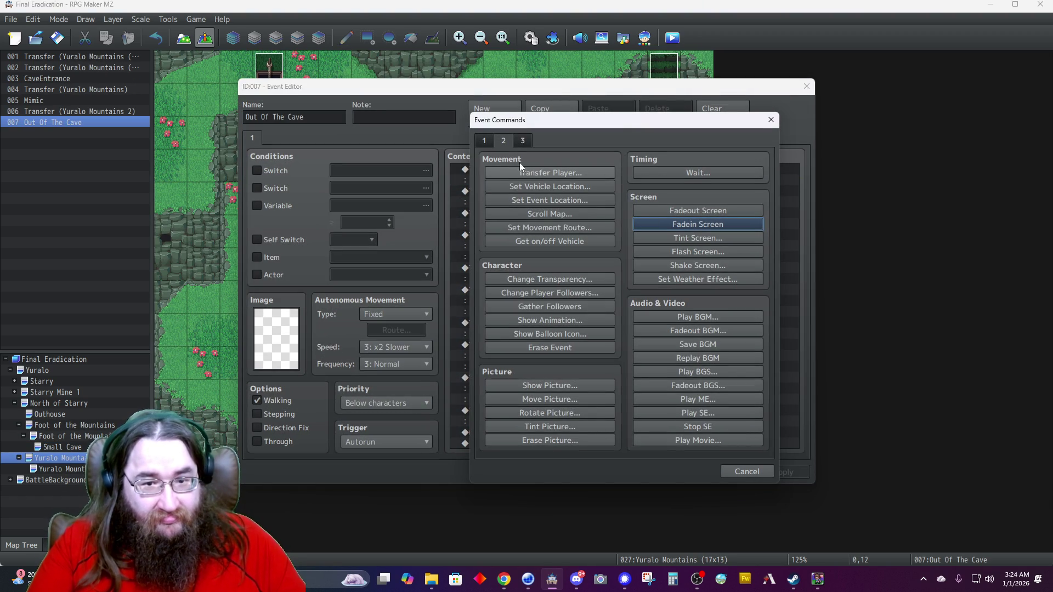
click(677, 225)
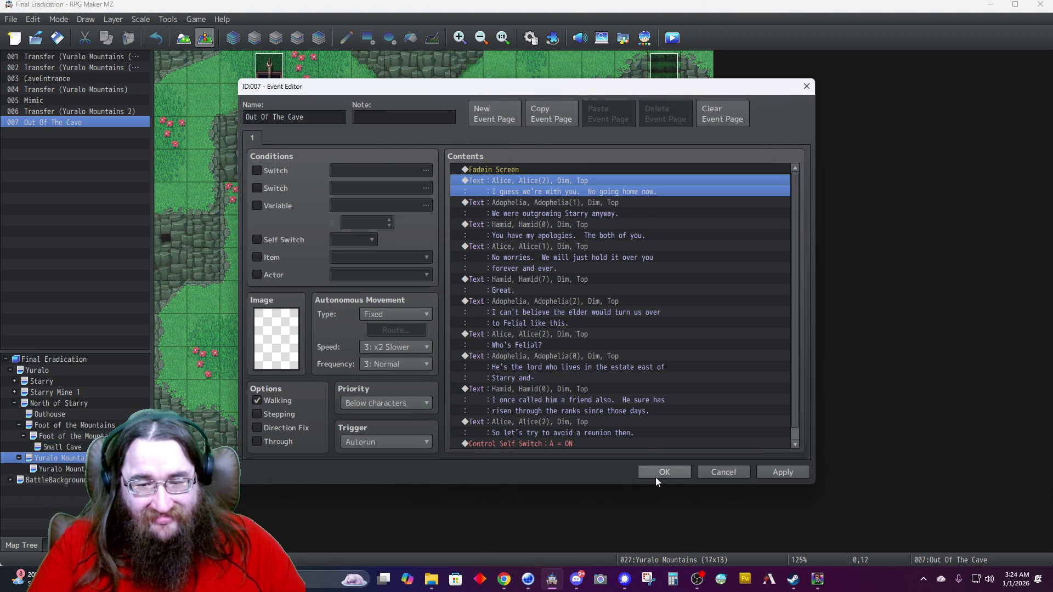
click(656, 474)
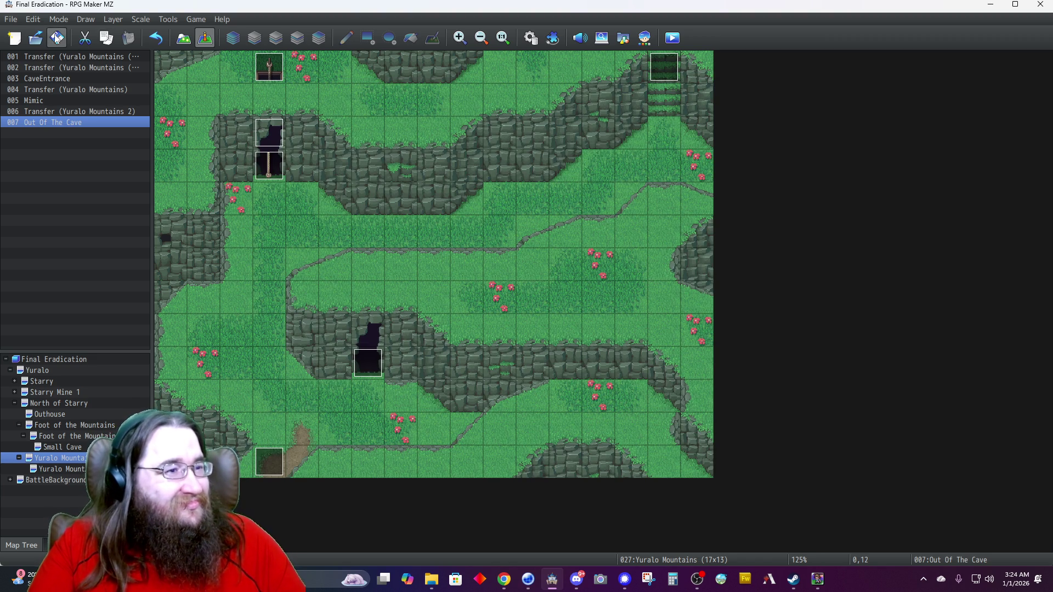
click(57, 38)
click(673, 37)
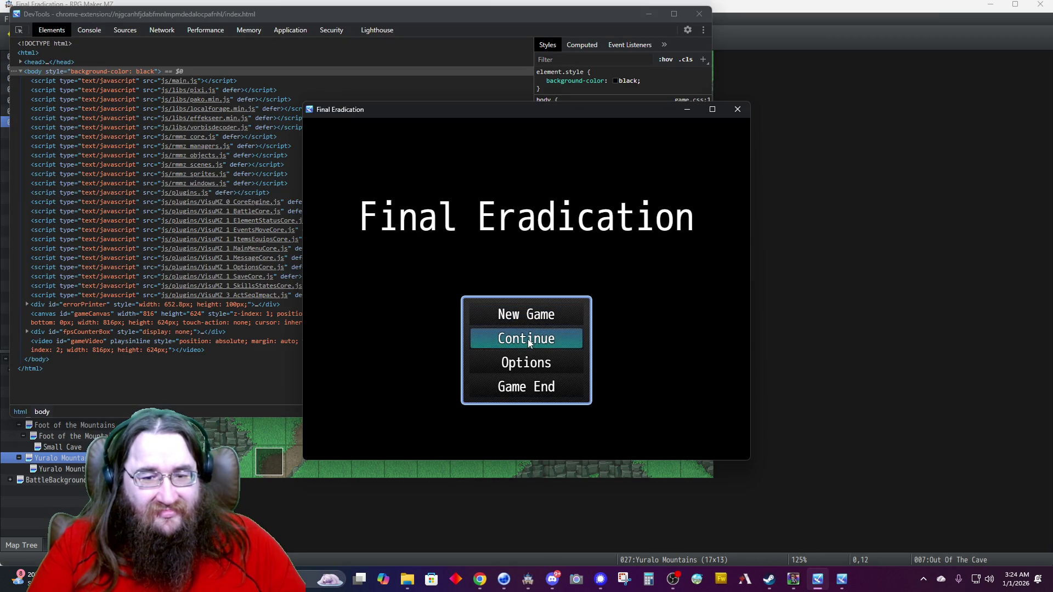
Load the Autosave slot in the playtest and enlarge the game window.
click(526, 336)
click(447, 242)
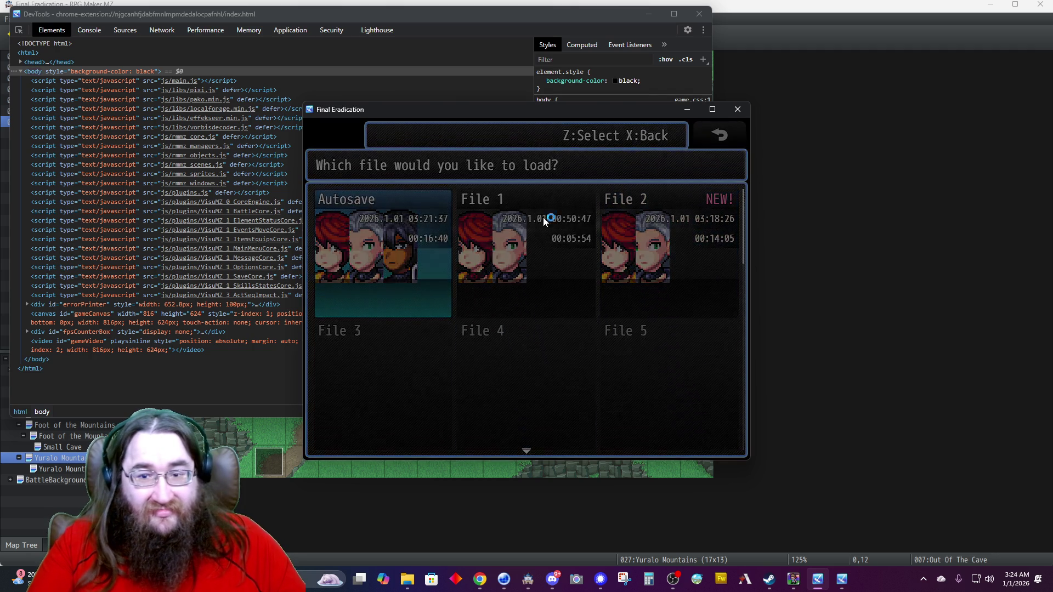
click(711, 109)
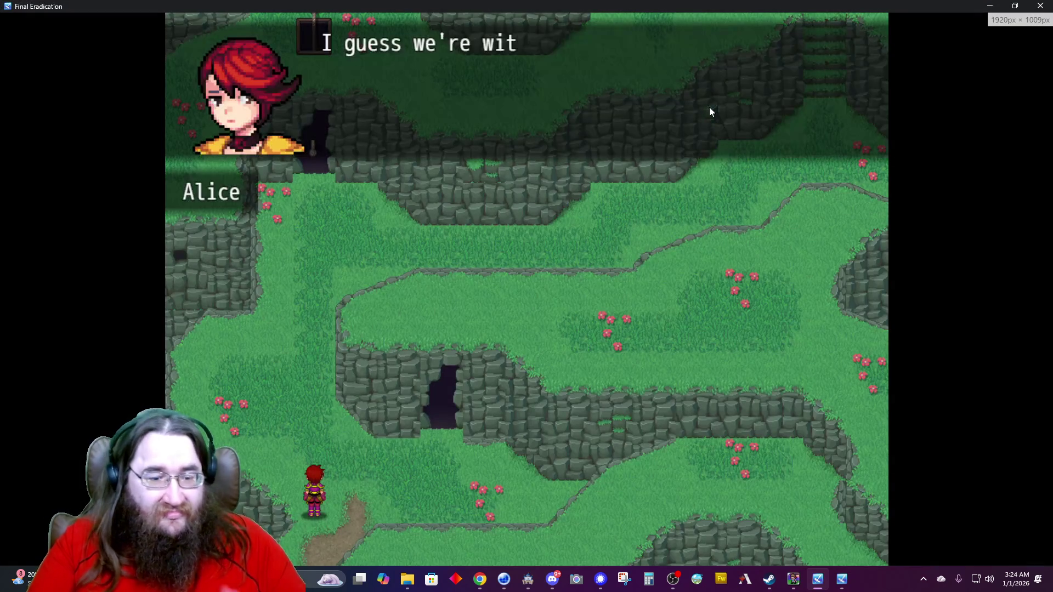
Advance the outside-the-cave dialogue to Alice's 'Who's Felial?' and close the playtest.
click(709, 107)
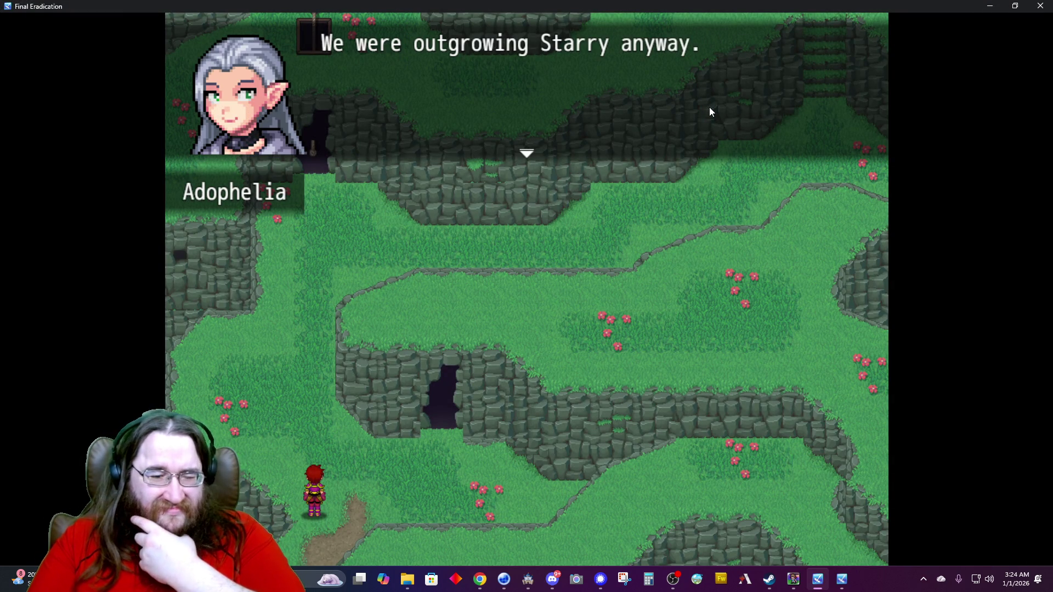
click(709, 108)
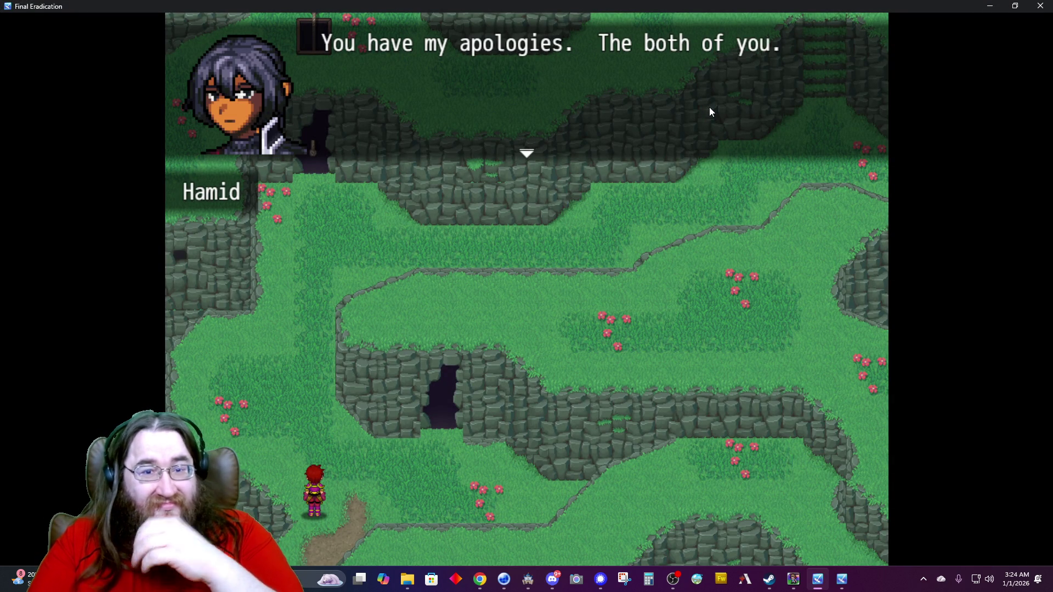
click(709, 107)
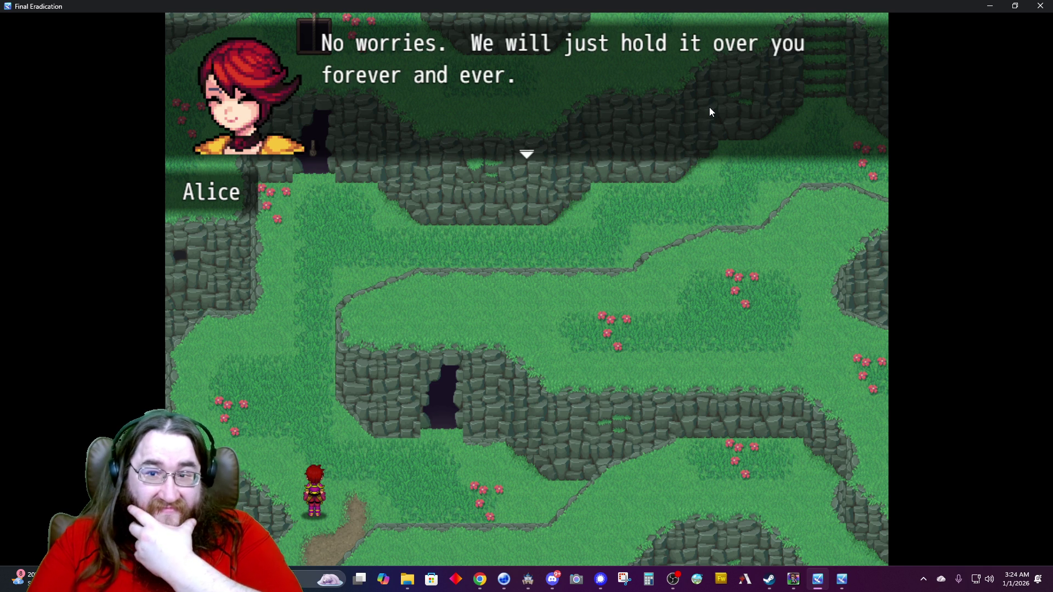
click(709, 107)
click(709, 108)
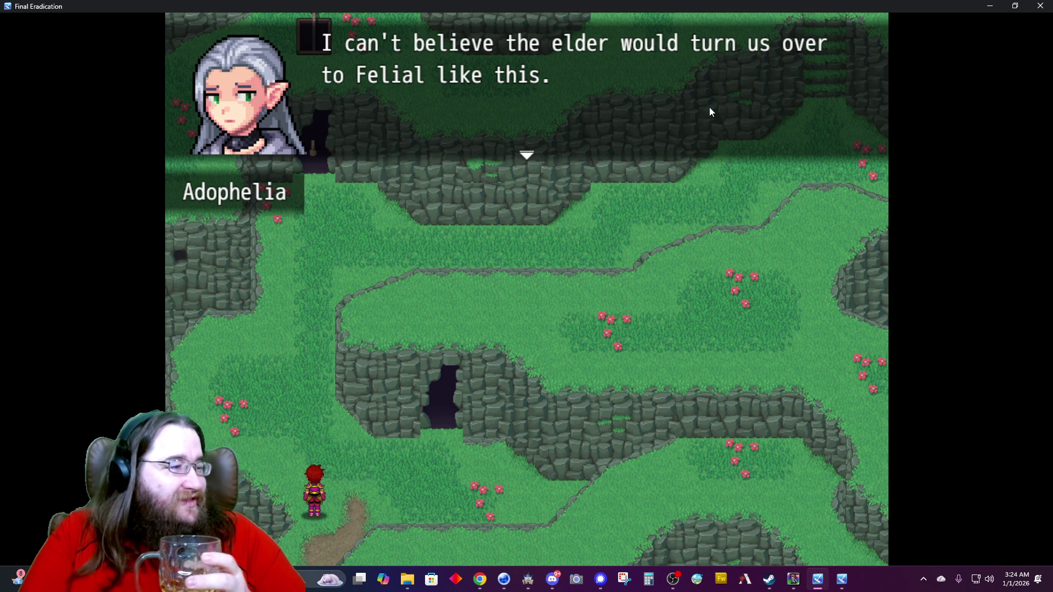
click(710, 107)
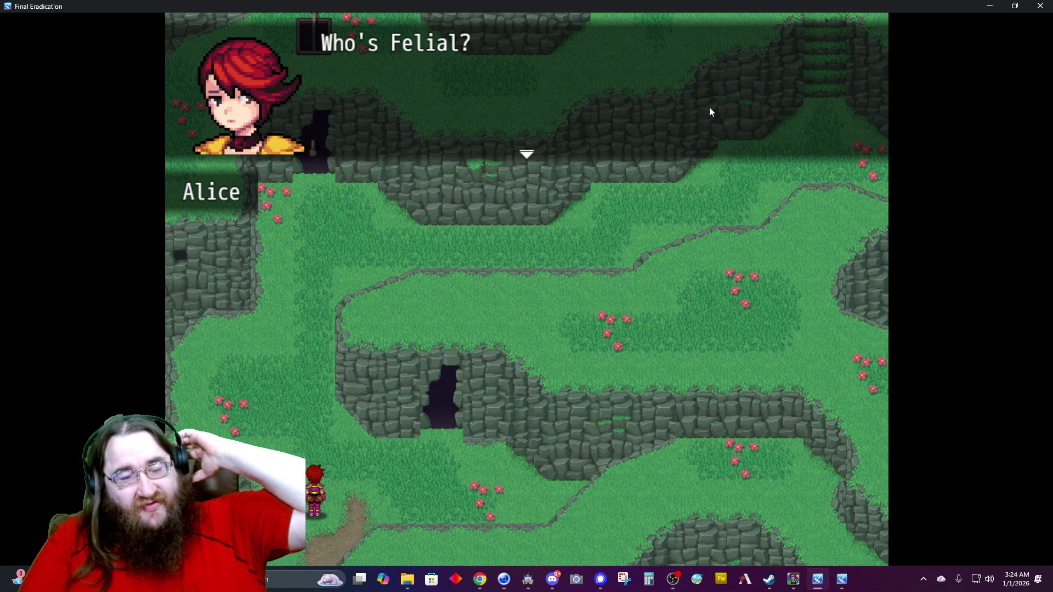
click(710, 108)
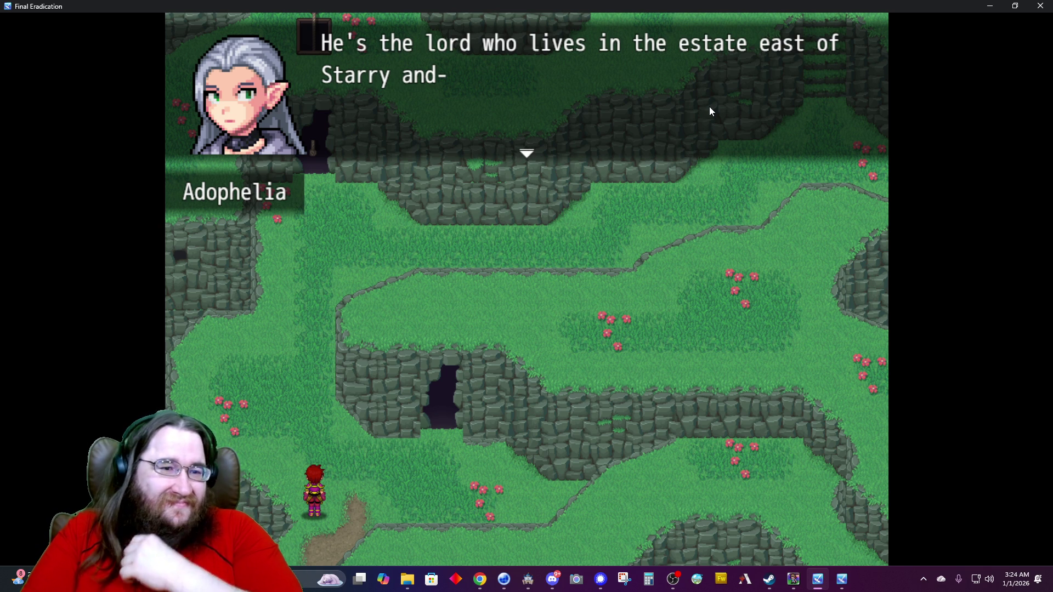
key(Return)
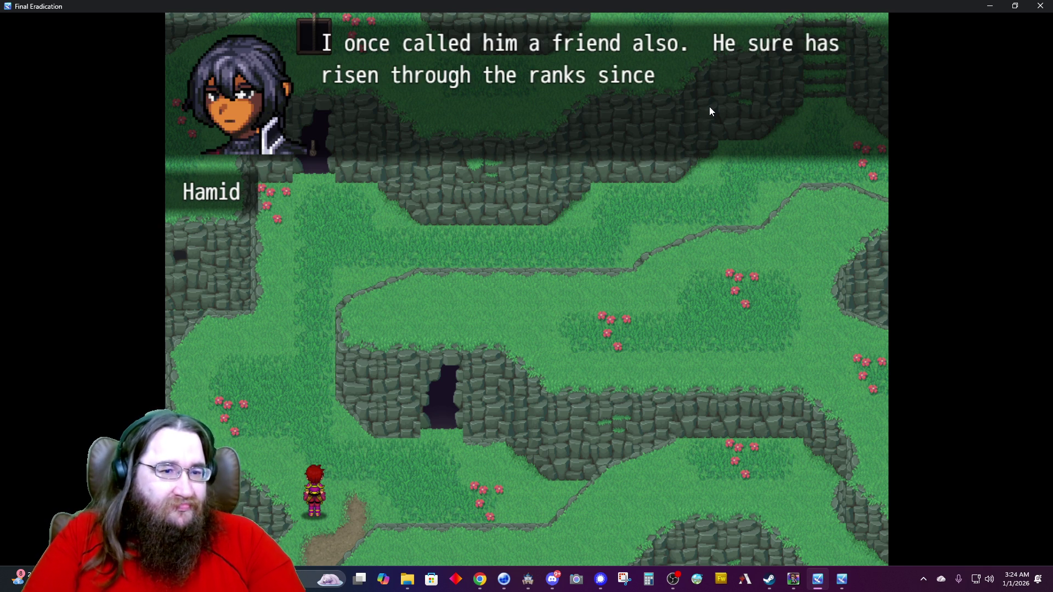
key(Return)
key(Return)
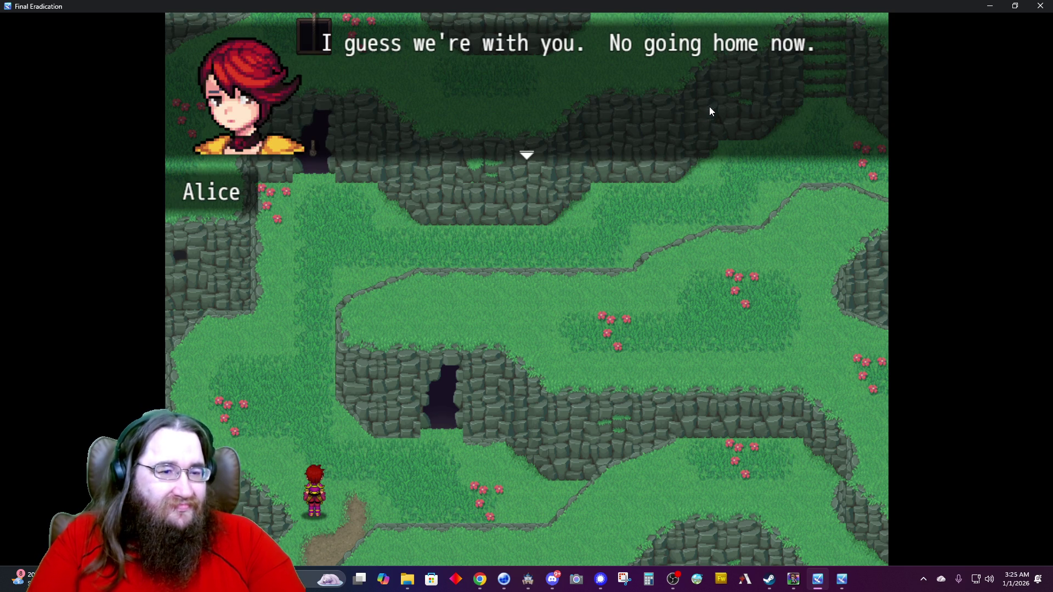
key(Return)
key(Return)
key(Return)
key(Return)
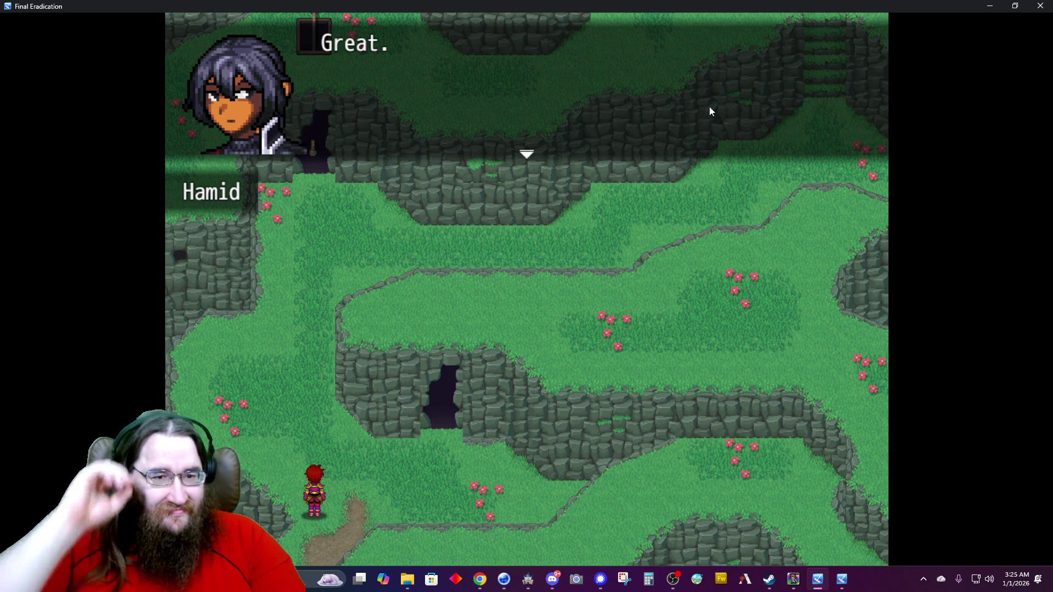
key(Return)
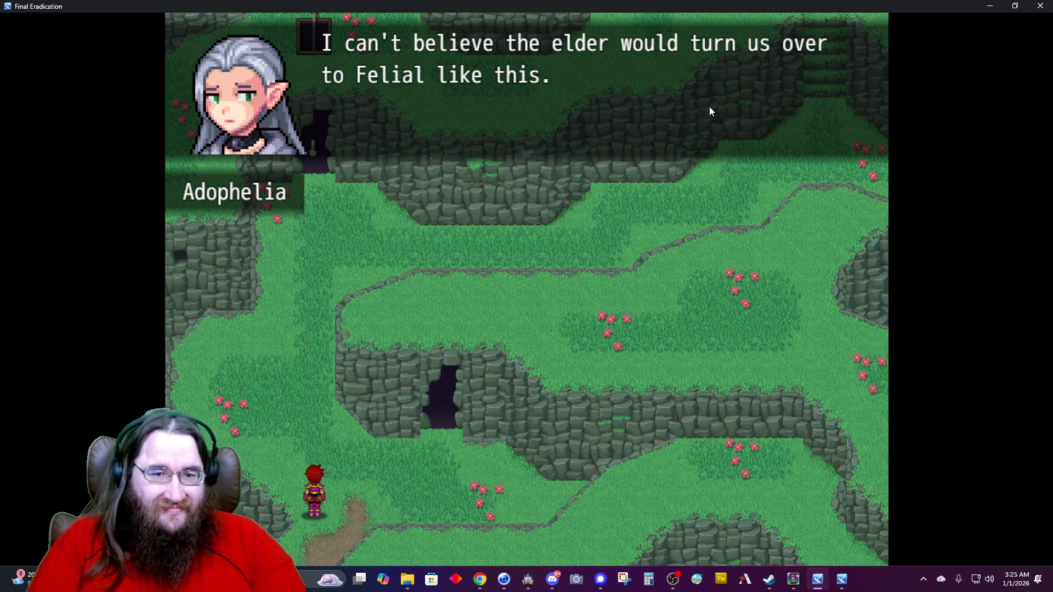
key(Return)
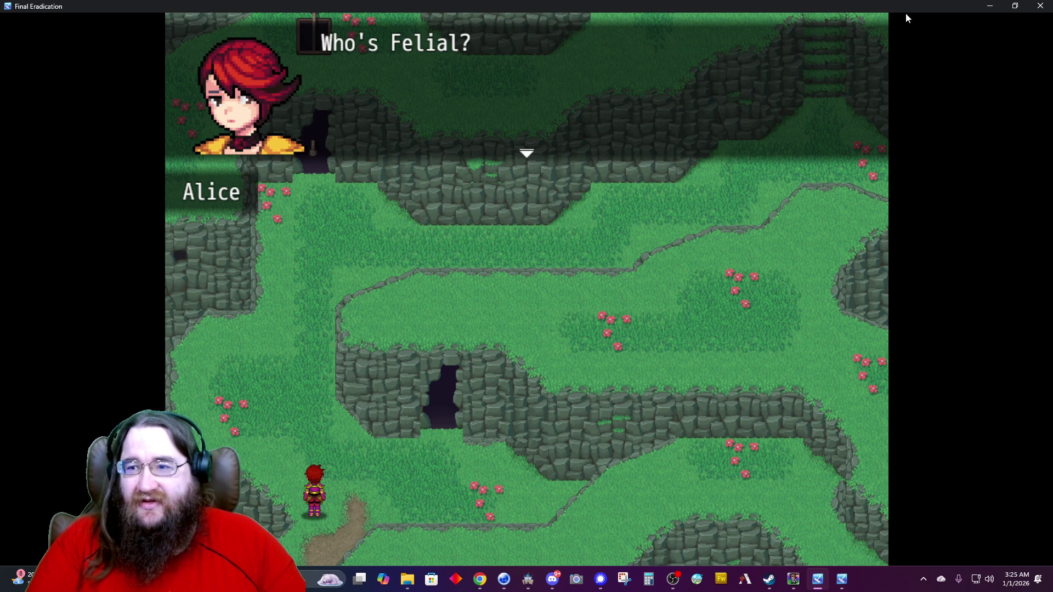
click(1041, 6)
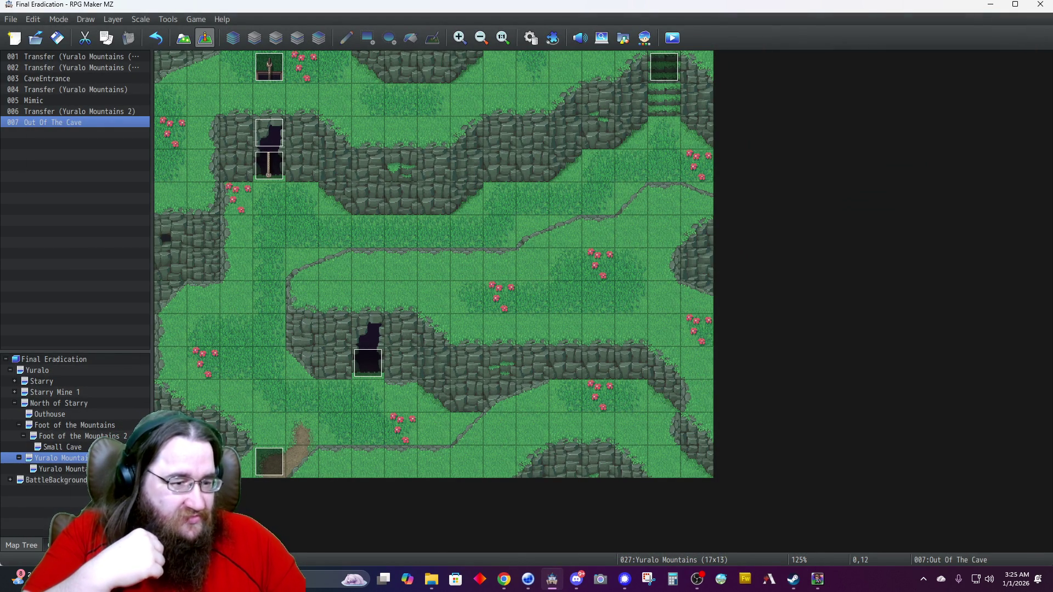
Add an empty second page to Out Of The Cave requiring Self Switch A, and save.
double_click(52, 121)
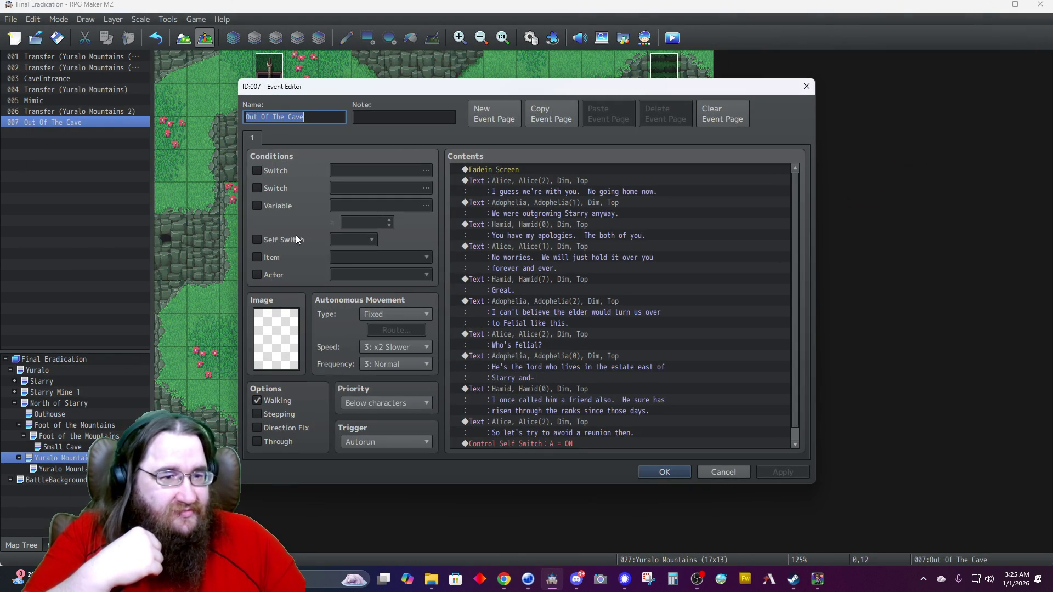
click(482, 113)
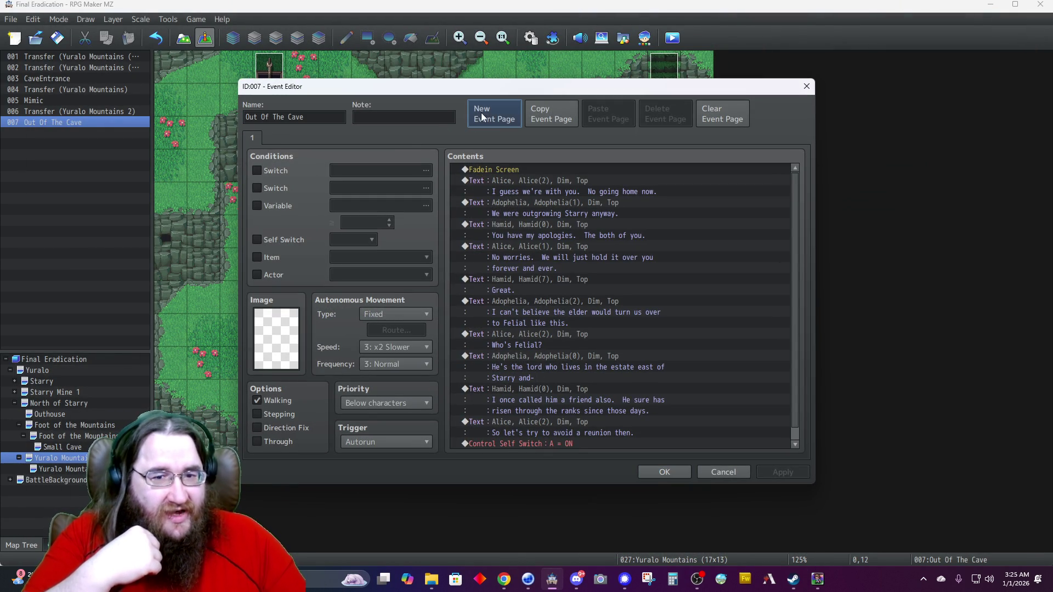
click(256, 240)
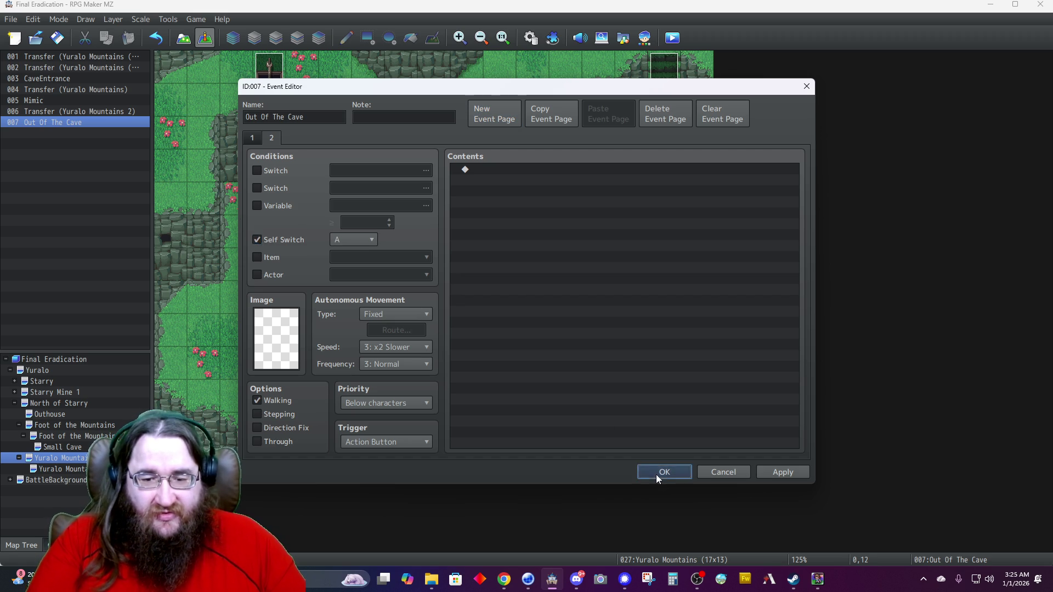
click(663, 472)
click(62, 39)
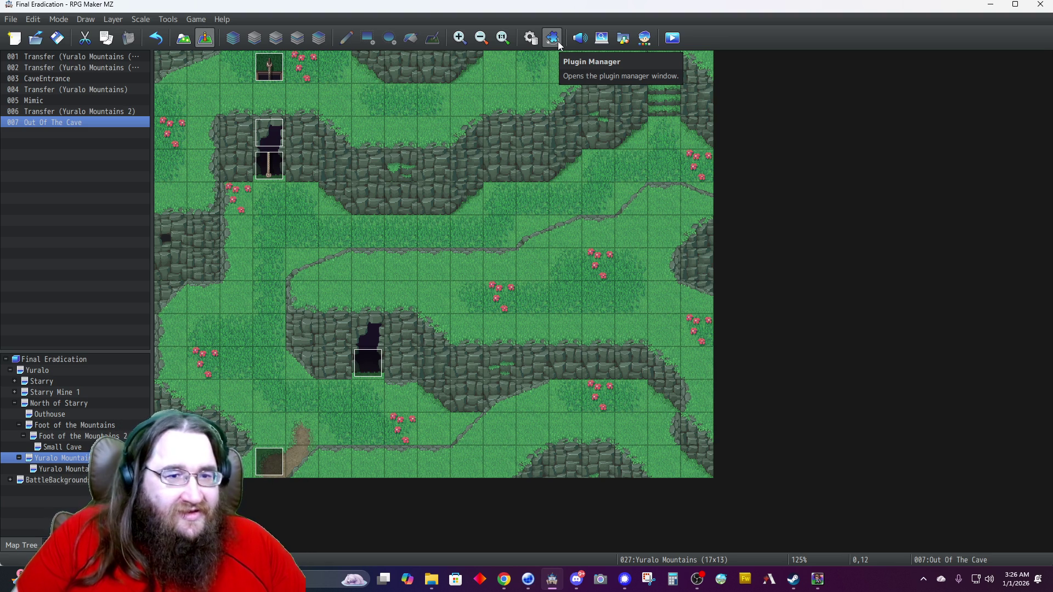
Open and close the Sound Test, then open the Database to the Items list.
click(580, 38)
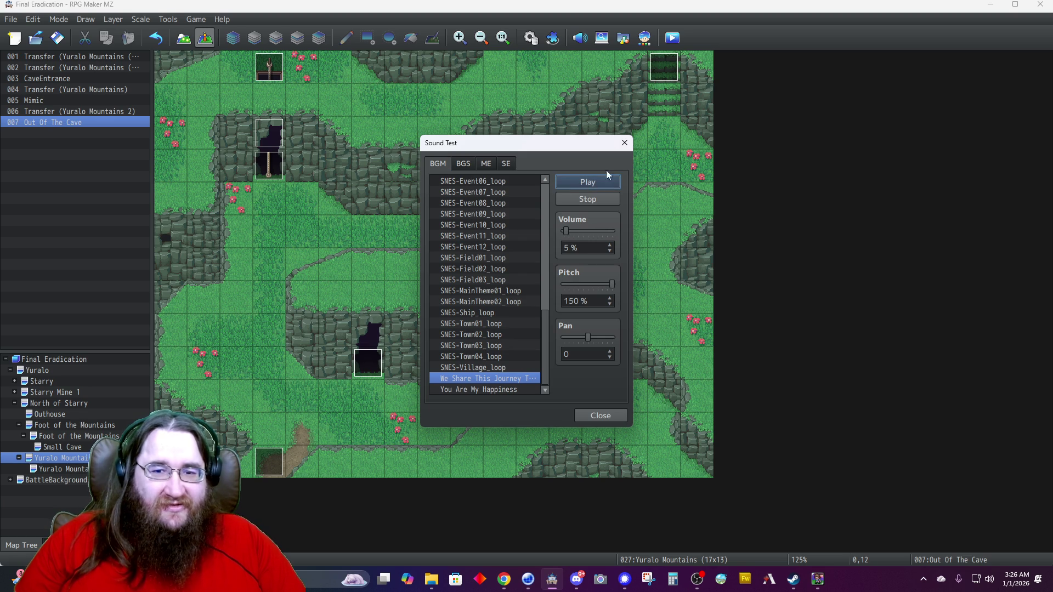
click(628, 146)
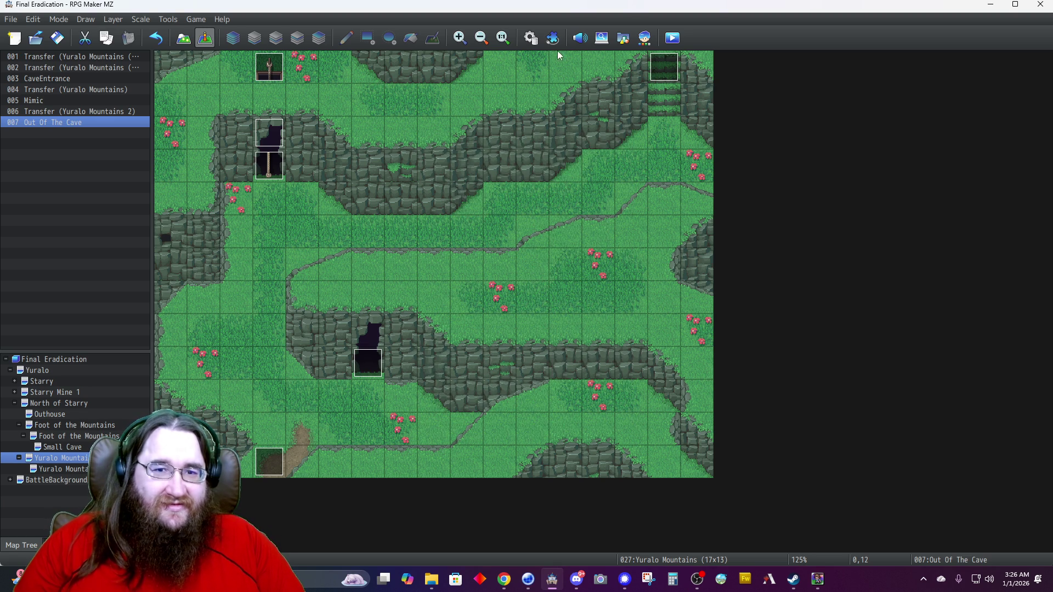
click(530, 39)
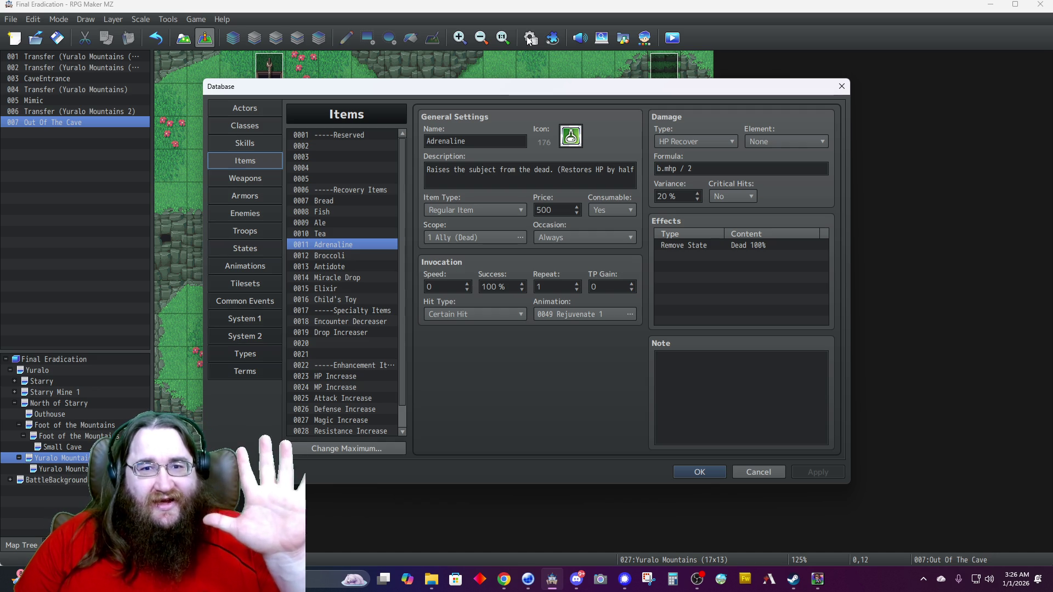
Clear the 0002 Hit Effect entry in the Animations list.
click(246, 269)
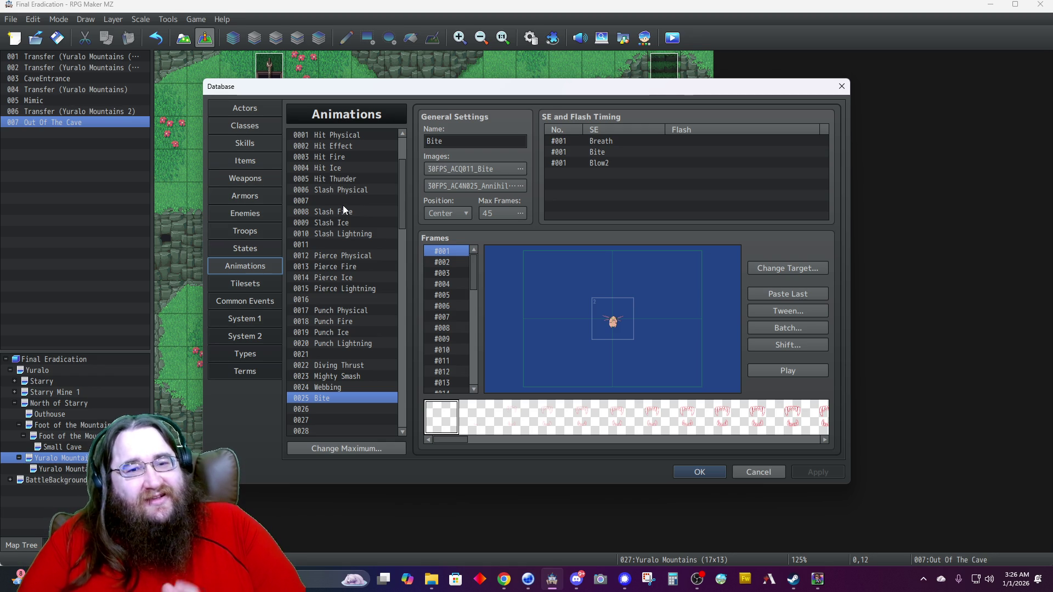
click(335, 145)
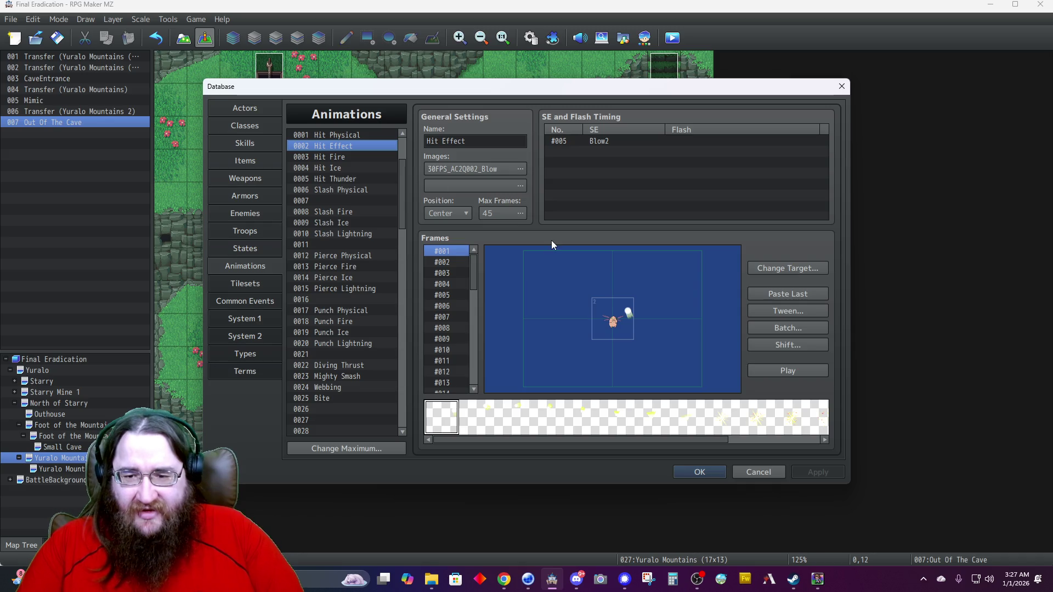
key(Delete)
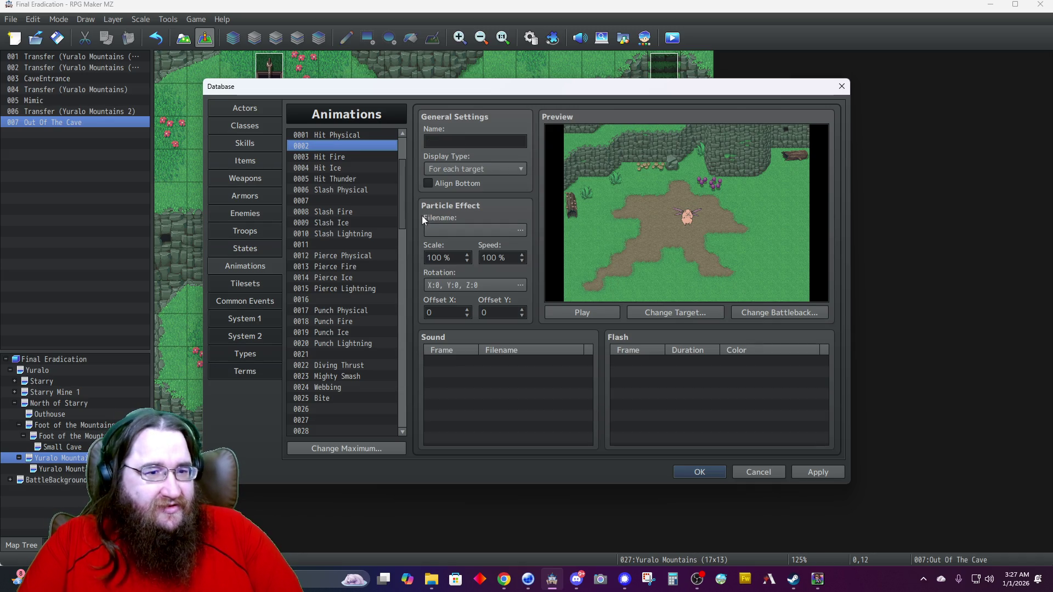
Preview the Hit Fire animation twice, then select Slash Lightning.
click(327, 135)
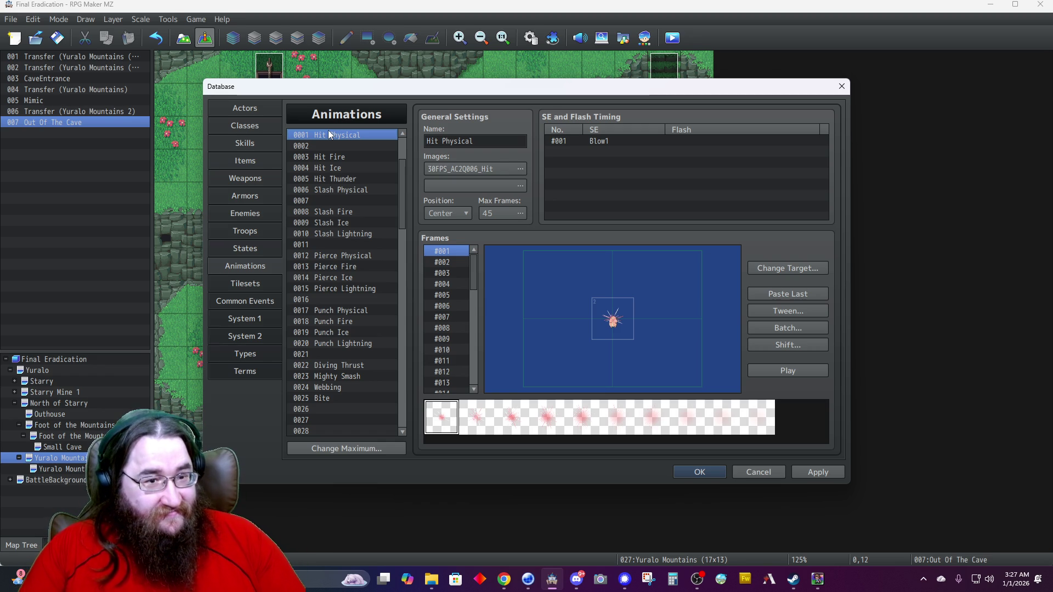
click(340, 160)
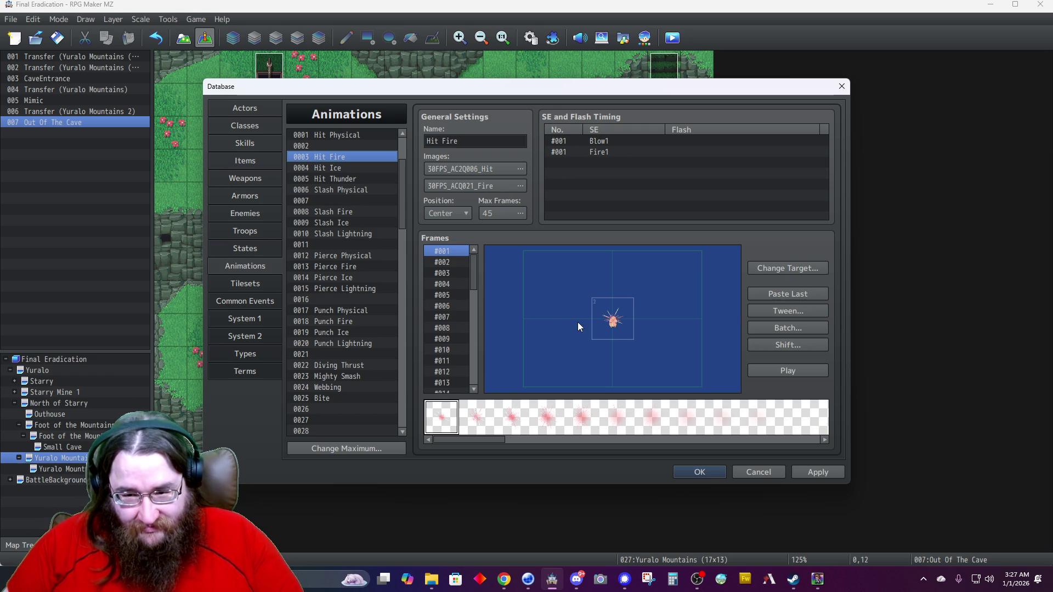
click(787, 371)
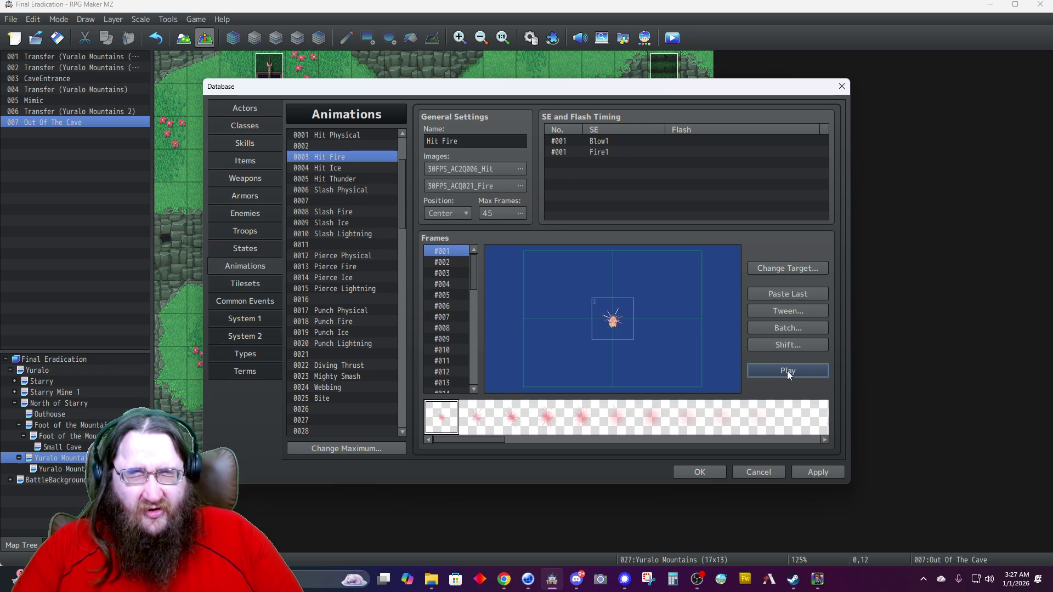
click(787, 371)
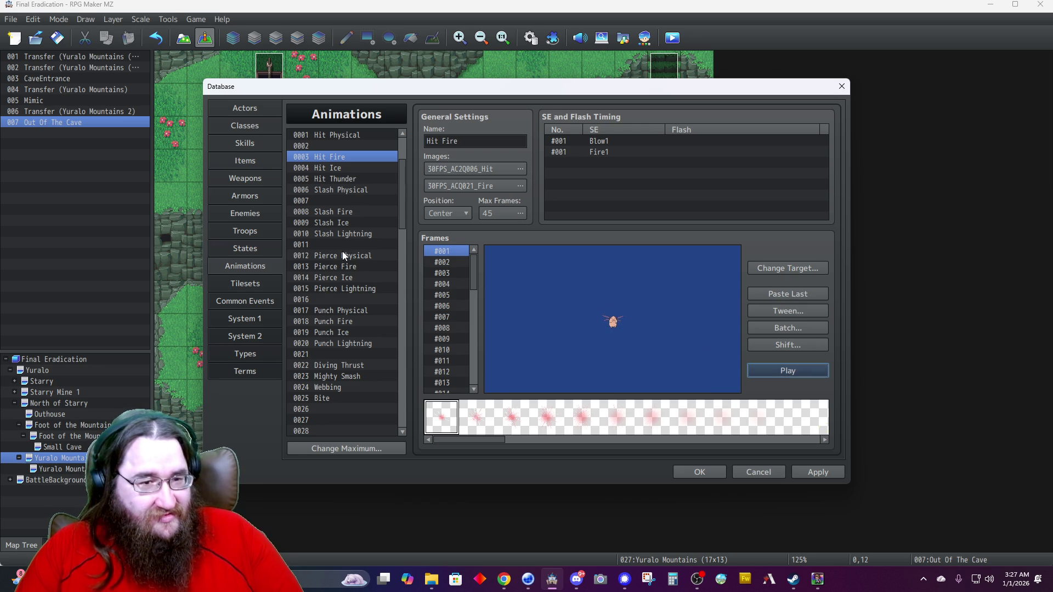
click(350, 233)
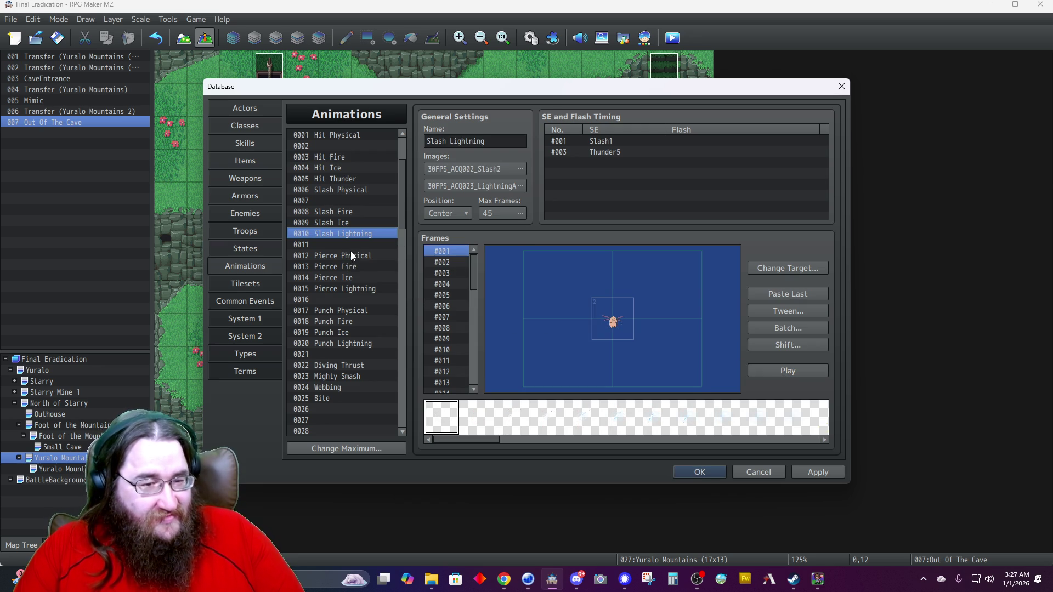
Preview the Slash Lightning, Webbing, Bite and Pollen animations.
click(764, 371)
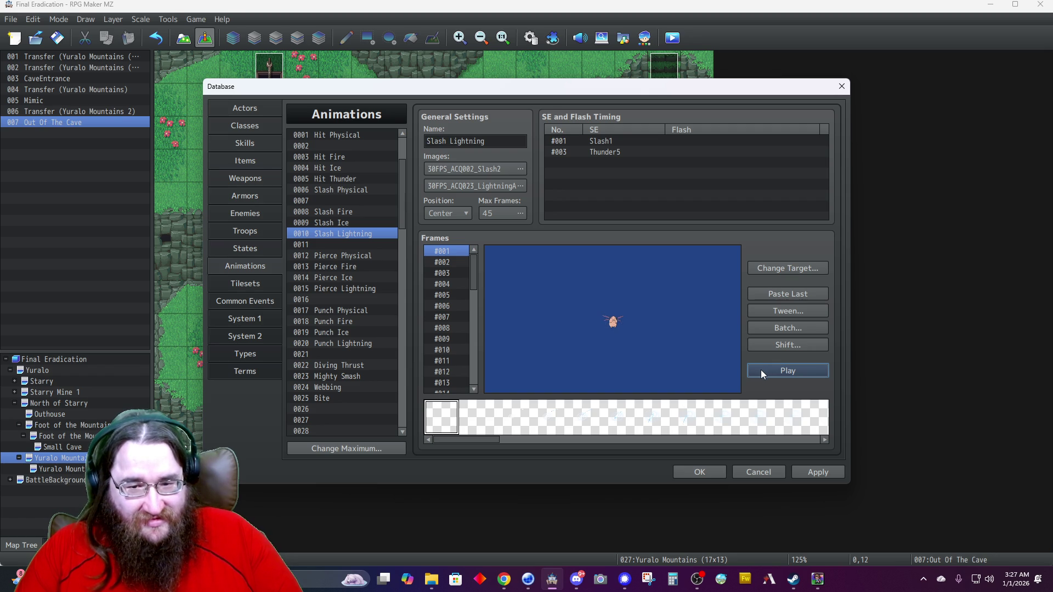
scroll(344, 335, down, 2)
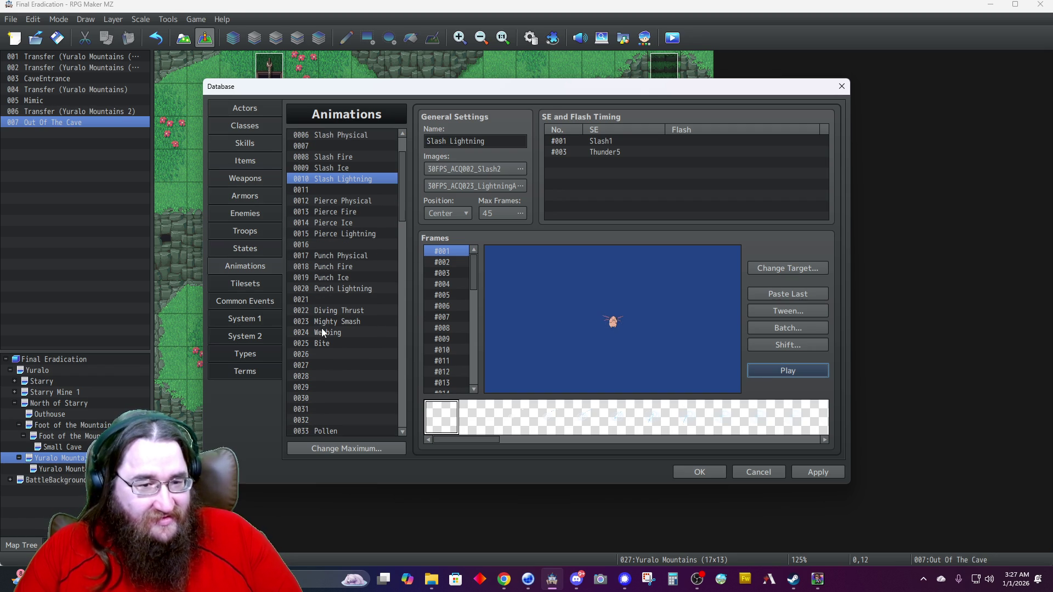
right_click(331, 334)
key(Escape)
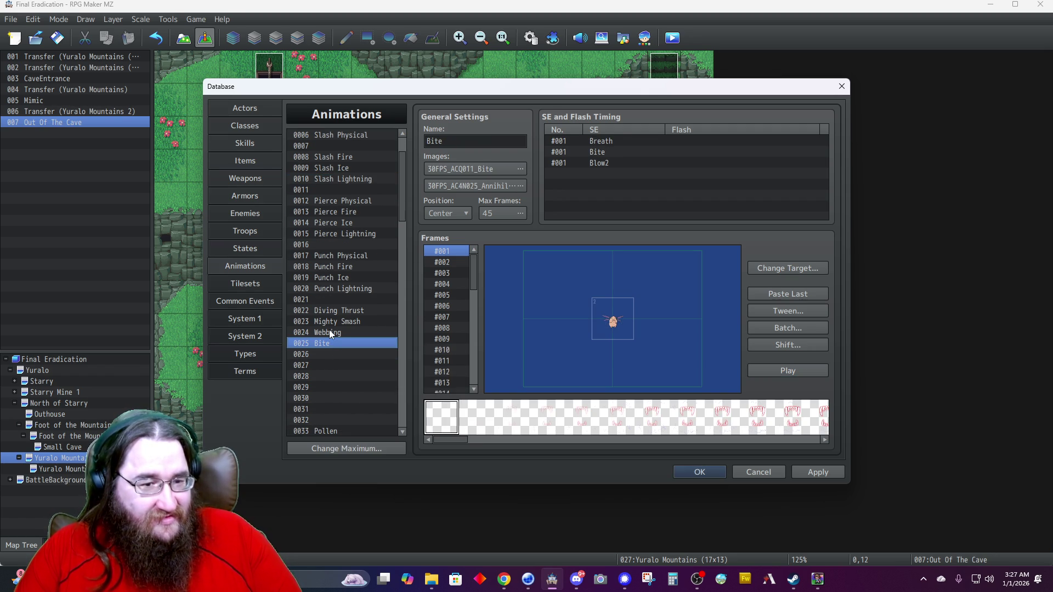
click(805, 370)
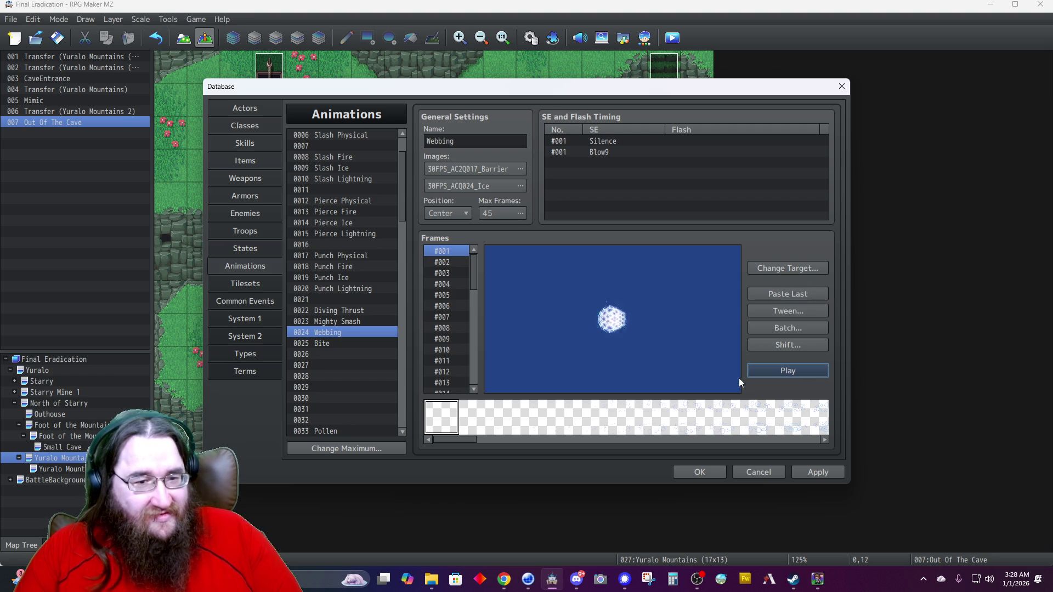
click(348, 344)
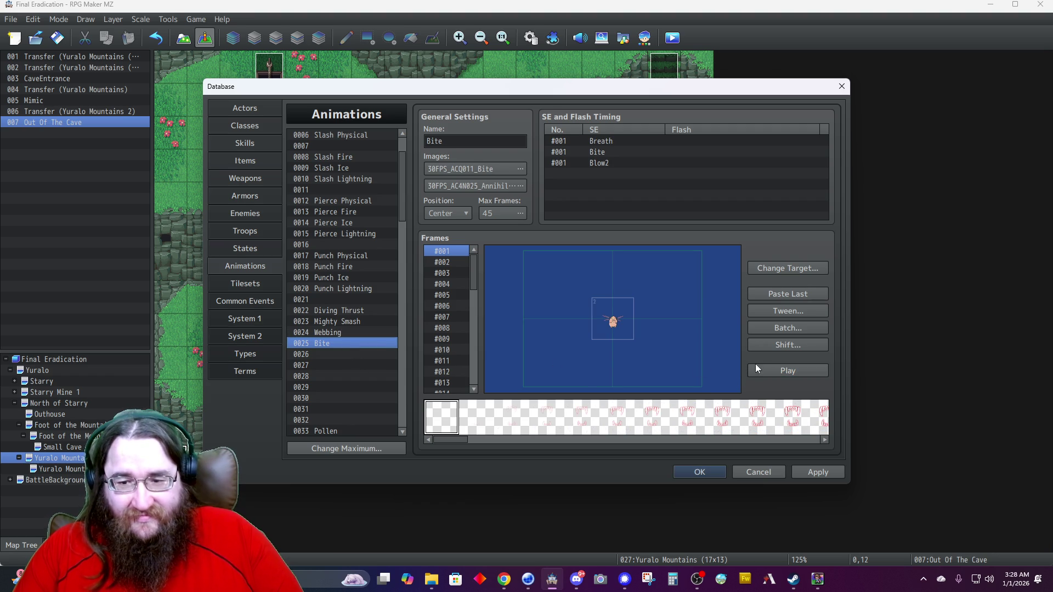
click(775, 369)
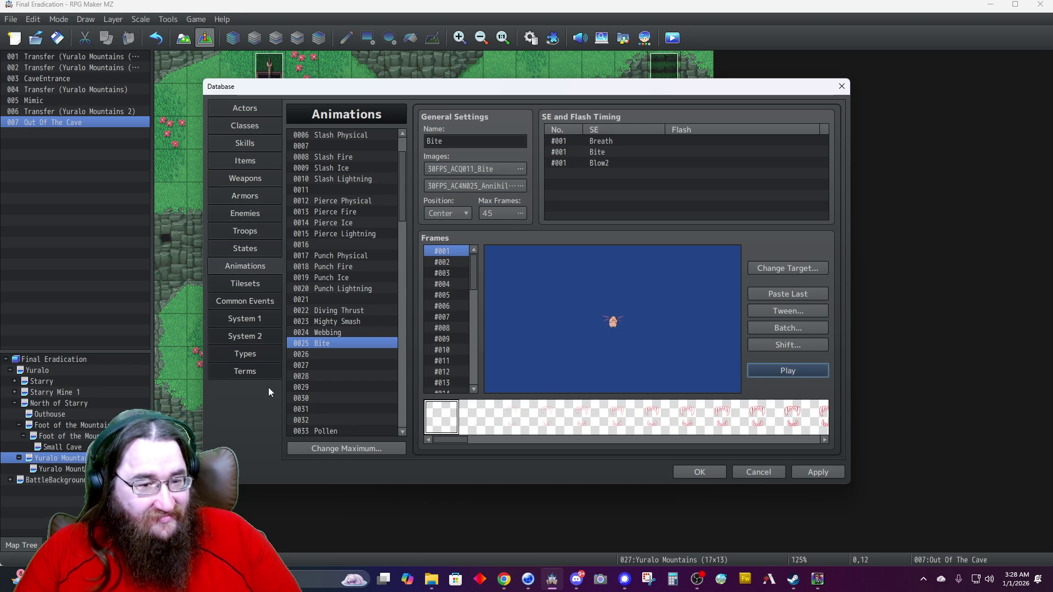
scroll(315, 387, down, 3)
click(321, 344)
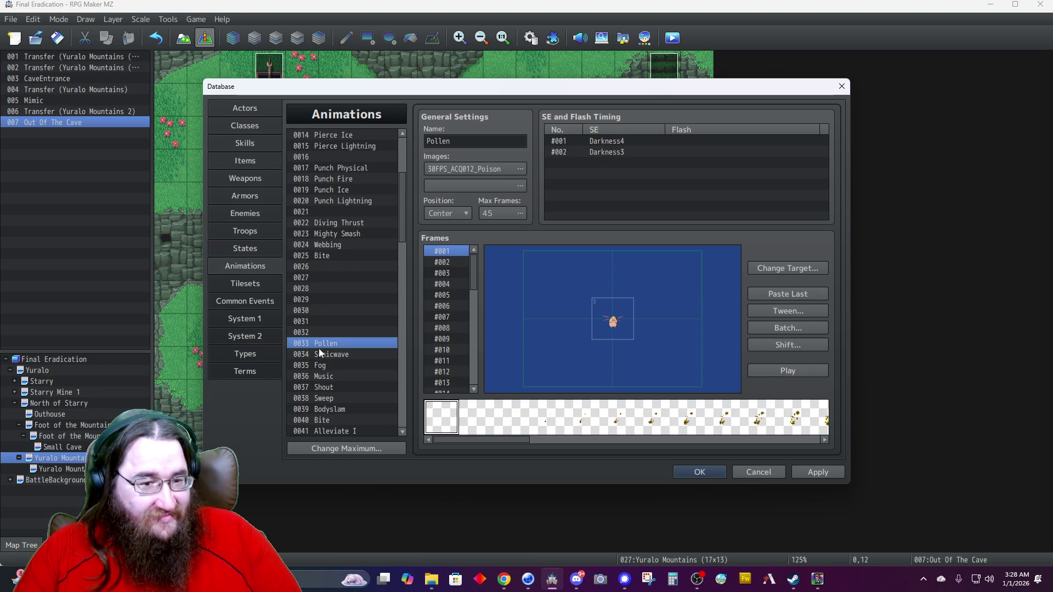
click(781, 371)
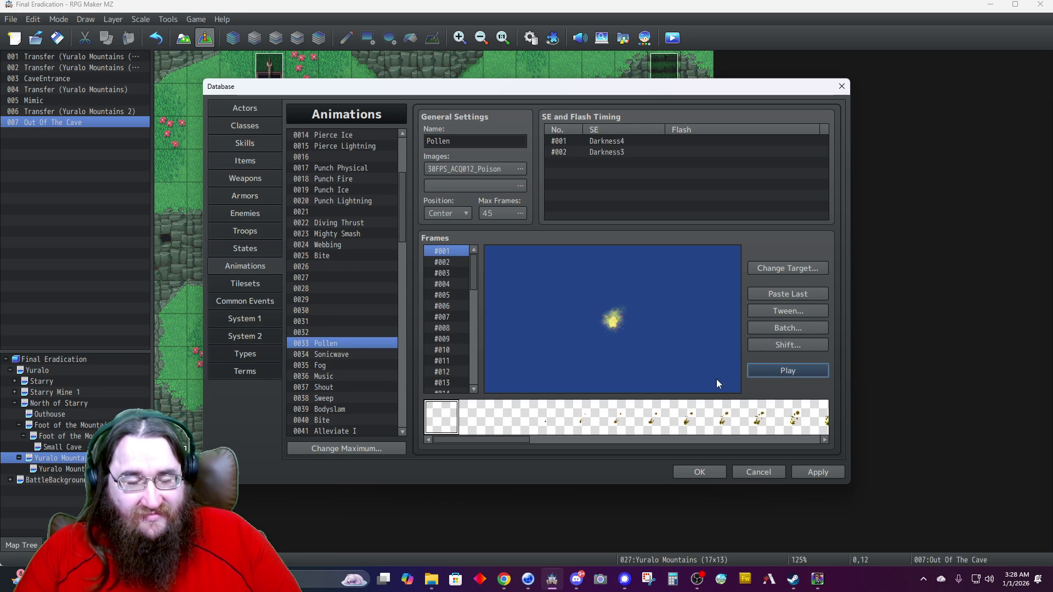
Preview the Sonicwave, Fog and Music animations, then select 0039 Bodyslam.
click(323, 354)
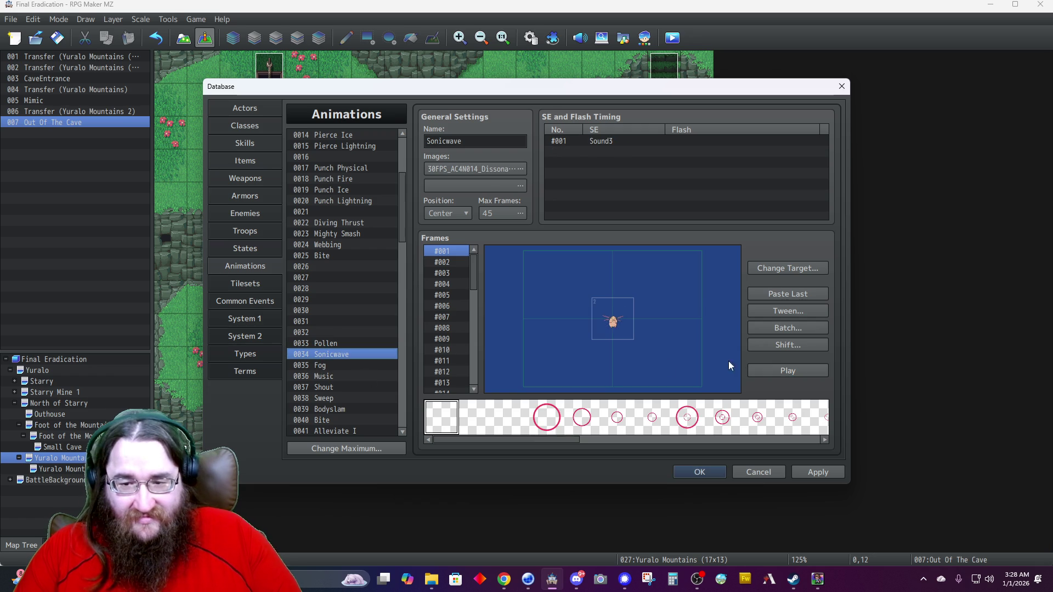
click(779, 371)
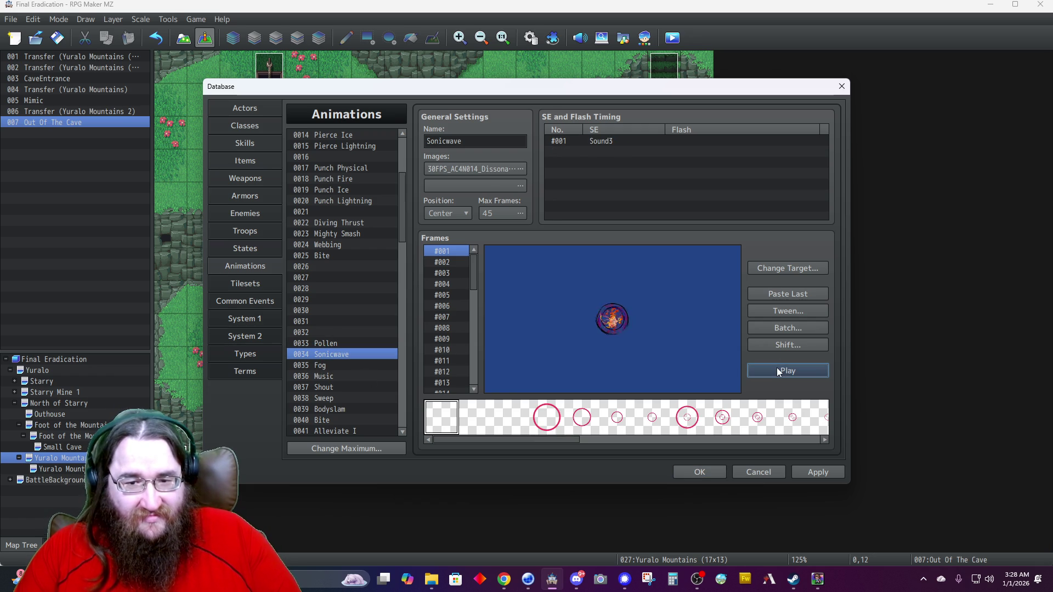
click(348, 365)
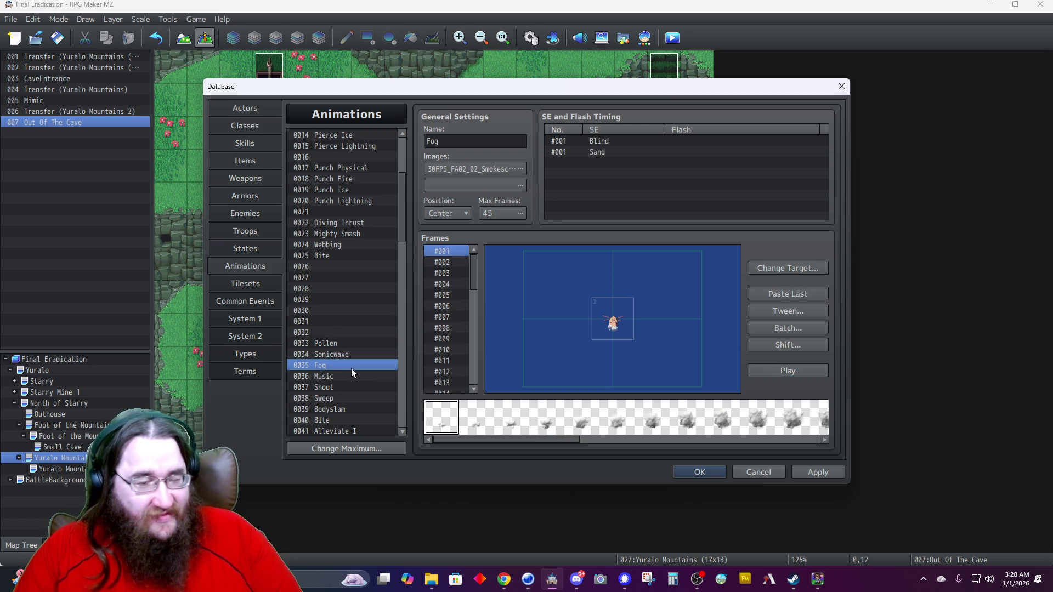
click(773, 372)
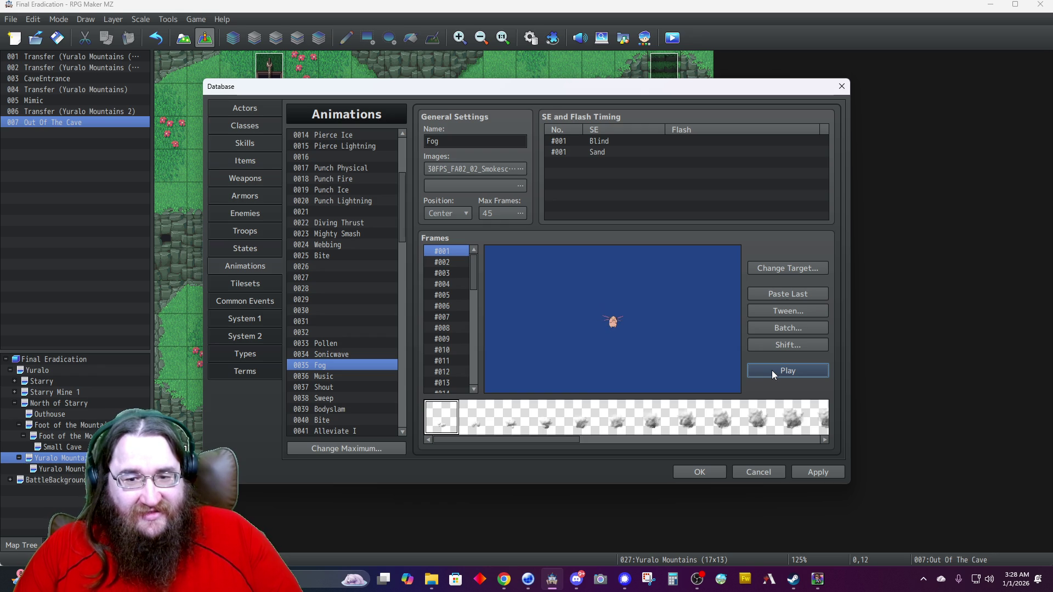
click(770, 370)
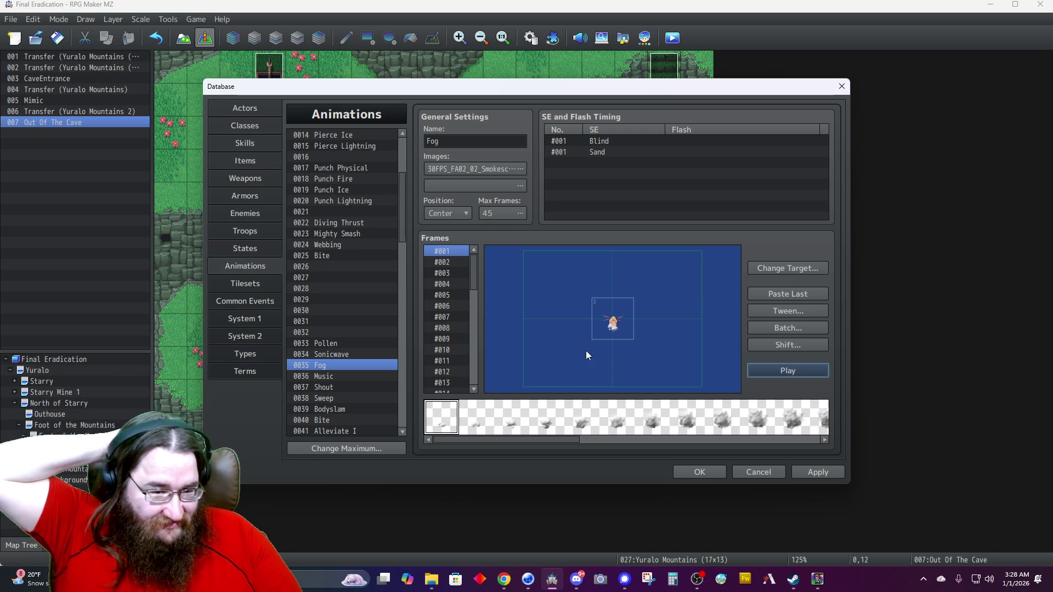
click(318, 376)
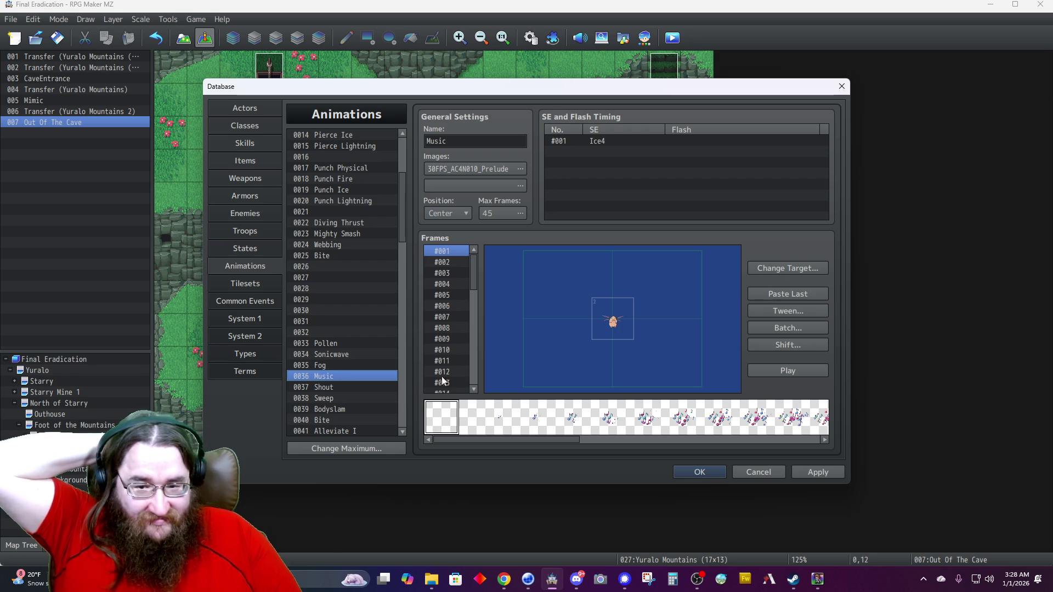
click(791, 371)
click(790, 372)
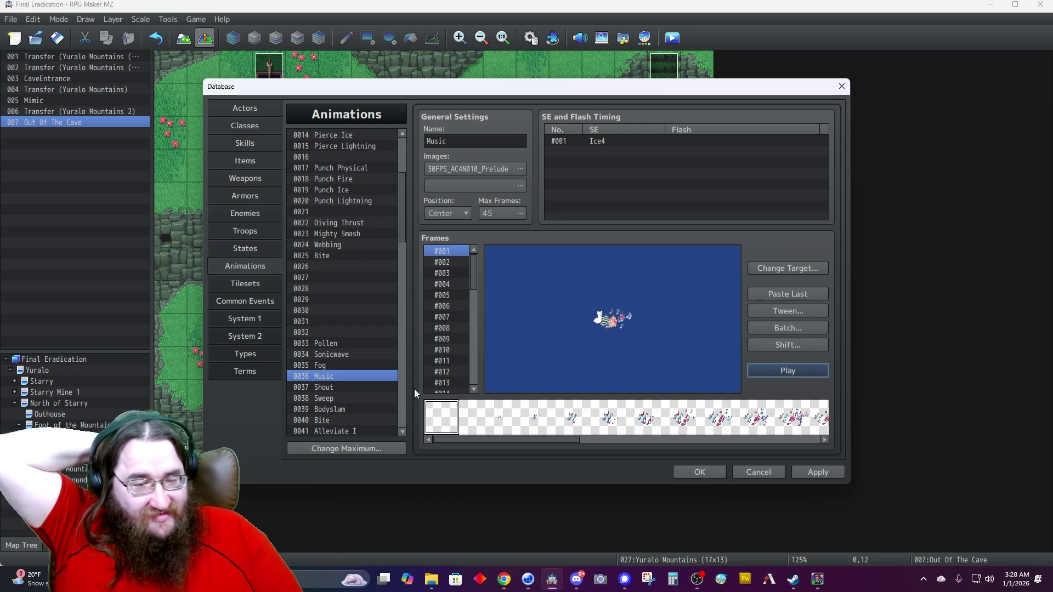
click(329, 409)
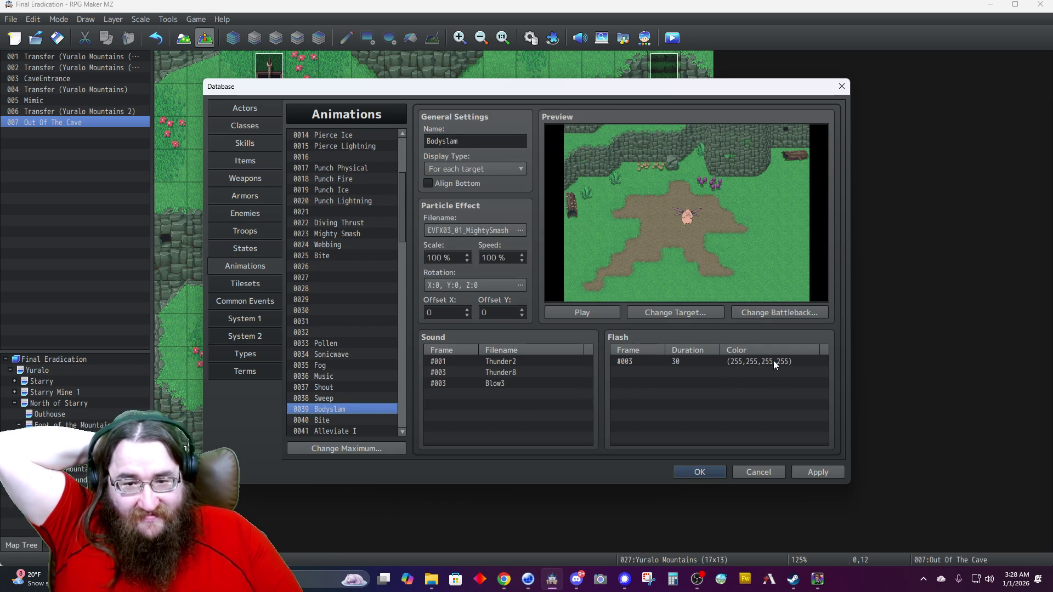
click(591, 313)
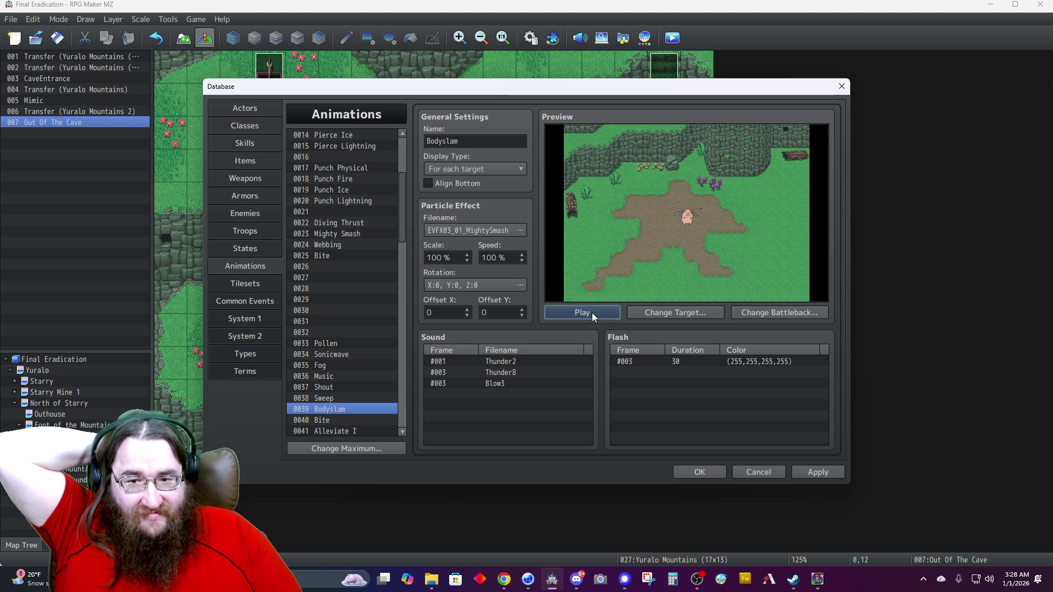
click(591, 312)
click(592, 312)
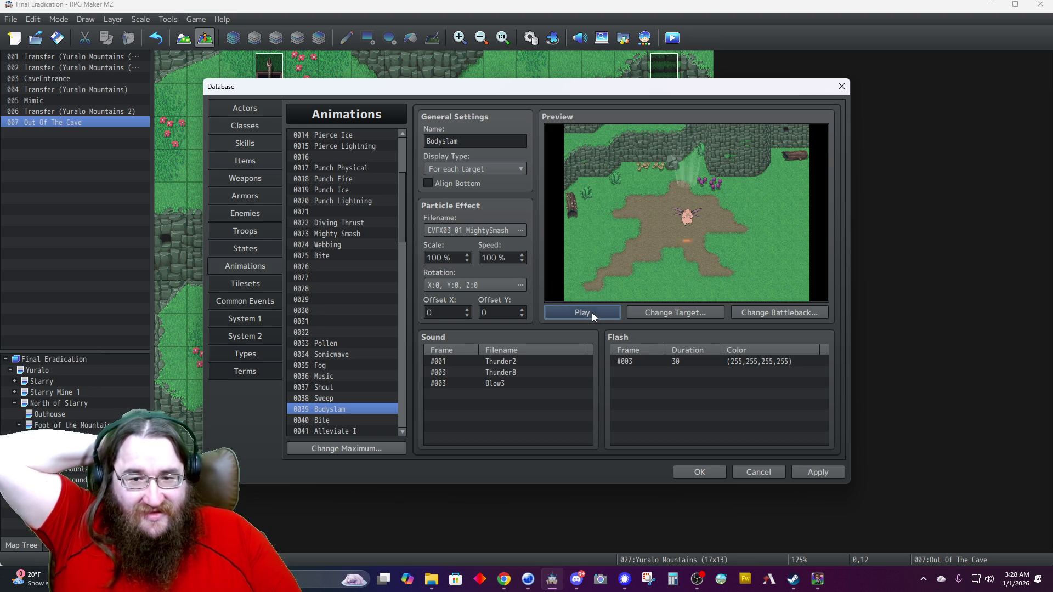
double_click(536, 361)
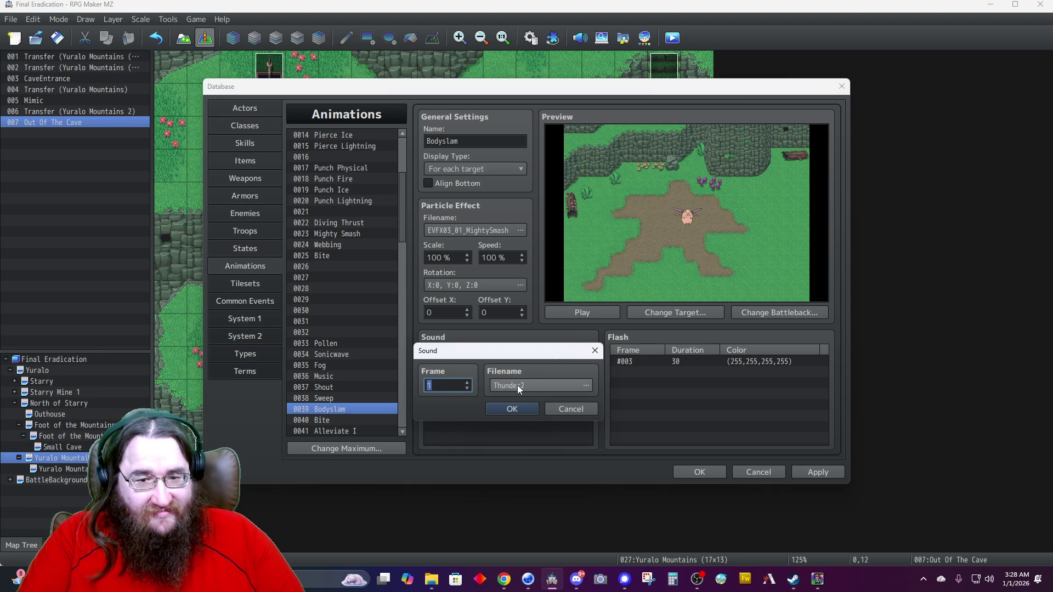
click(519, 386)
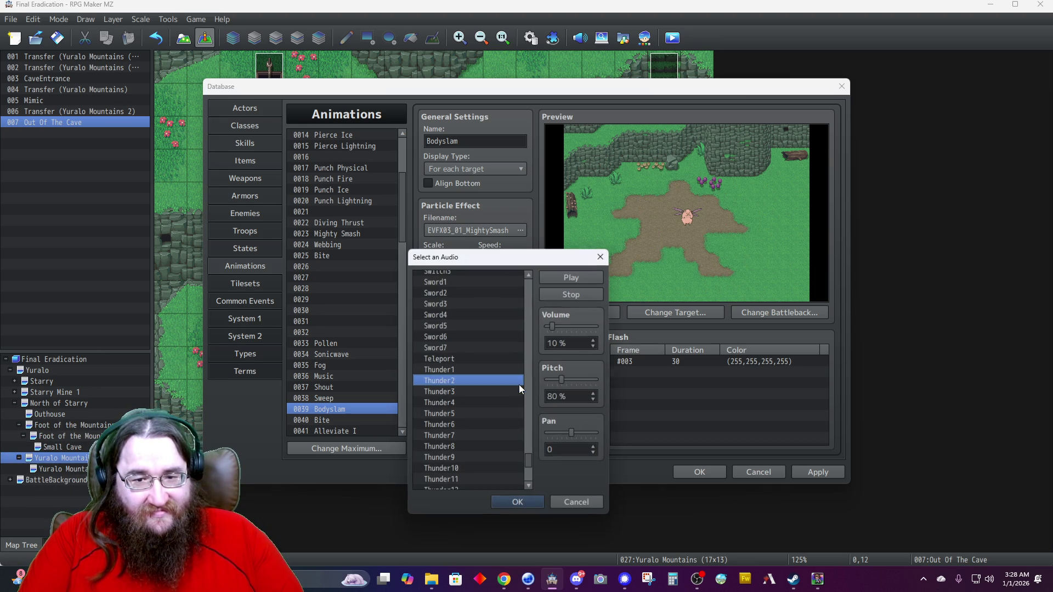
click(577, 500)
click(569, 413)
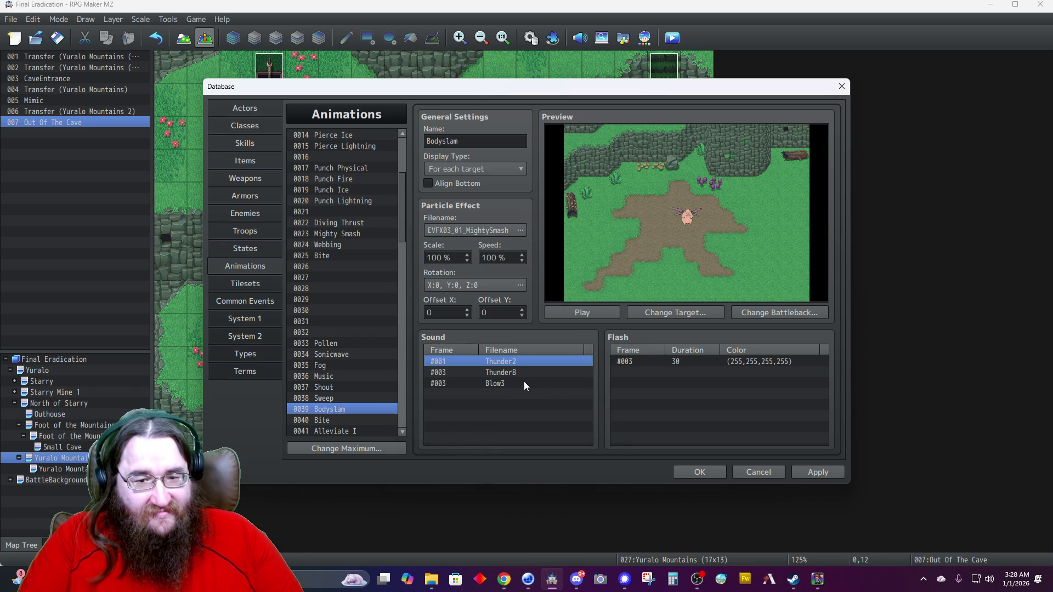
double_click(515, 372)
click(533, 387)
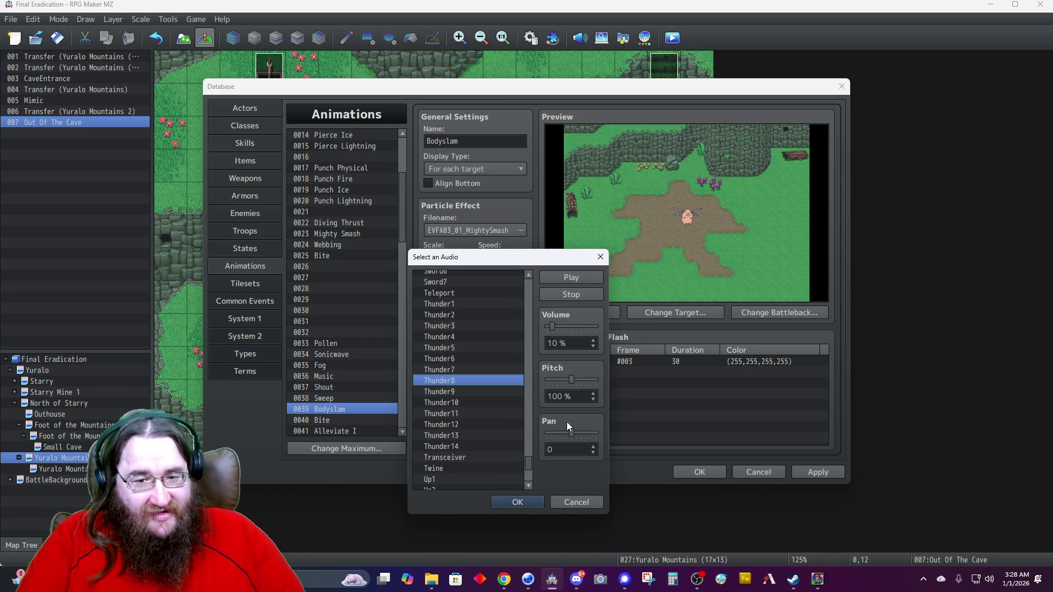
click(577, 500)
click(569, 411)
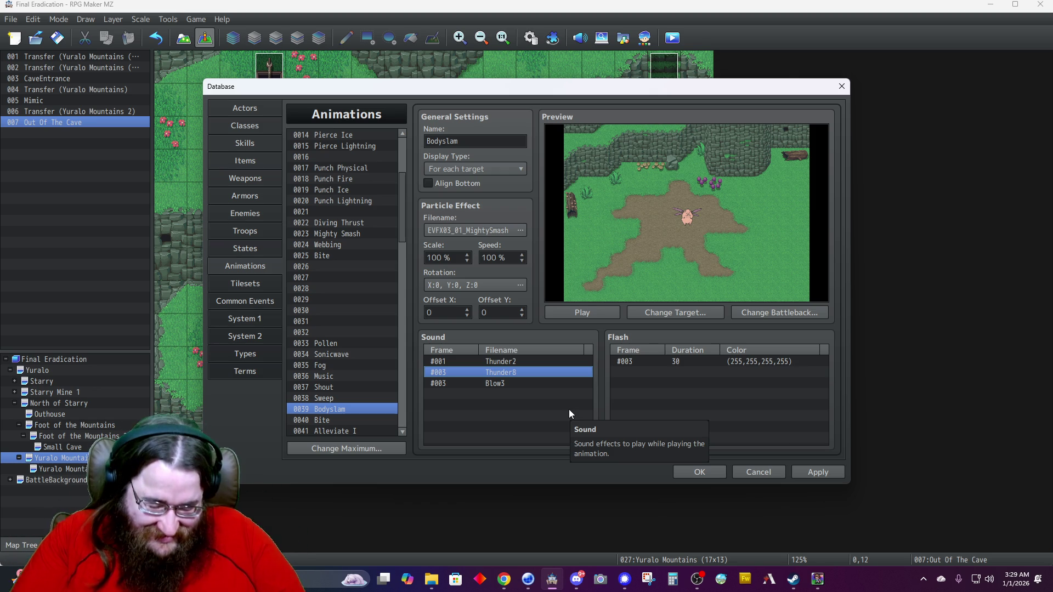
double_click(473, 381)
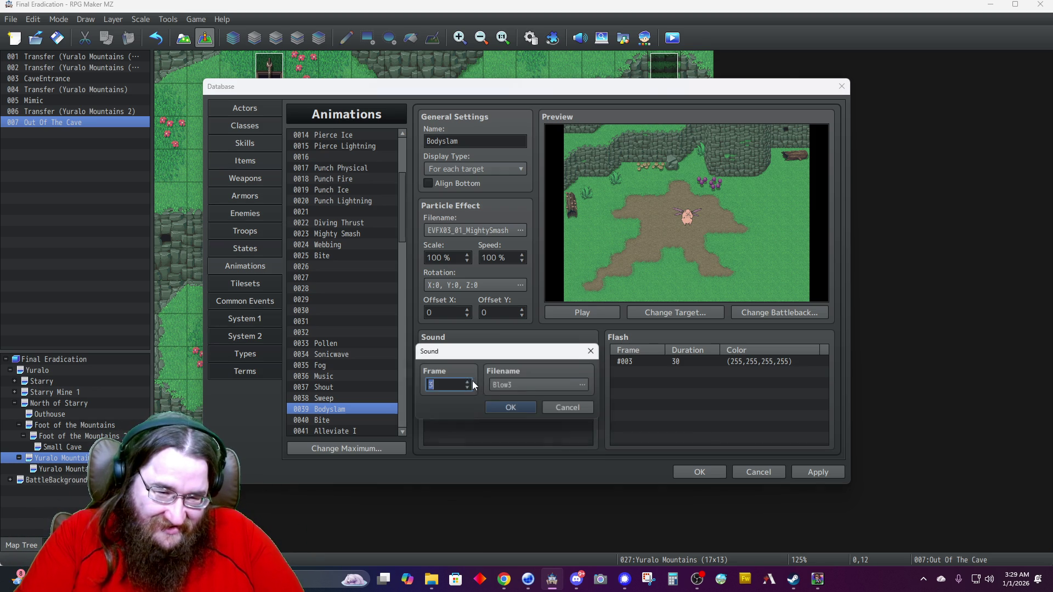
click(532, 386)
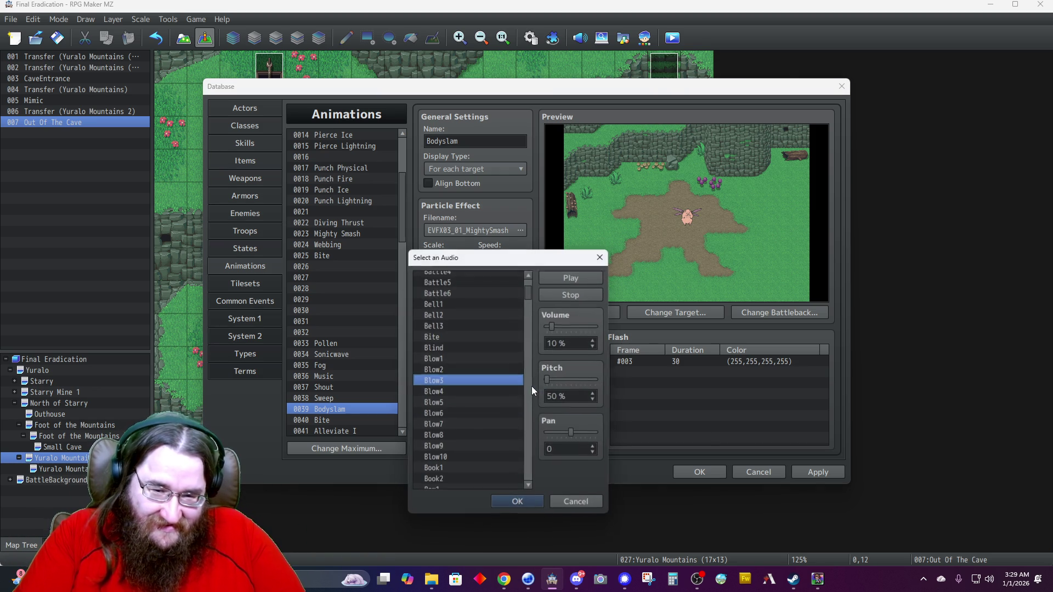
click(585, 505)
click(570, 409)
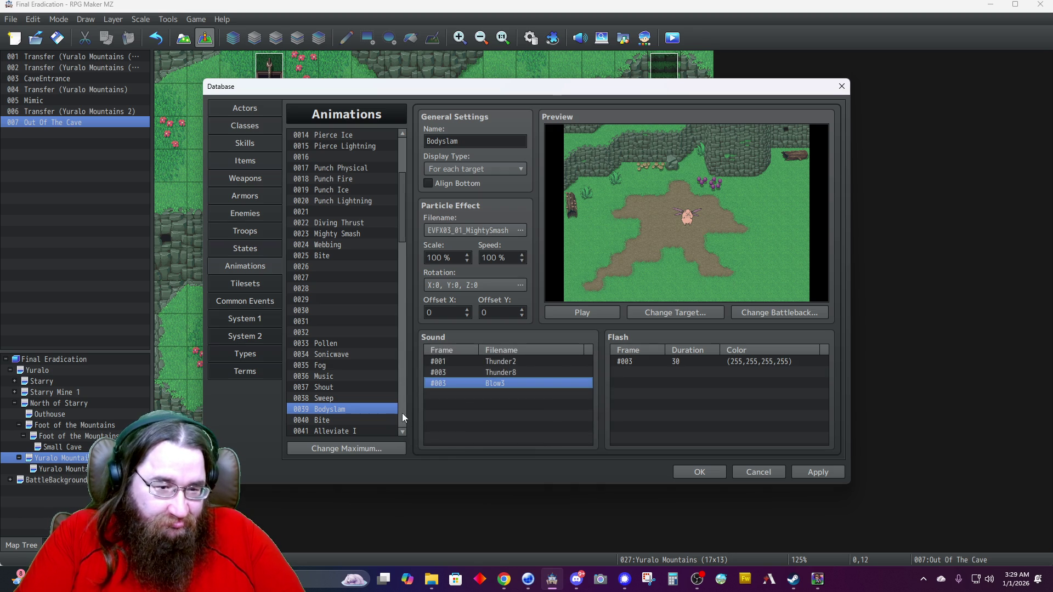
scroll(321, 420, down, 1)
Preview the Bite, Alleviate I, Alleviate II and Caress I animations.
click(327, 399)
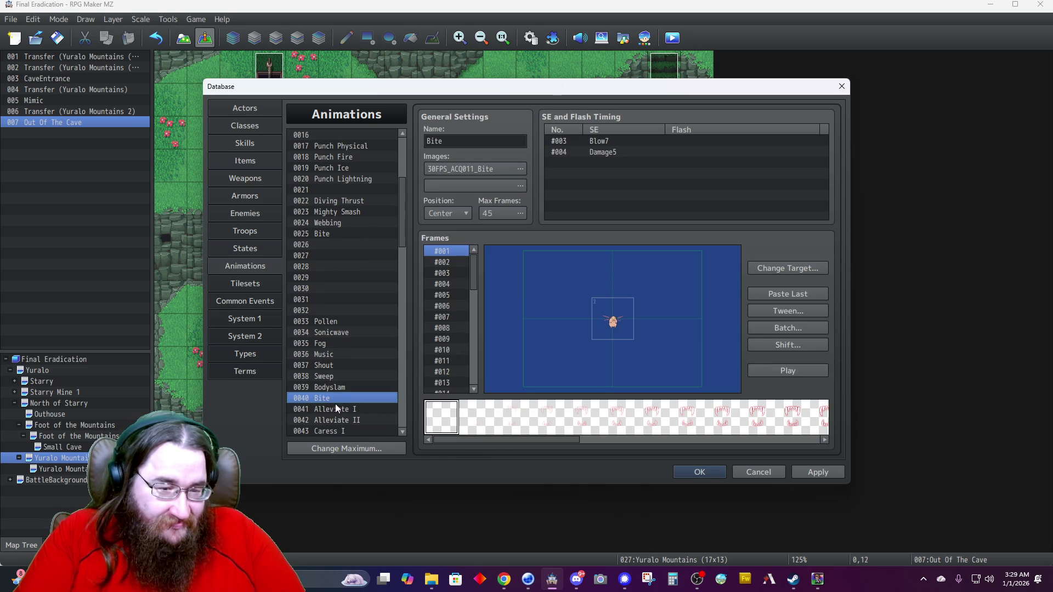
click(341, 409)
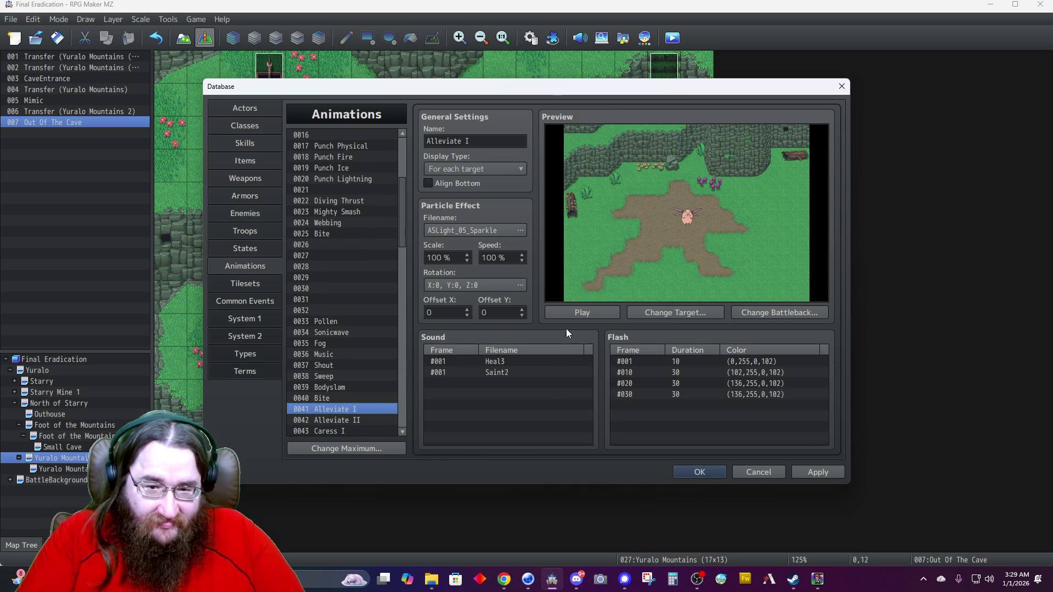
click(568, 311)
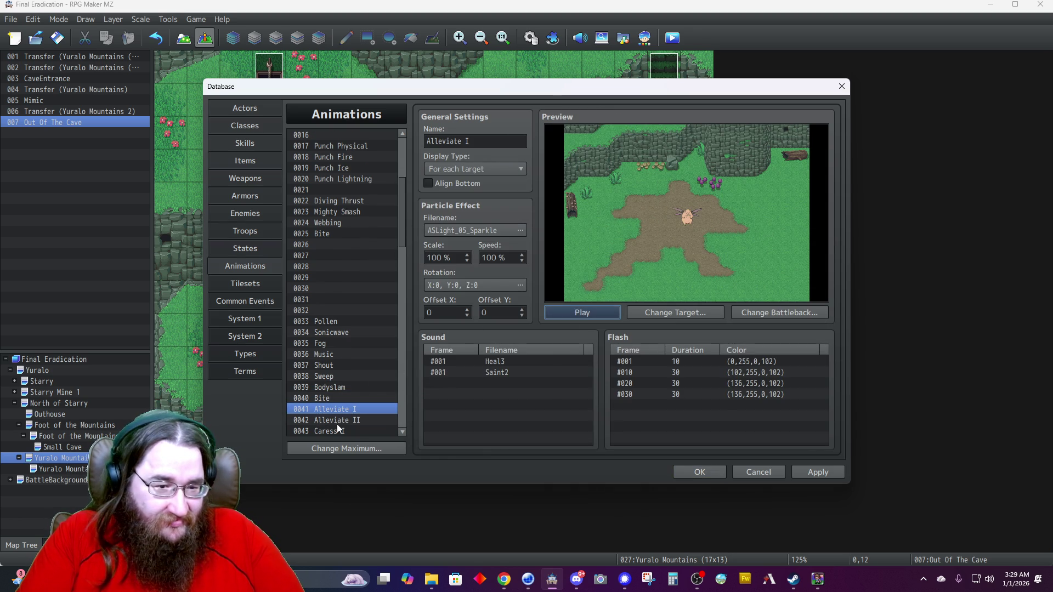
click(351, 420)
click(585, 313)
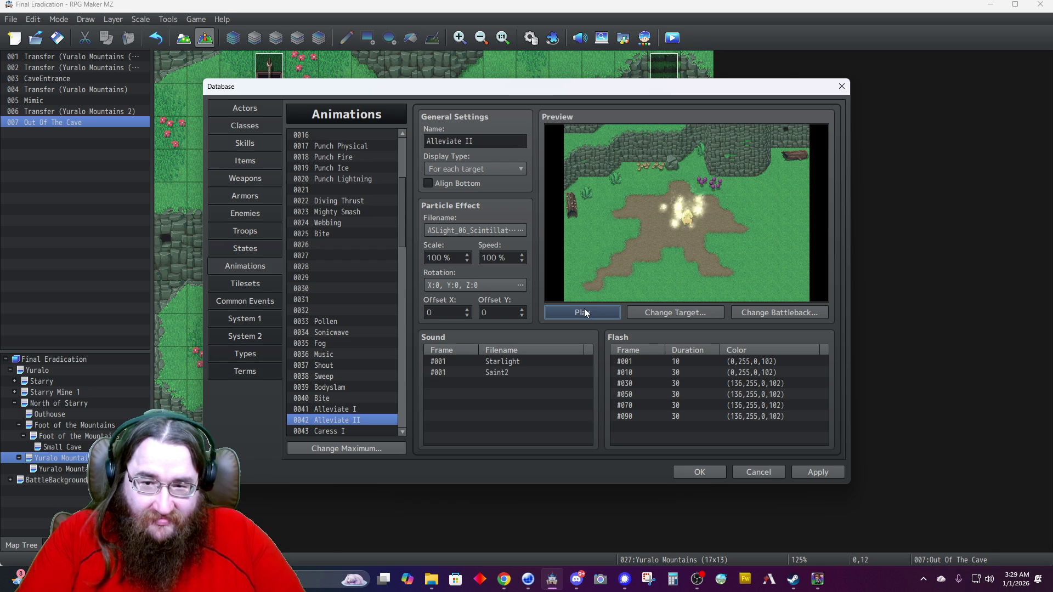
click(585, 313)
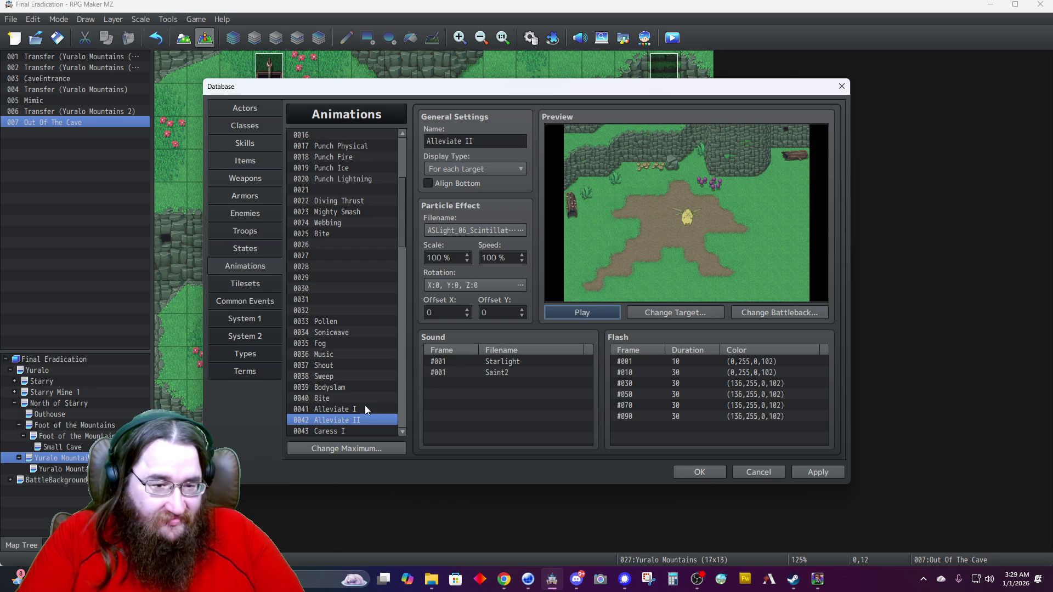
click(322, 432)
click(580, 314)
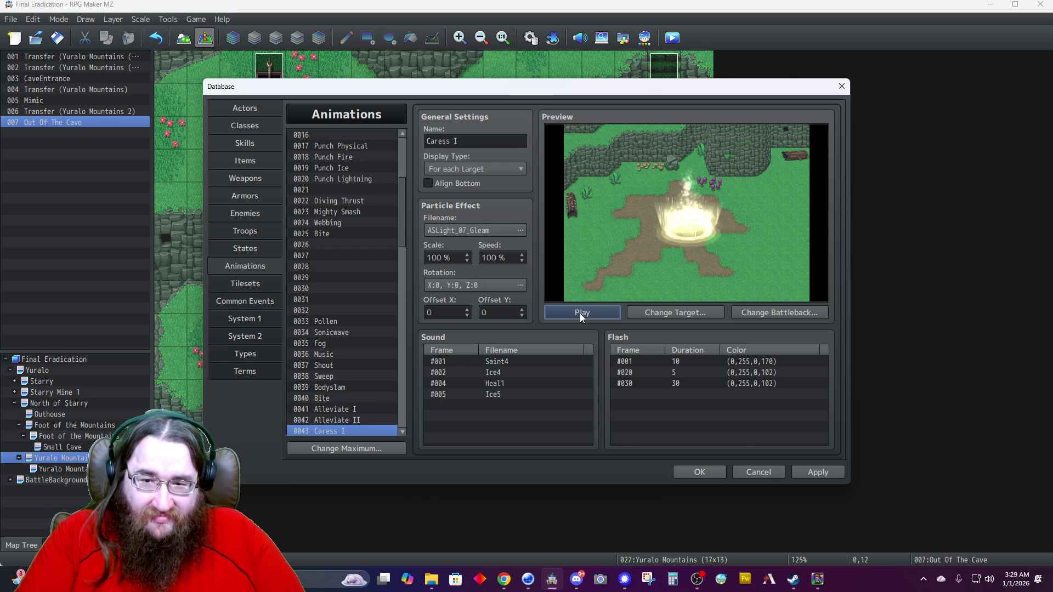
click(581, 314)
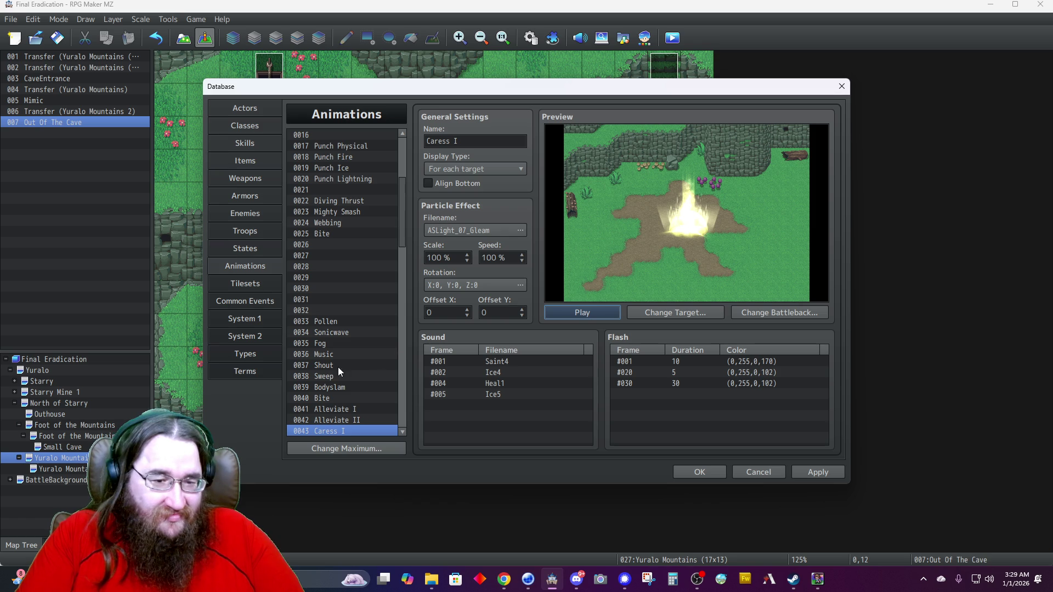
Preview the Punch Lightning and Punch Ice animations side by side.
scroll(339, 377, up, 5)
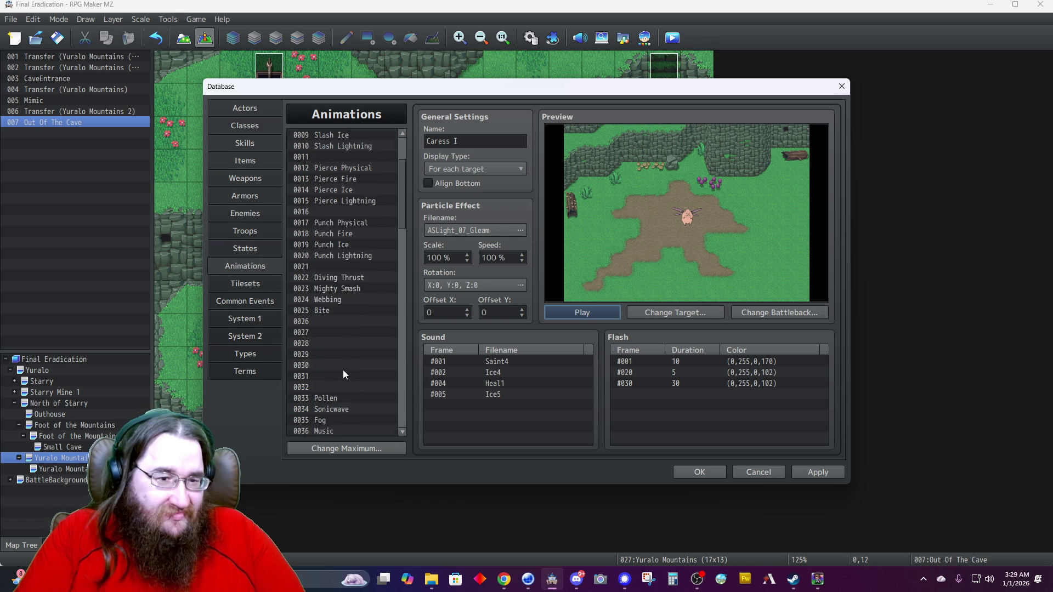
scroll(343, 370, up, 1)
click(342, 342)
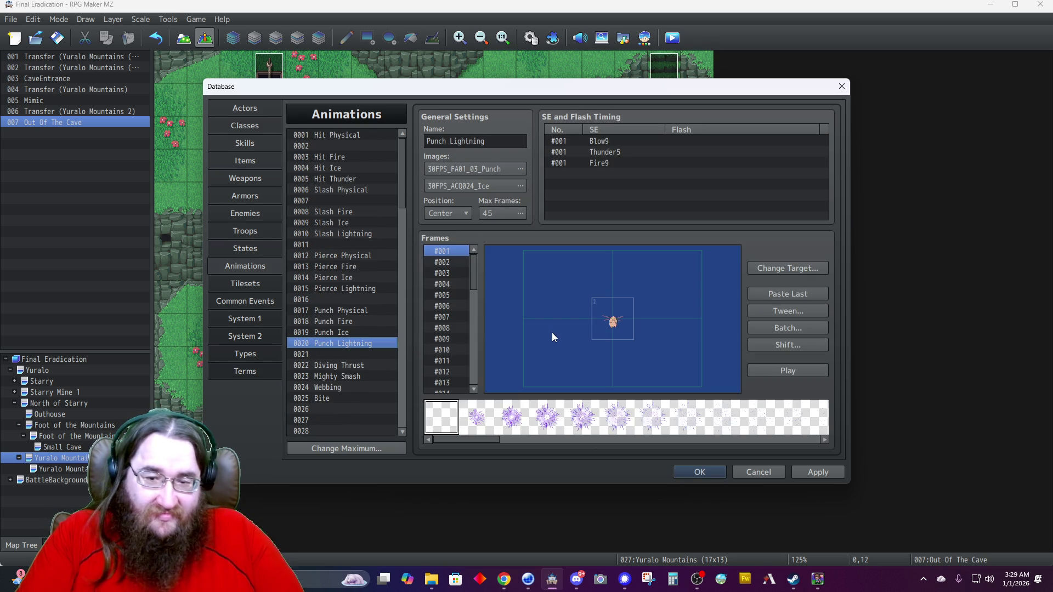
click(773, 370)
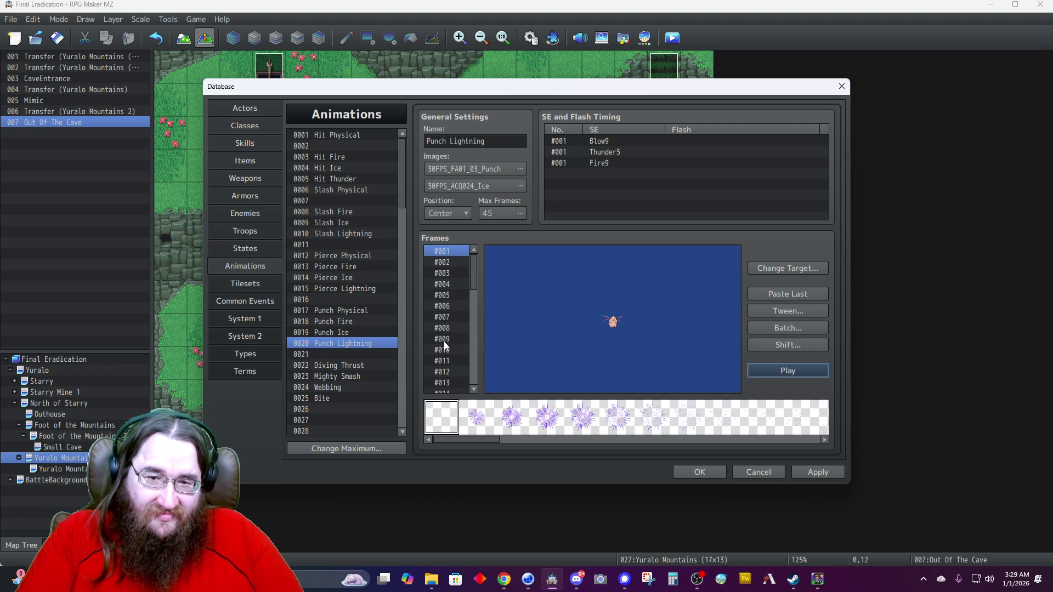
click(325, 331)
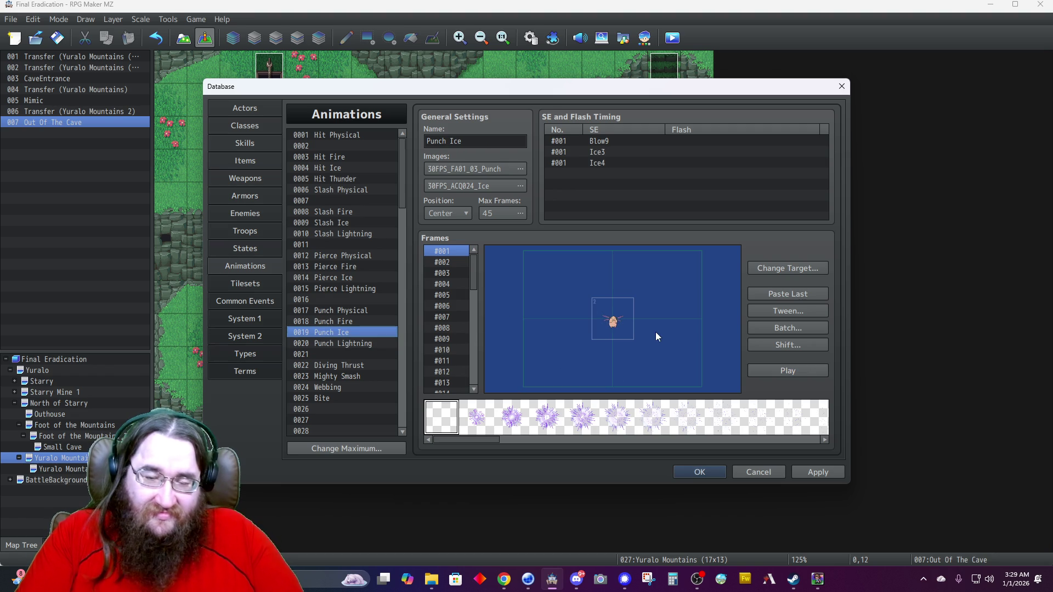
click(775, 370)
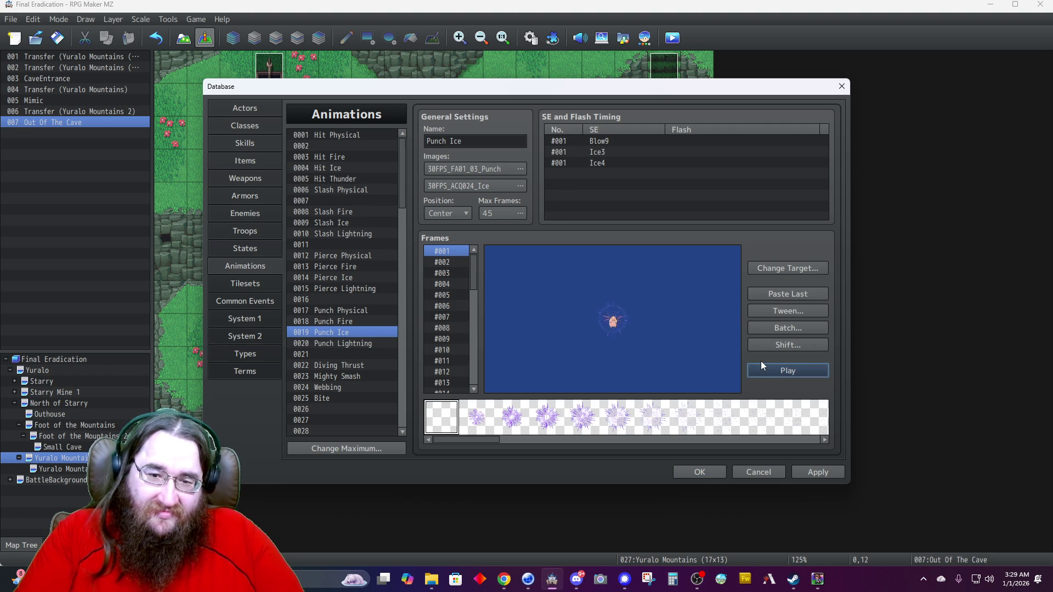
click(762, 368)
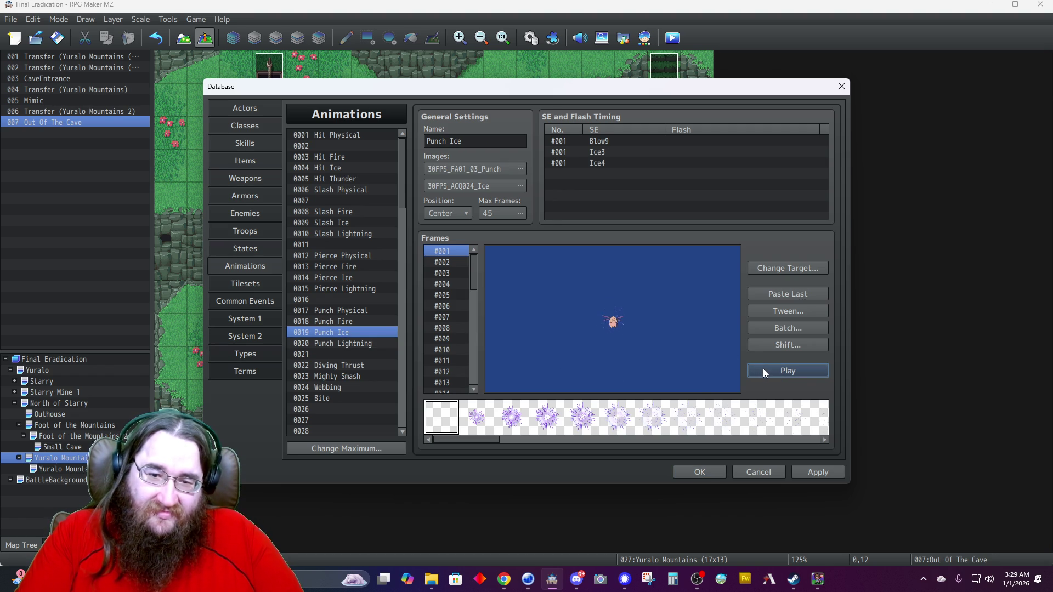
Shift Punch Ice's effect image hue from 202 to 168 for a bluer burst, then preview it.
double_click(481, 169)
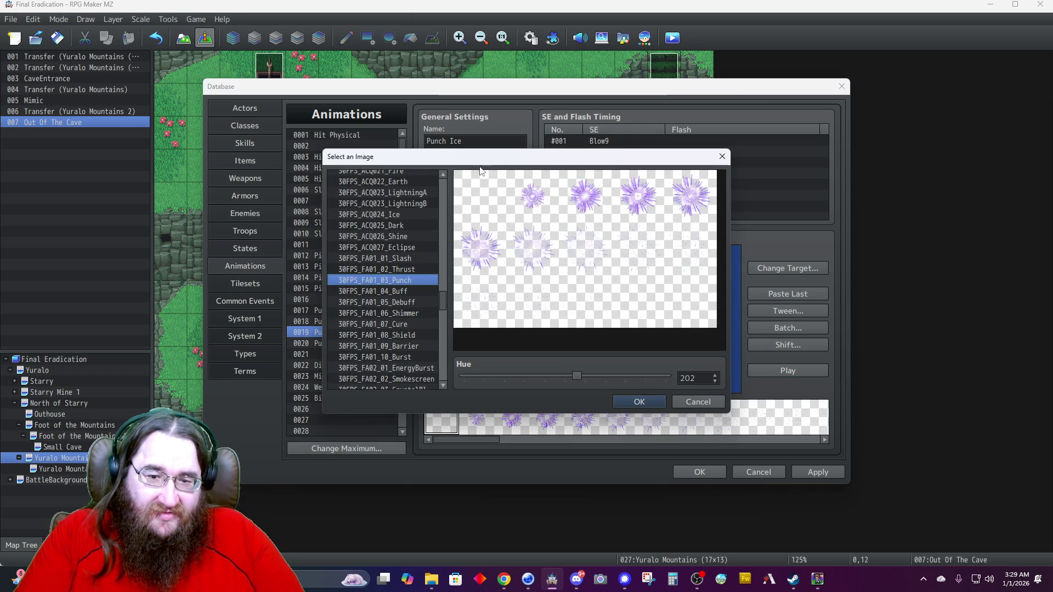
drag(576, 377, 559, 377)
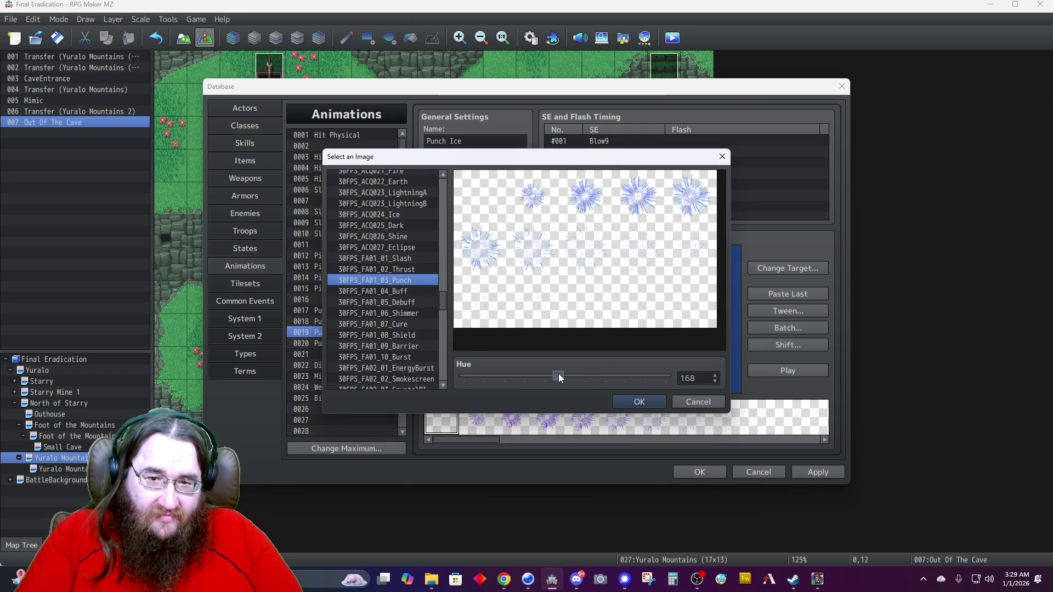
click(639, 403)
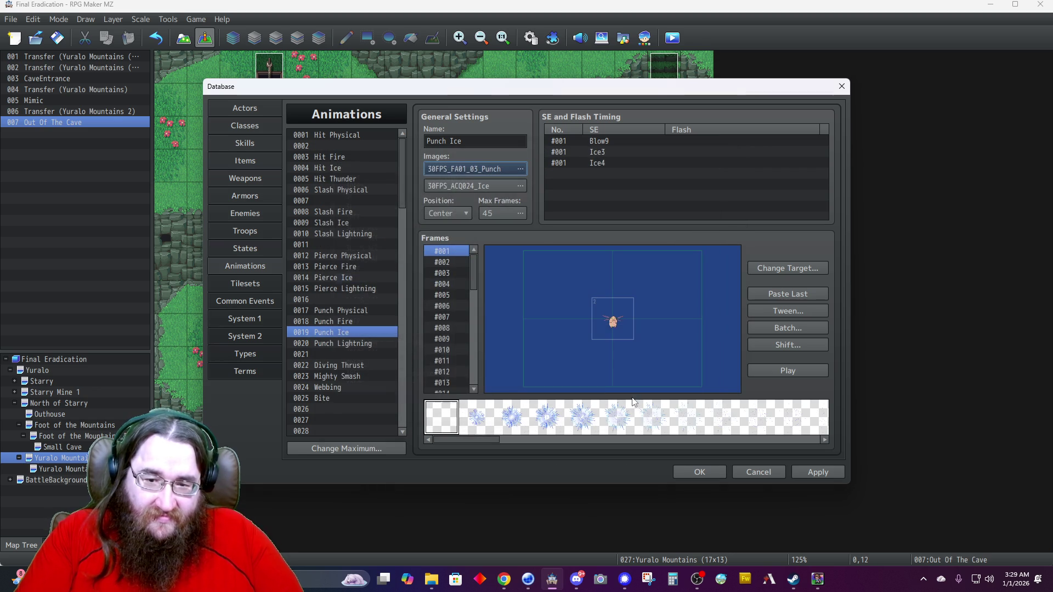
click(789, 371)
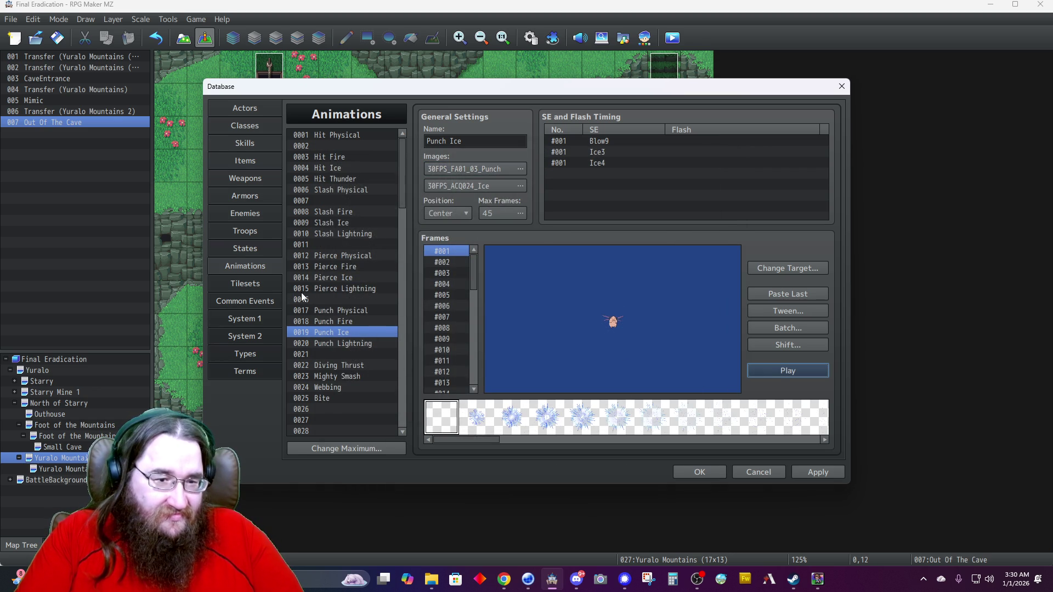
Compare it against the Punch Fire and Punch Physical animation previews.
click(357, 323)
click(774, 369)
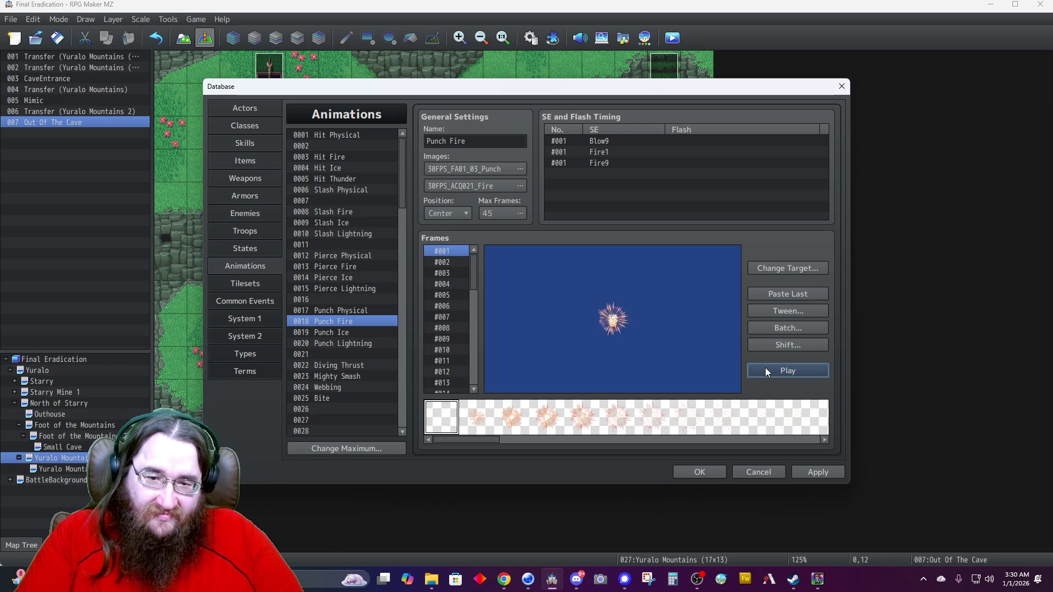
click(339, 311)
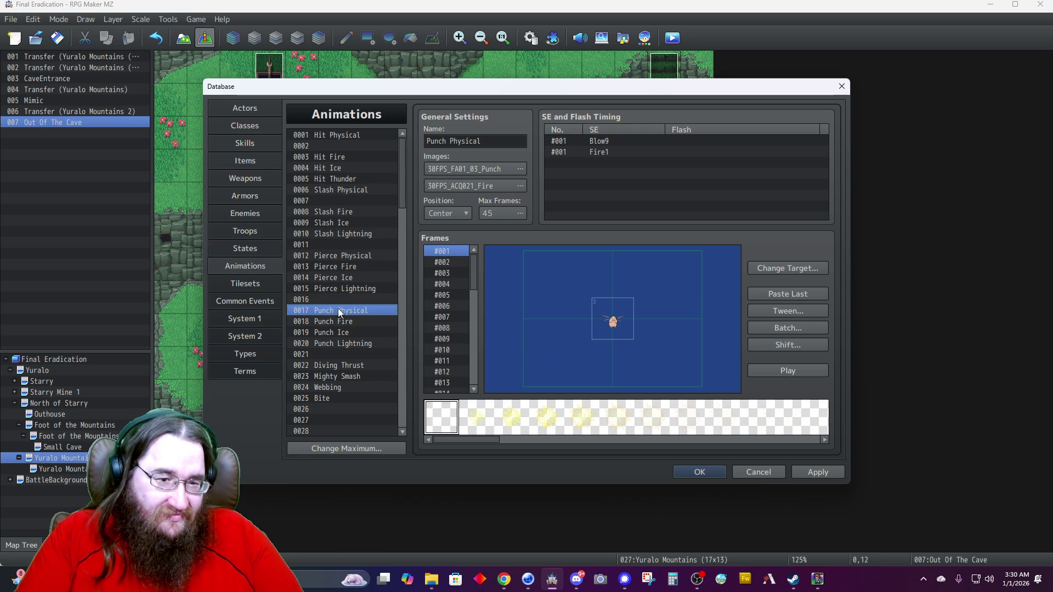
click(781, 370)
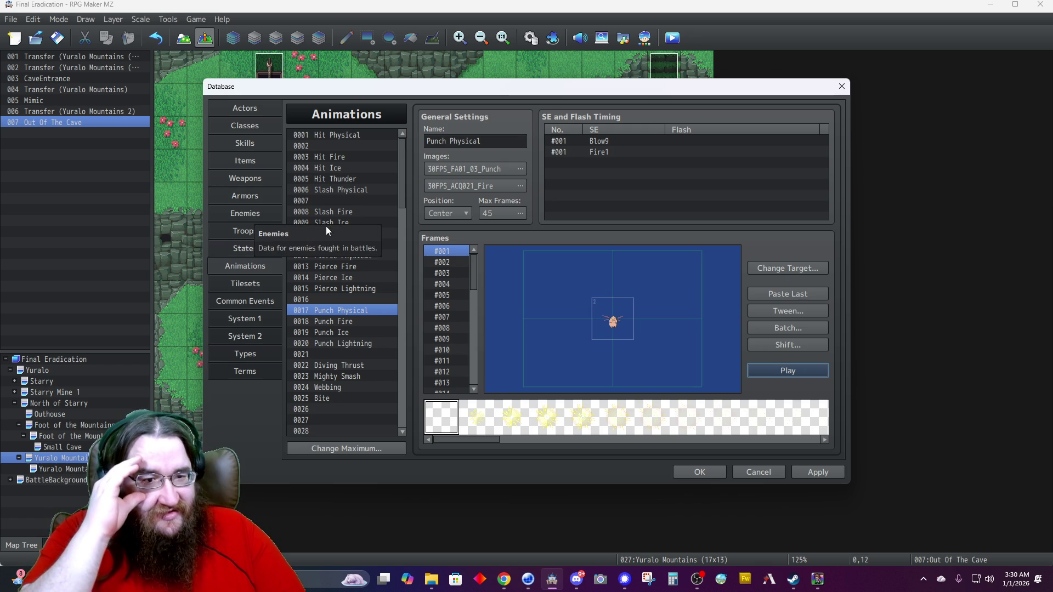
Preview the Shout animation twice.
scroll(331, 229, down, 4)
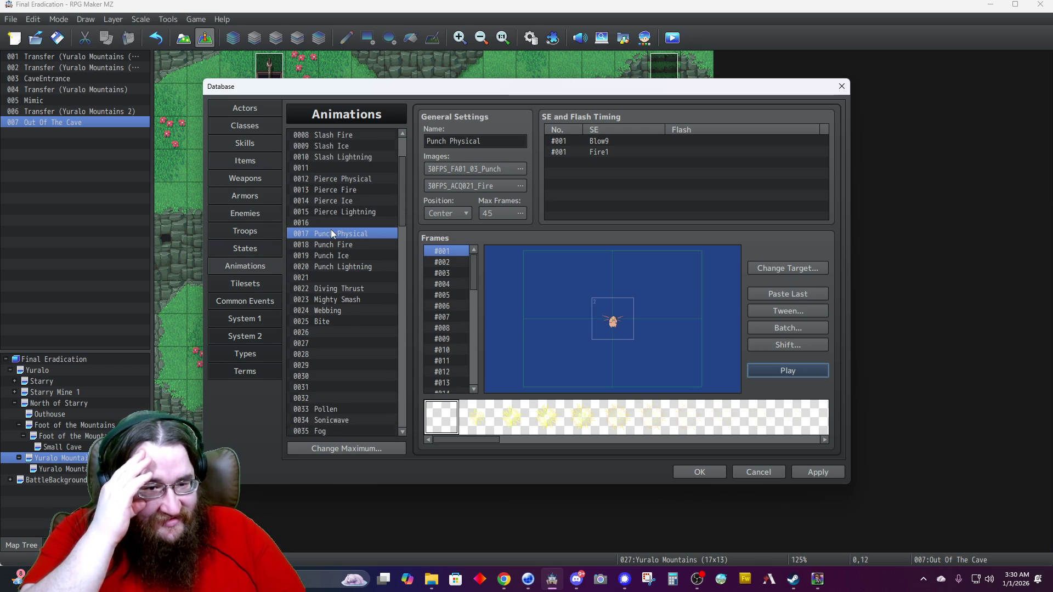
scroll(331, 232, down, 5)
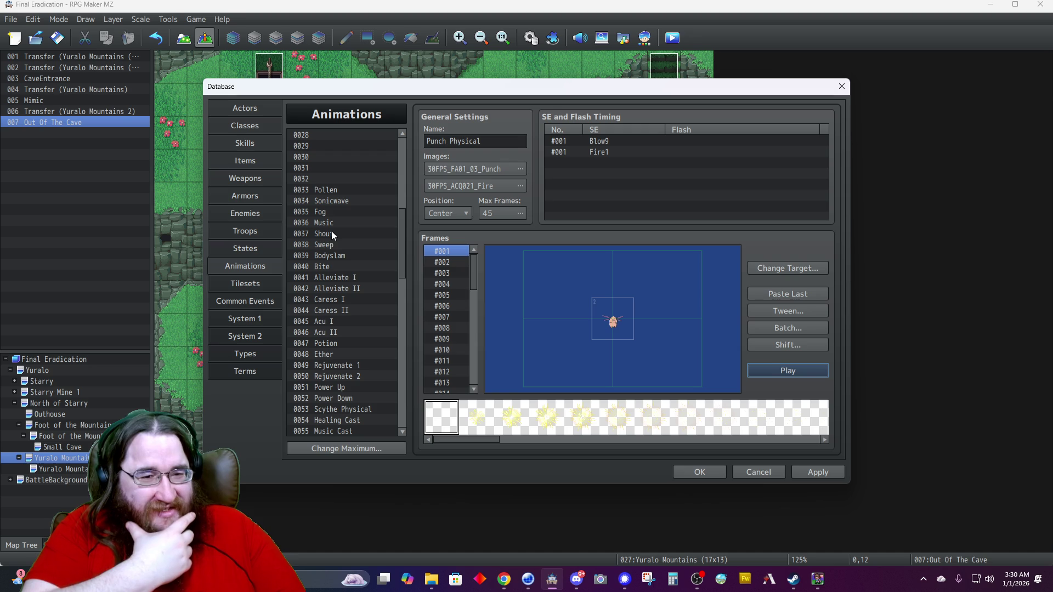
click(316, 235)
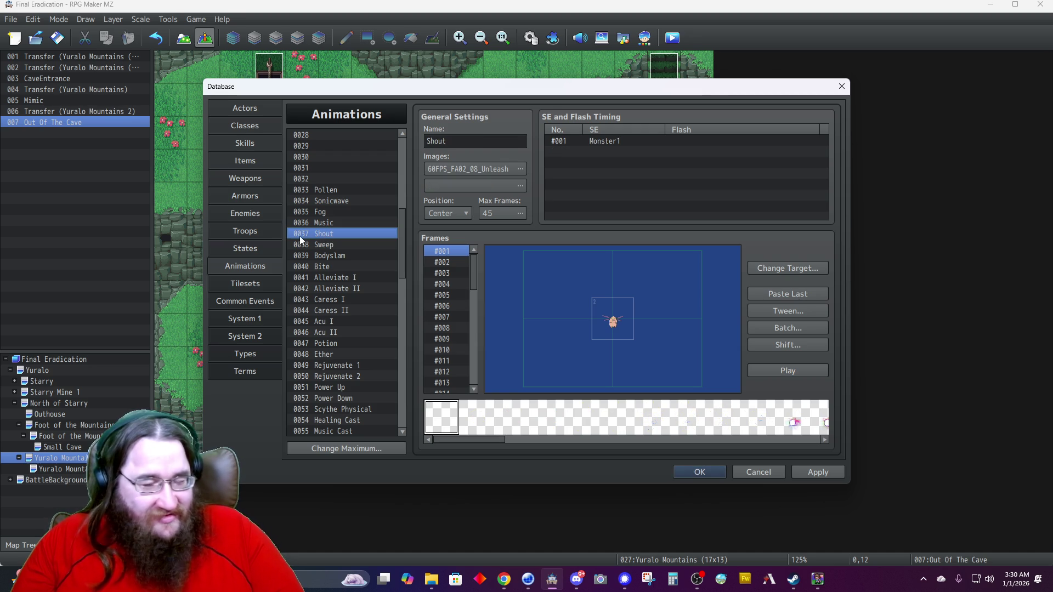
click(768, 368)
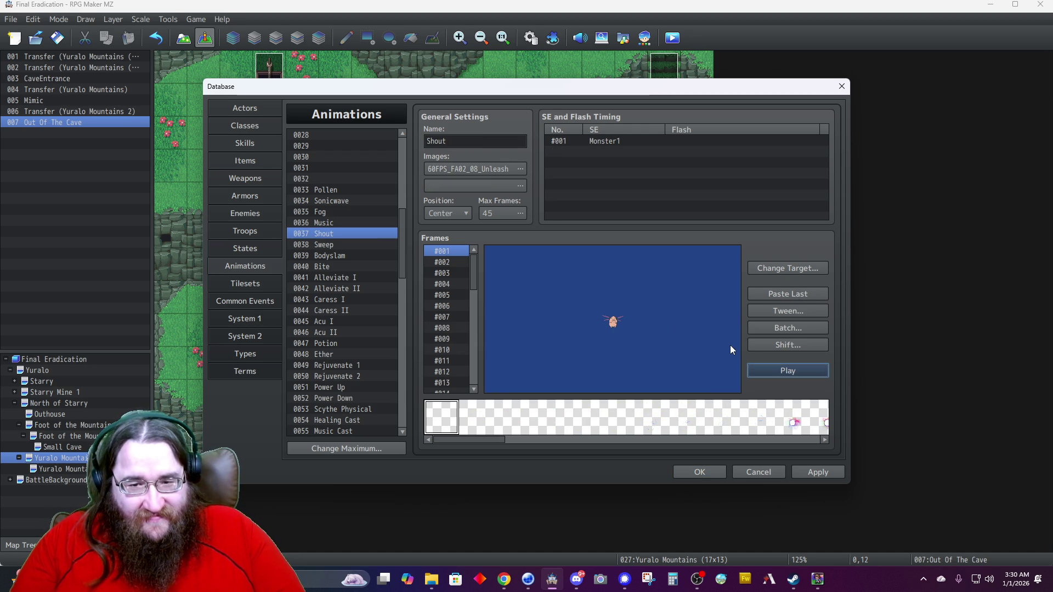
click(779, 371)
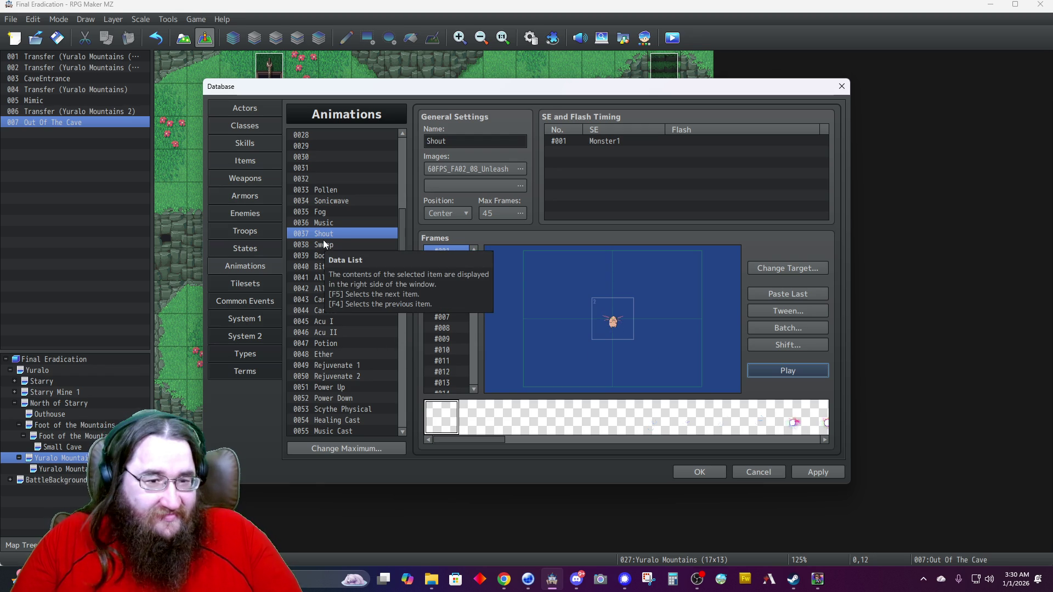
Look over Bodyslam and Sweep, preview Potion and Ether, then close the Database.
click(315, 257)
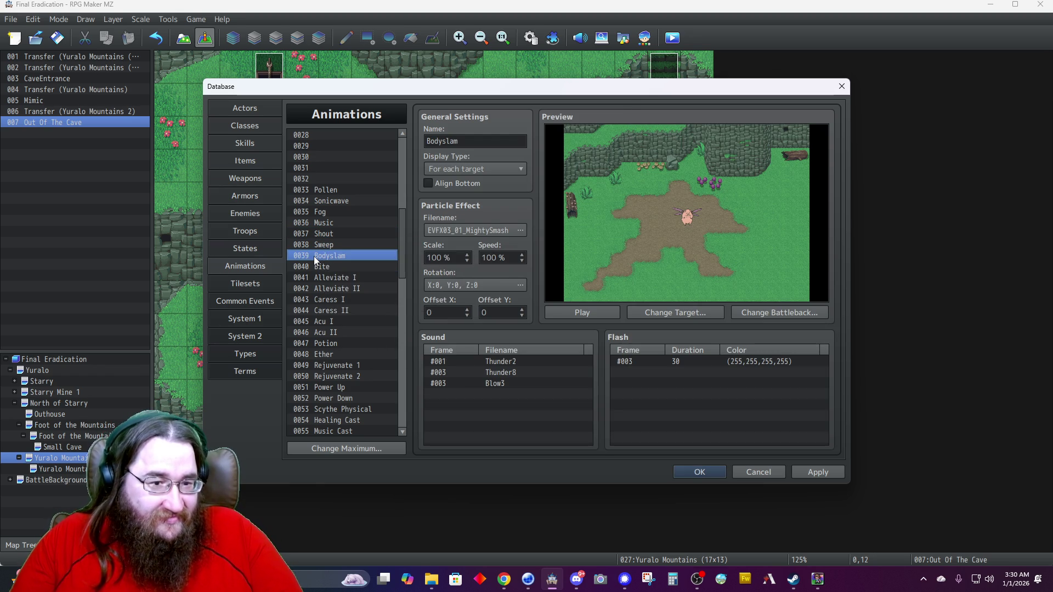
click(309, 245)
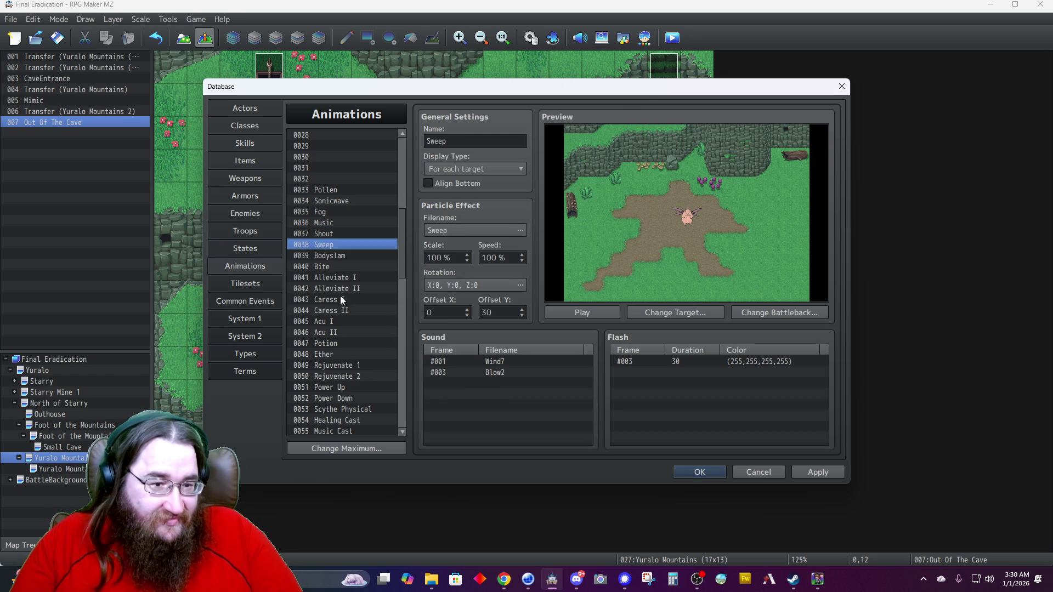
scroll(339, 325, down, 2)
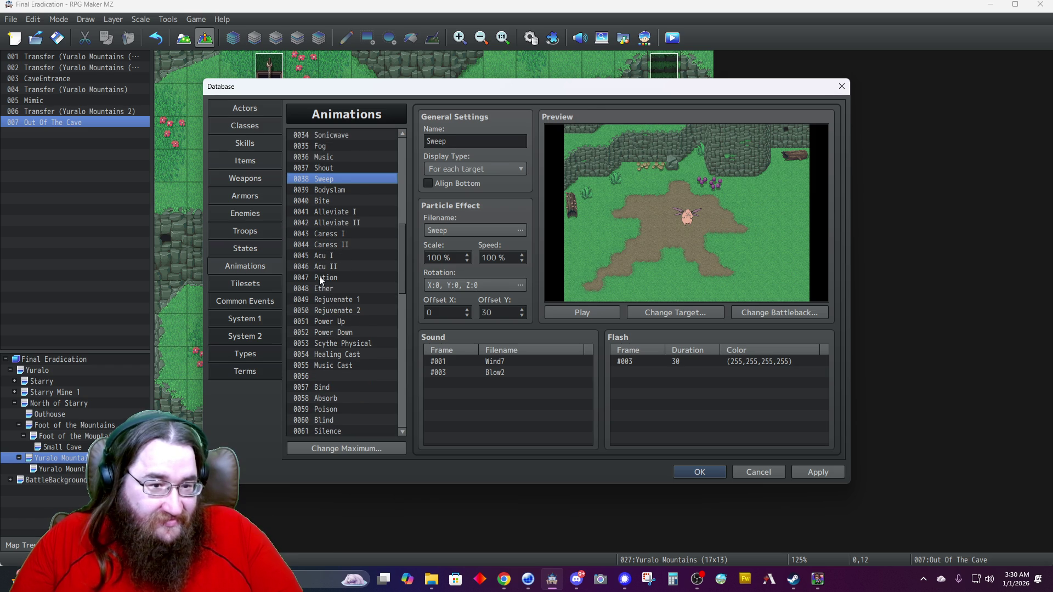
click(320, 278)
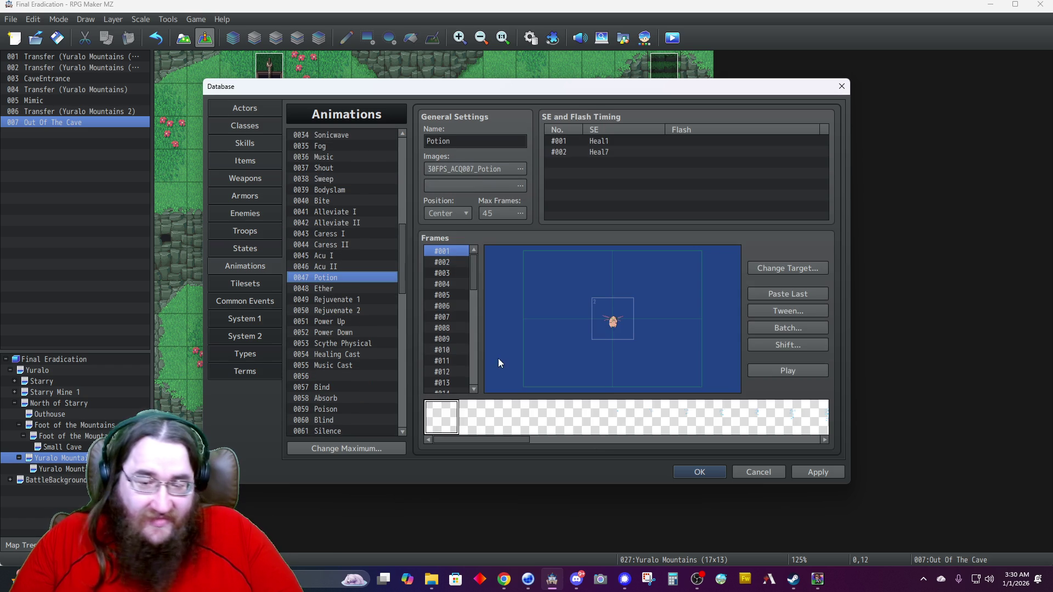
click(772, 371)
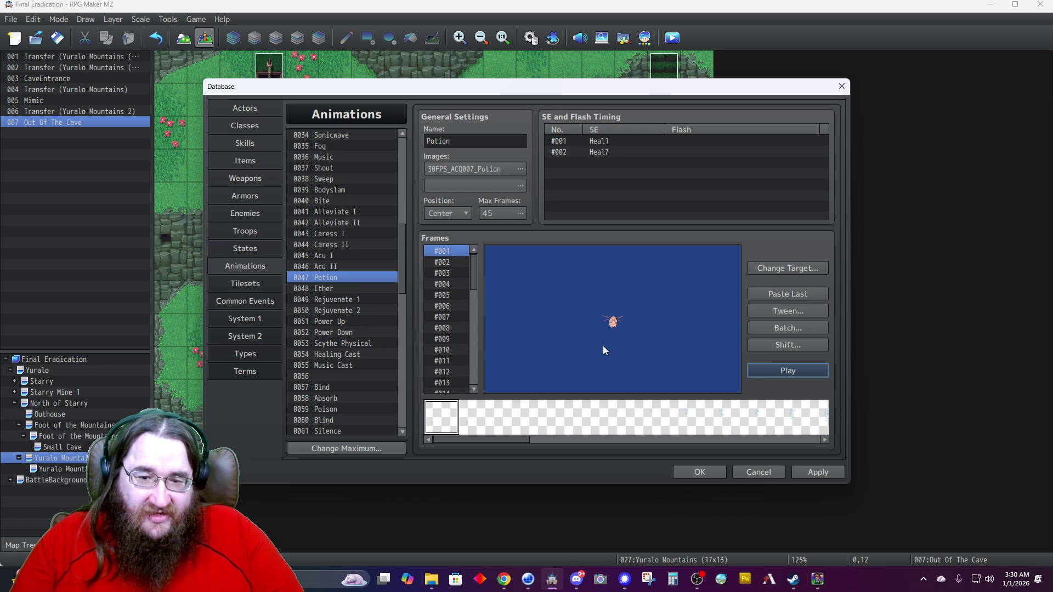
click(325, 289)
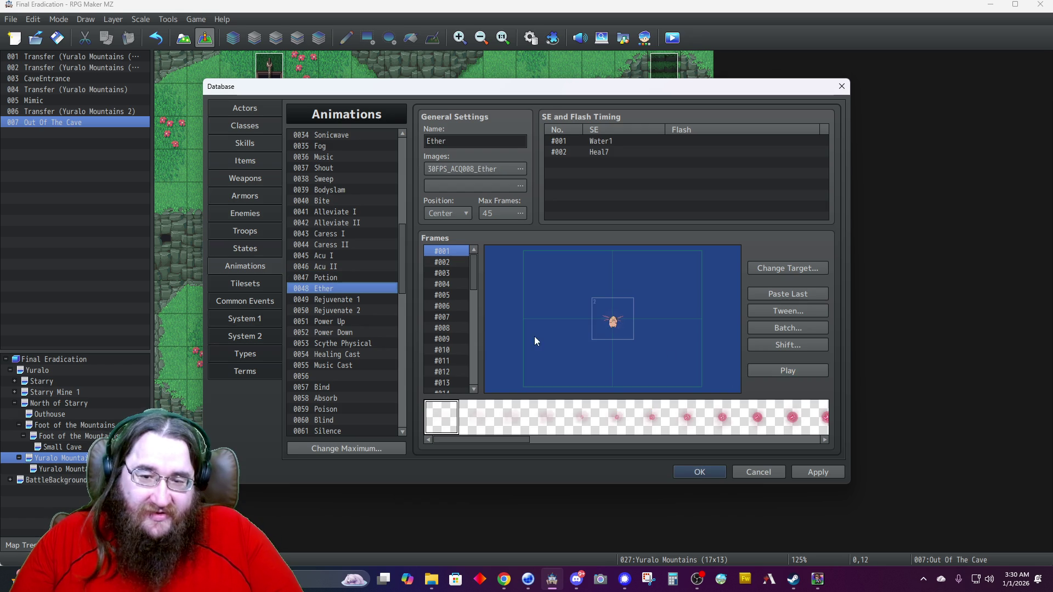
click(773, 374)
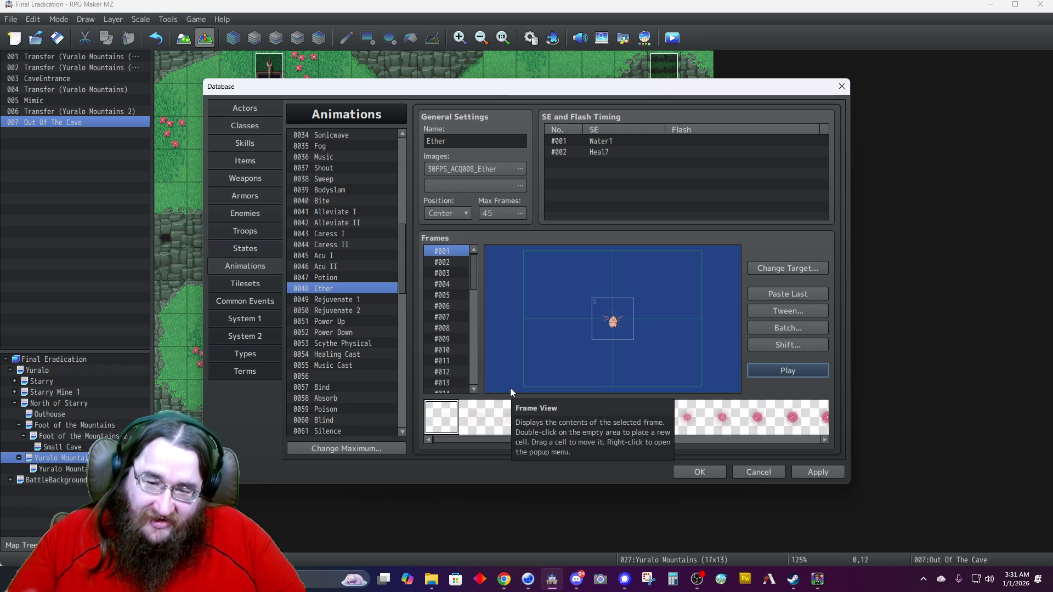
click(700, 471)
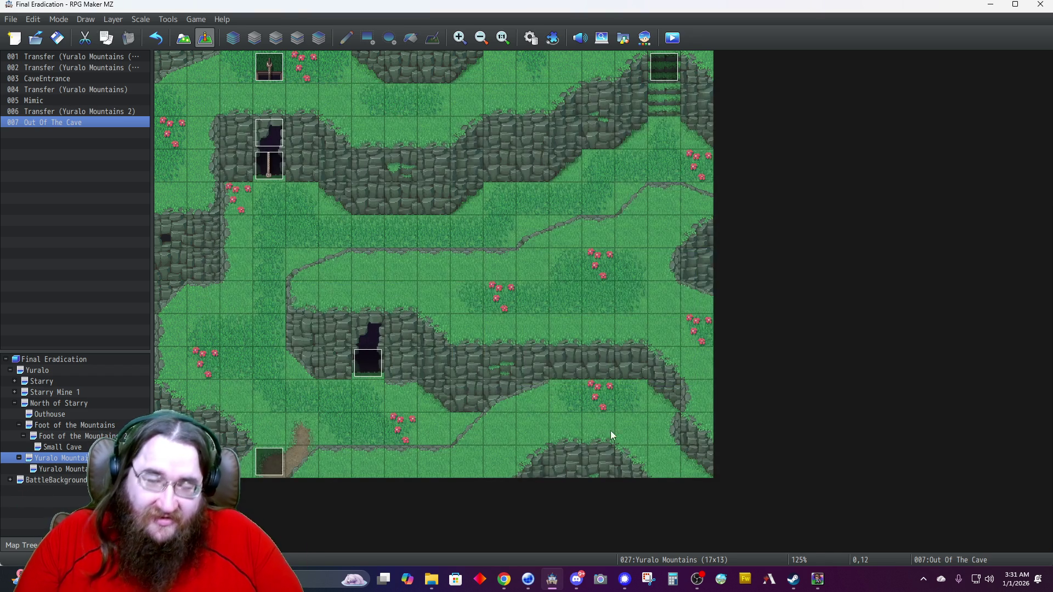
Open the Battle Test setup for the 0001 Tester troop in Database > Troops.
click(530, 37)
click(248, 230)
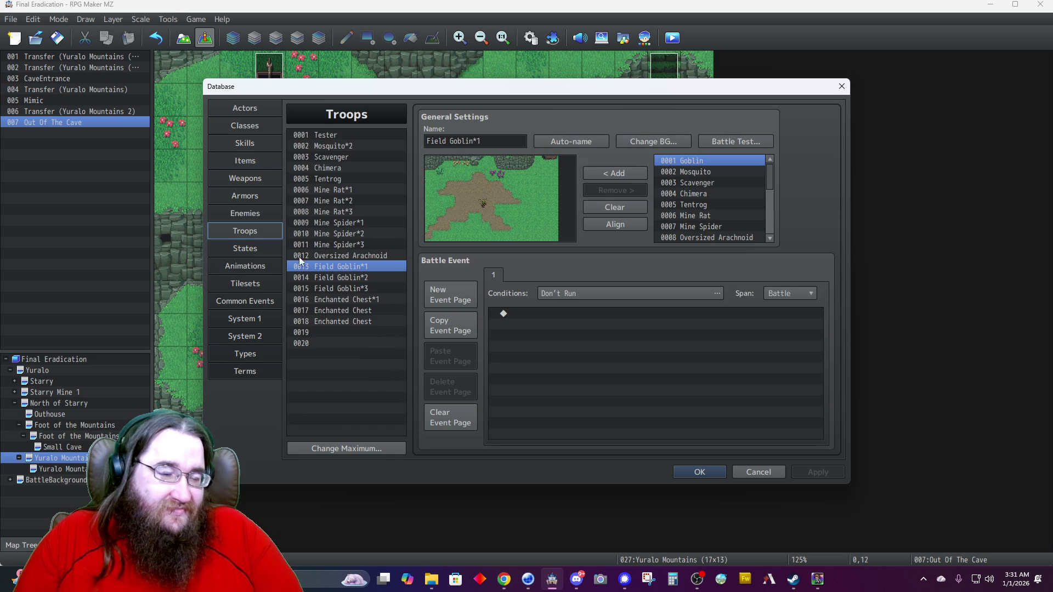
click(330, 136)
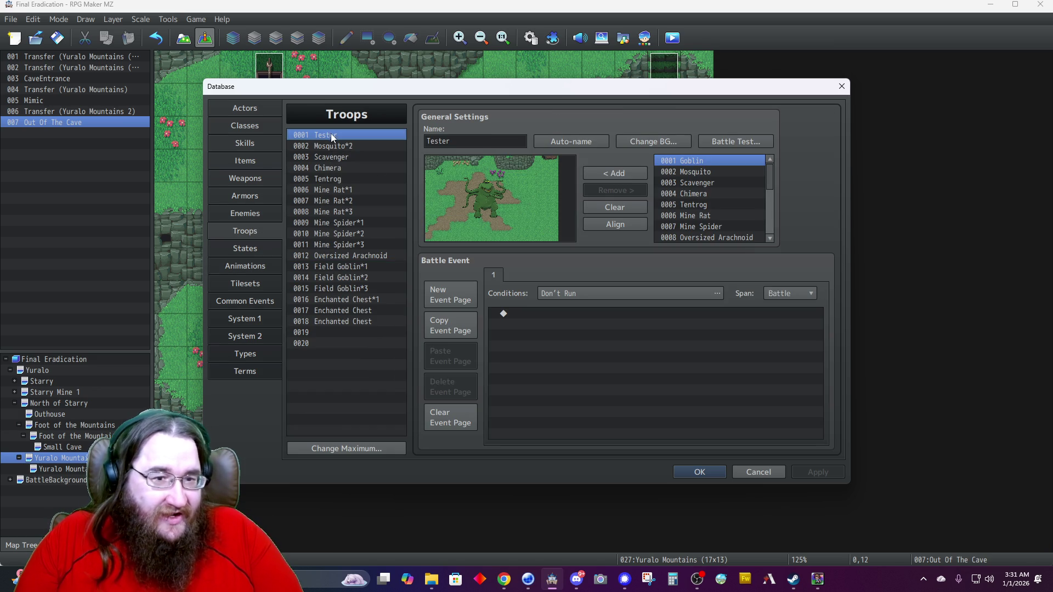
click(733, 141)
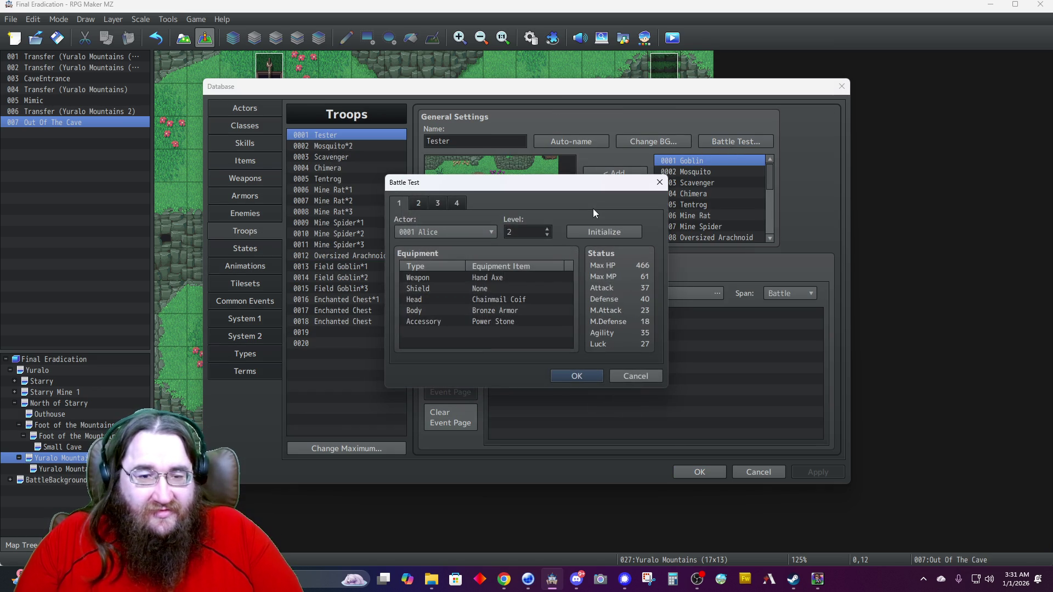
Put Hamid in party slot 3 and Leeann in slot 4, then launch the test.
click(419, 204)
click(438, 204)
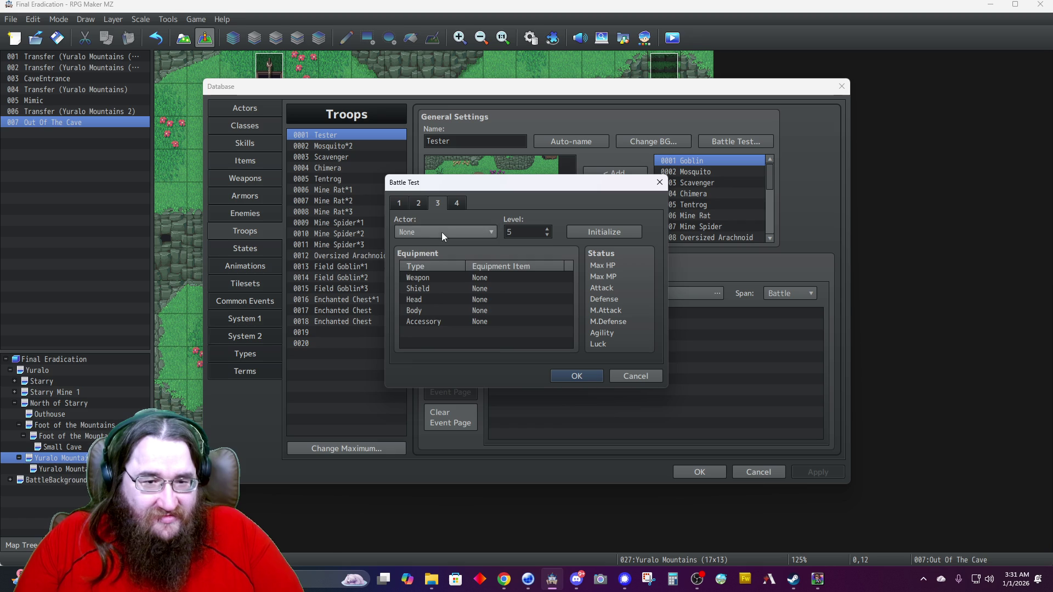
click(443, 233)
click(440, 285)
click(455, 204)
click(439, 235)
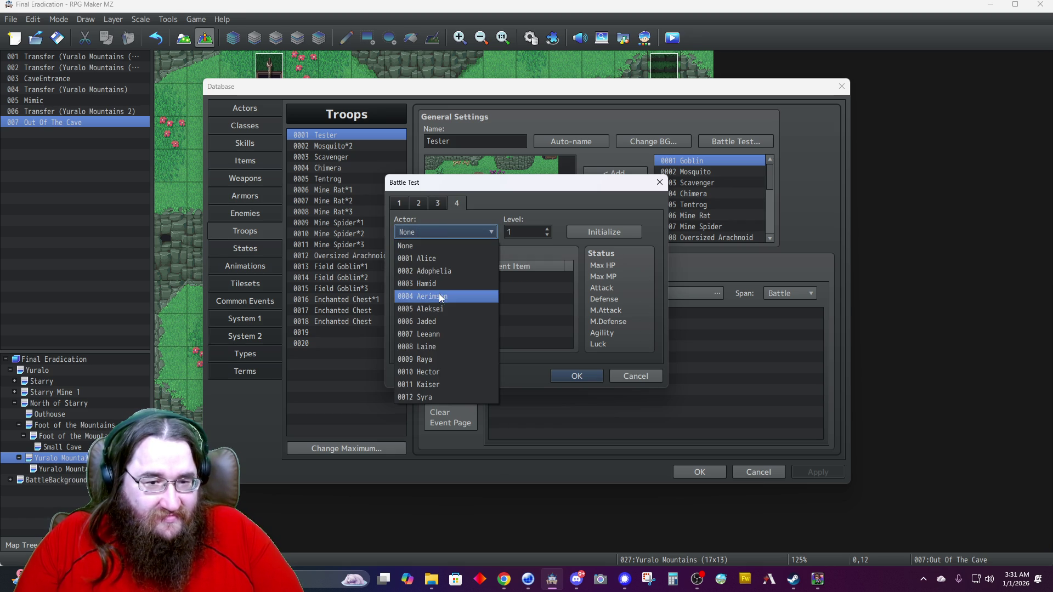
click(440, 334)
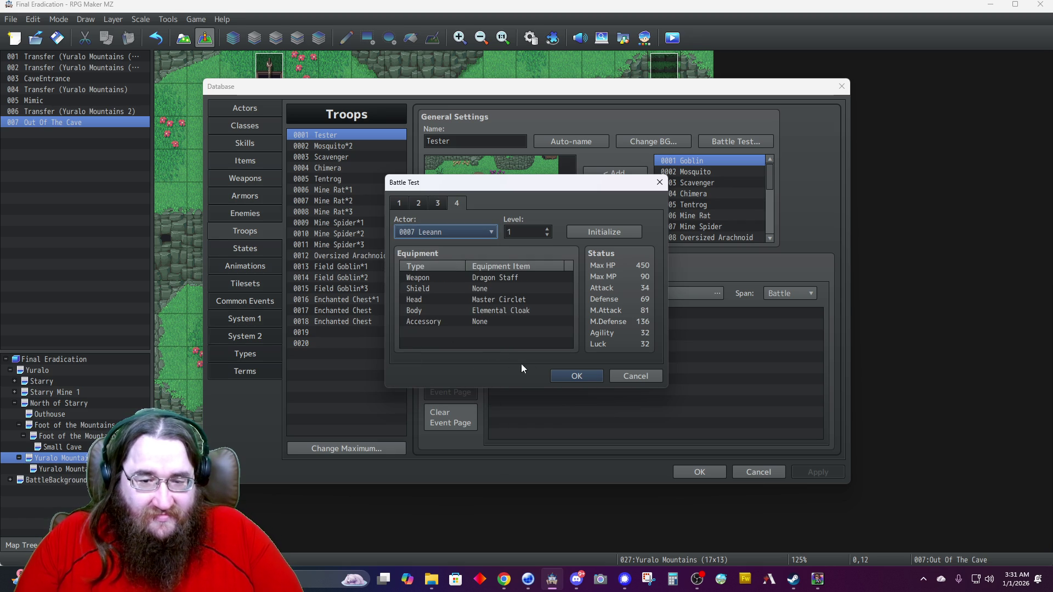
click(562, 374)
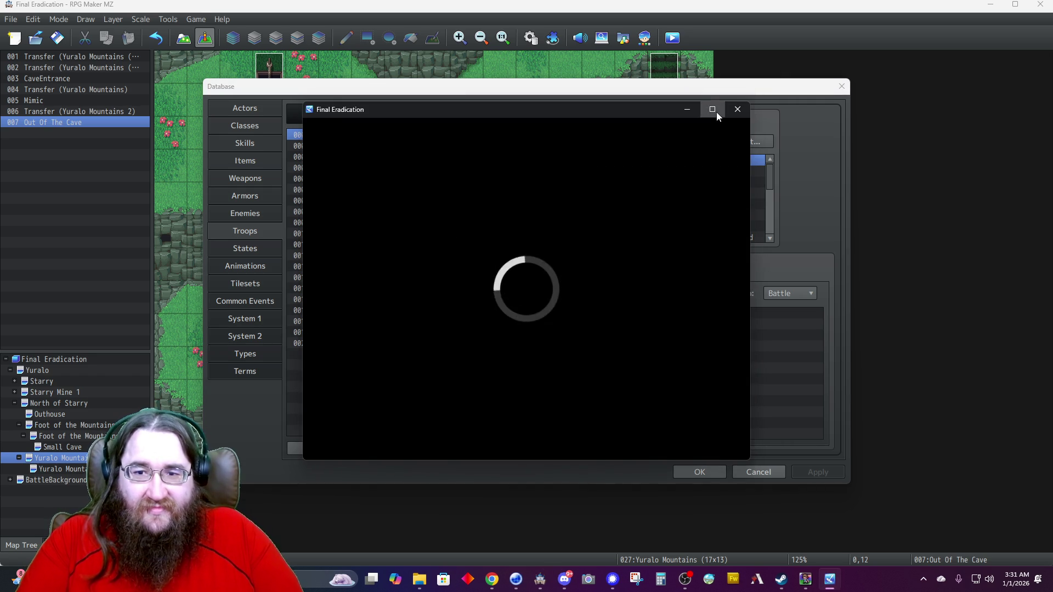
Maximize the game and attack Bizmothacle with Slice, Jump, Fire I and Splitter.
click(717, 112)
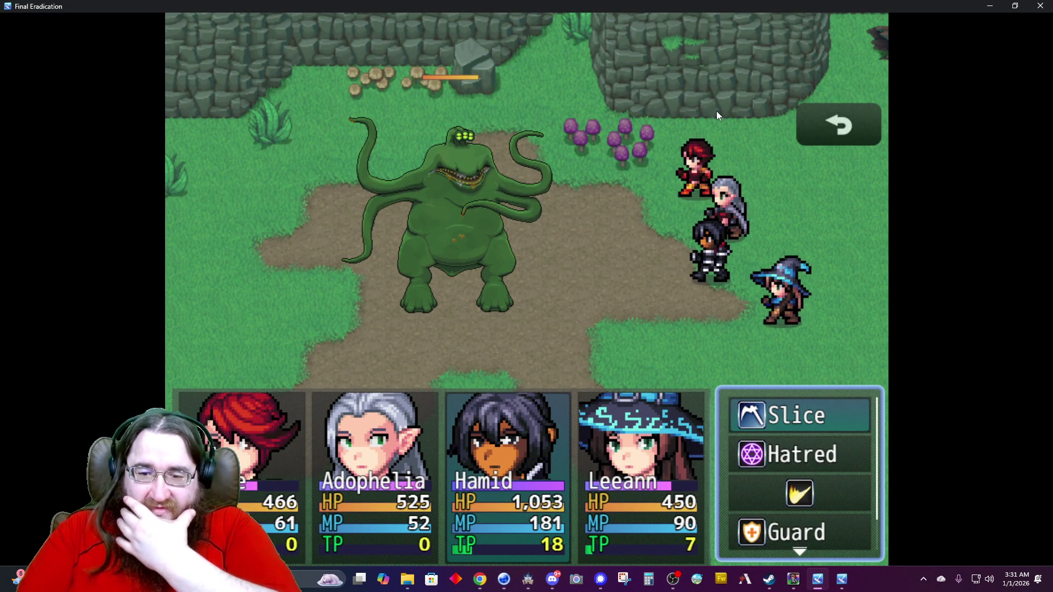
key(Return)
key(Return)
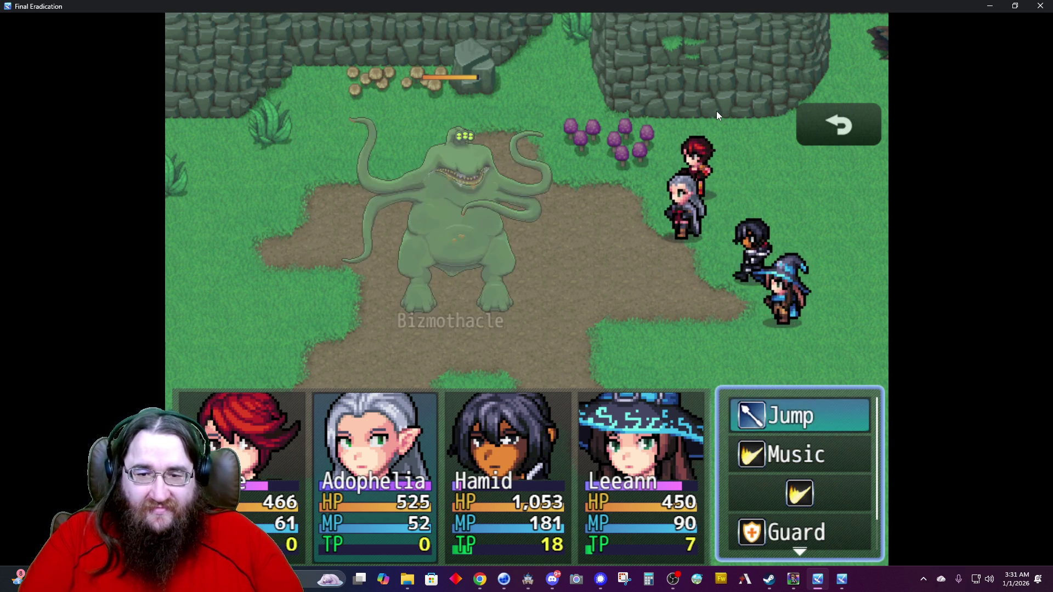
key(Return)
key(Return)
key(Down)
key(Up)
key(Down)
key(Return)
key(Right)
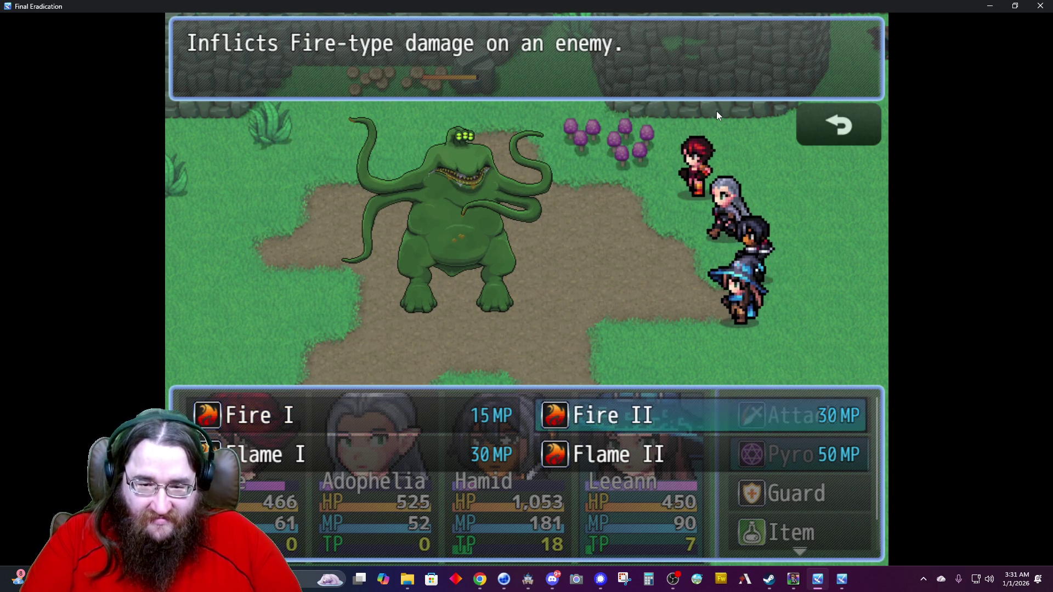
key(Left)
key(Return)
key(Return)
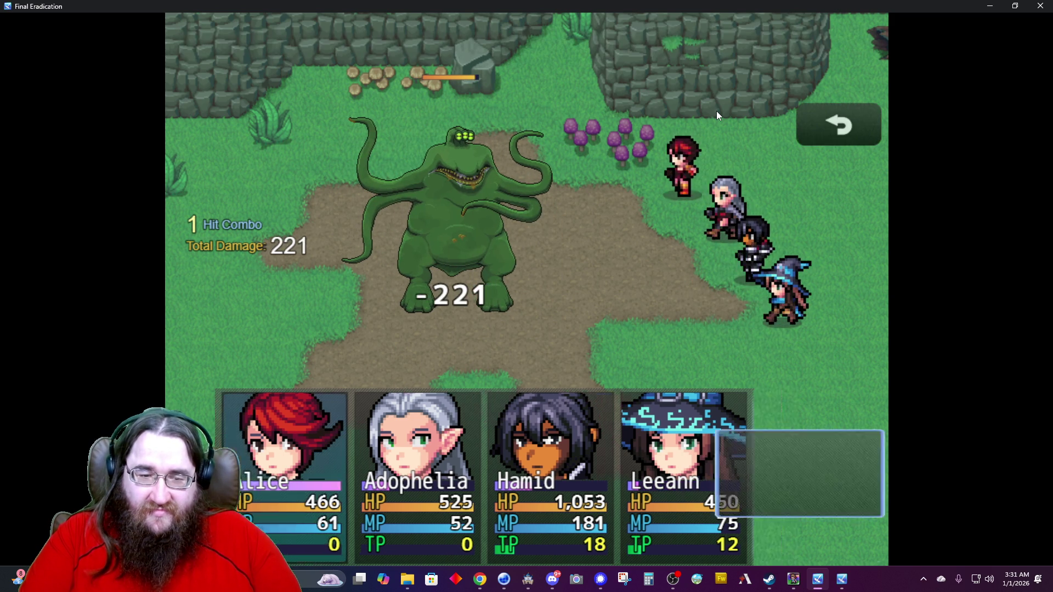
key(Return)
key(Return)
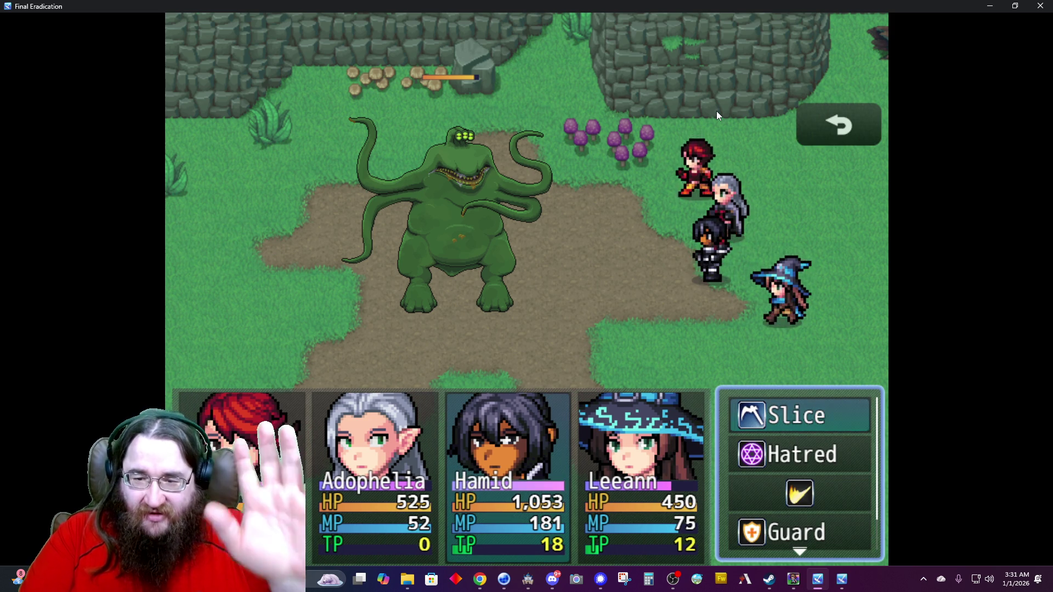
Next turn, use Life Drain, Rousing Rhapsody, Fire II and Splitter.
key(Down)
key(Return)
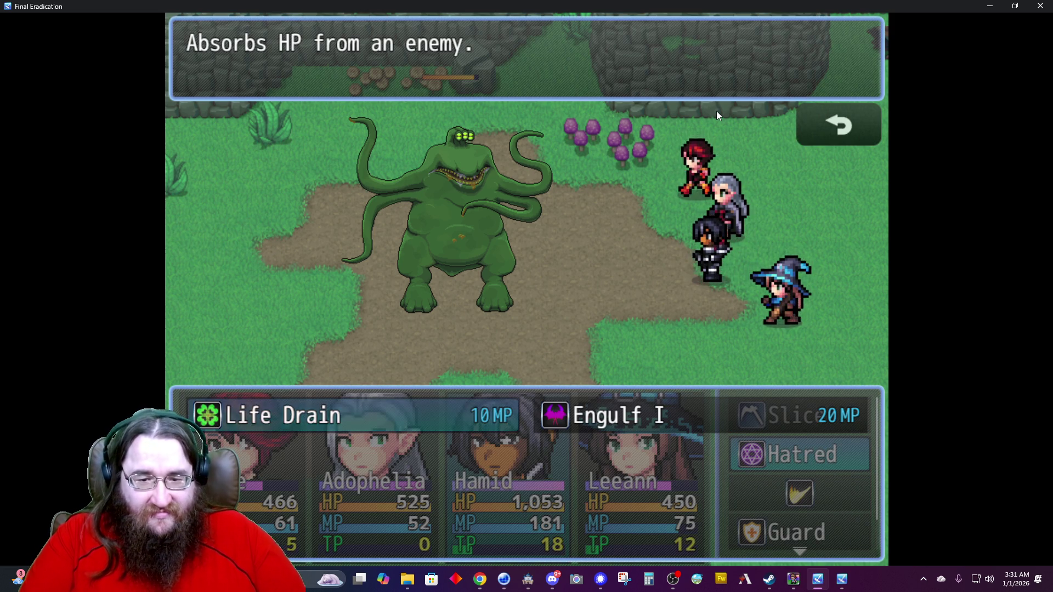
key(Return)
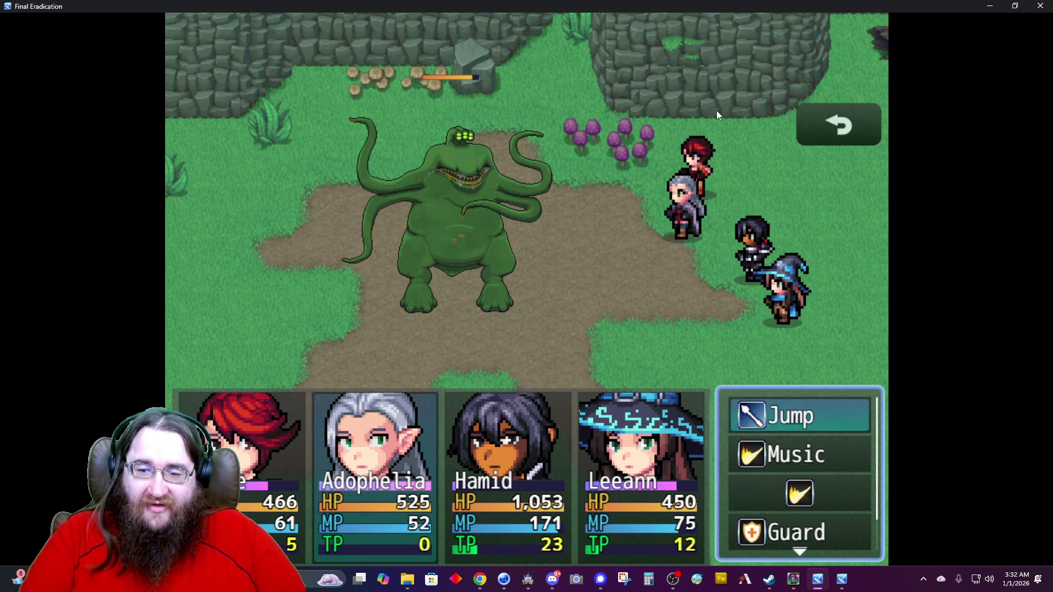
key(Return)
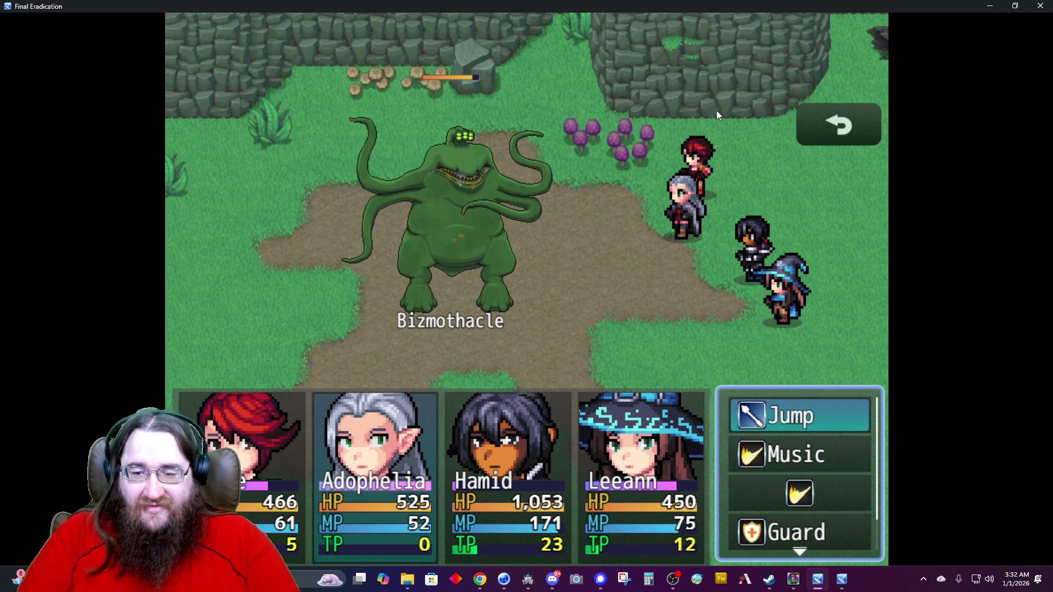
key(Escape)
key(Down)
key(Return)
key(Return)
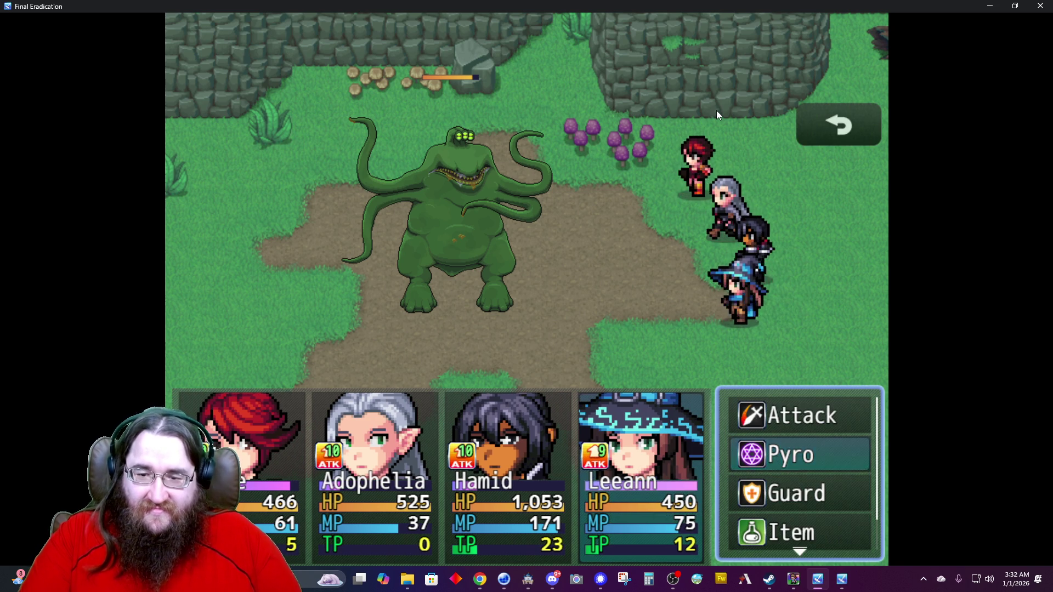
key(Return)
key(Right)
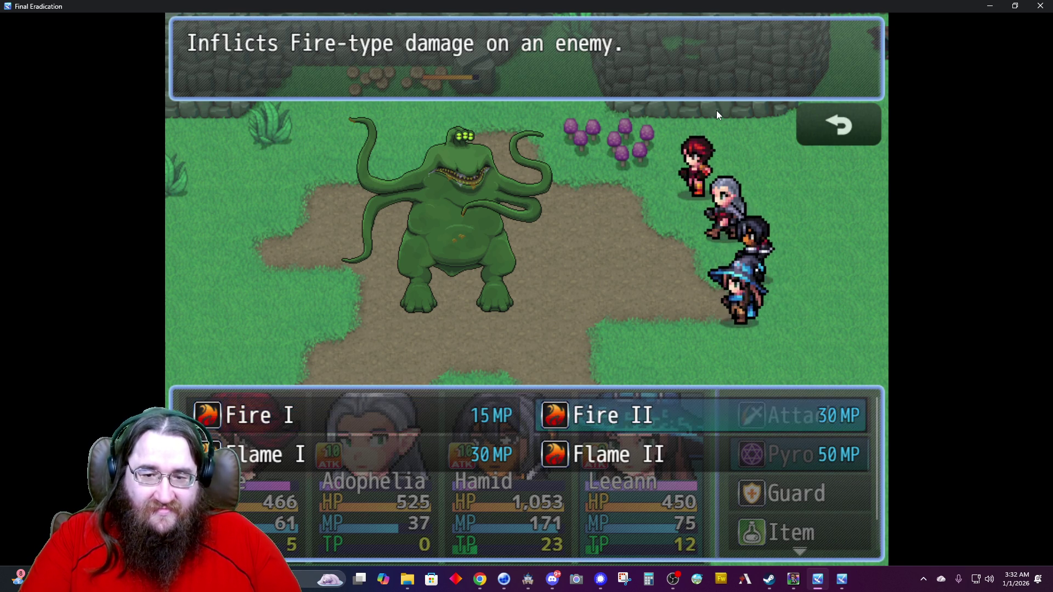
key(Return)
key(Return)
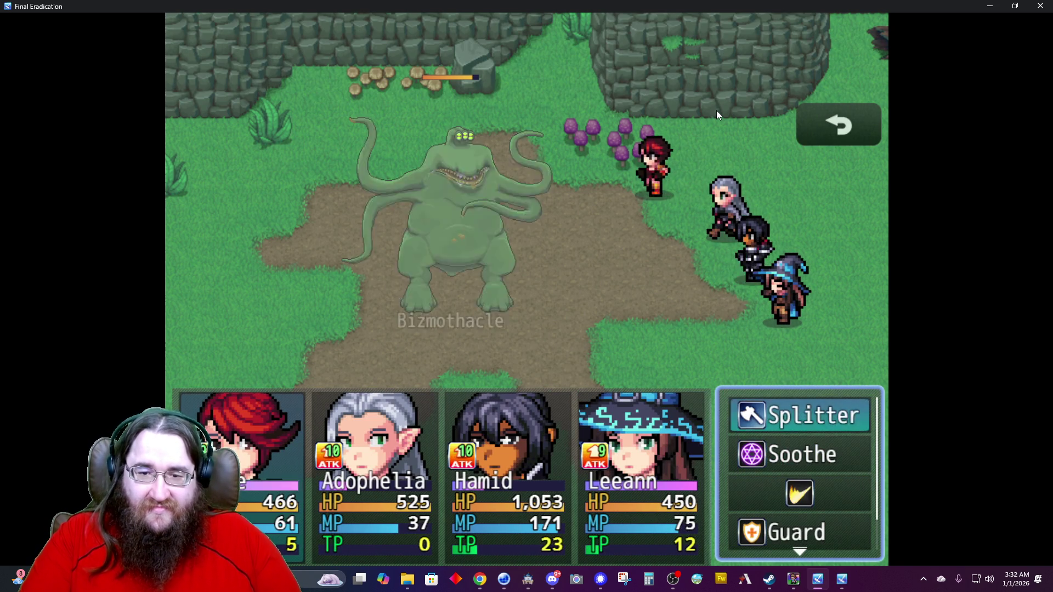
key(Return)
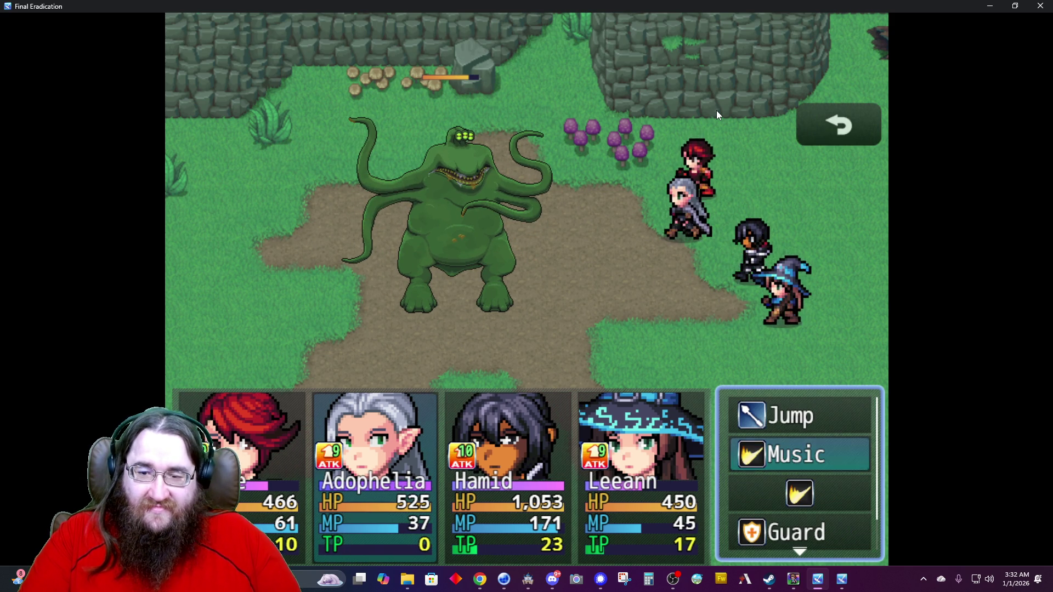
Hit Bizmothacle with Adophelia's Jump, Hamid's Slice and Alice's Splitter.
key(Up)
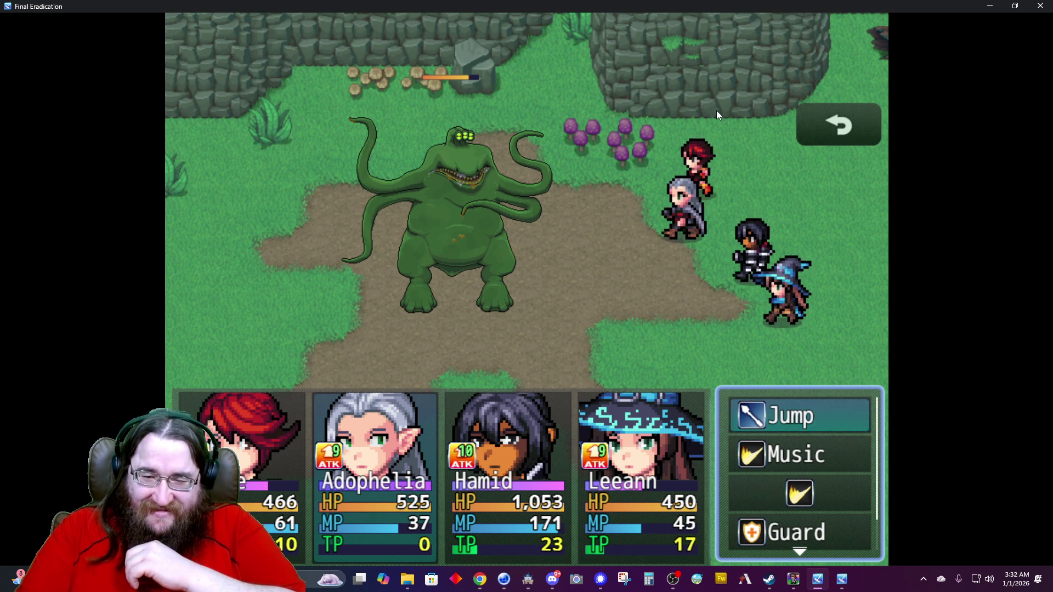
key(Return)
key(Return)
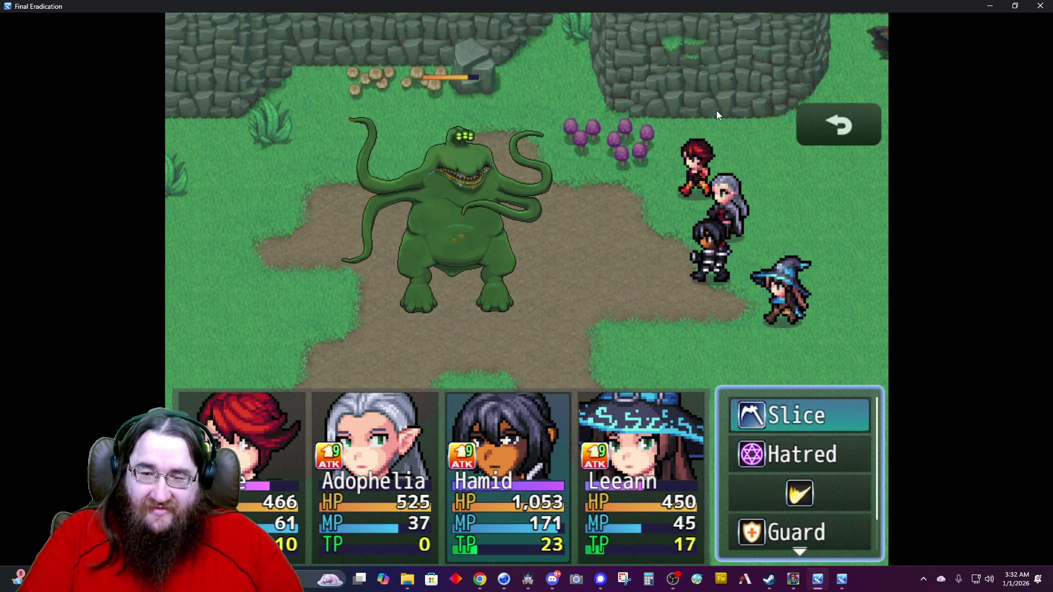
key(Return)
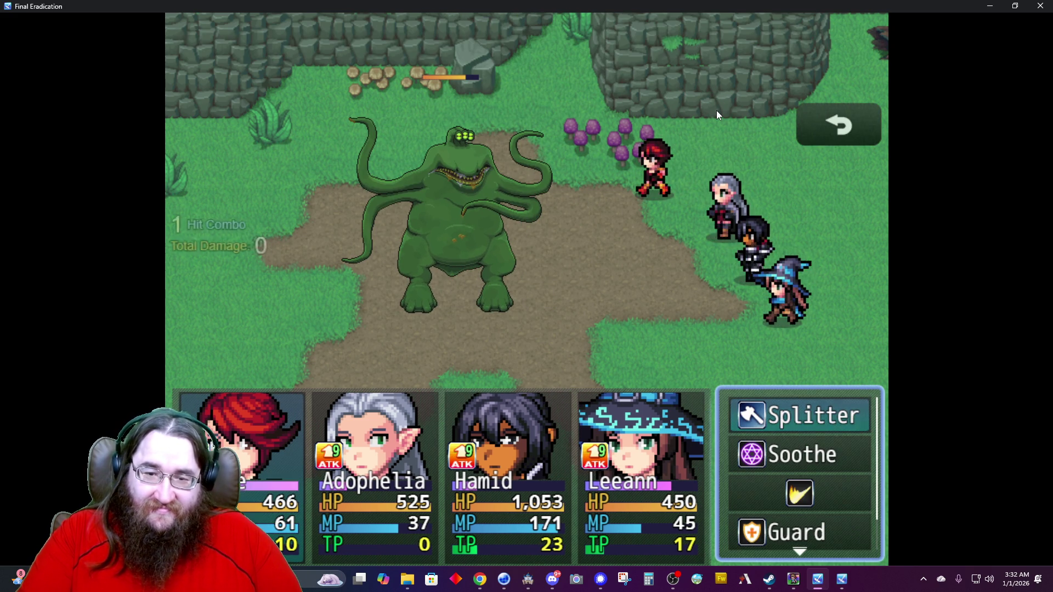
key(Return)
key(Return)
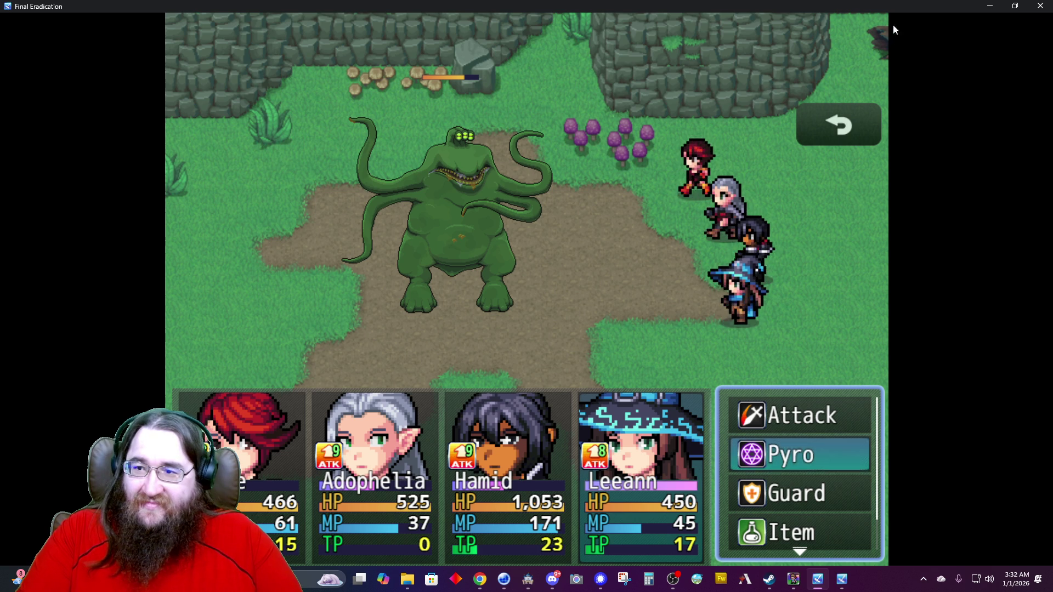
Close the test battle, relaunch it with the same party, and bring the maximized game forward.
click(1040, 6)
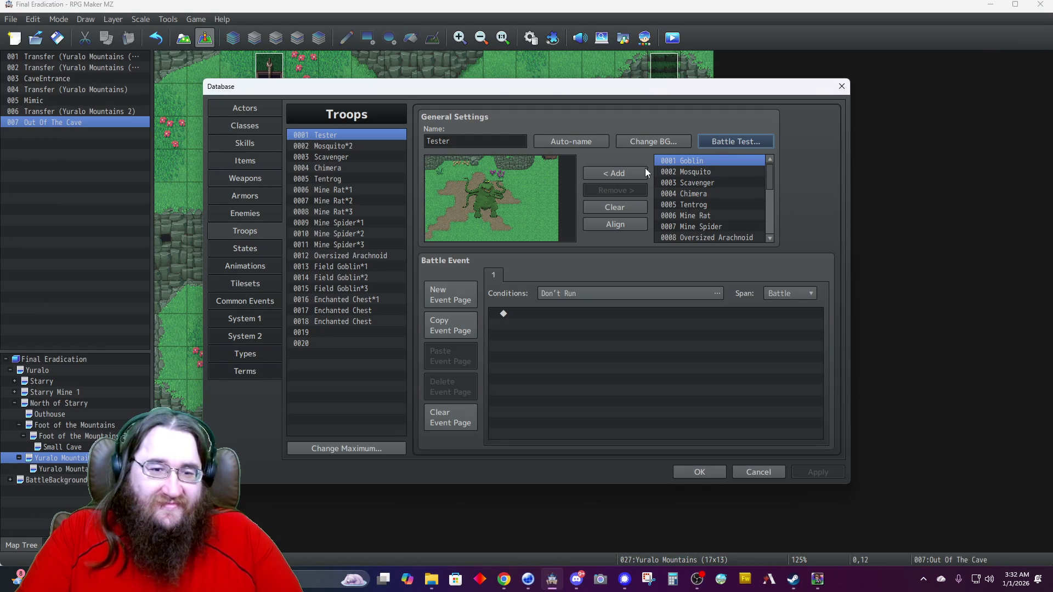
click(739, 141)
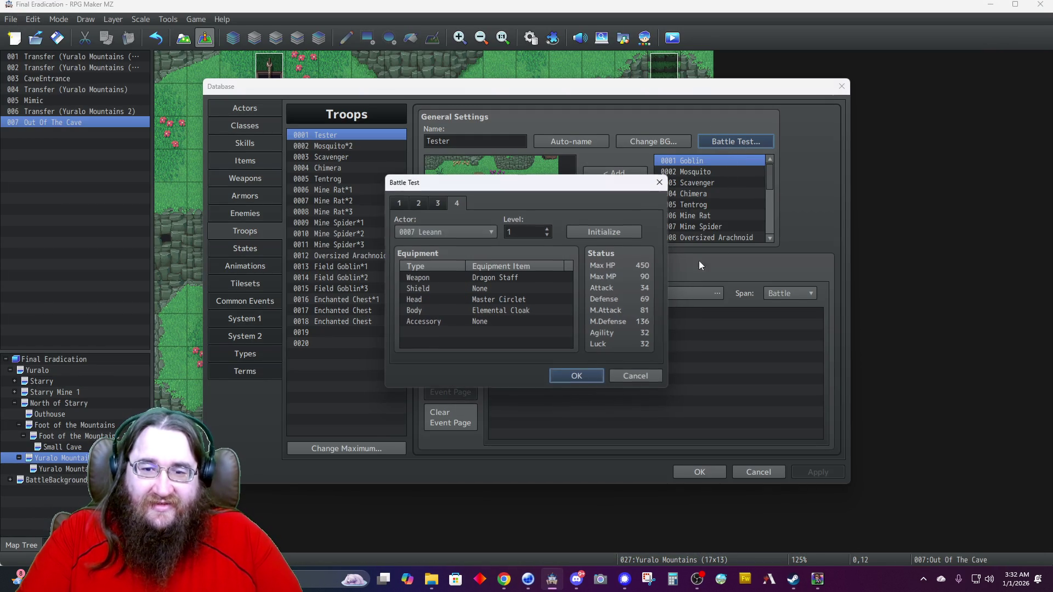
click(567, 380)
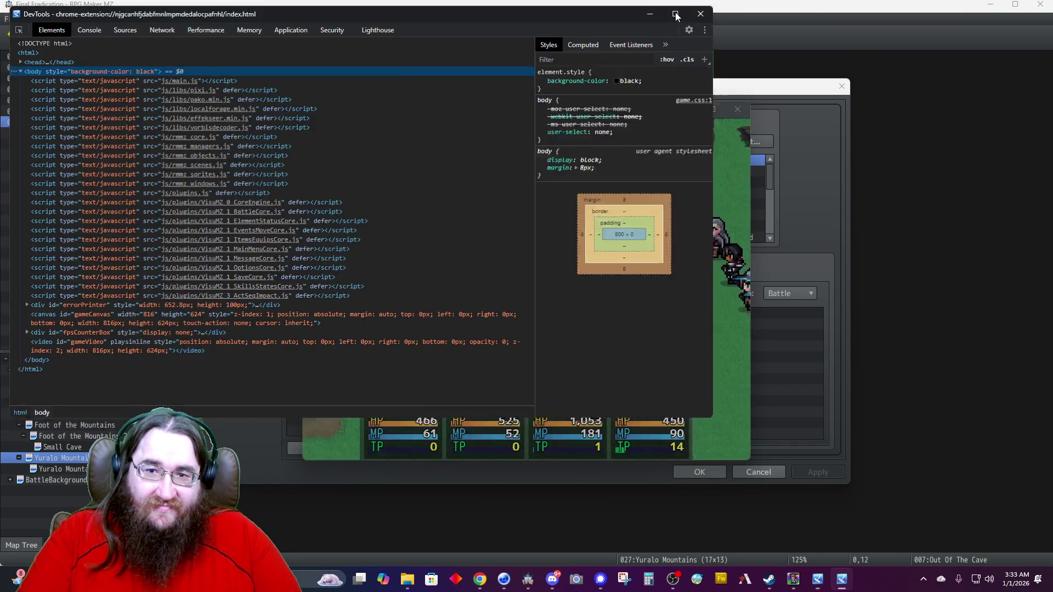
click(677, 18)
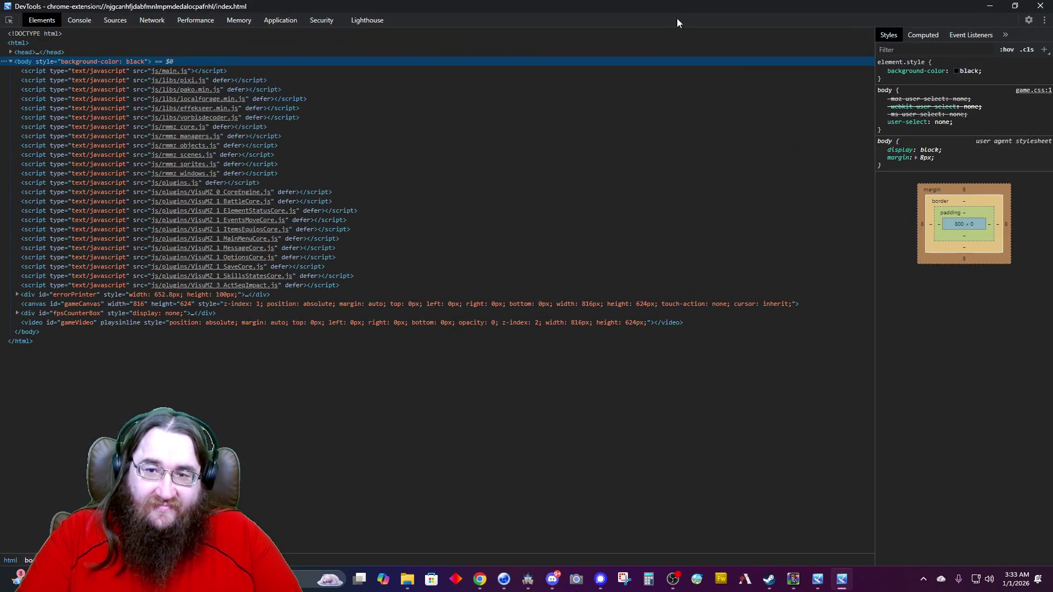
click(820, 581)
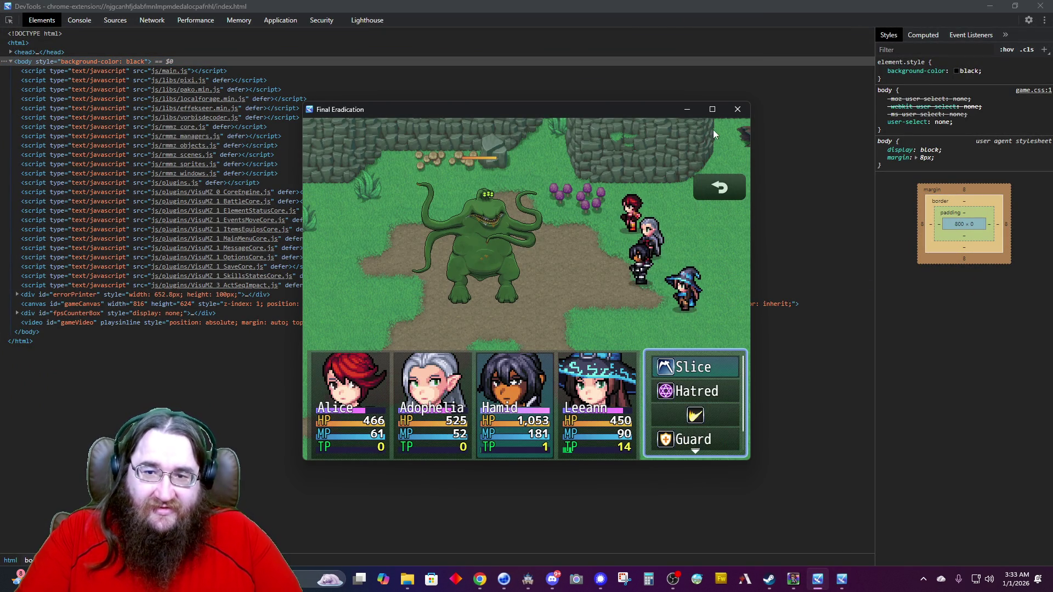
click(713, 110)
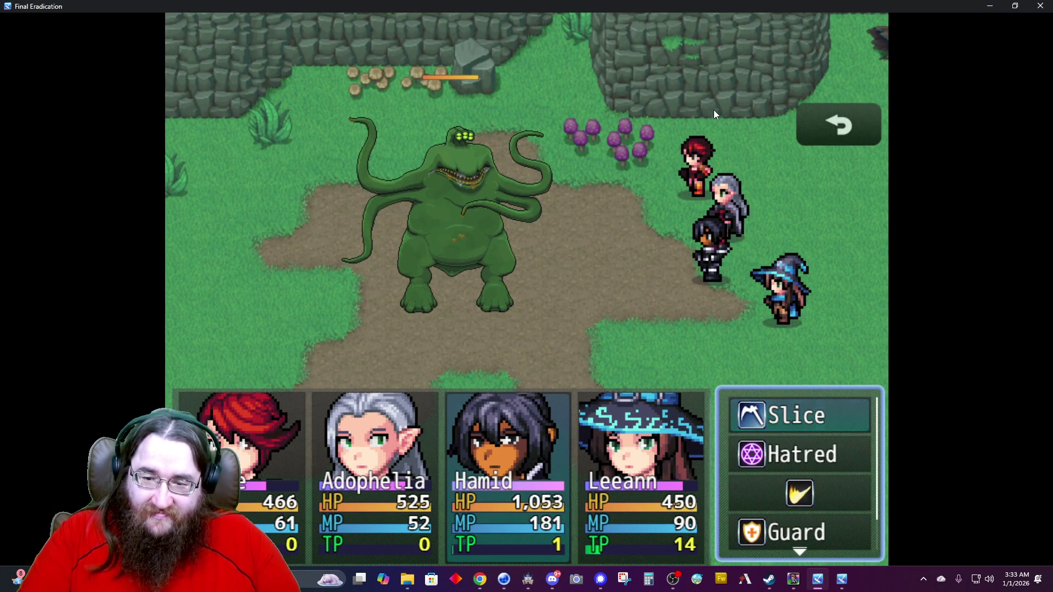
Have Hamid cast Engulf I, Leeann Flame II, and Adophelia Rousing Rhapsody.
key(Down)
key(Return)
key(Right)
key(Return)
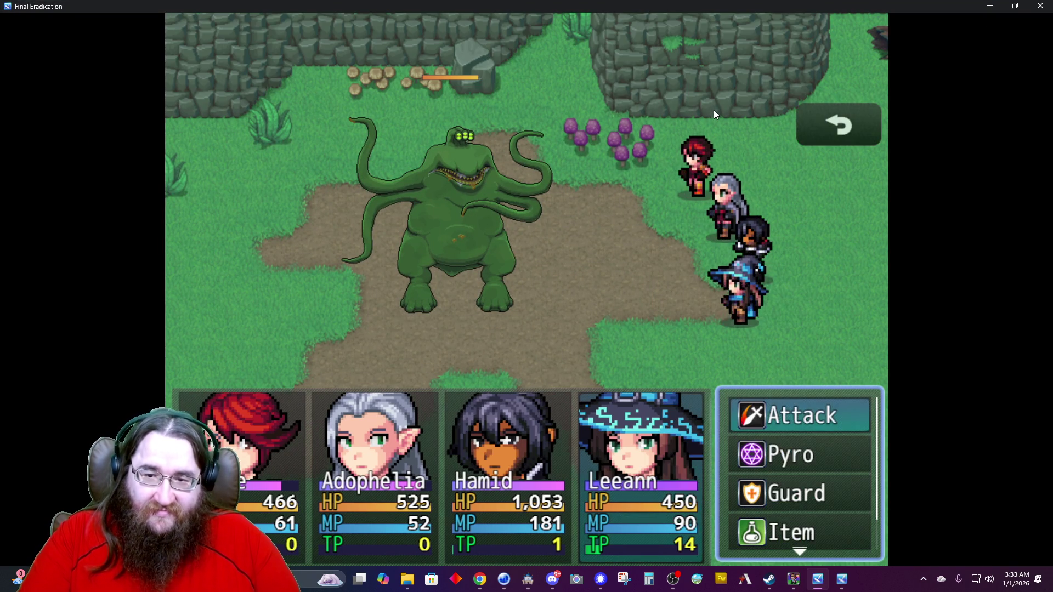
key(Down)
key(Return)
key(Right)
key(Down)
key(Return)
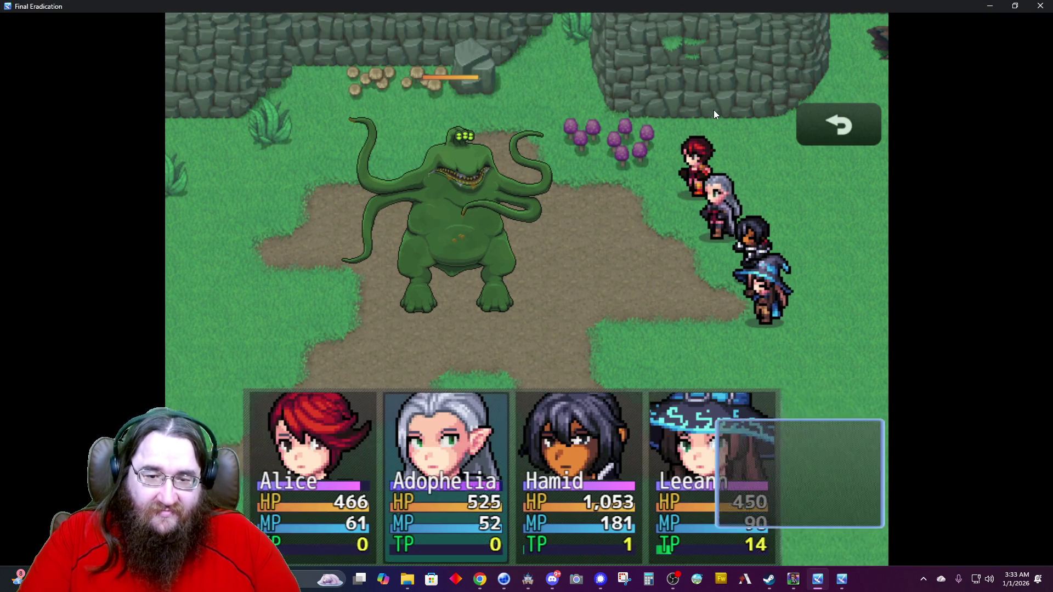
key(Down)
key(Up)
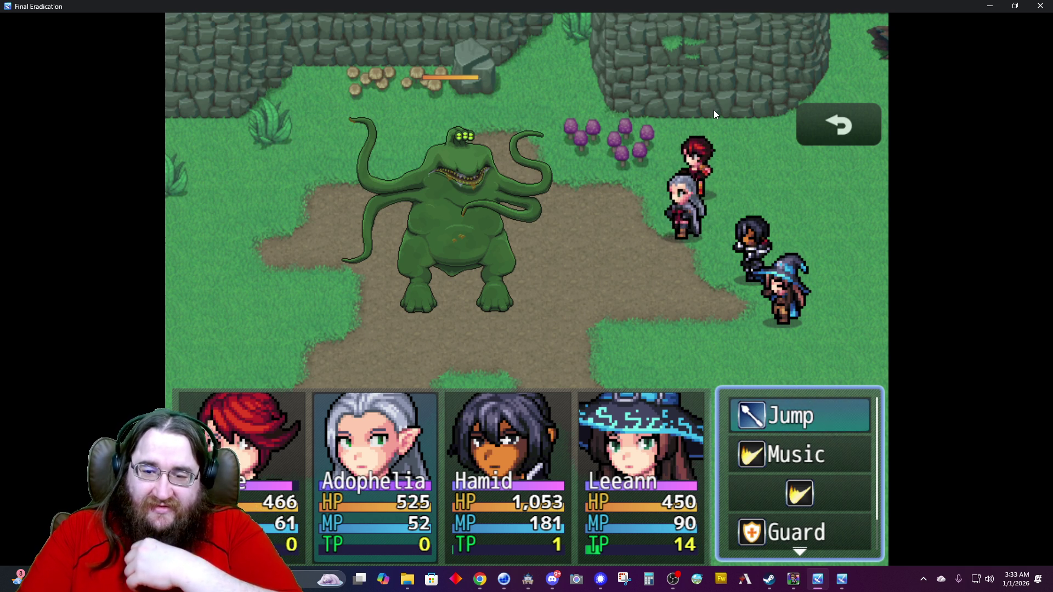
key(Down)
key(Return)
key(Return)
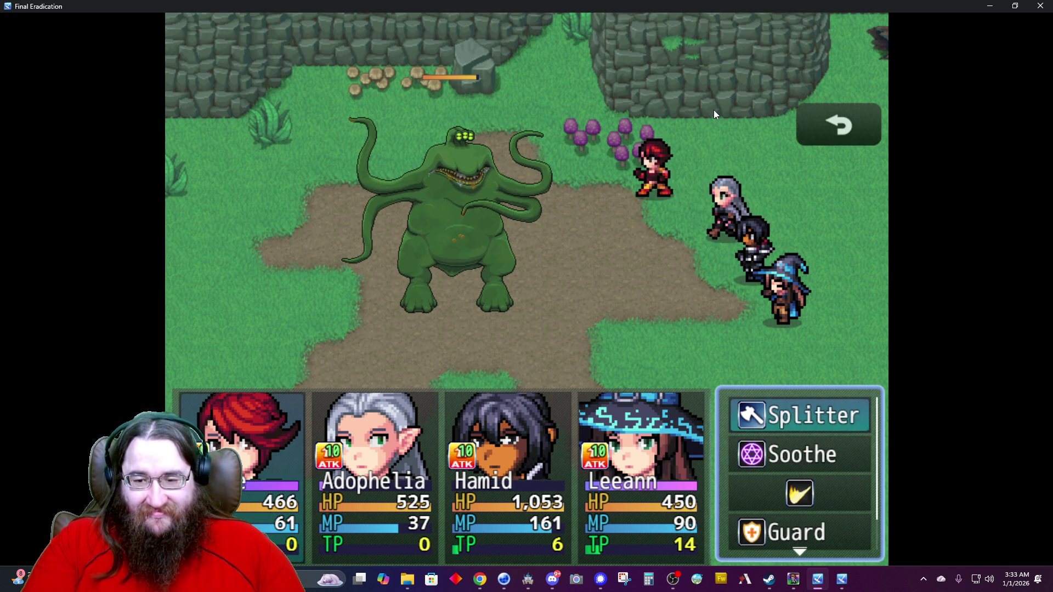
Attack with Splitter, Jump, Engulf I and Flame I, then close the battle test.
key(Return)
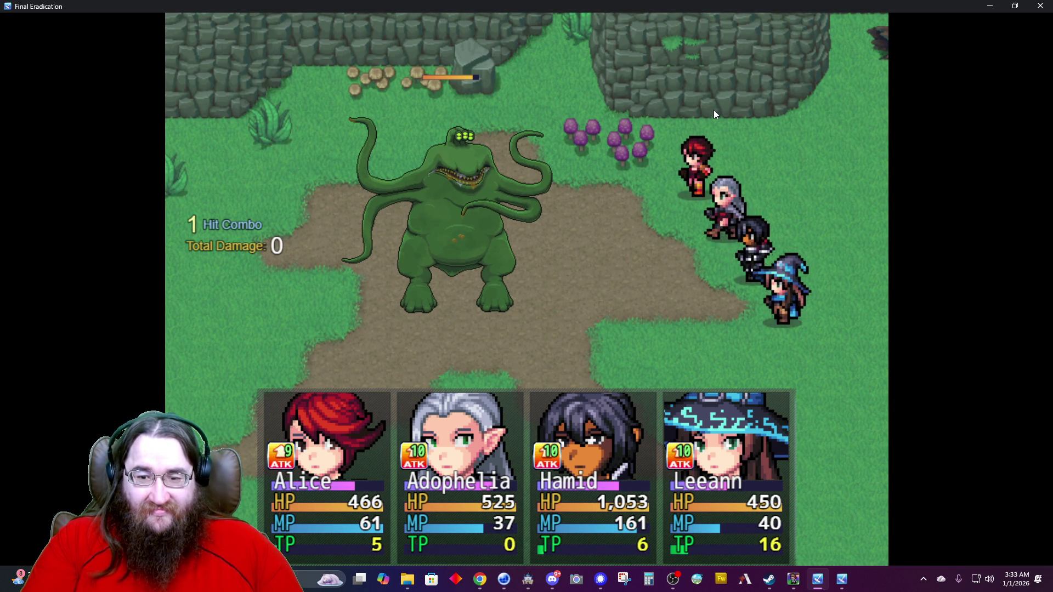
key(Up)
key(Return)
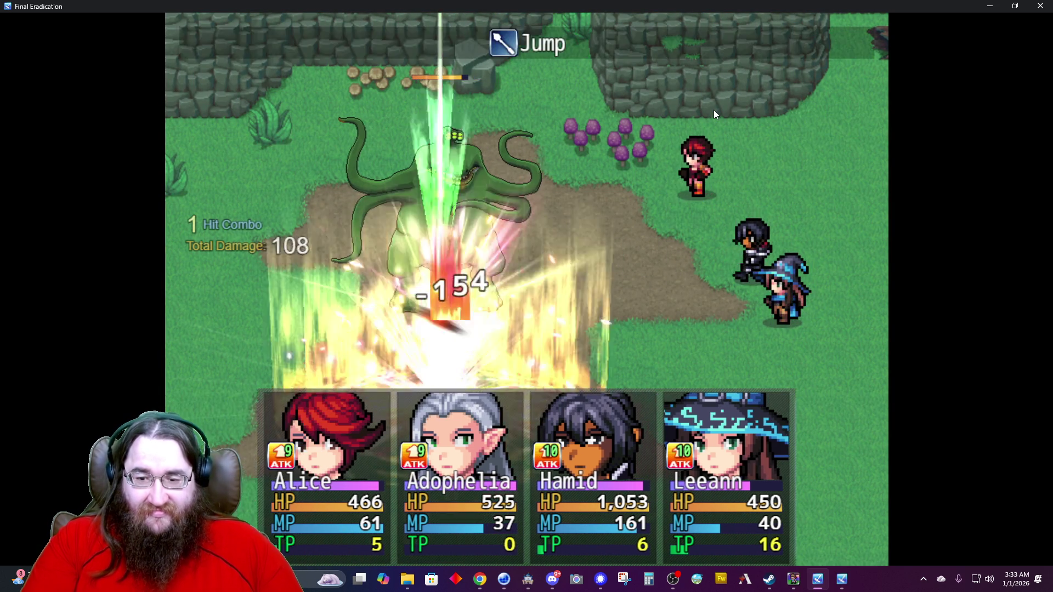
key(Return)
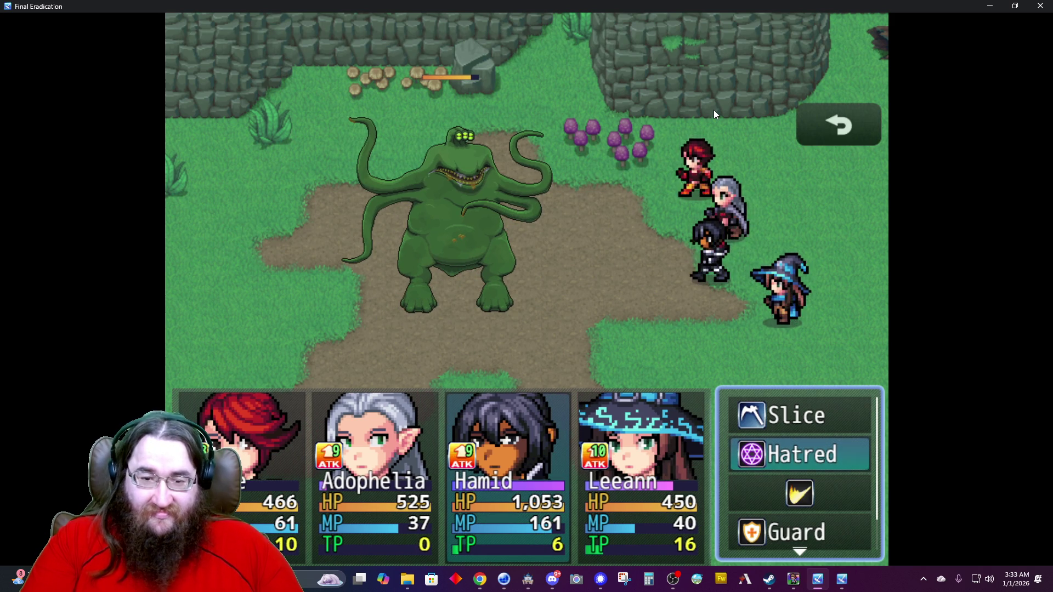
key(Return)
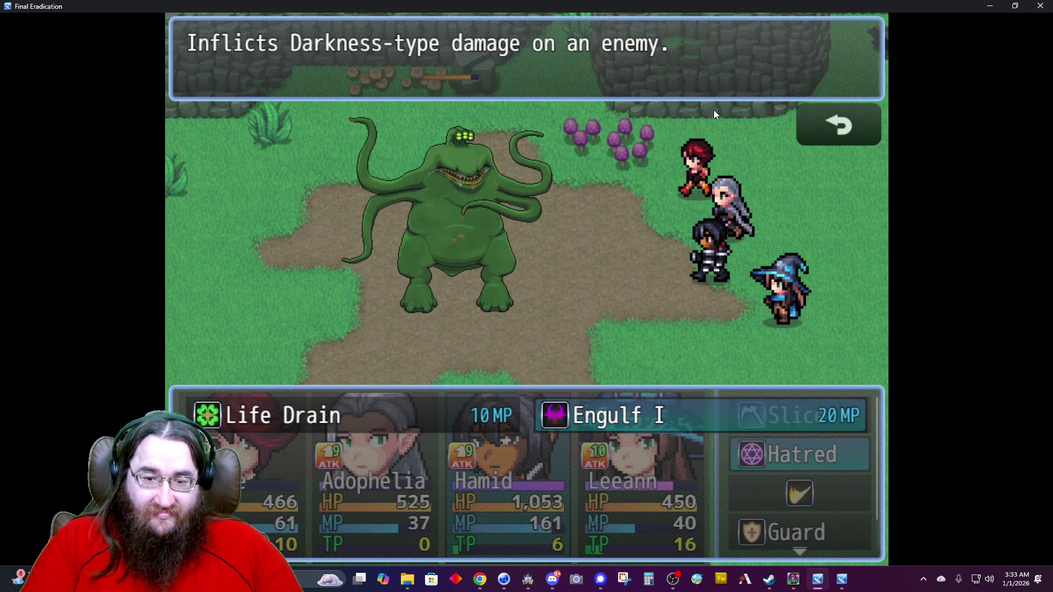
key(Left)
key(Right)
key(Return)
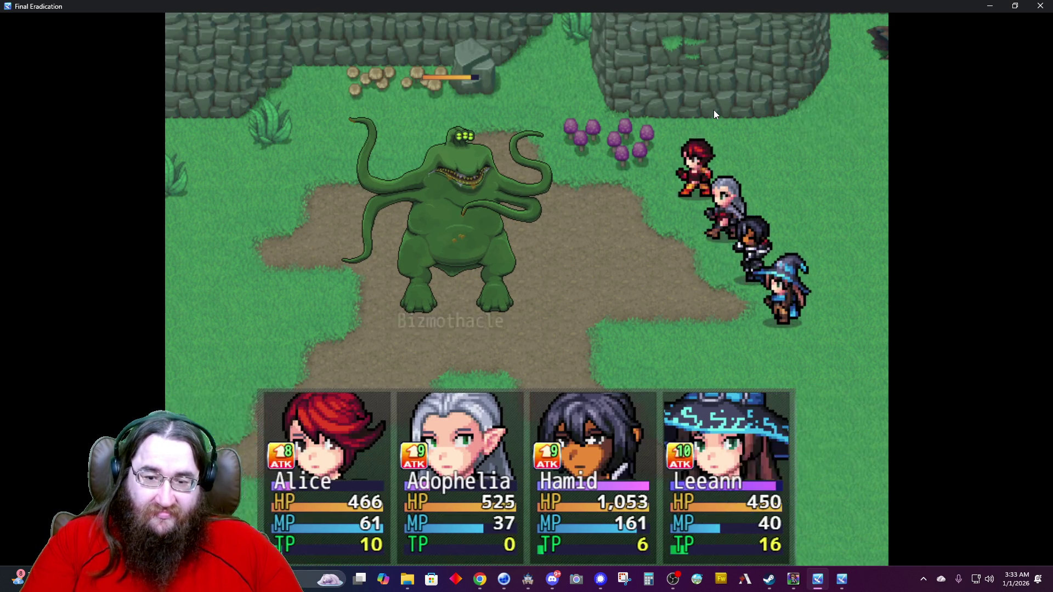
key(Return)
key(Return)
key(Left)
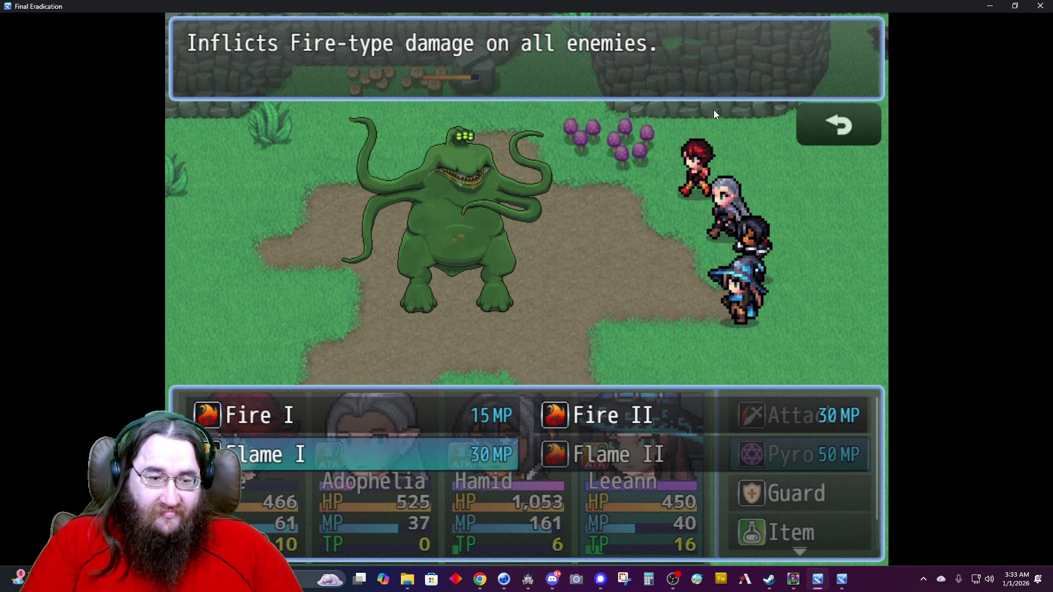
key(Return)
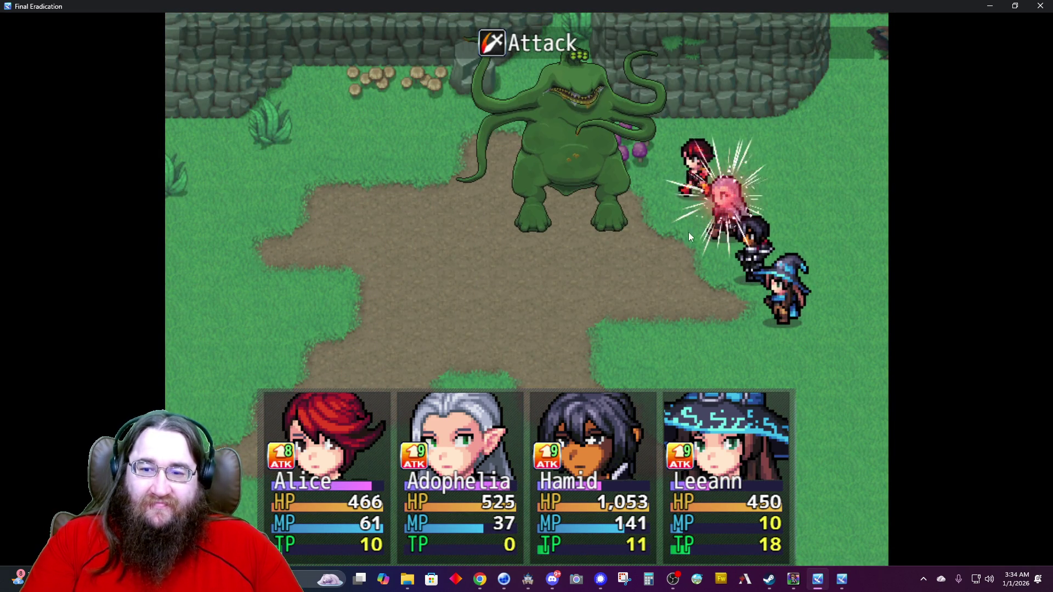
click(1048, 5)
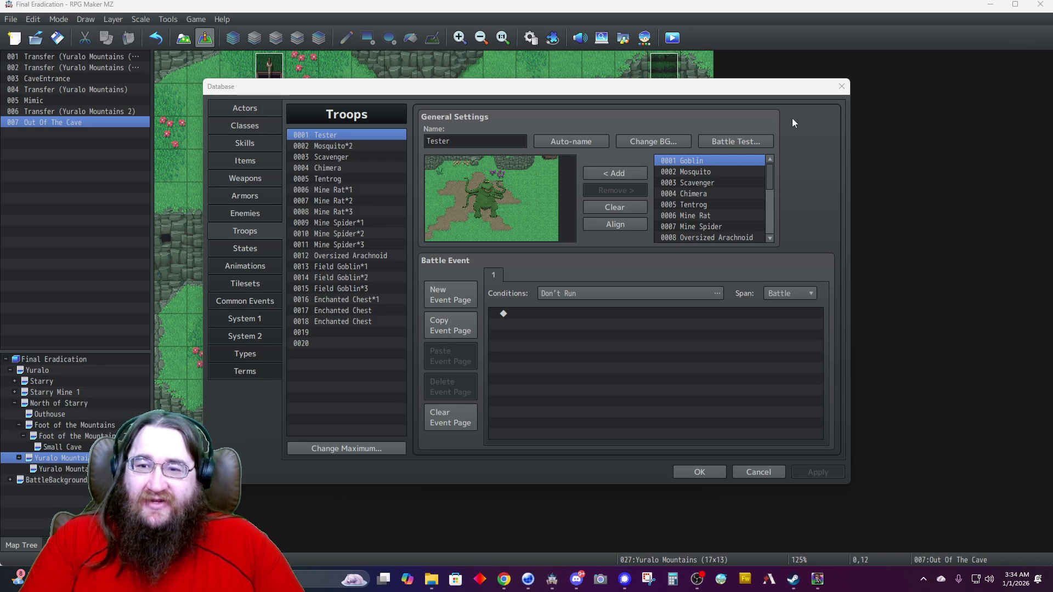
Close the Database and sample BGM like You Are My Happiness and A Beautiful Place in Sound Test.
click(696, 474)
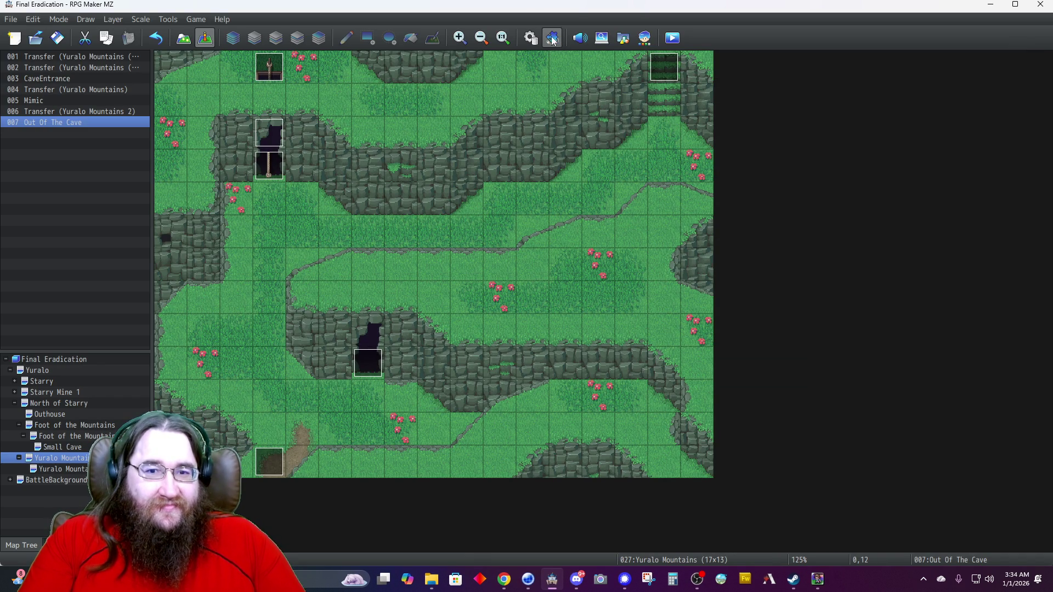
click(572, 41)
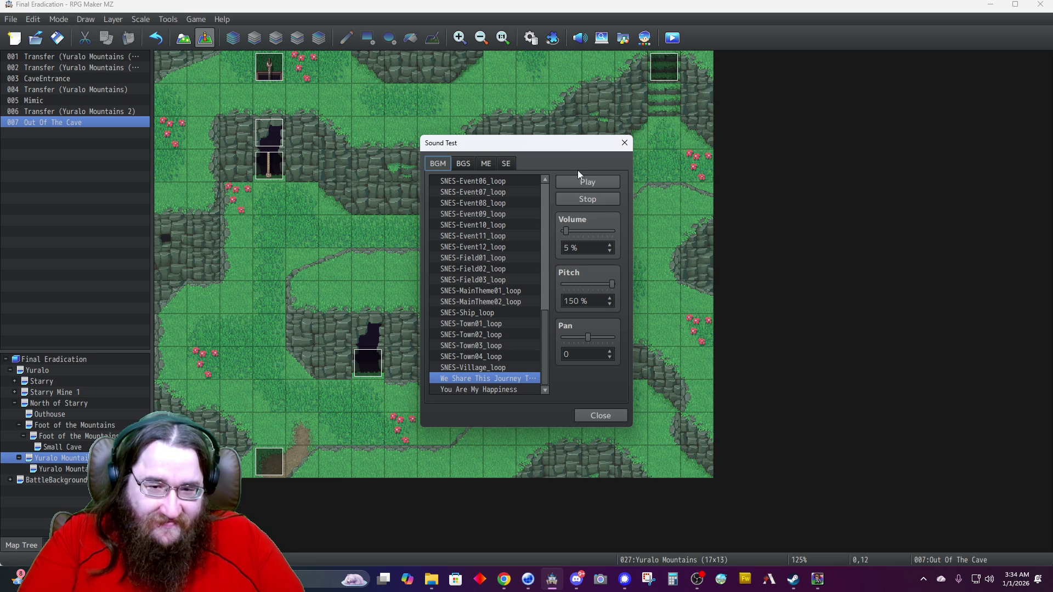
click(589, 184)
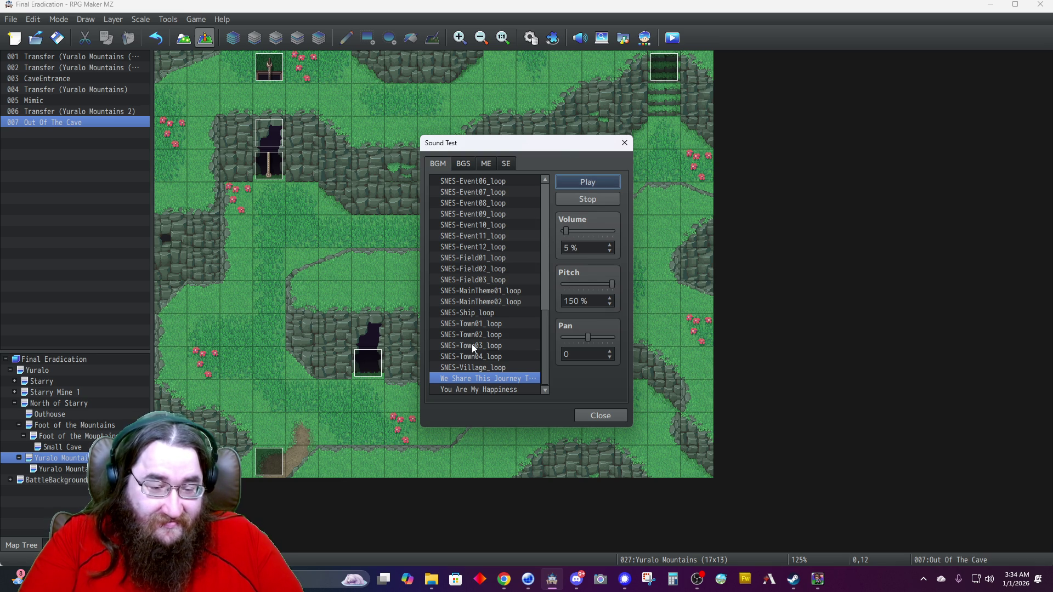
click(466, 389)
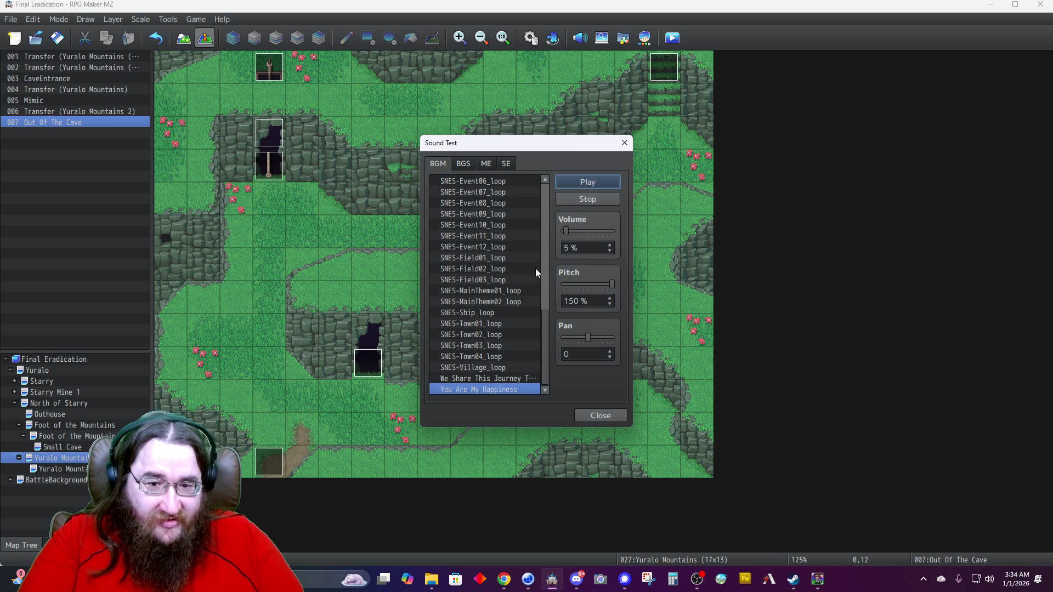
scroll(548, 220, up, 10)
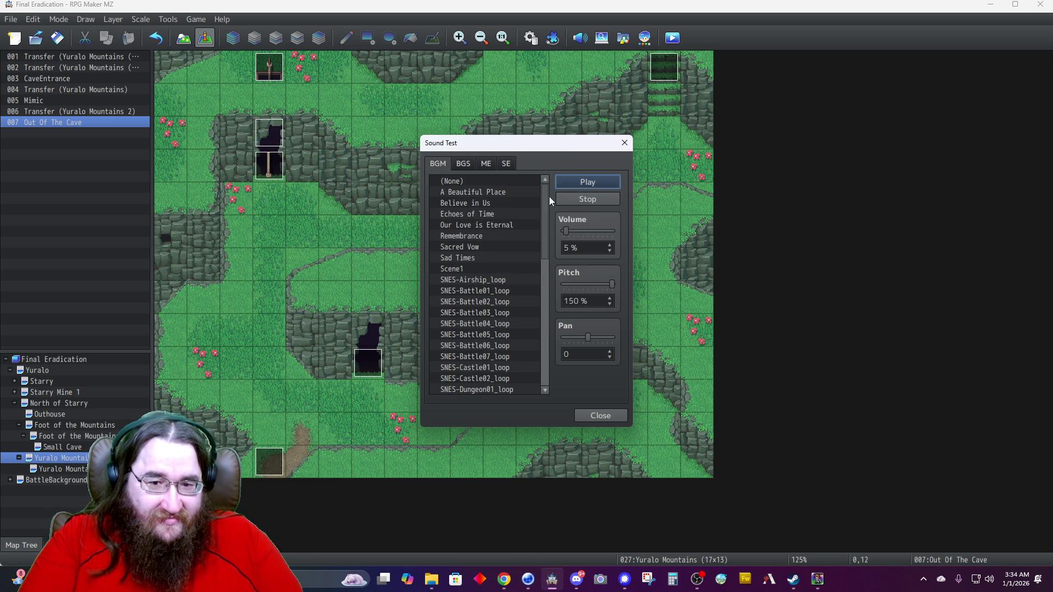
click(490, 192)
click(623, 147)
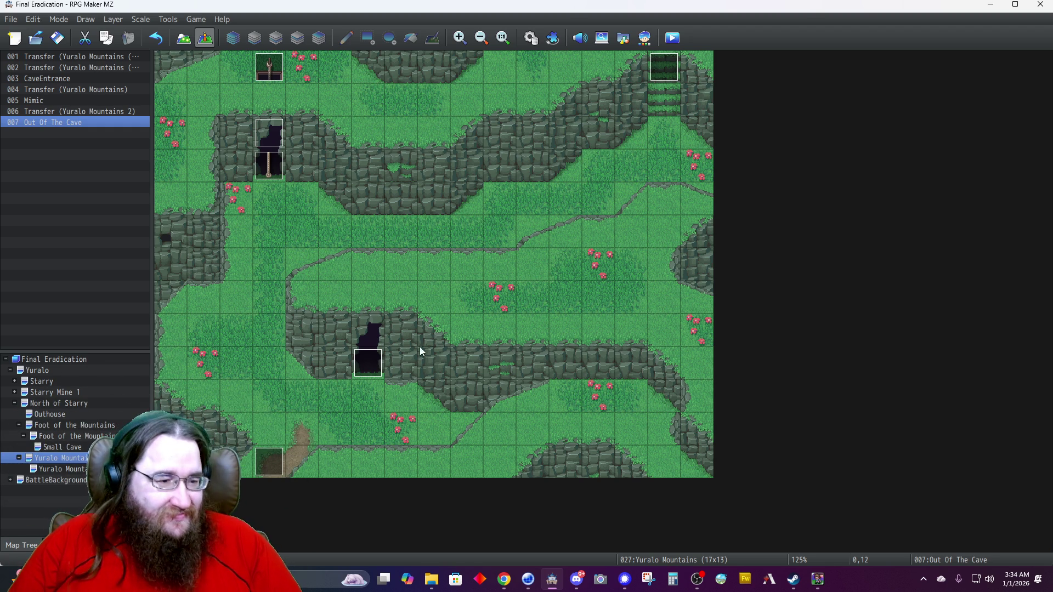
Select Yuralo Mountains 2 in the map tree and paste a copy of it.
click(73, 438)
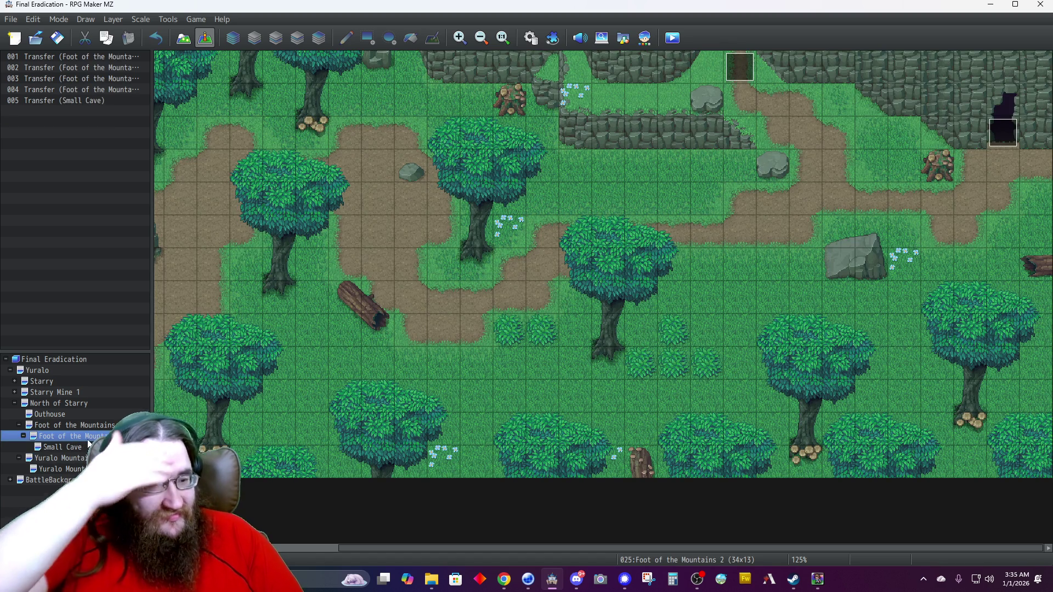
click(77, 456)
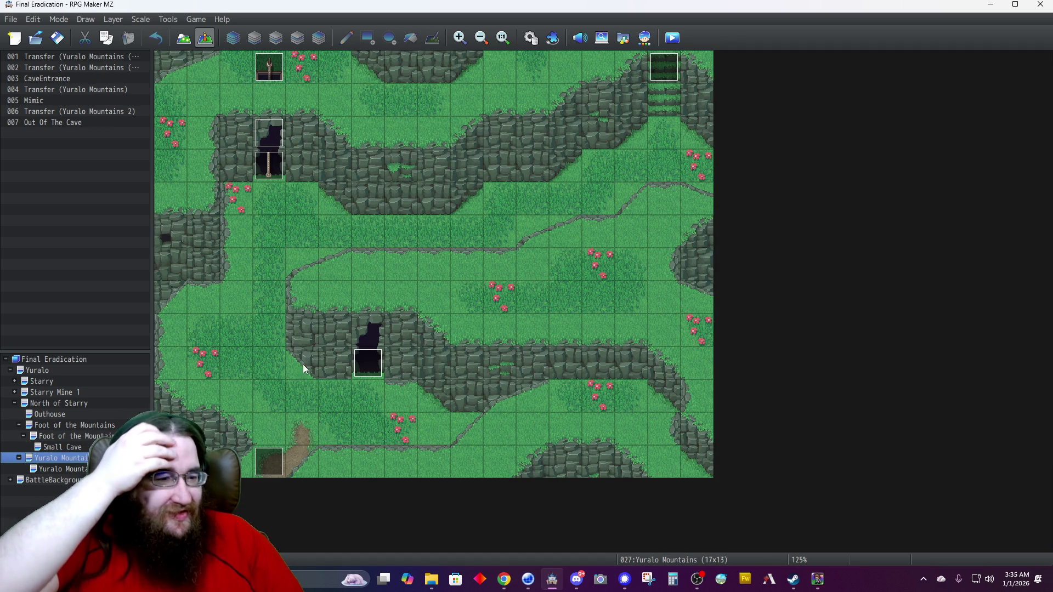
click(76, 469)
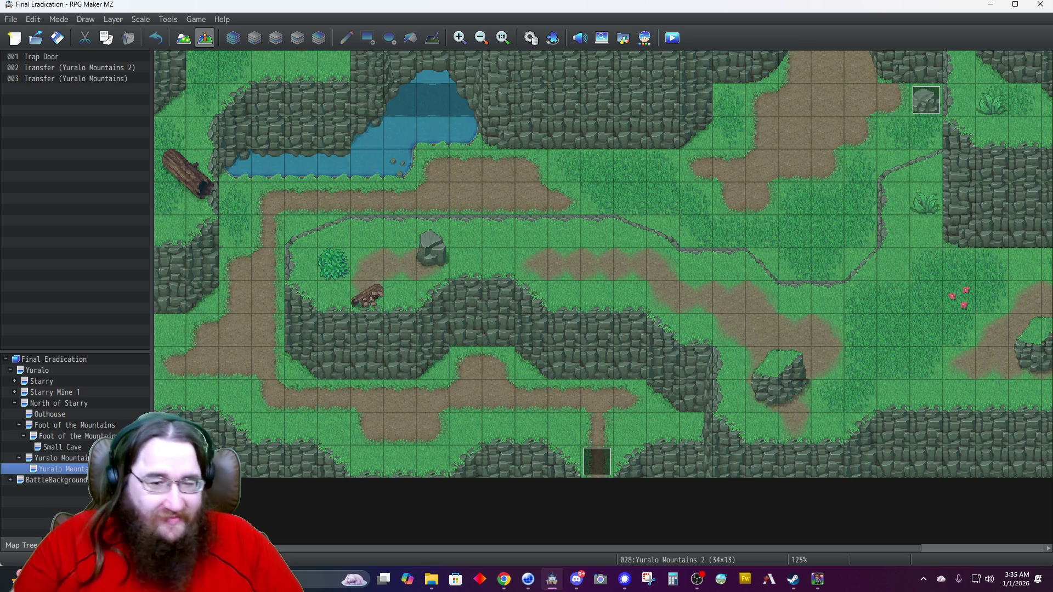
scroll(383, 383, down, 2)
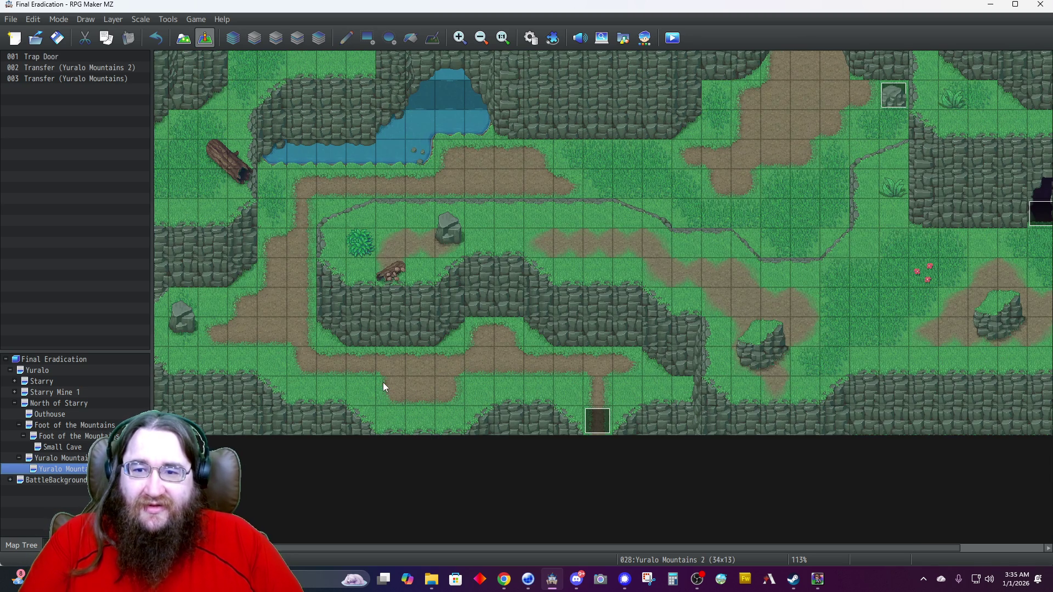
scroll(383, 383, down, 1)
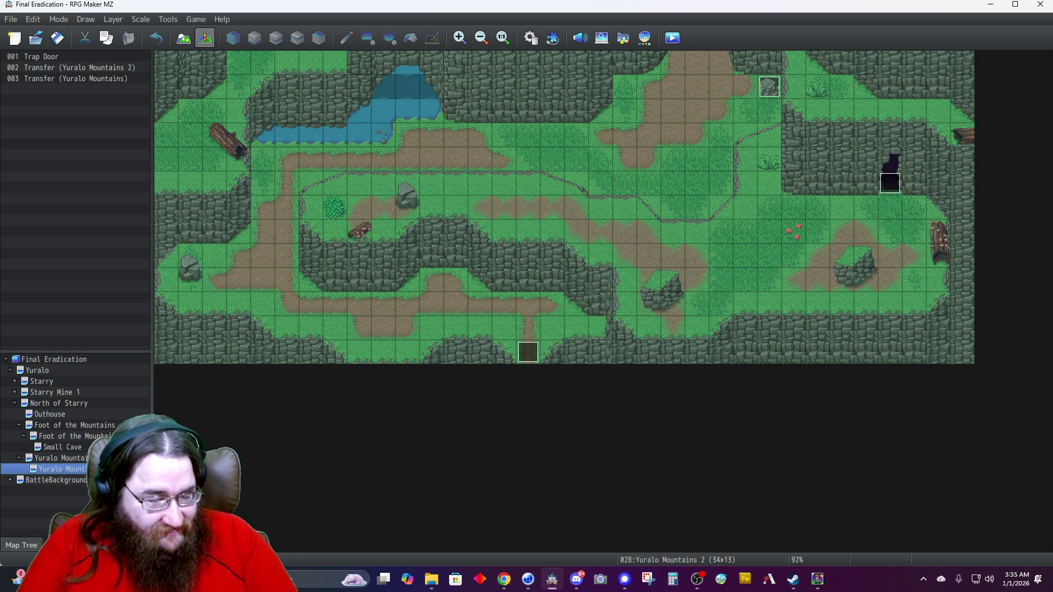
key(ctrl+v)
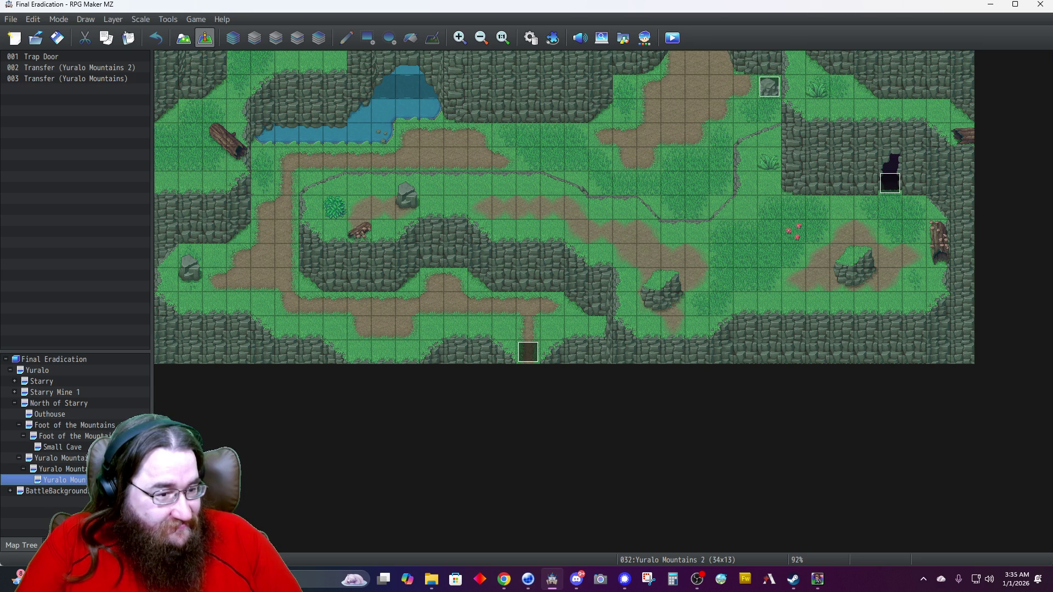
Rename the copied map to Yuralo Mountains 3 and switch to Map mode.
right_click(105, 394)
click(150, 398)
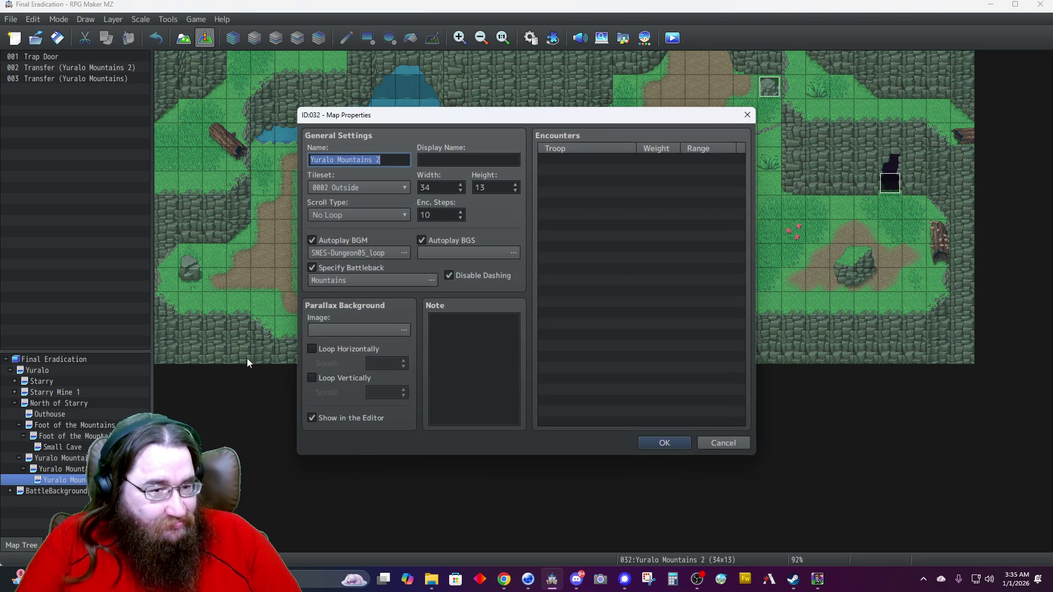
click(388, 156)
key(BackSpace)
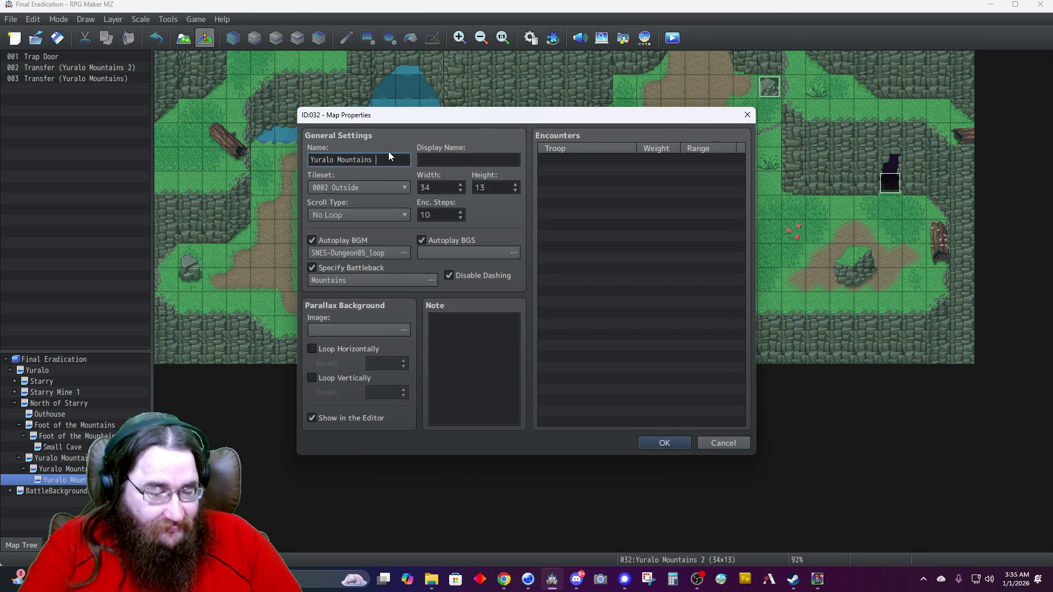
text(3)
click(664, 439)
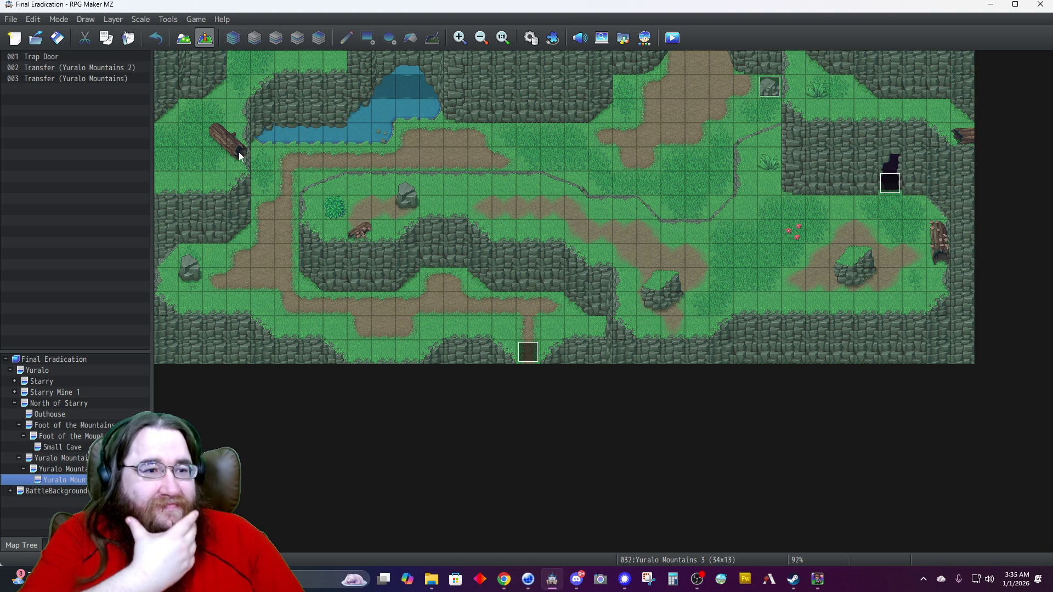
click(186, 35)
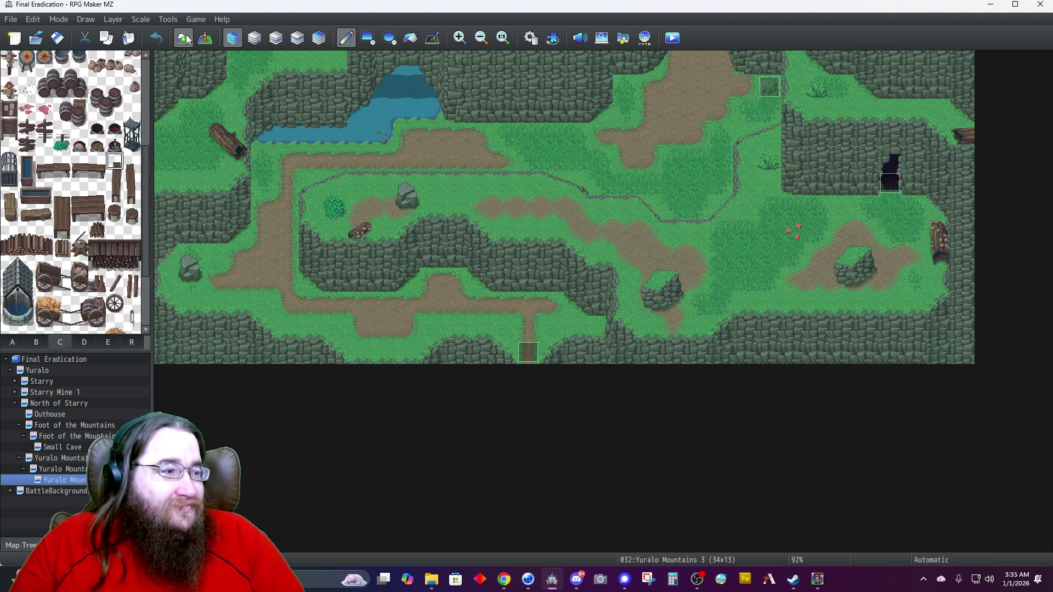
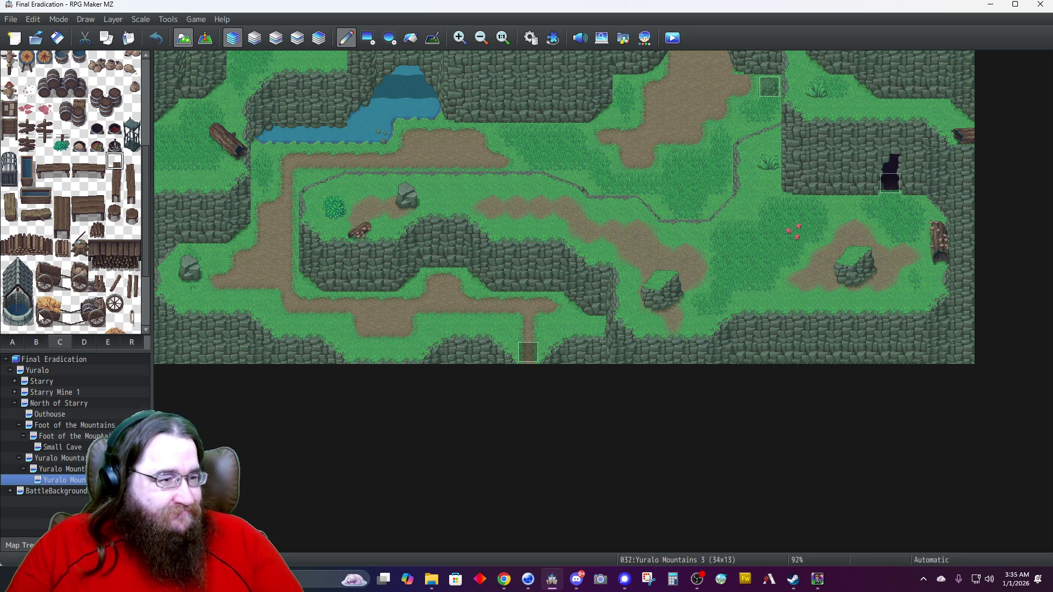
Choose the Rectangle drawing tool, going via Layer 1, and return to Automatic layer mode.
scroll(60, 244, up, 5)
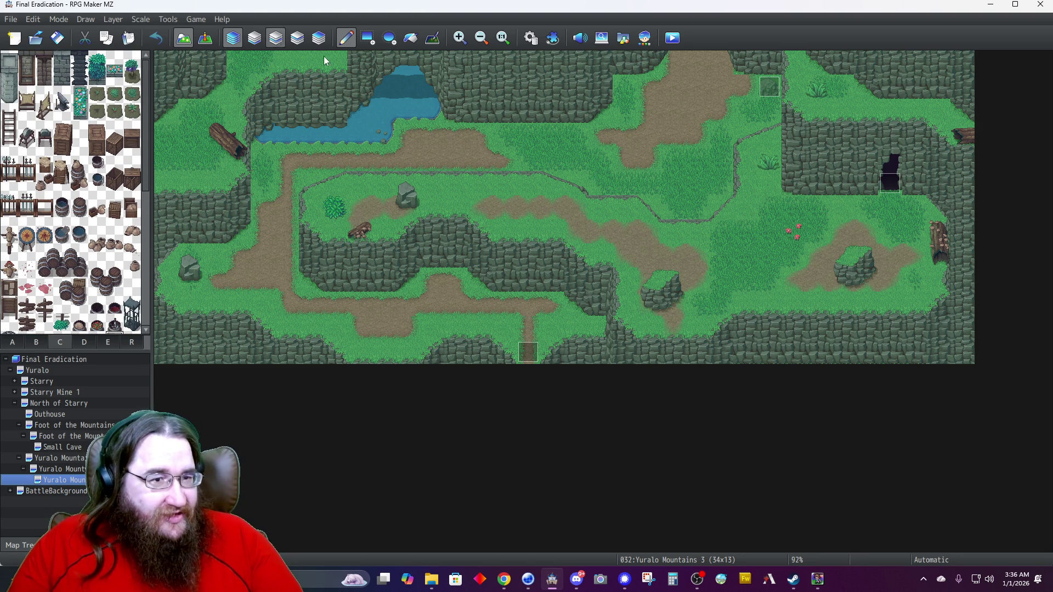
click(254, 38)
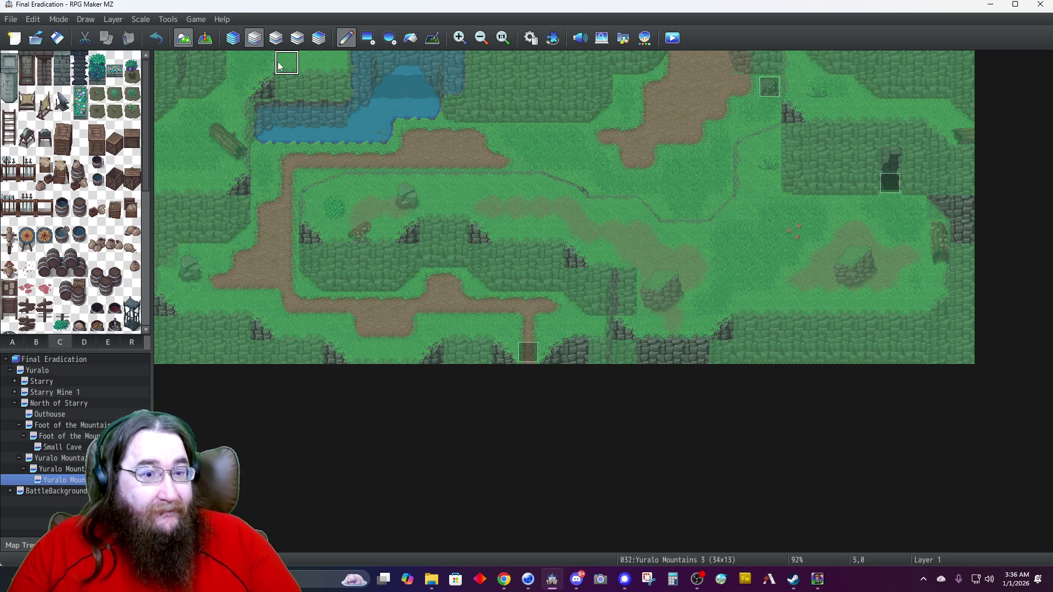
click(370, 42)
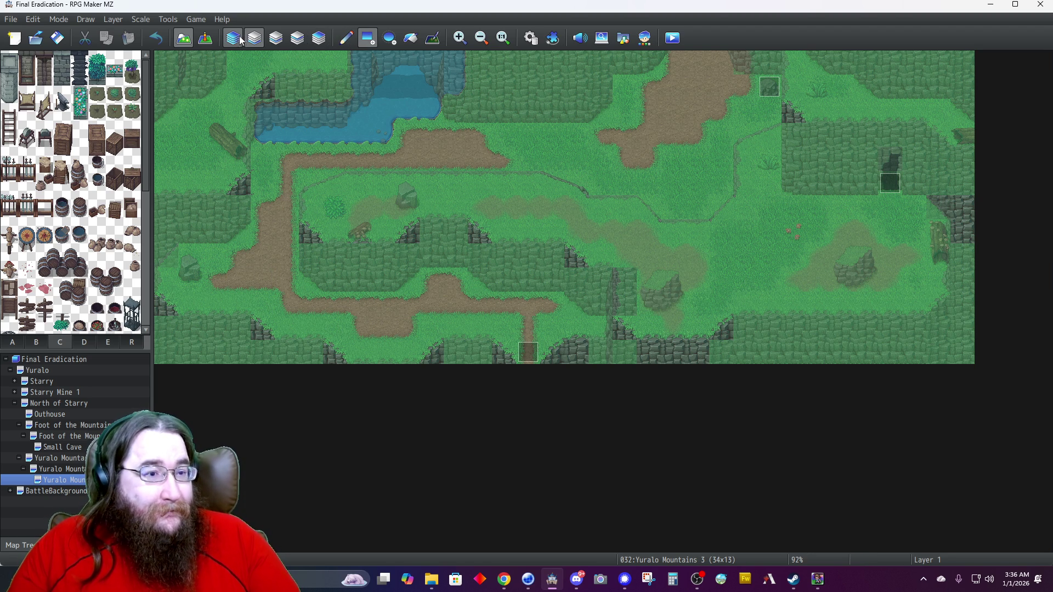
click(233, 41)
Fill the whole map with plain grass and delete both transfer events and the Trap Door event.
mouse_move(167, 64)
mouse_down()
mouse_move(422, 197)
mouse_move(854, 296)
mouse_move(975, 364)
mouse_up()
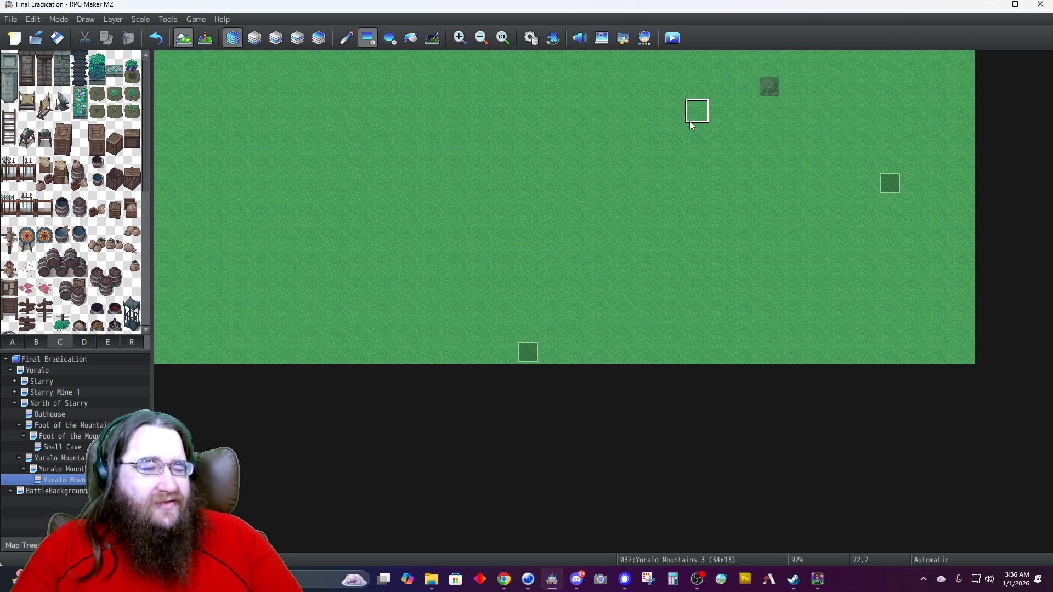
click(213, 44)
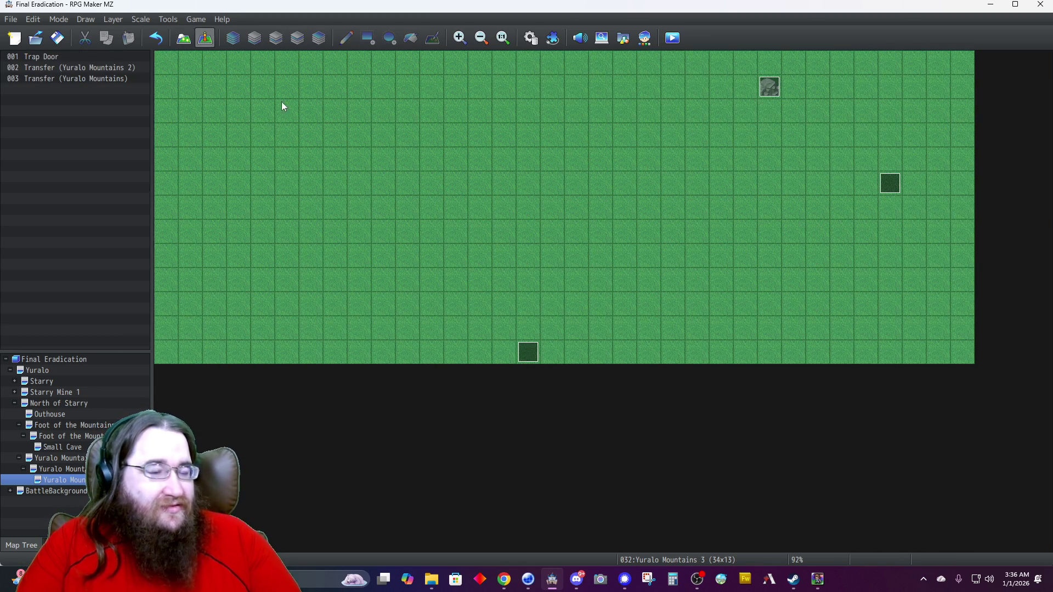
click(529, 352)
key(Delete)
click(887, 188)
key(Delete)
click(767, 94)
key(Delete)
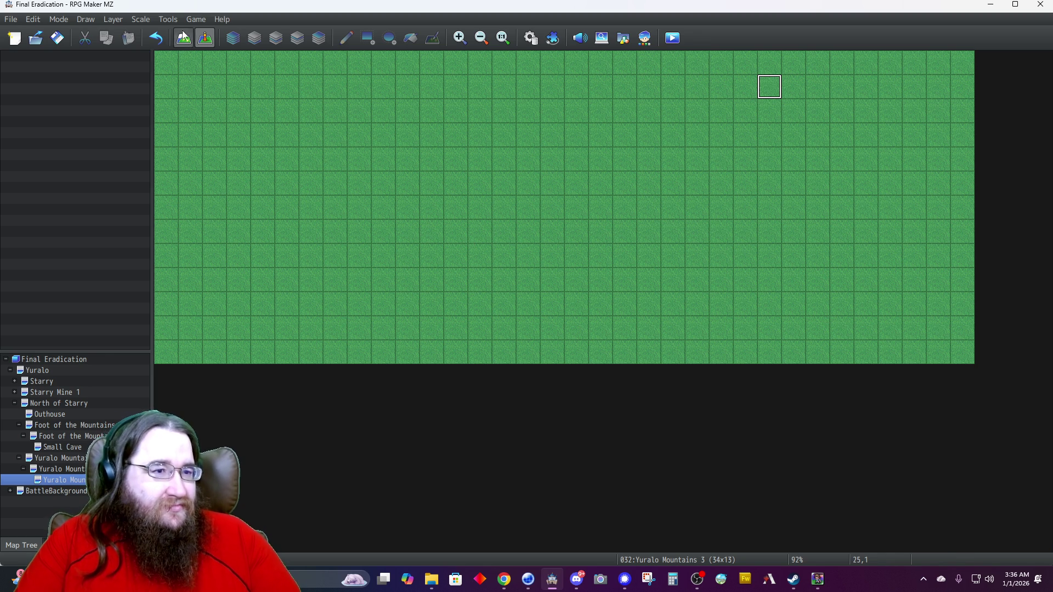
click(182, 34)
On Layer 2, place cliff tiles along the bottom row in the lower-right corner.
click(277, 41)
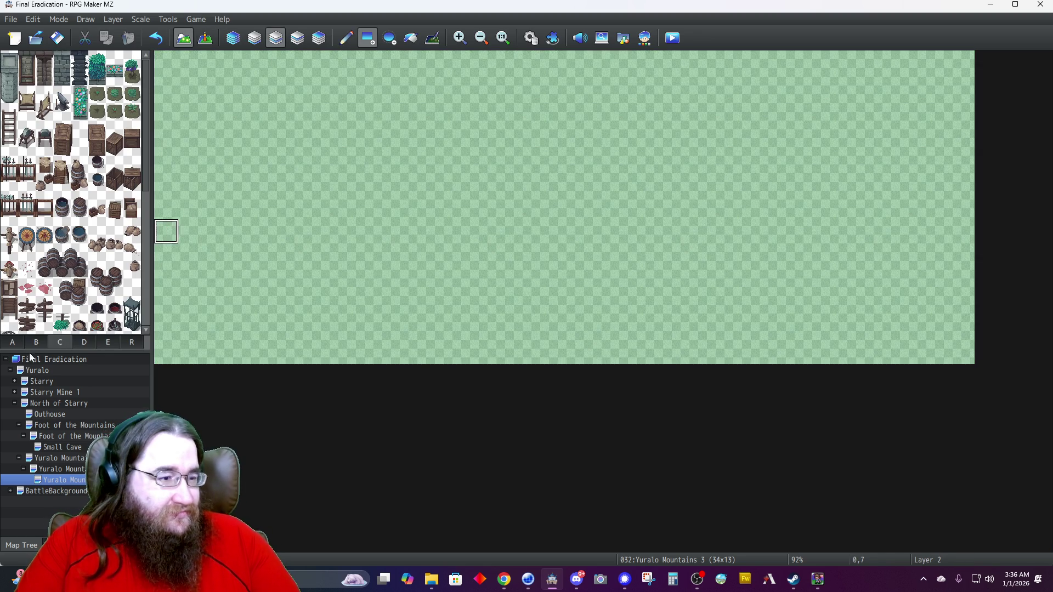
click(12, 342)
scroll(61, 299, down, 5)
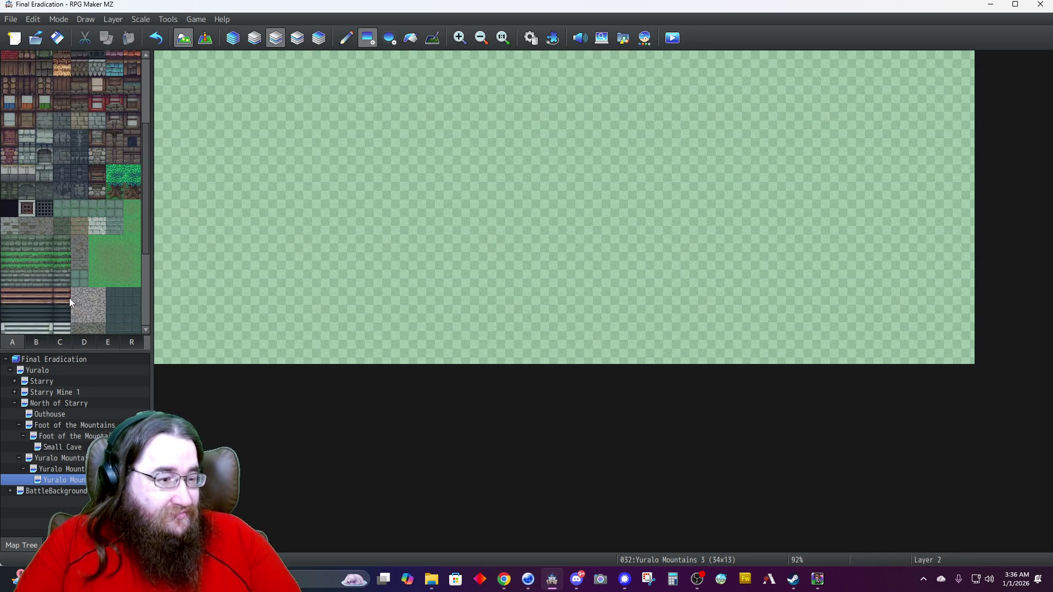
scroll(76, 299, down, 2)
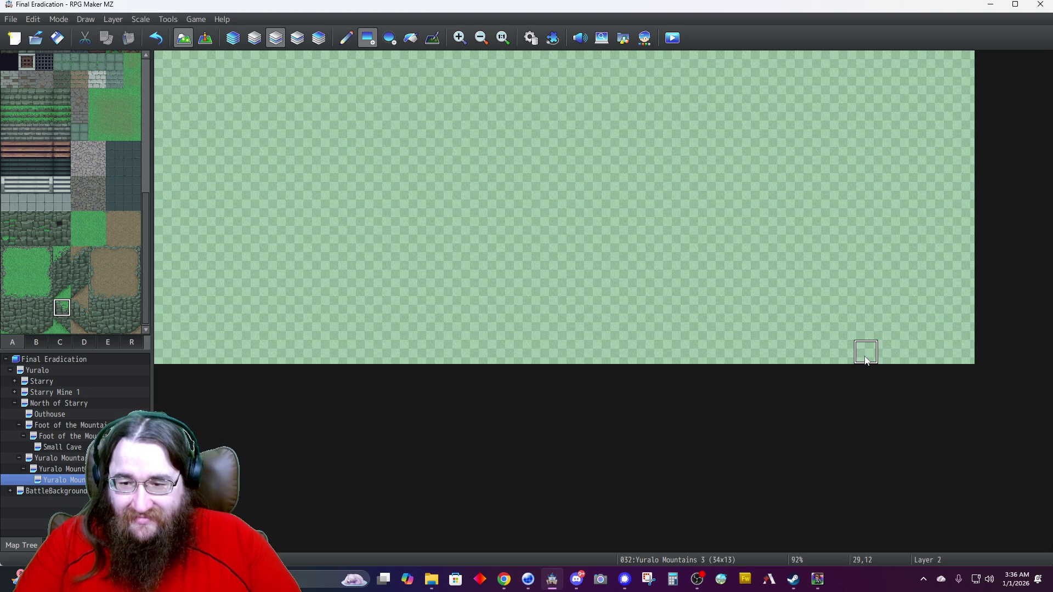
click(847, 360)
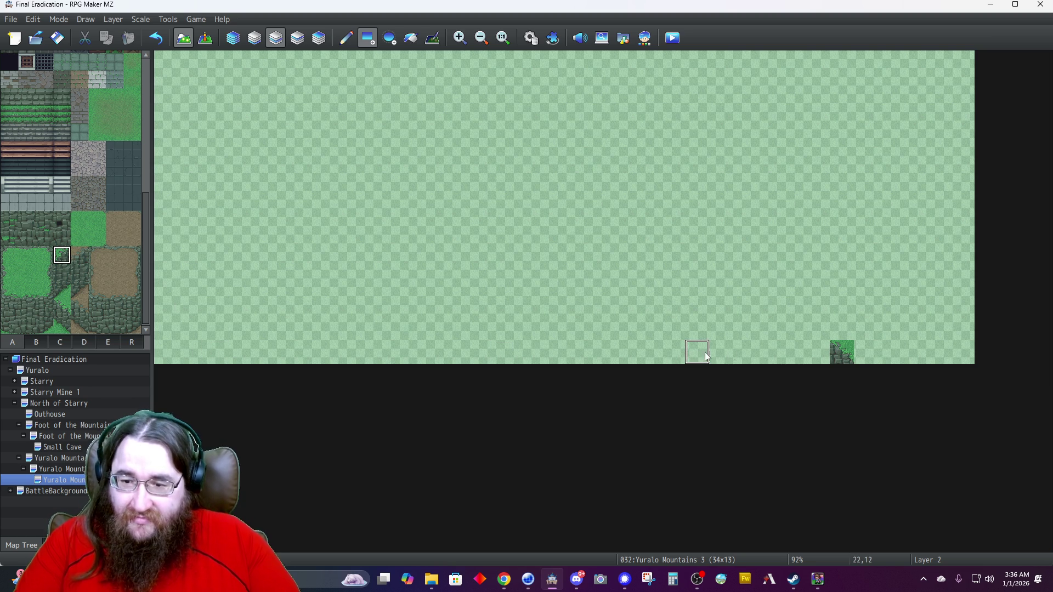
click(895, 349)
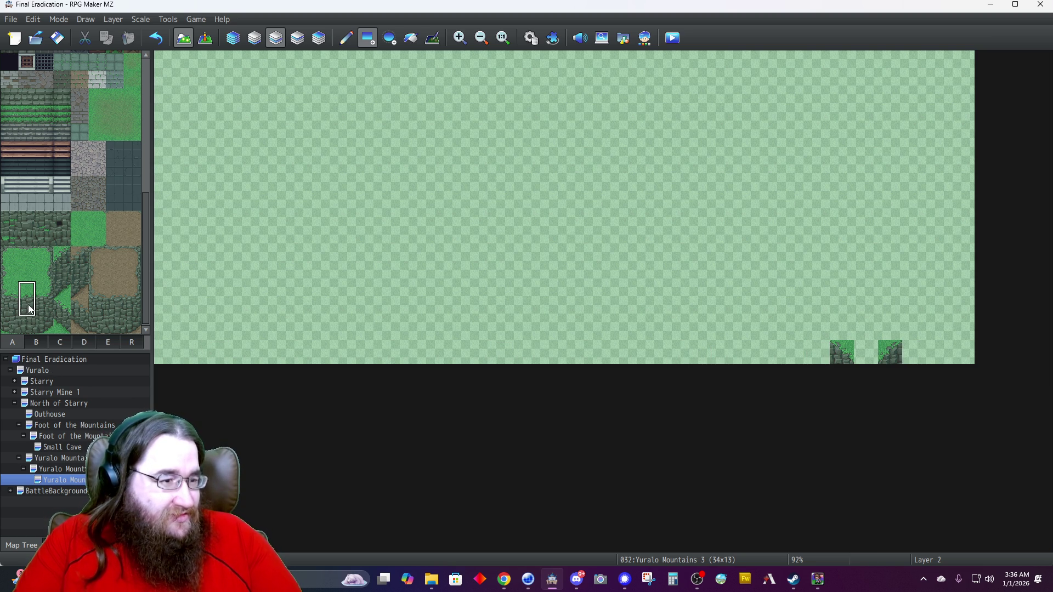
Paint grass-topped cliff at cells 31,11 and 32,11, cliff at 32,12 and grass at 32,10.
click(351, 41)
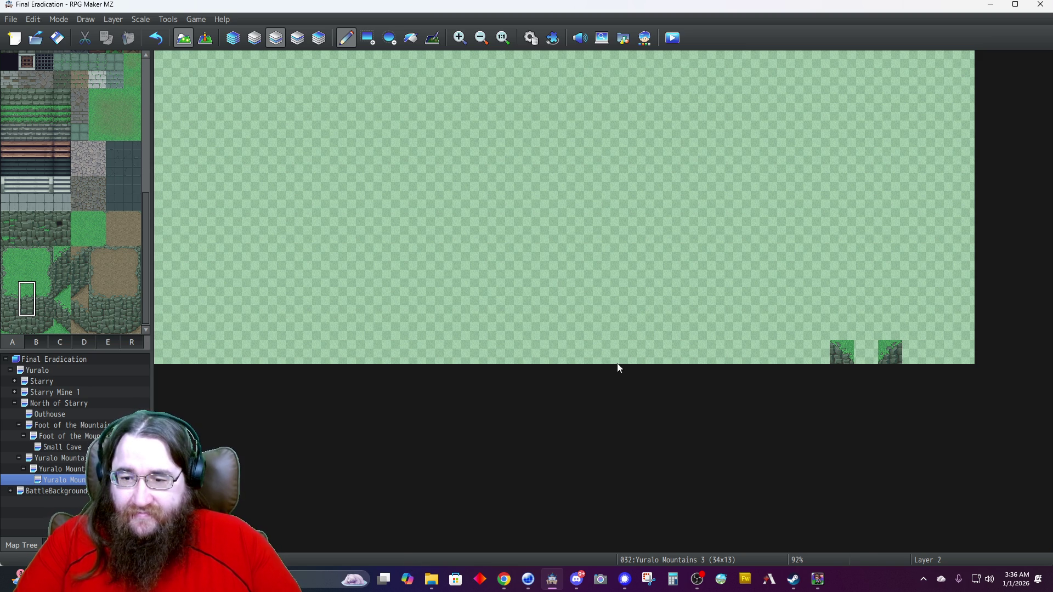
click(914, 344)
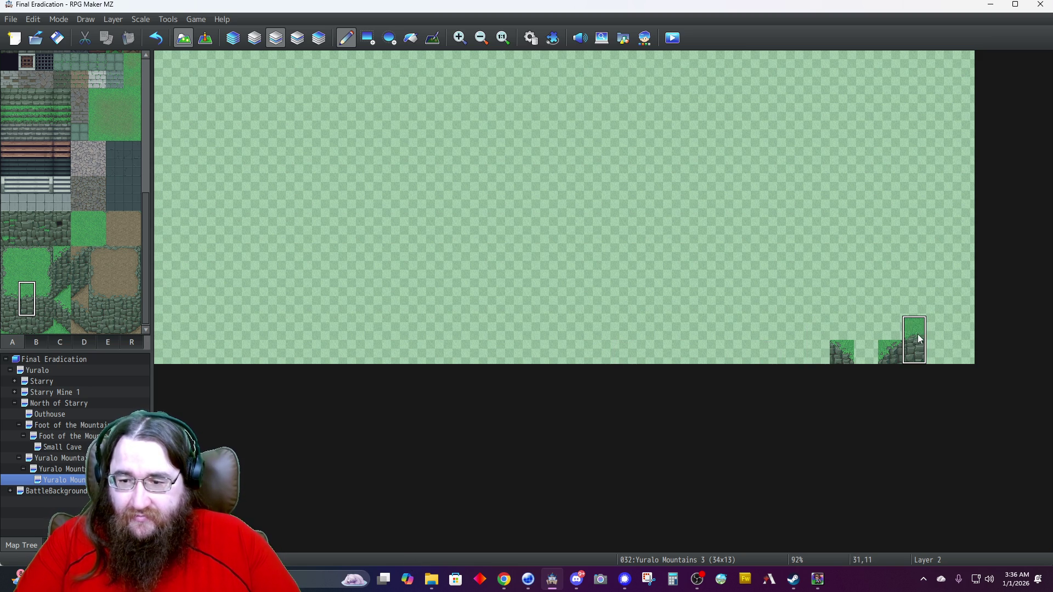
click(939, 337)
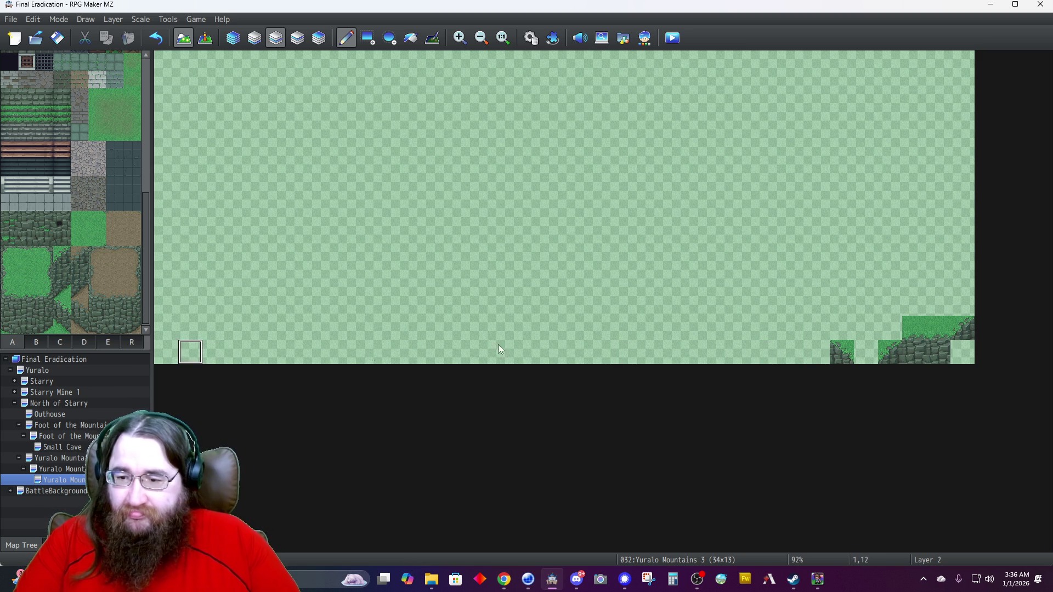
click(970, 332)
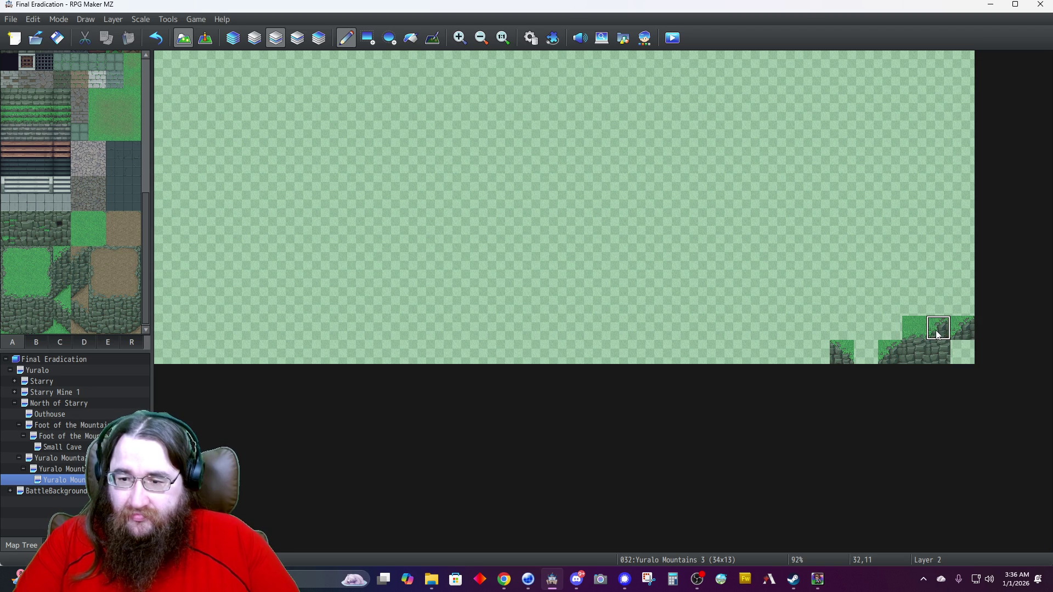
key(ctrl+z)
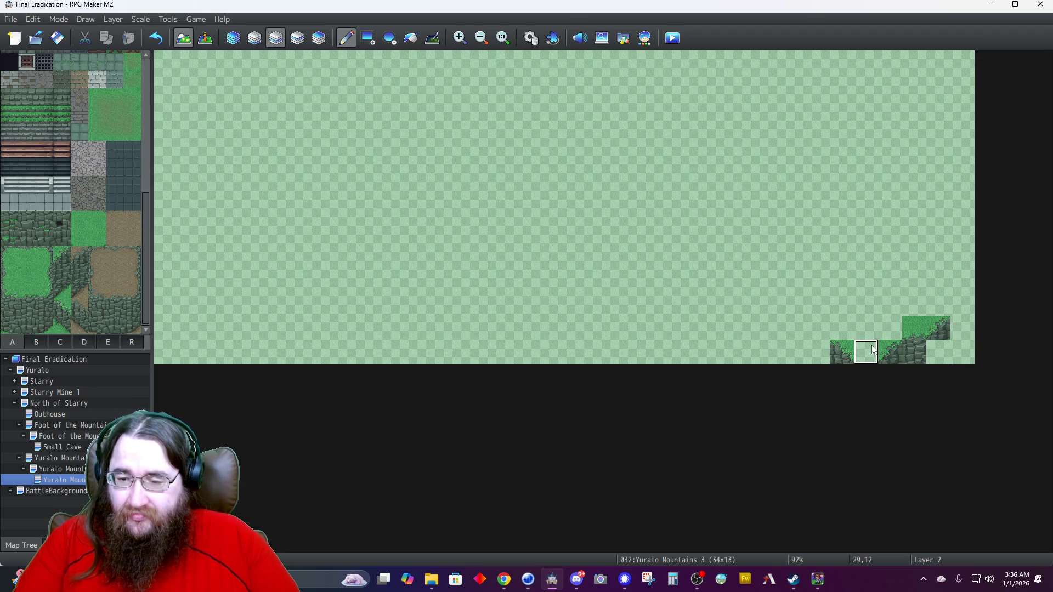
click(62, 274)
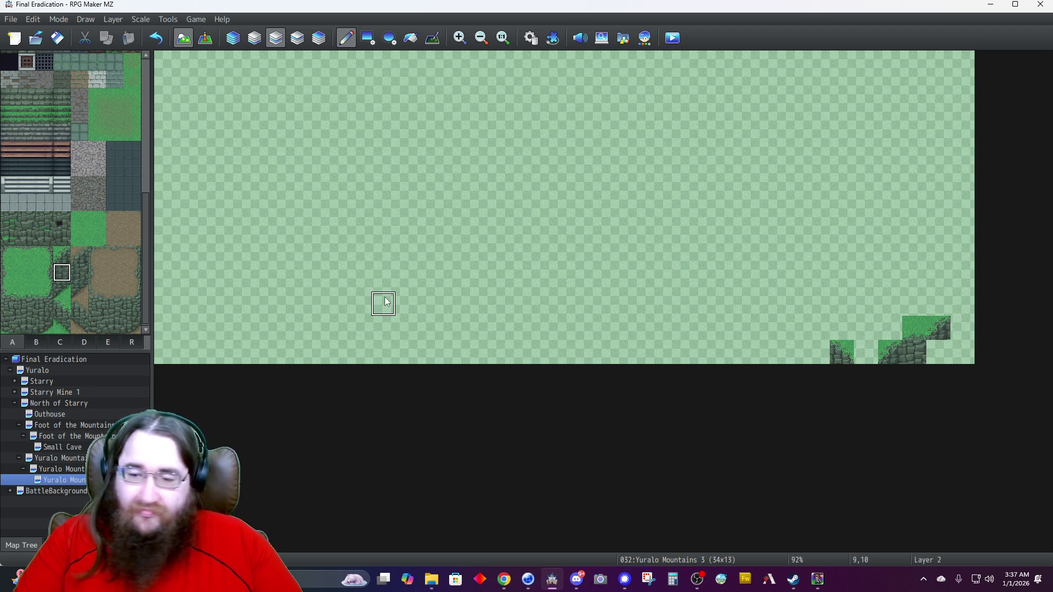
click(939, 353)
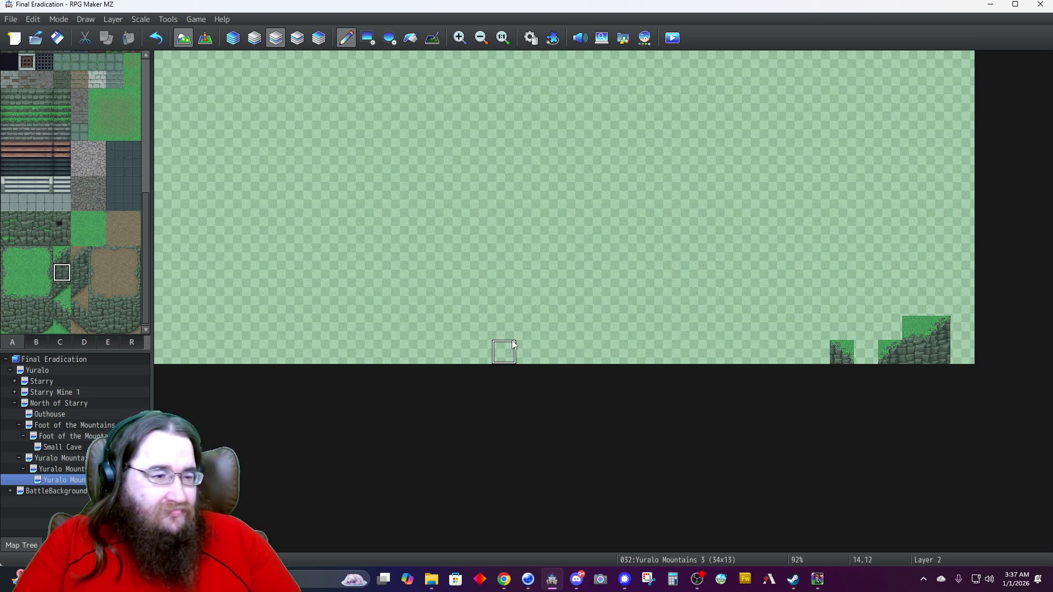
click(46, 275)
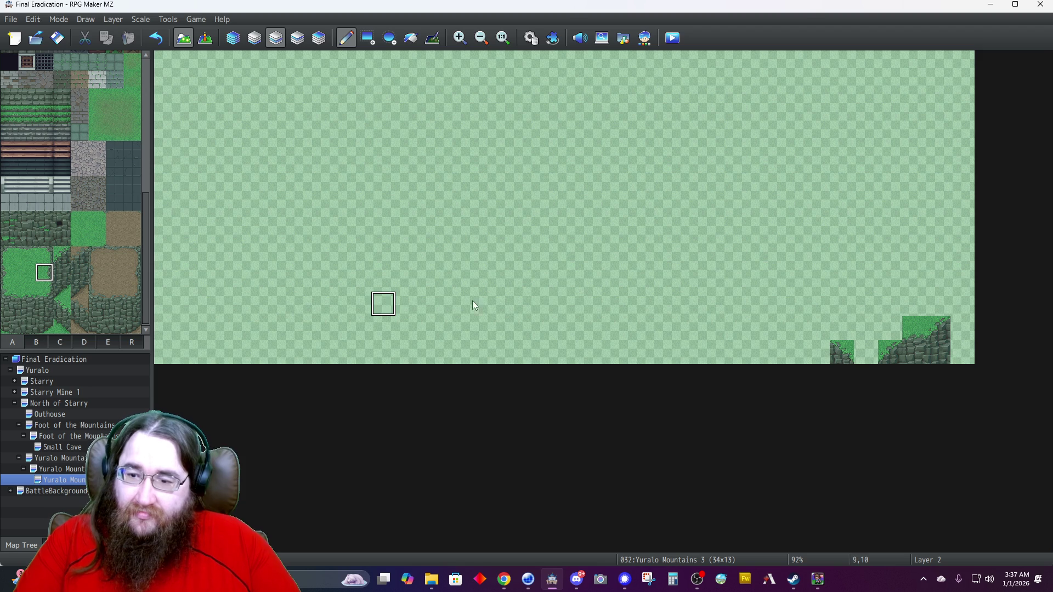
click(947, 306)
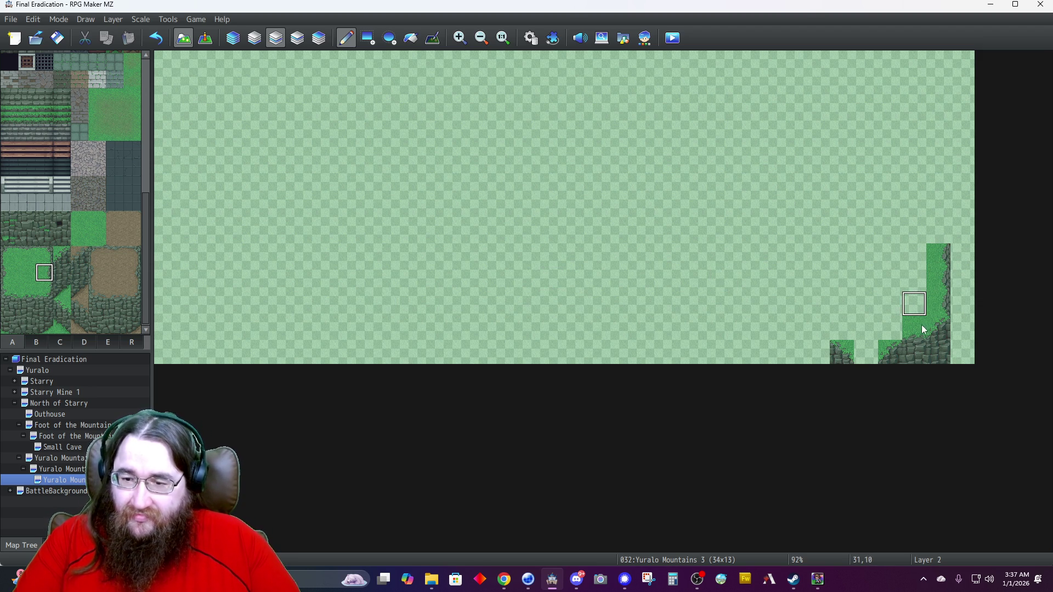
Copy the grass-and-cliff block, stamp it leftward, clear cell 29,11 and extend the lower ledge left.
right_click(920, 357)
click(818, 351)
click(794, 351)
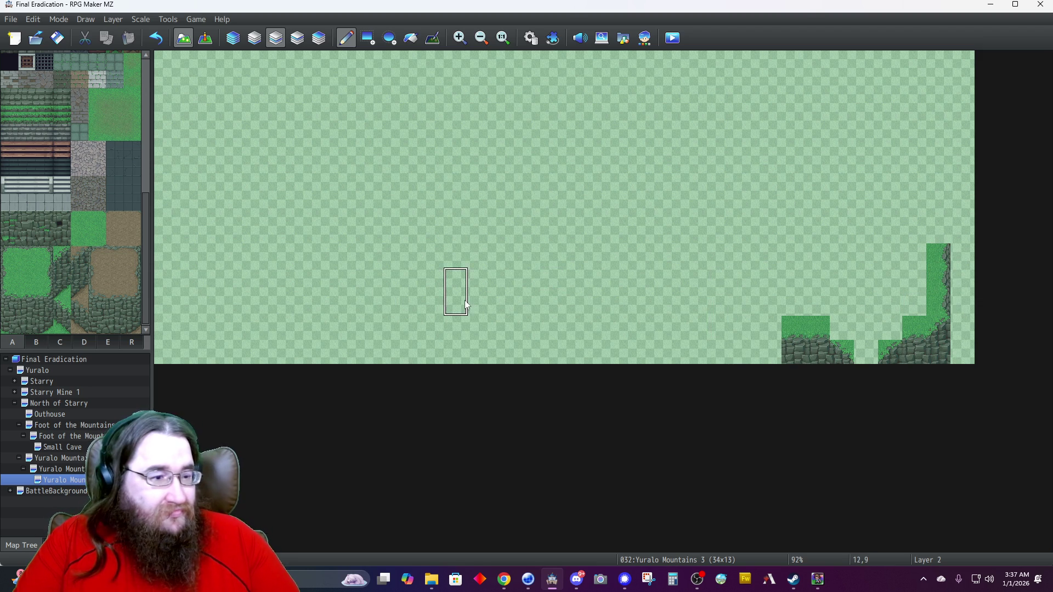
click(77, 240)
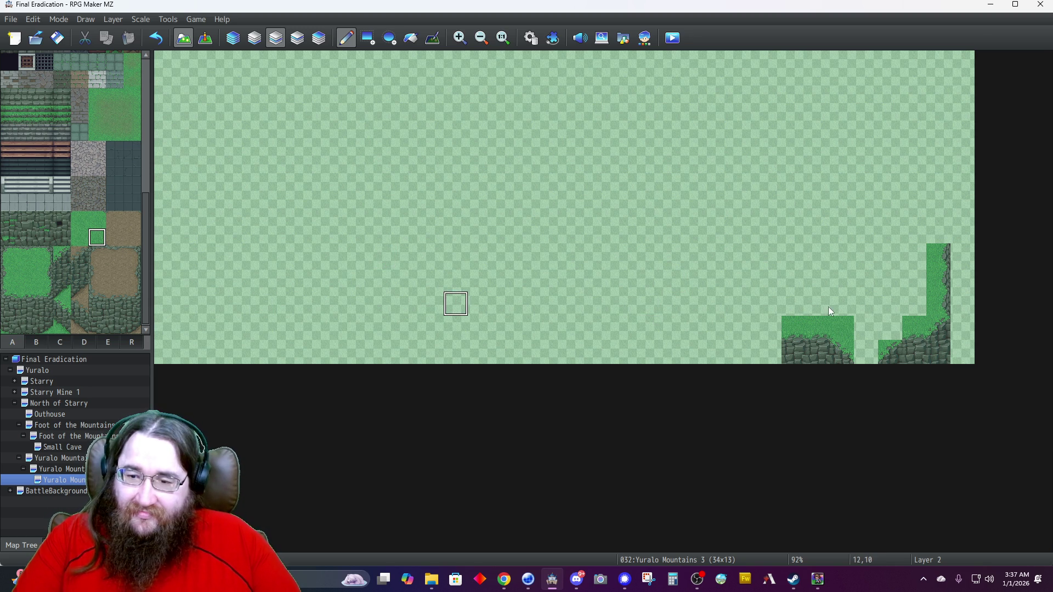
right_click(863, 302)
click(868, 327)
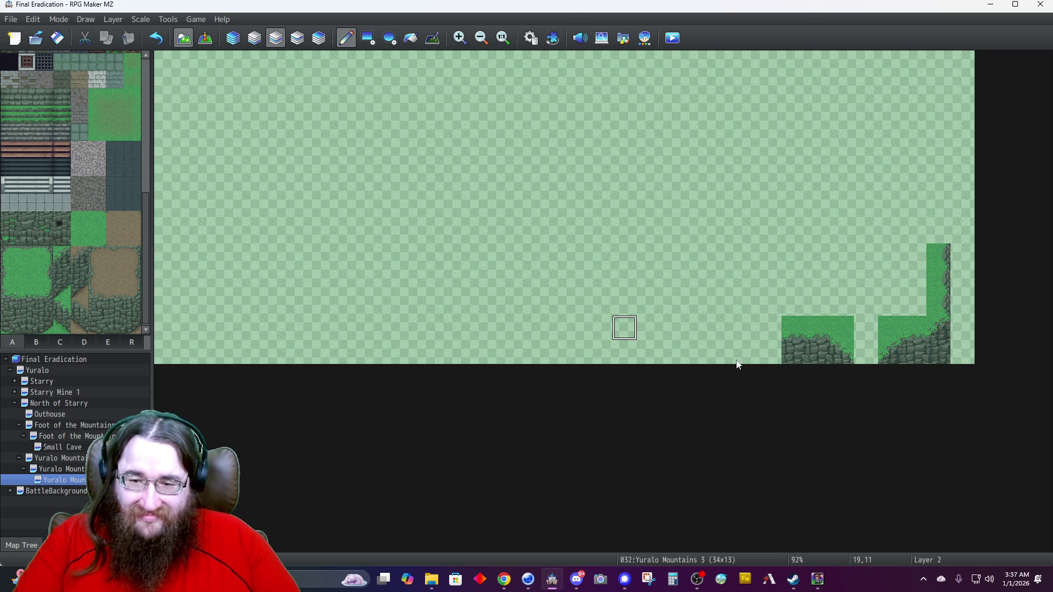
drag(773, 360, 735, 351)
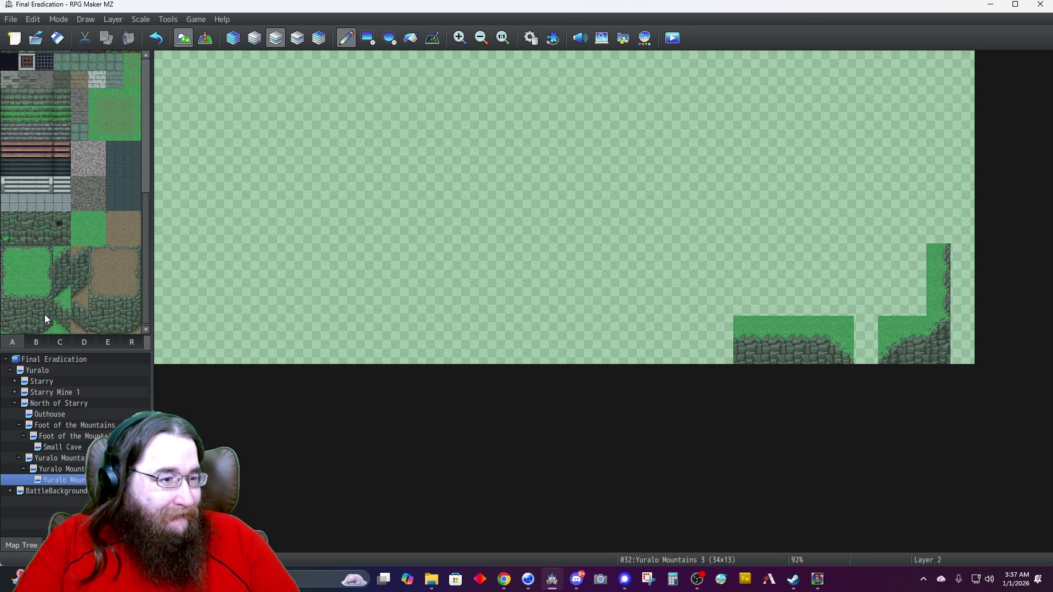
Place a two-tile-tall cliff piece above the lower ledge with a grass-topped cliff tile beside it.
drag(45, 312, 45, 326)
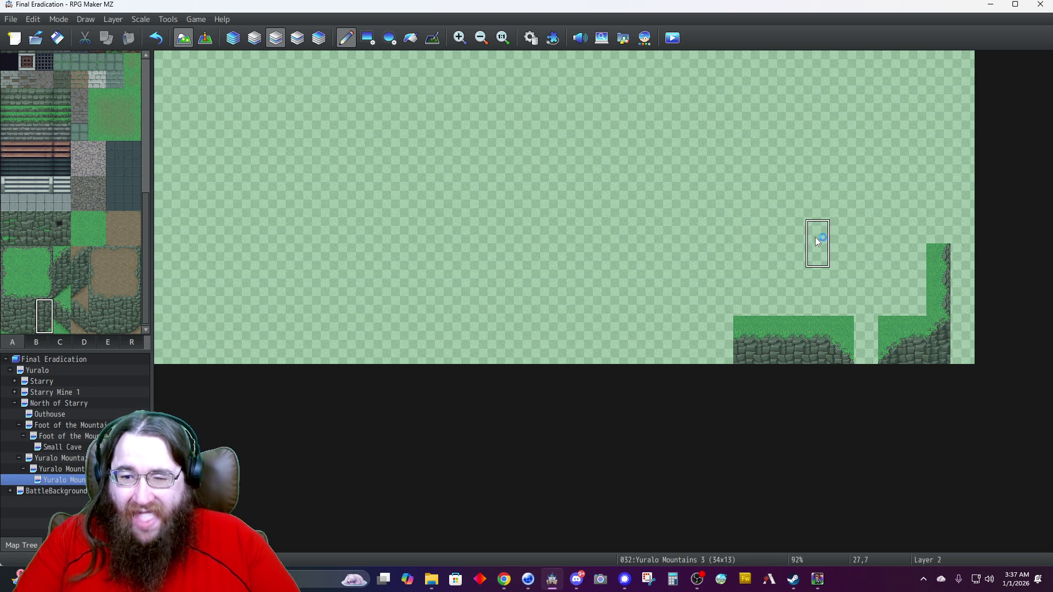
click(833, 253)
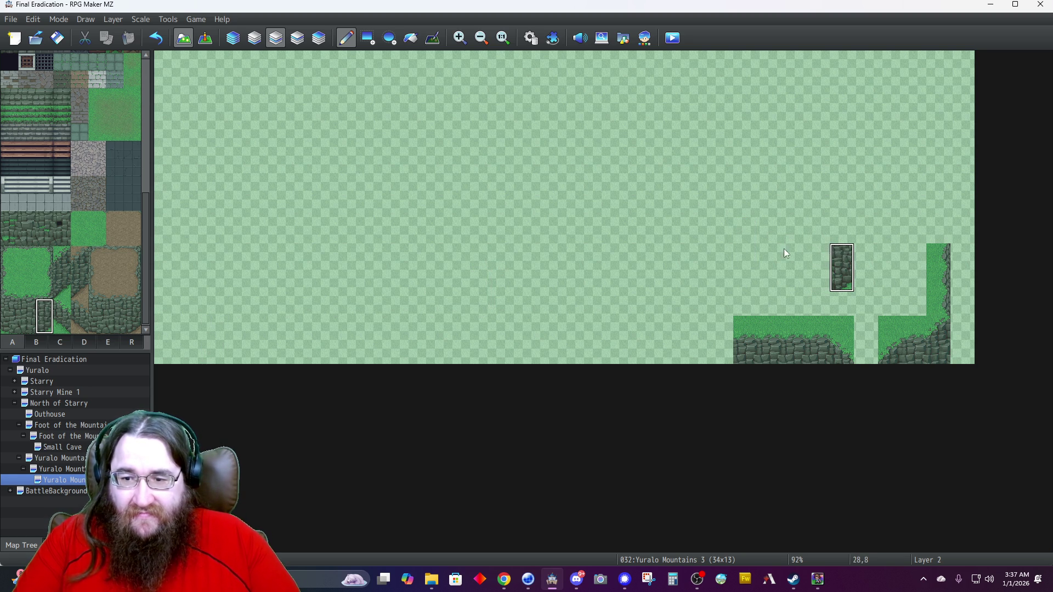
right_click(810, 333)
click(821, 251)
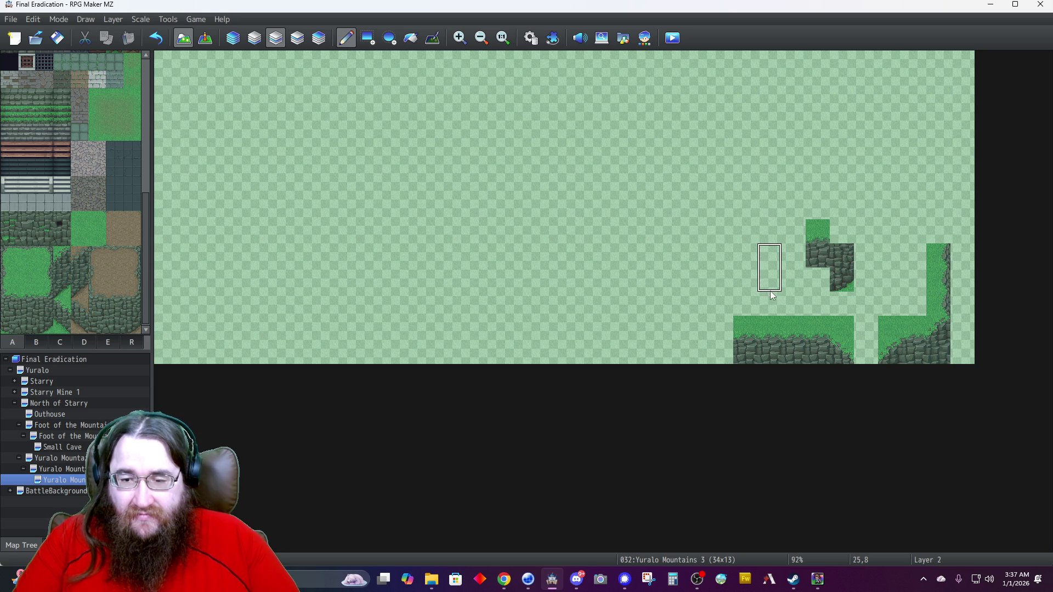
click(28, 328)
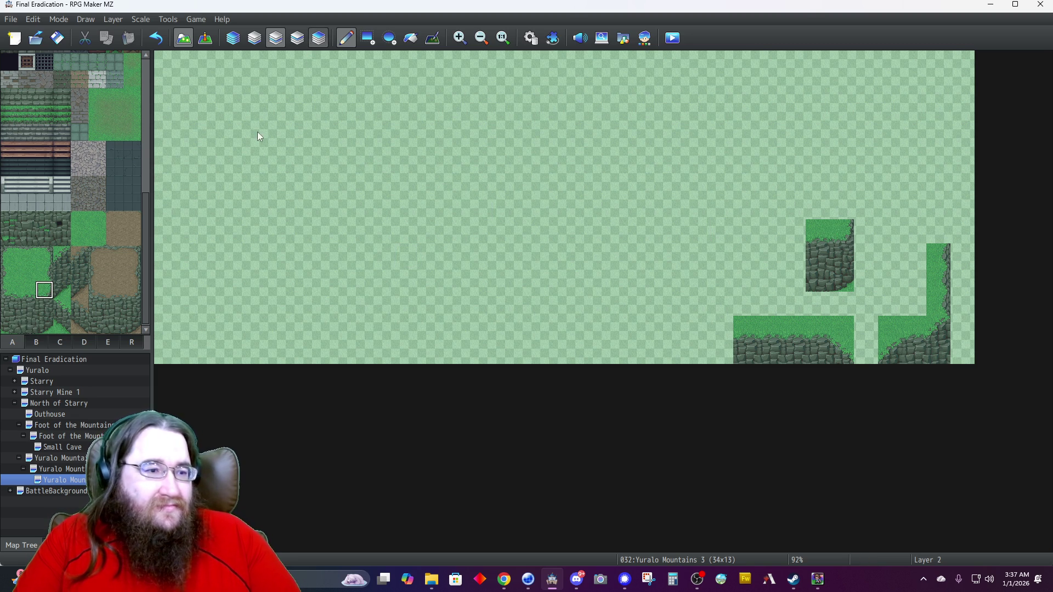
Glance at the tree tiles, then return to Automatic layer editing.
click(88, 342)
scroll(70, 294, down, 3)
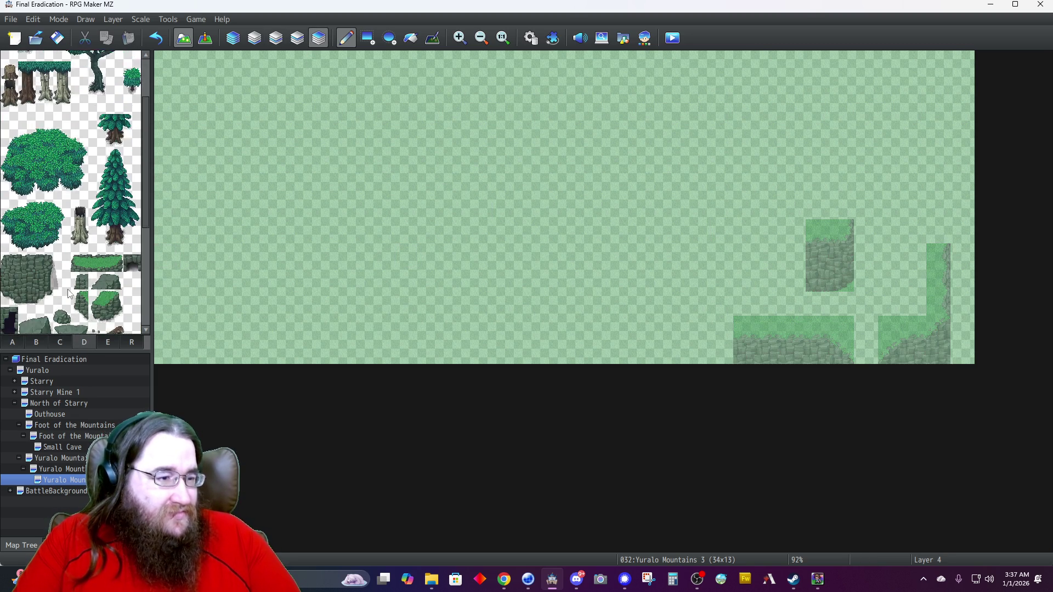
scroll(70, 295, down, 4)
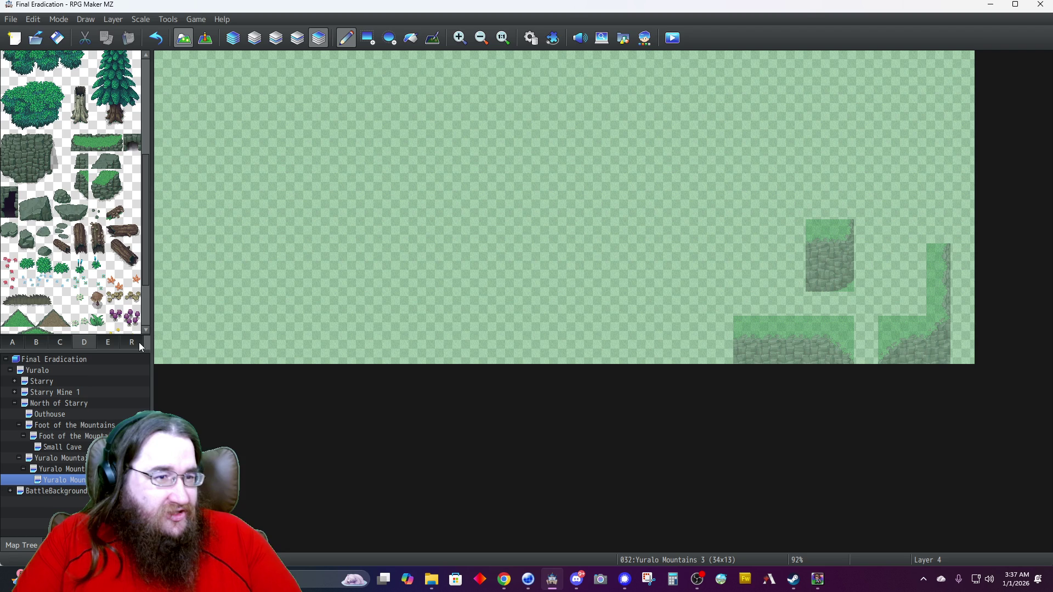
click(232, 38)
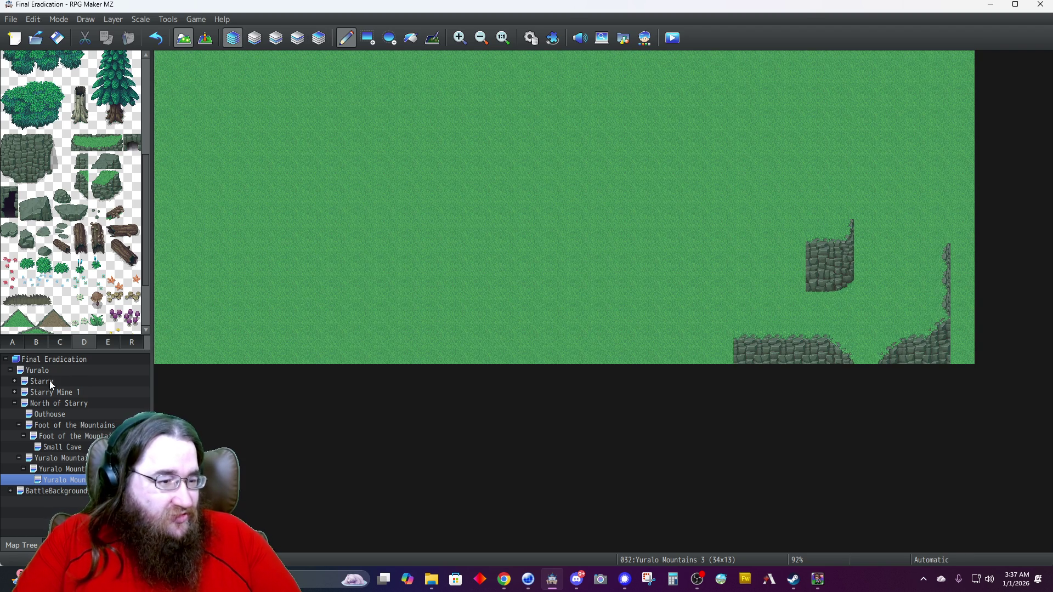
Review Yuralo Mountains 2, Yuralo Mountains, Small Cave and Foot of the Mountains 2, then reopen Yuralo Mountains 3.
click(76, 470)
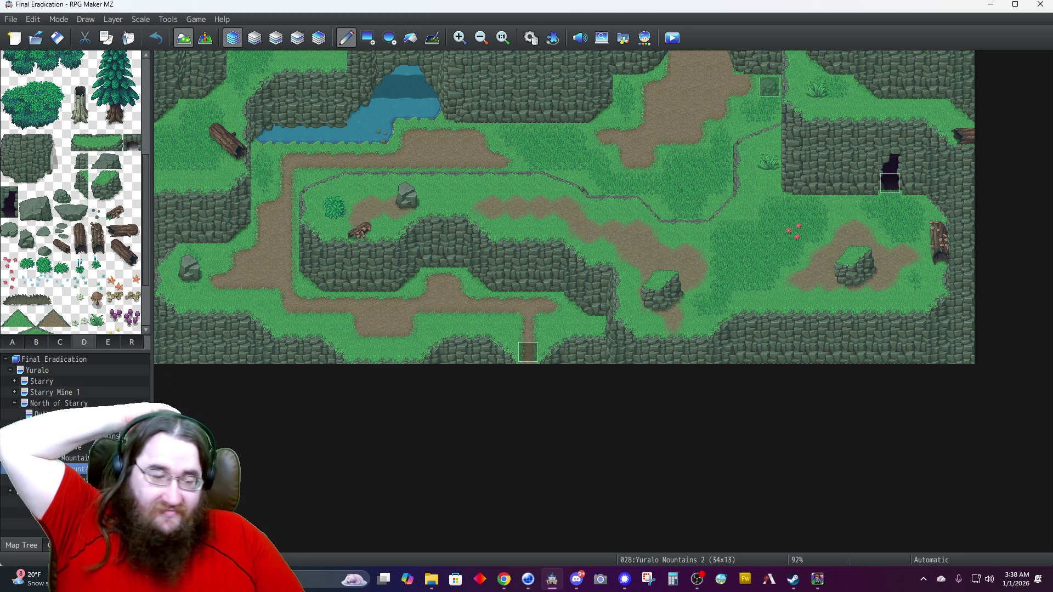
click(73, 458)
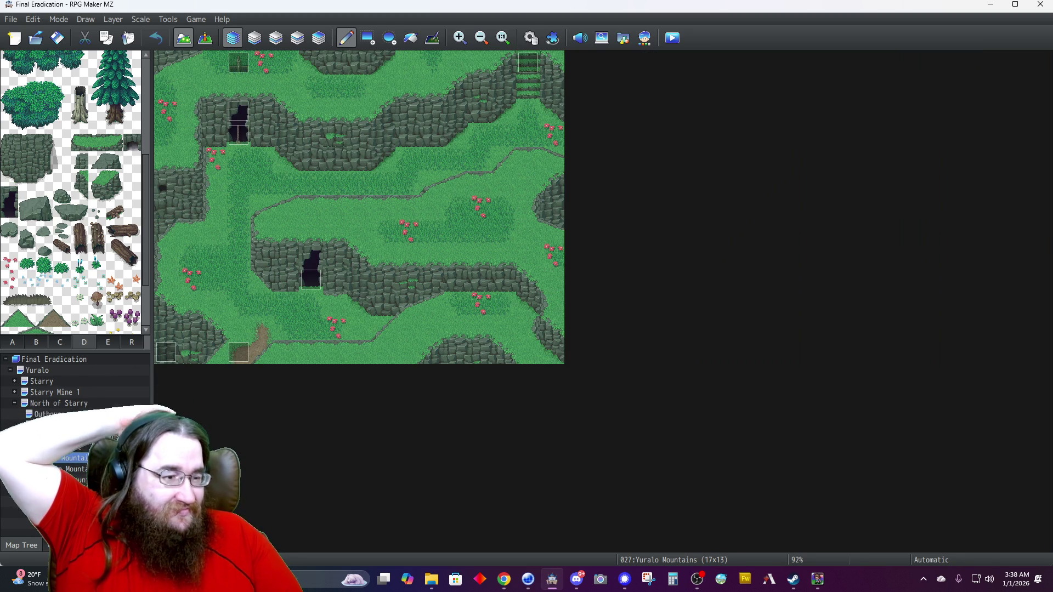
click(68, 447)
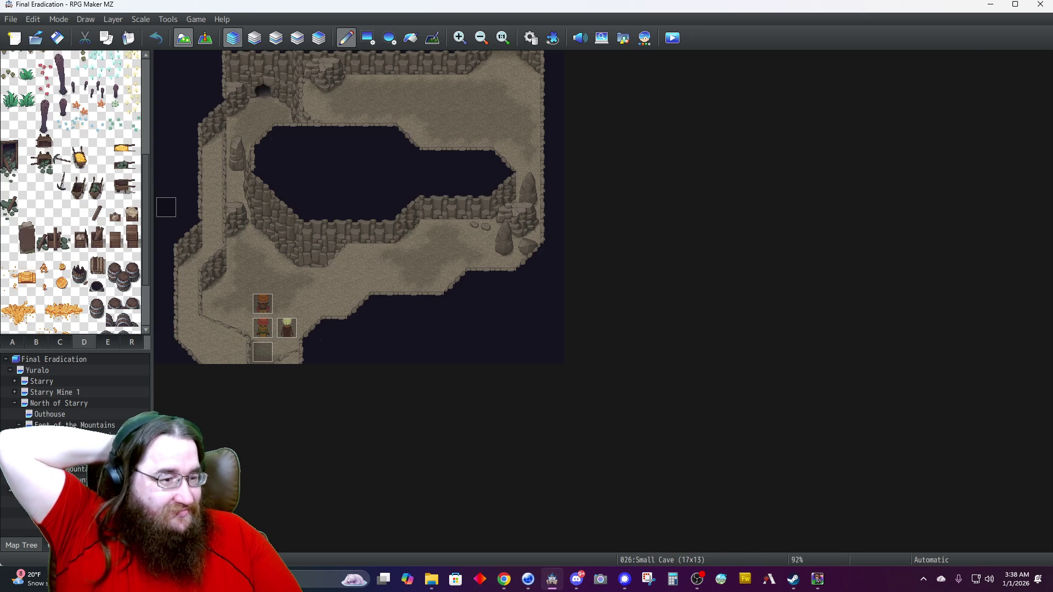
click(68, 436)
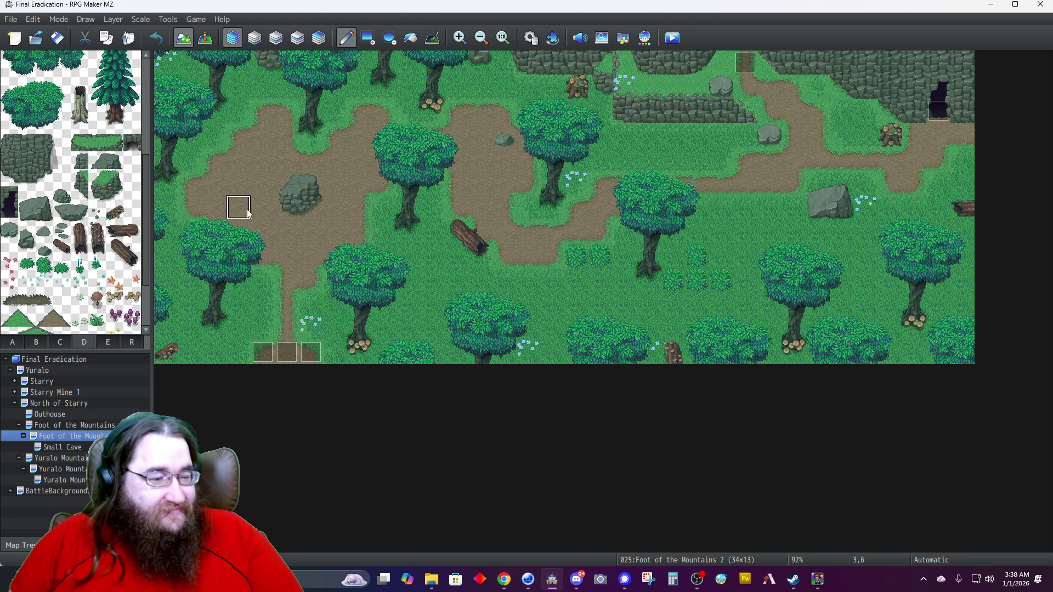
click(57, 446)
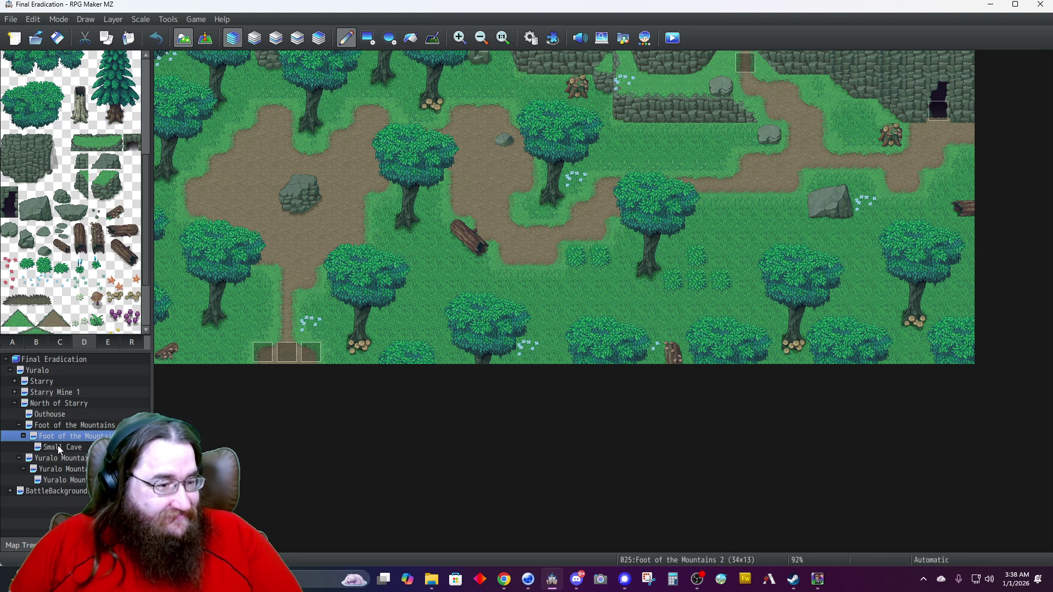
click(61, 480)
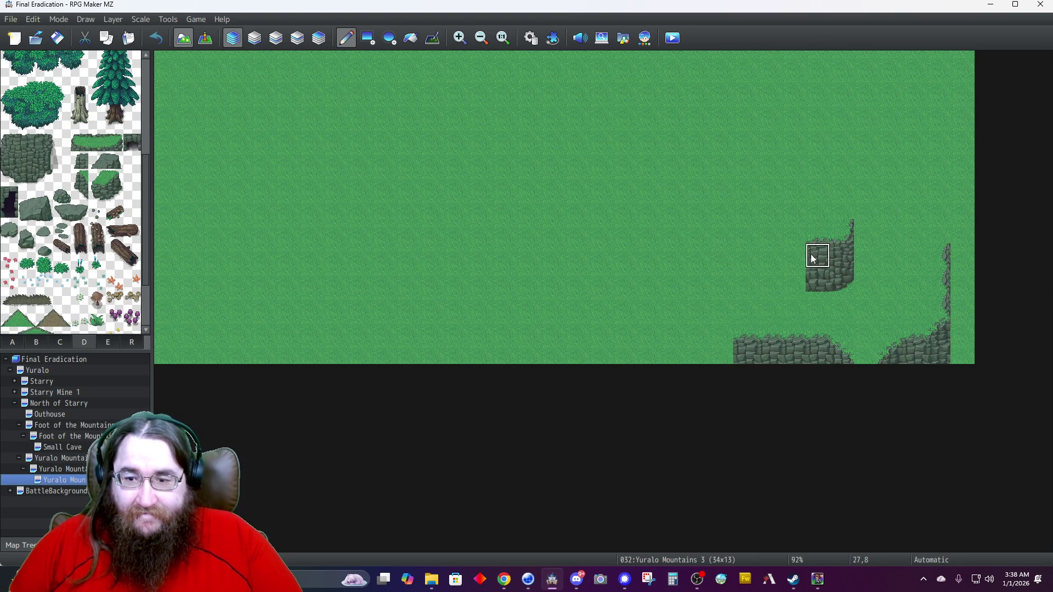
Widen the upper cliff wall two tiles left and rebuild its left edge with a grass-topped column.
drag(806, 286, 782, 286)
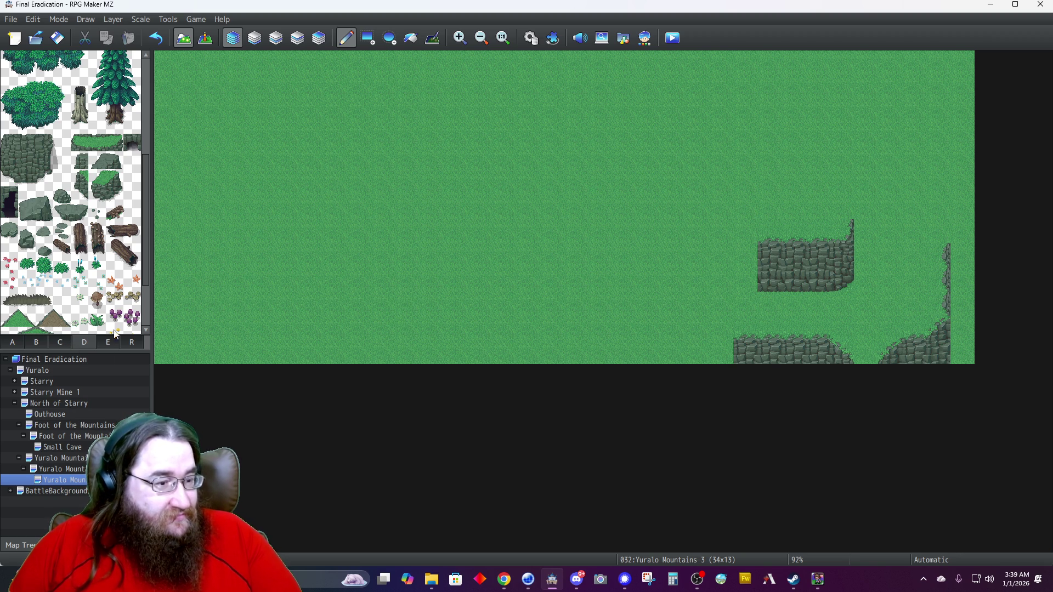
click(279, 40)
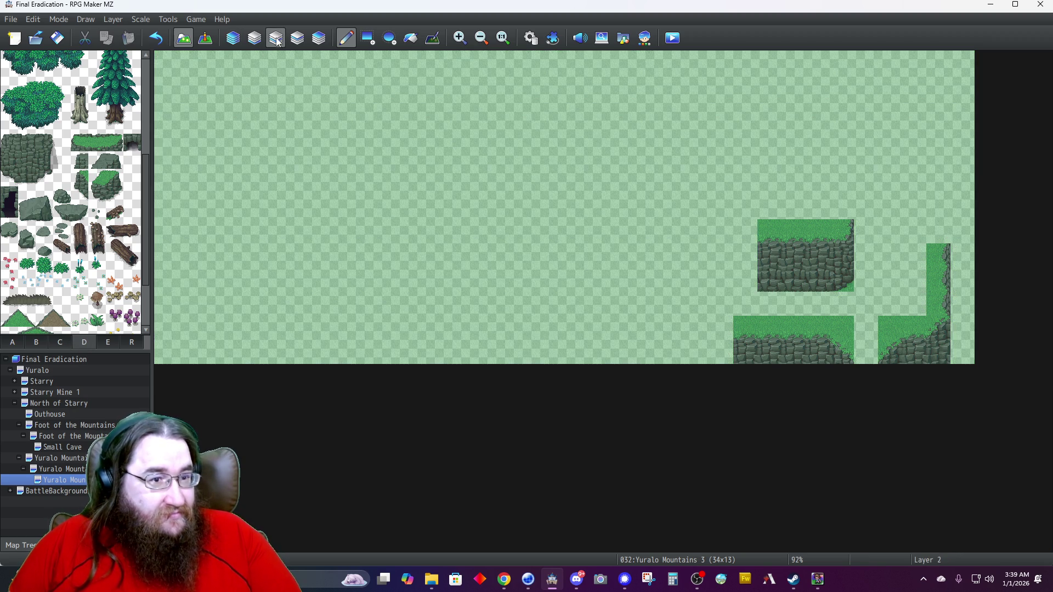
click(20, 341)
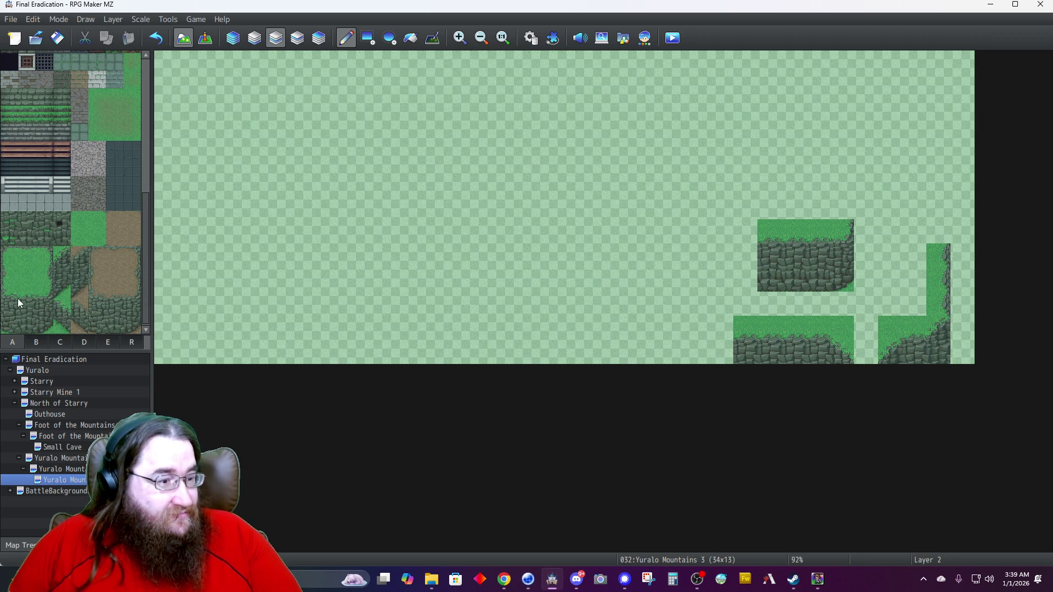
drag(10, 305, 11, 327)
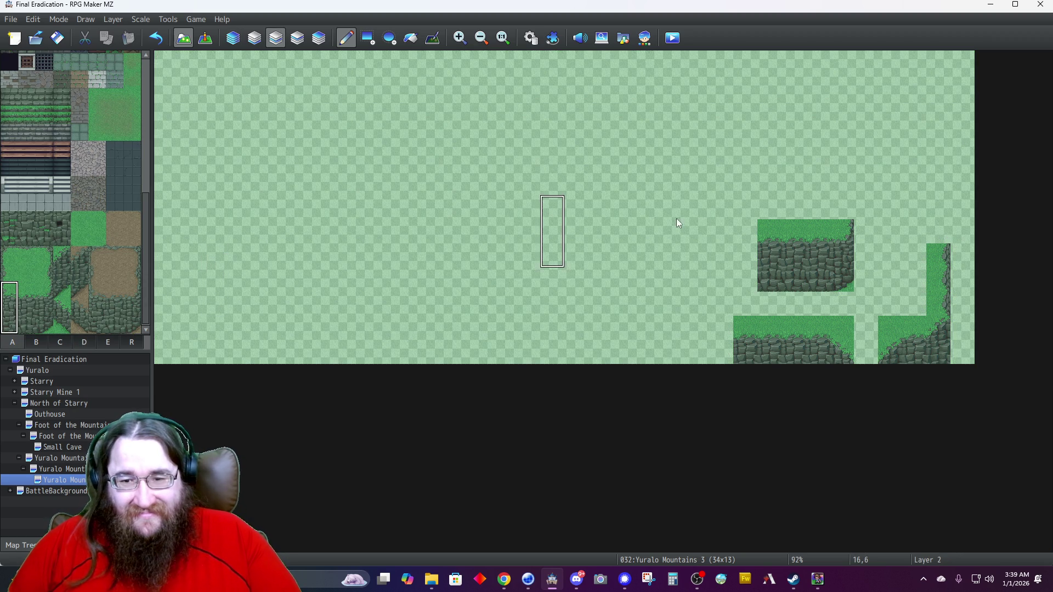
click(766, 232)
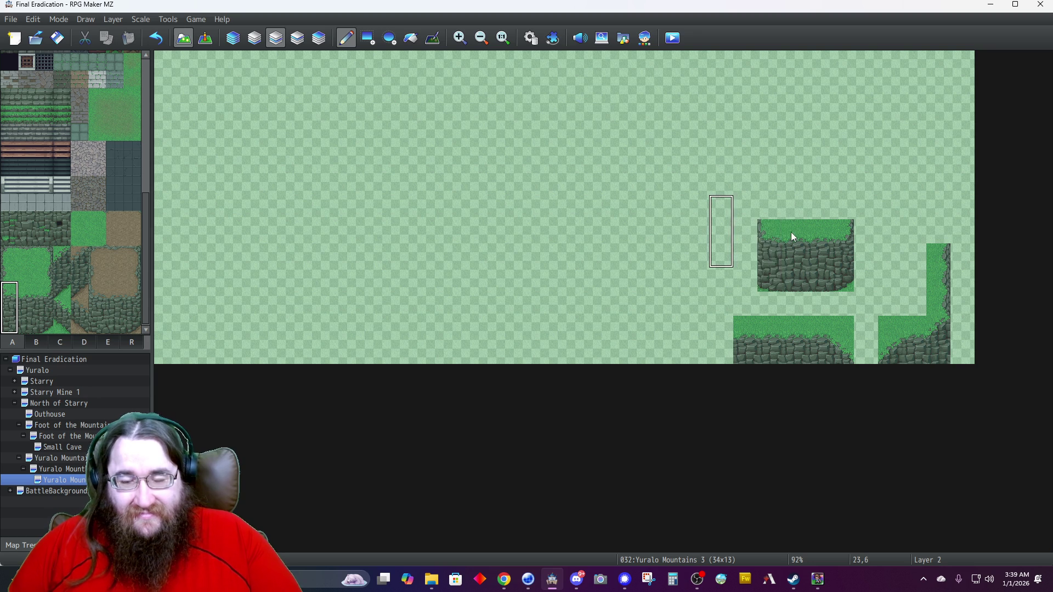
click(10, 273)
click(769, 208)
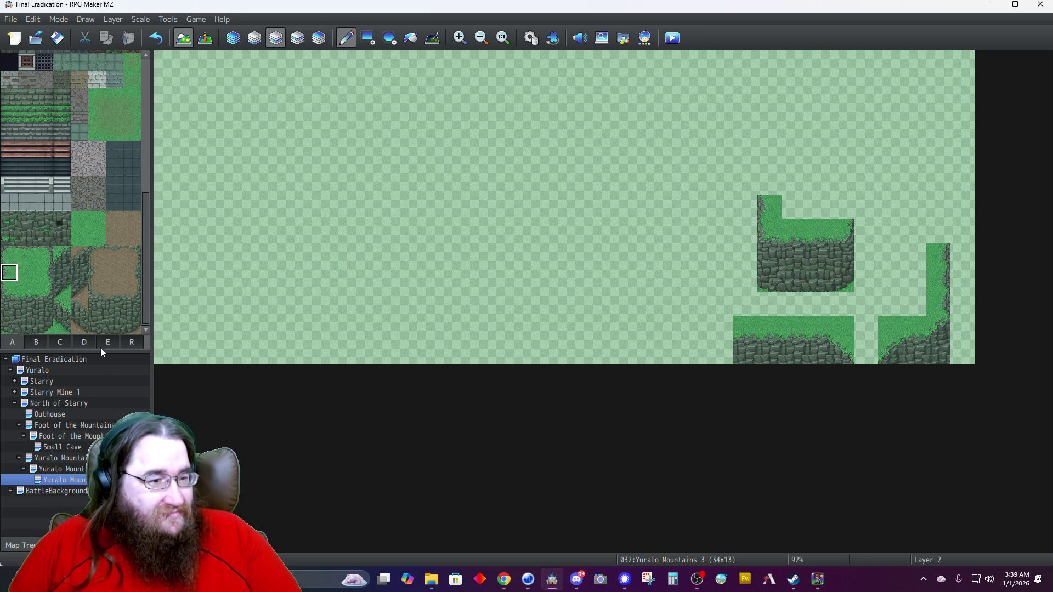
Select the 1x3 stone cliff side-edge tiles from tileset tab D.
click(84, 342)
scroll(30, 220, down, 2)
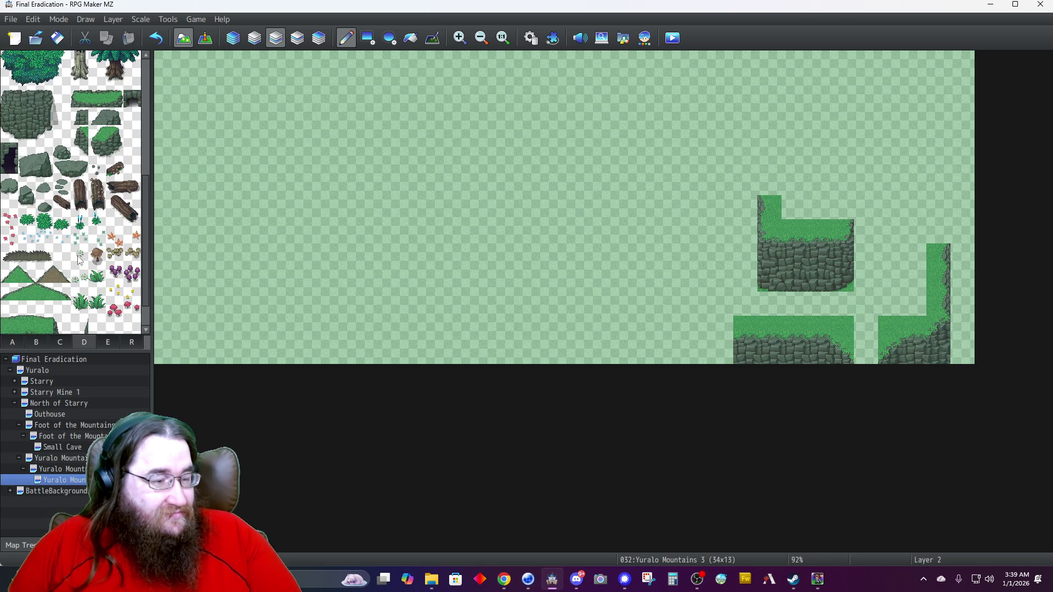
scroll(73, 291, down, 1)
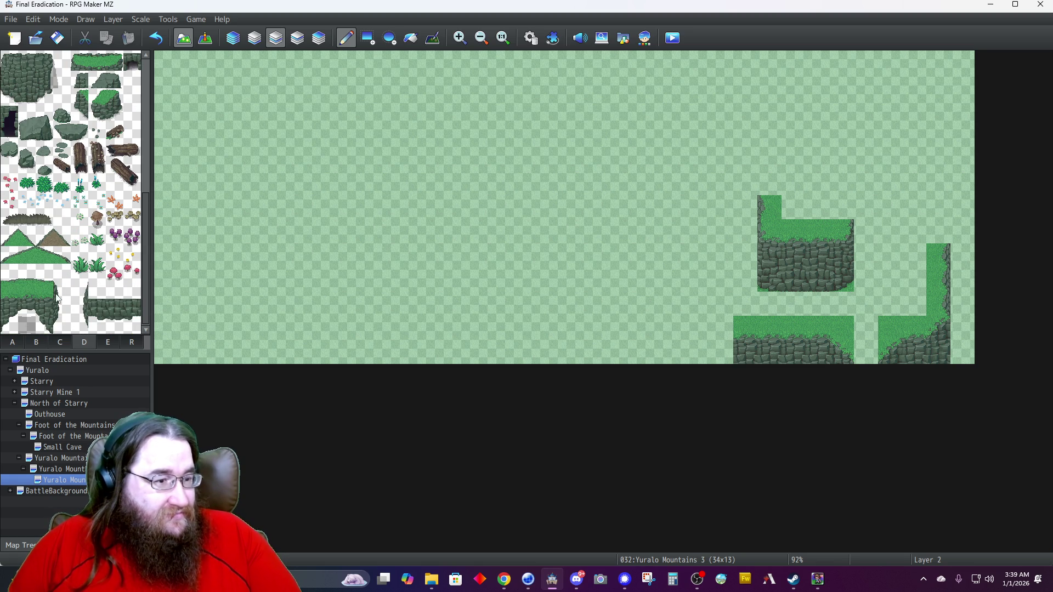
drag(84, 321, 84, 327)
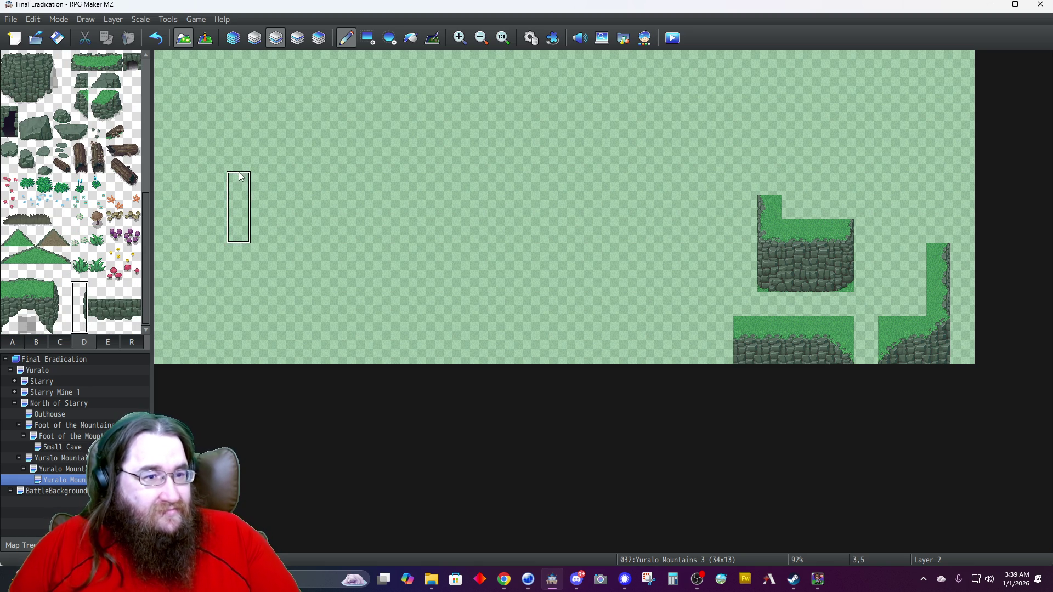
click(319, 38)
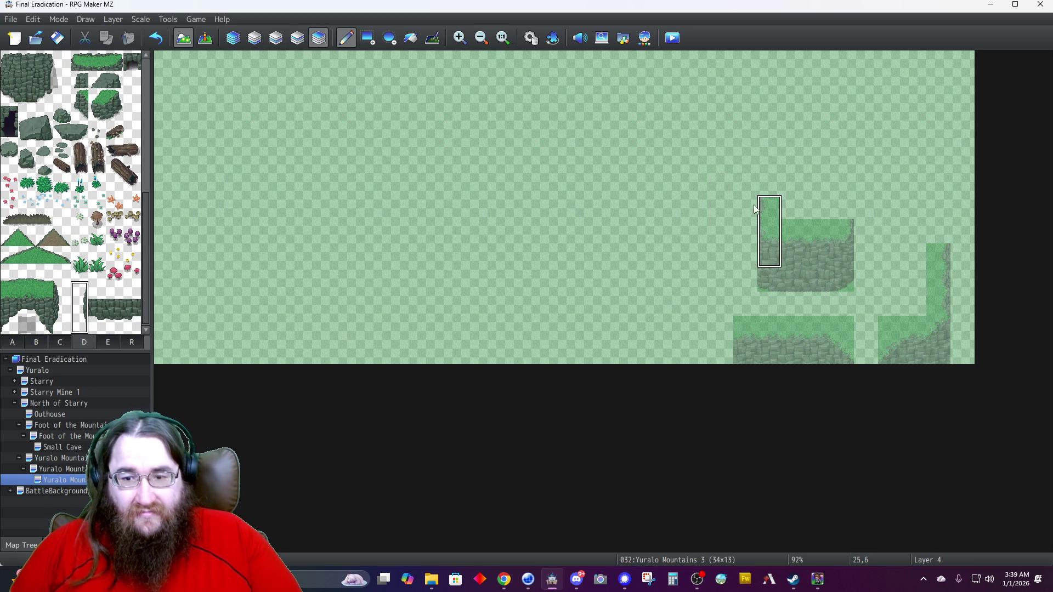
On Layer 4, paint curved cliff edge tiles on the left and right sides of the upper cliff block.
click(743, 226)
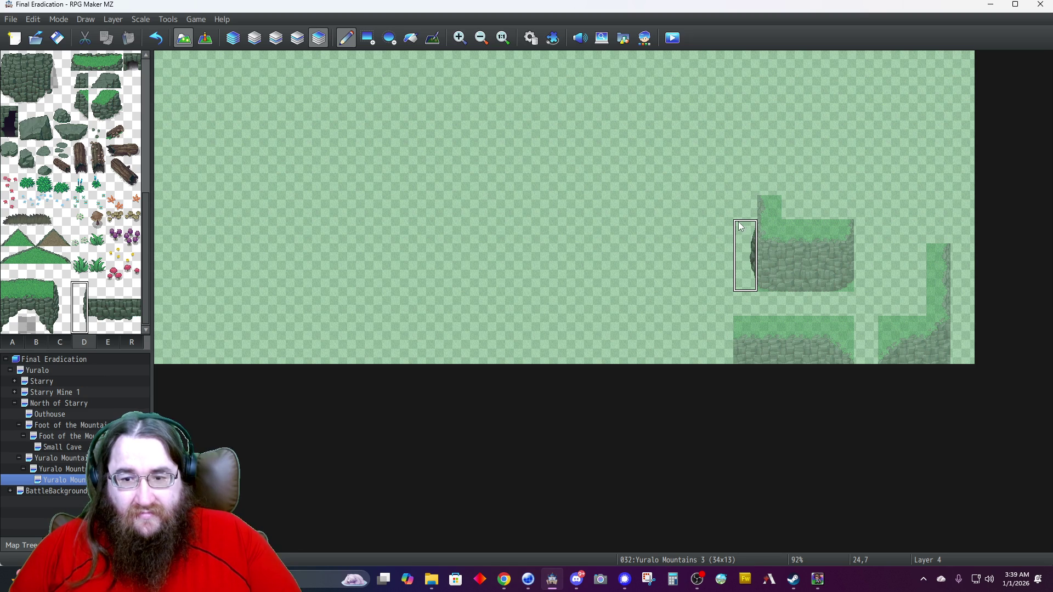
right_click(749, 241)
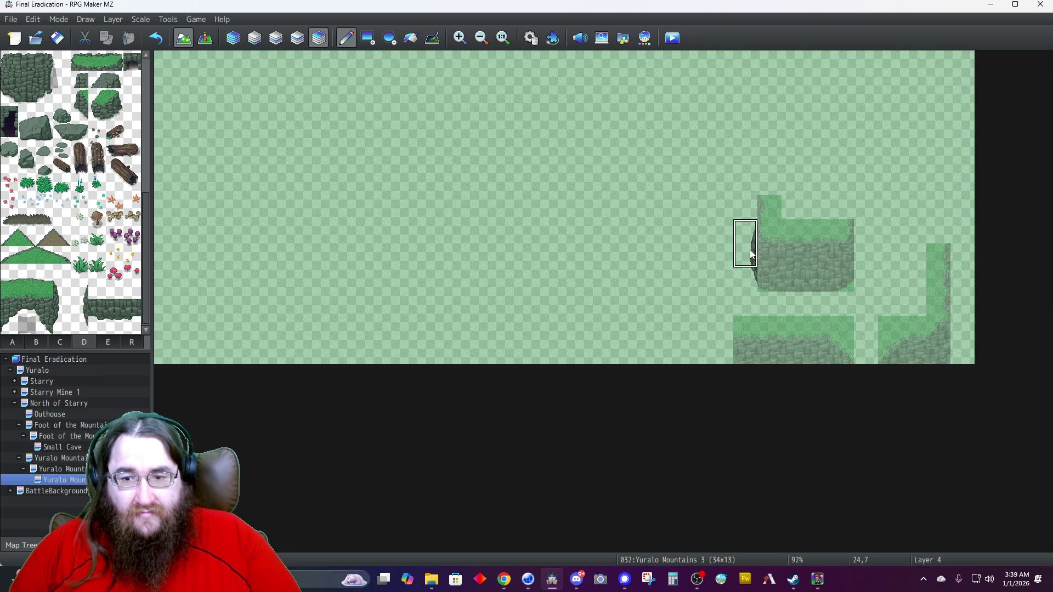
click(752, 246)
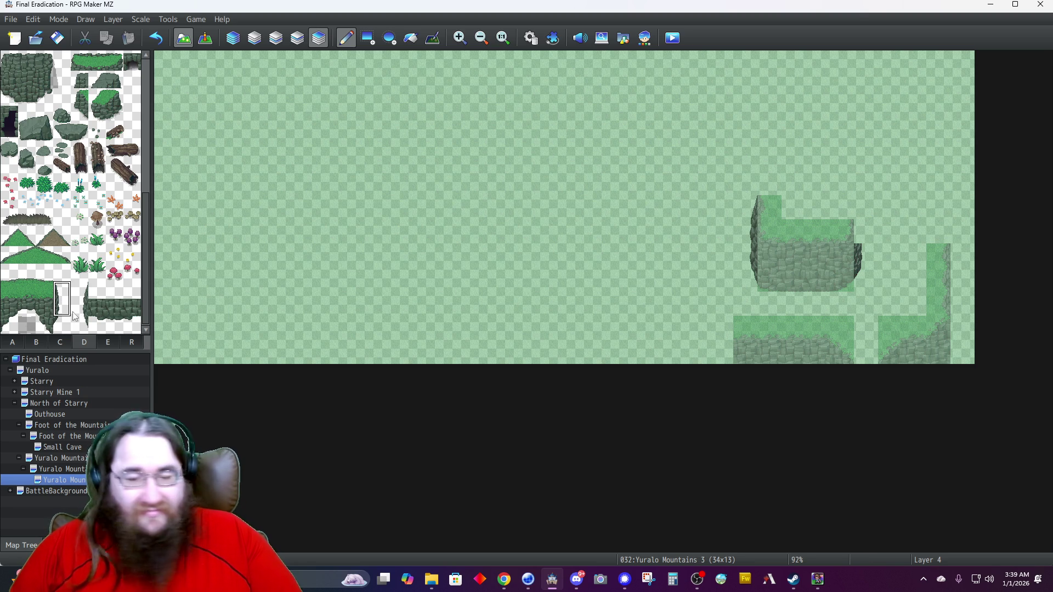
click(862, 209)
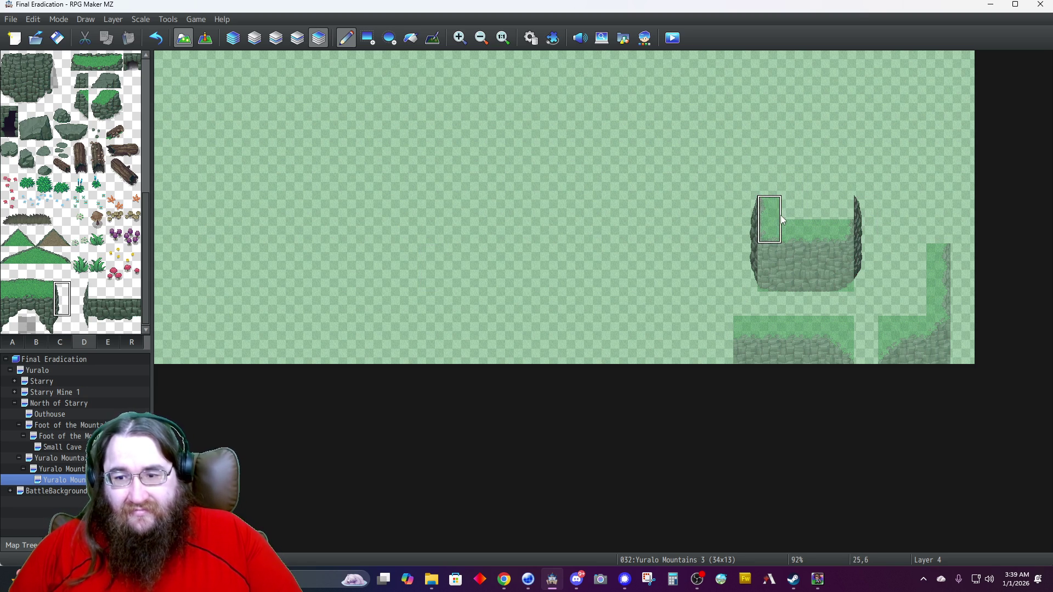
click(238, 36)
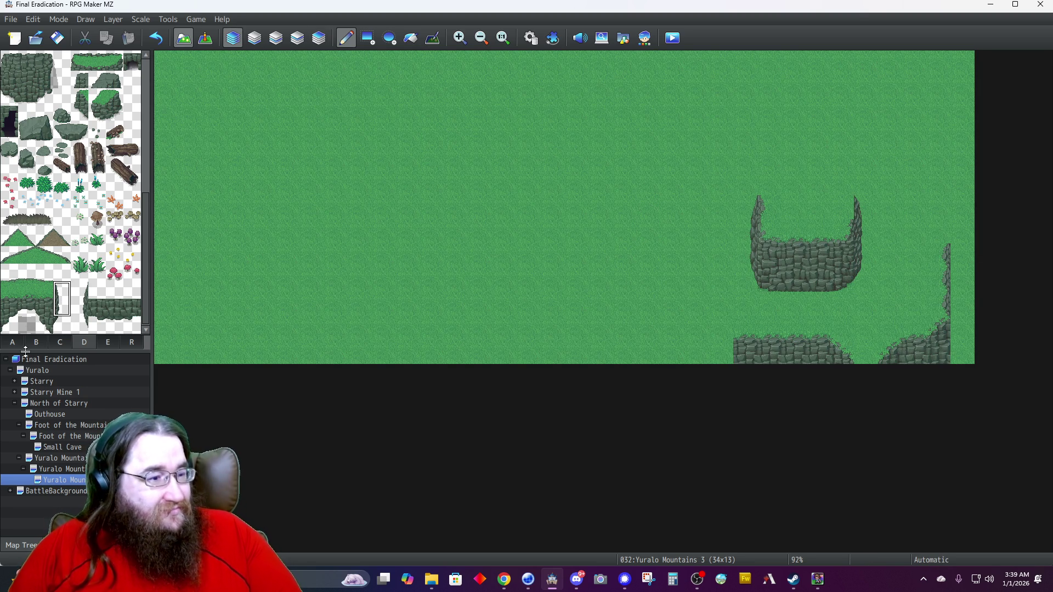
click(12, 343)
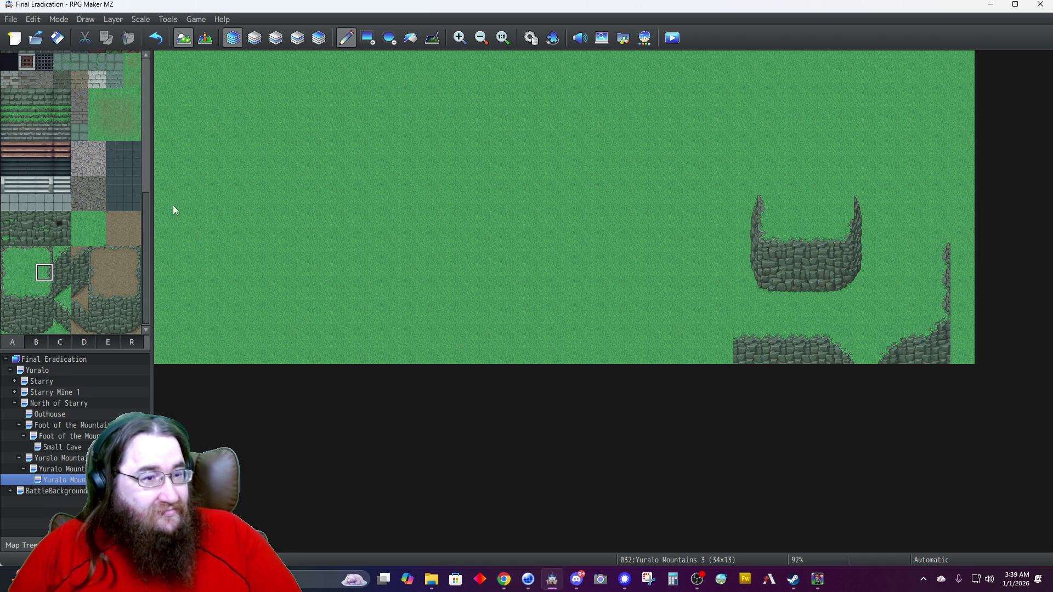
click(276, 39)
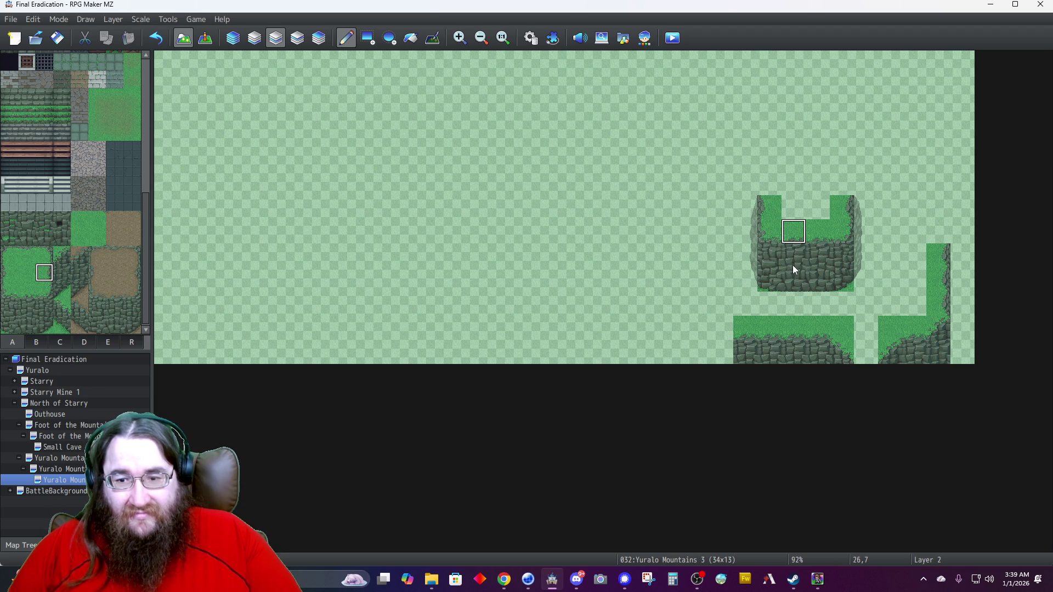
Eyedrop the 1x3 cliff column and paint it at columns 24, 23 and 22.
right_click(753, 240)
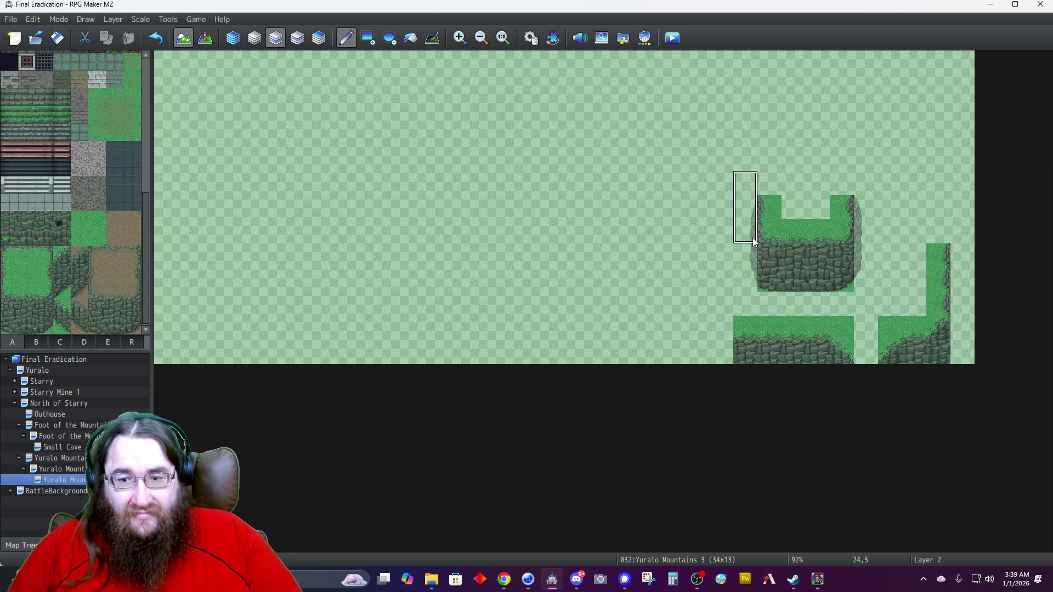
click(753, 241)
click(716, 238)
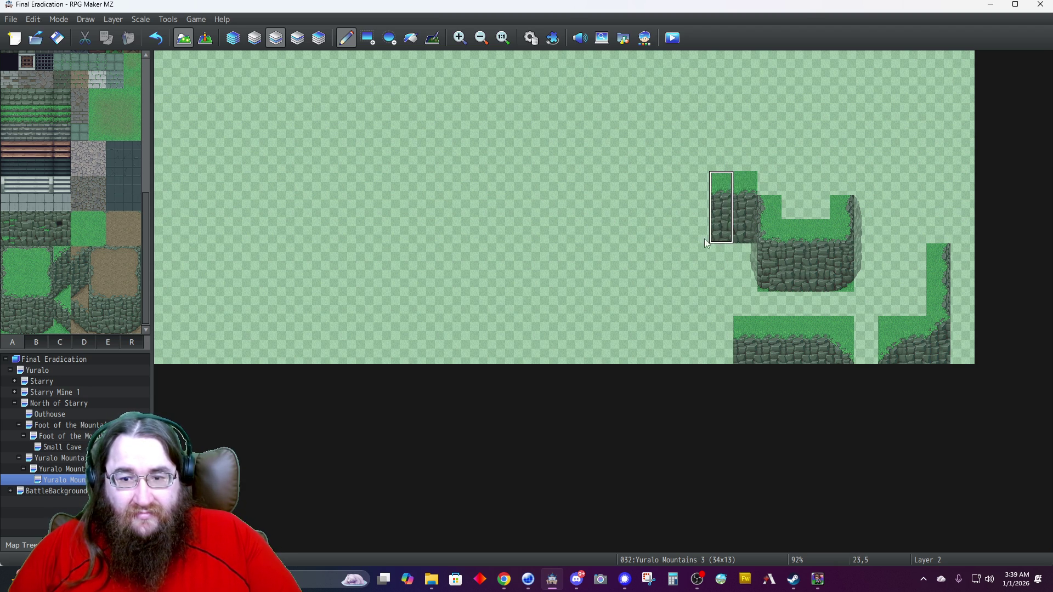
click(697, 240)
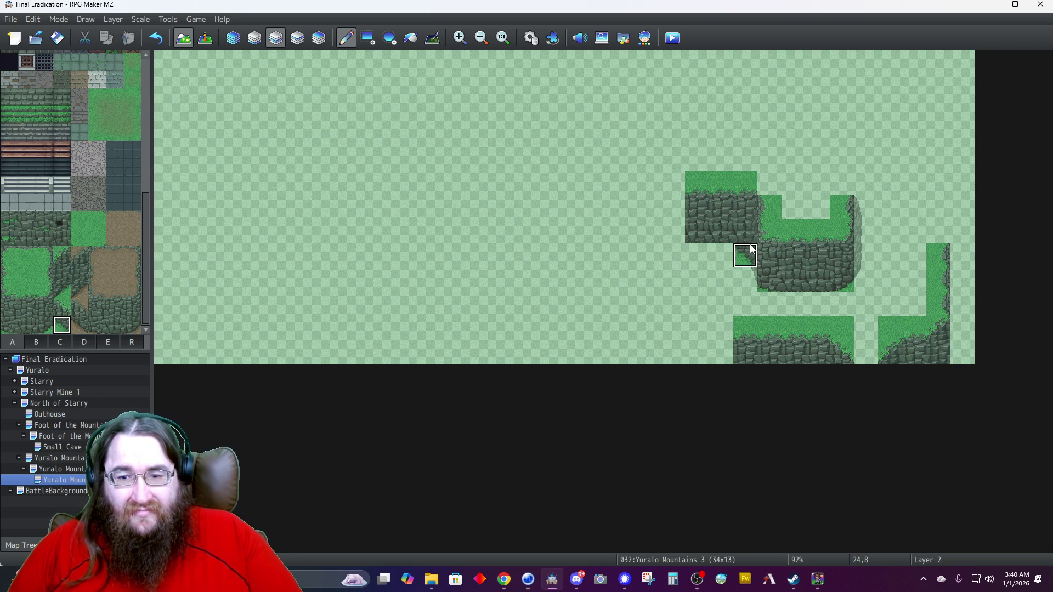
Try grass tiles for the step, then erase cell 24,7 with the blank tile from tab D.
click(63, 308)
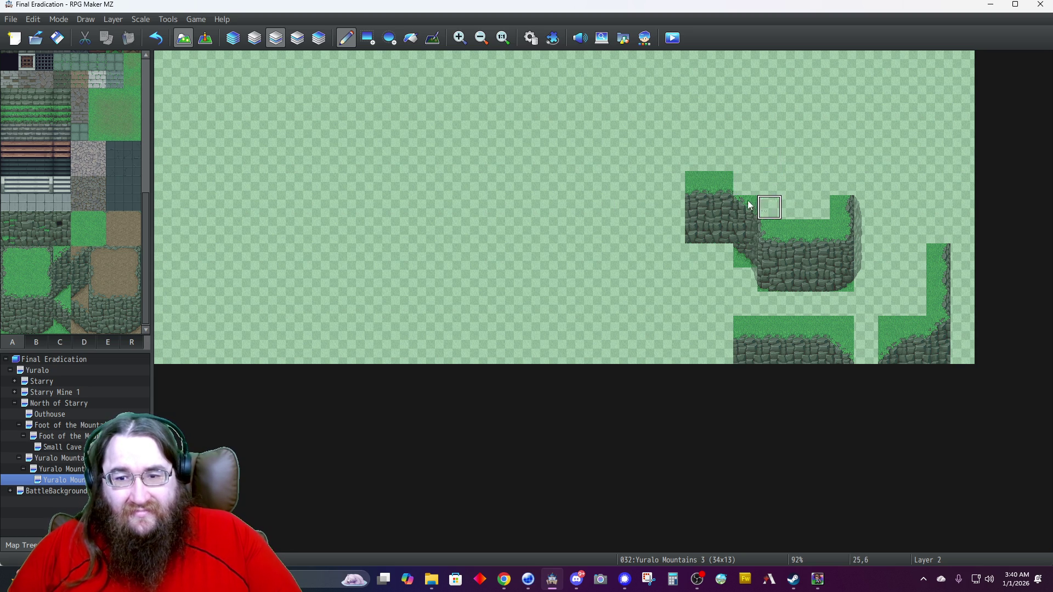
click(78, 243)
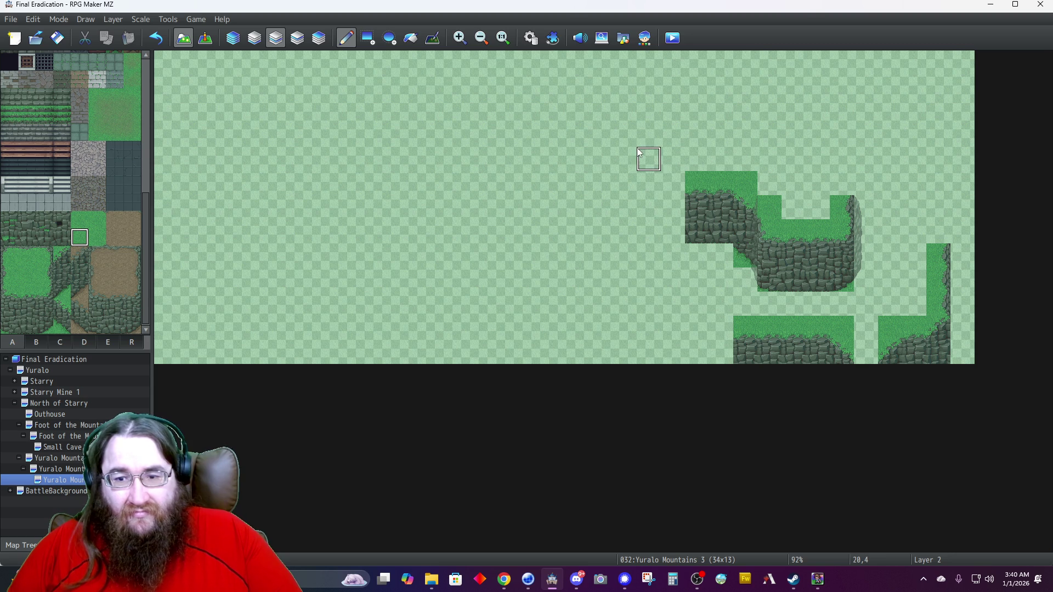
click(84, 343)
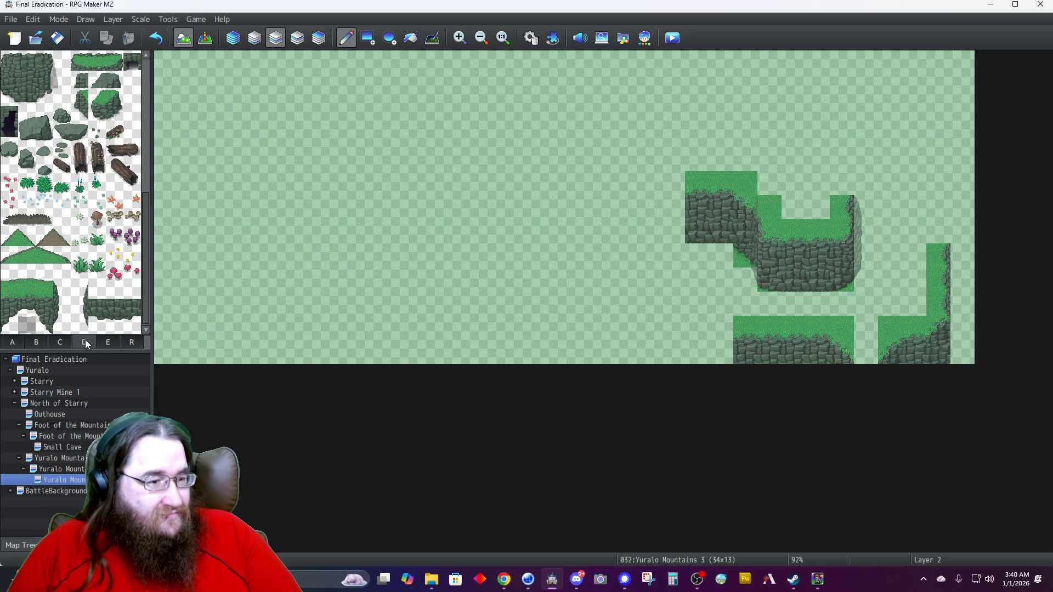
click(80, 294)
click(745, 242)
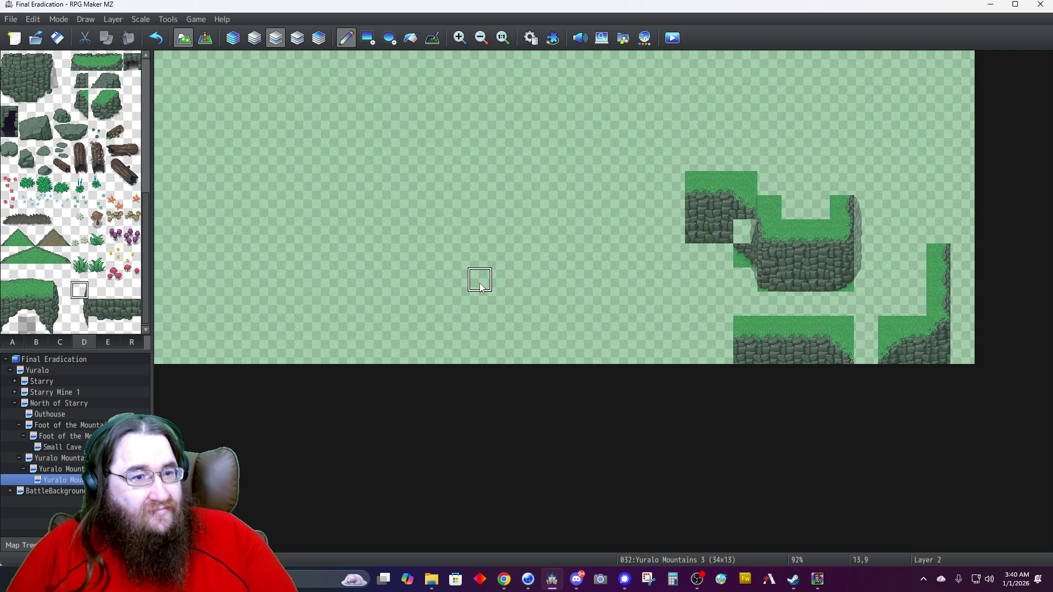
click(318, 38)
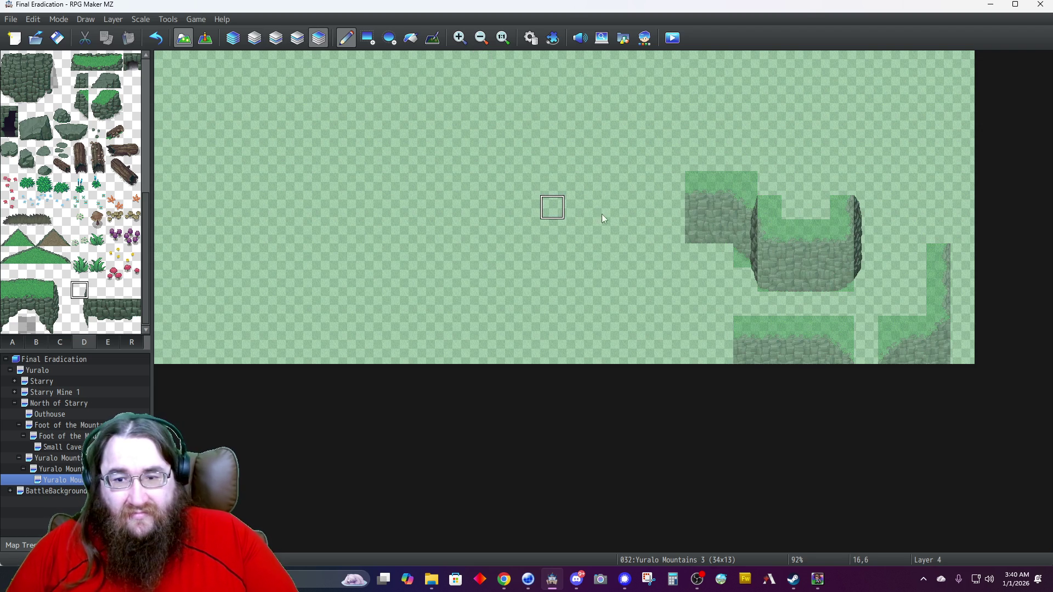
Paint rock cliff tiles leftward, extending the lower wall to column 21 and the upper ledge further left.
right_click(754, 209)
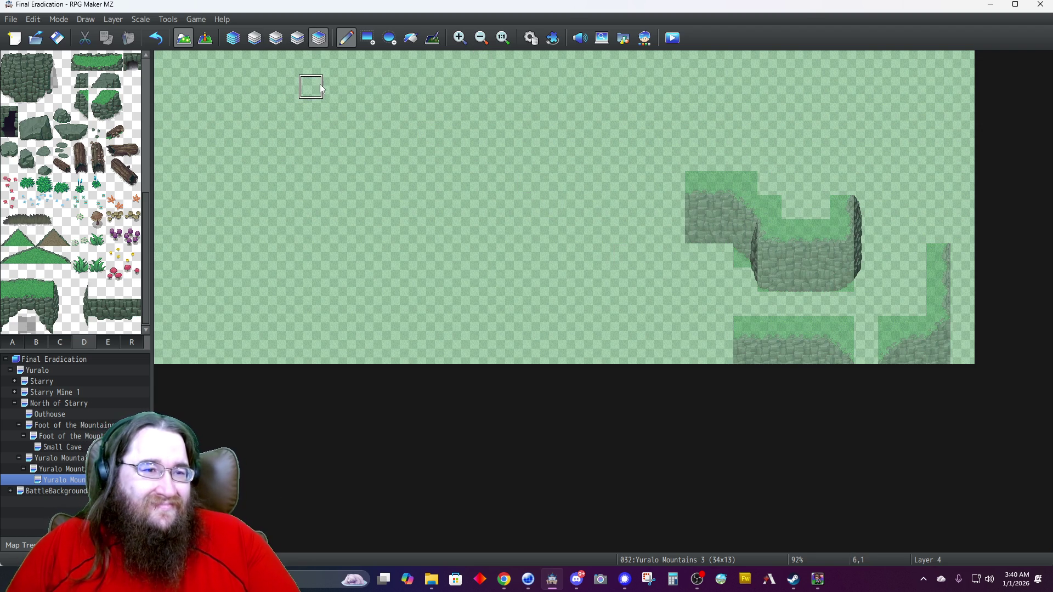
click(233, 38)
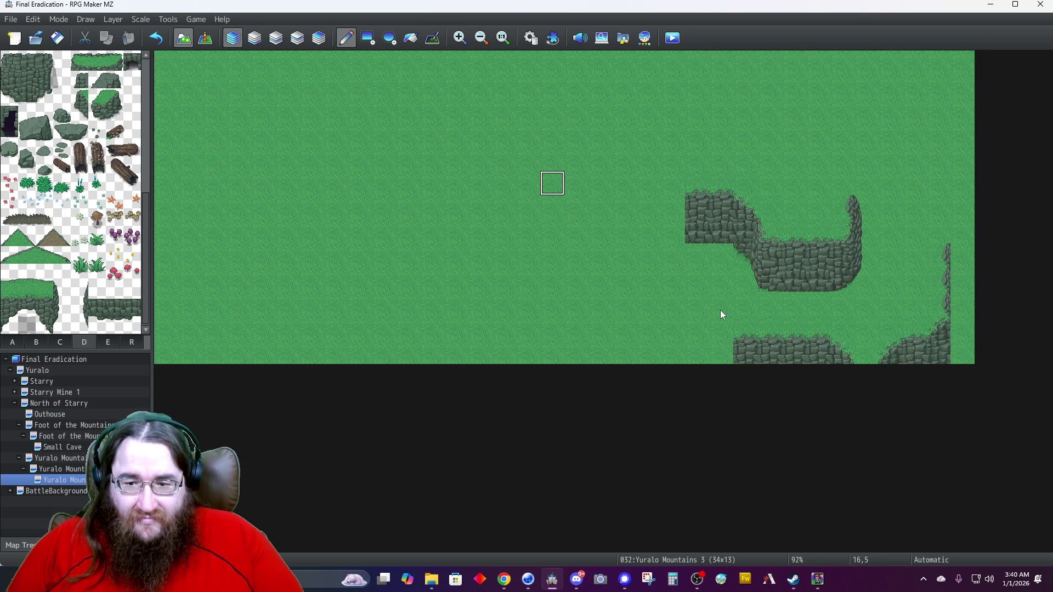
click(720, 336)
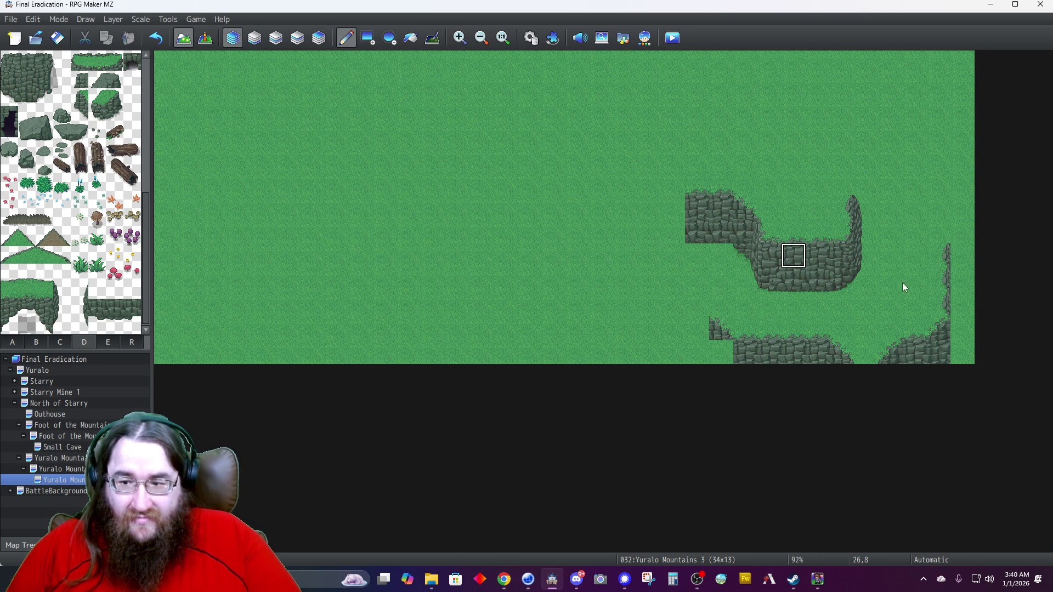
mouse_move(702, 332)
mouse_down()
mouse_move(674, 335)
mouse_move(665, 352)
mouse_up()
right_click(747, 352)
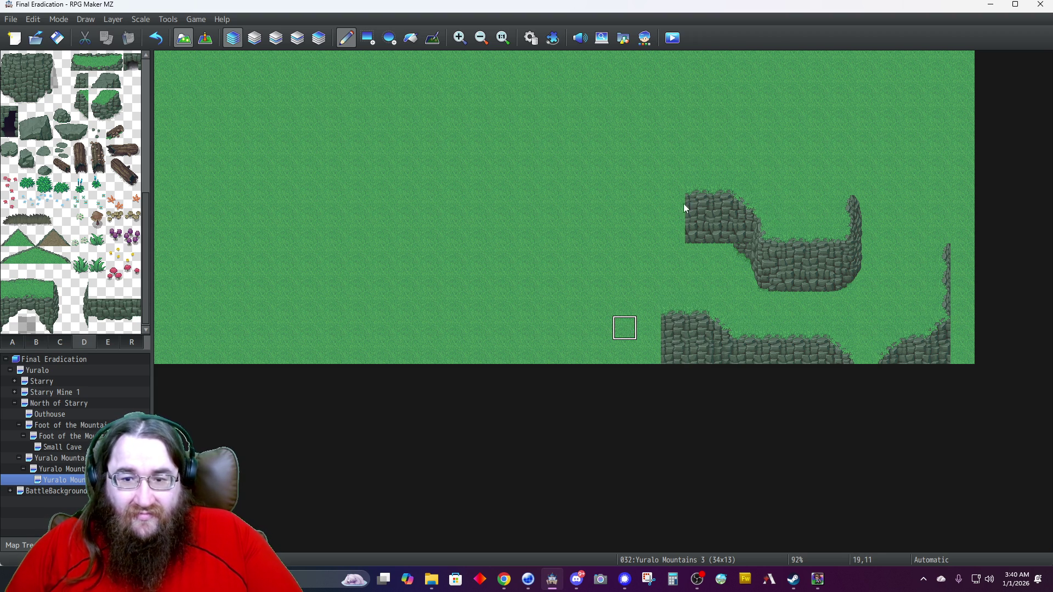
drag(694, 229, 628, 236)
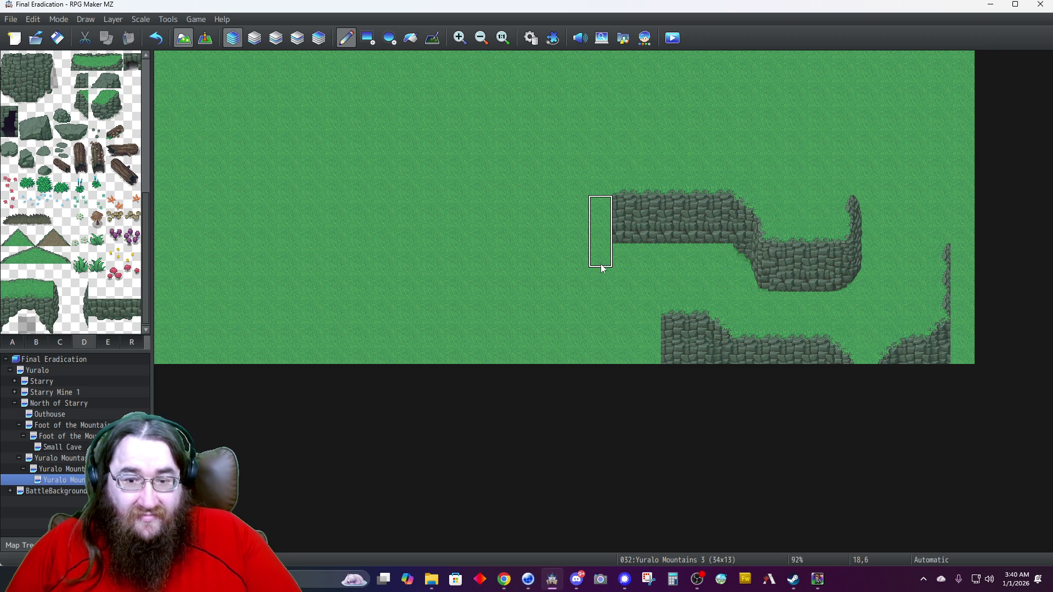